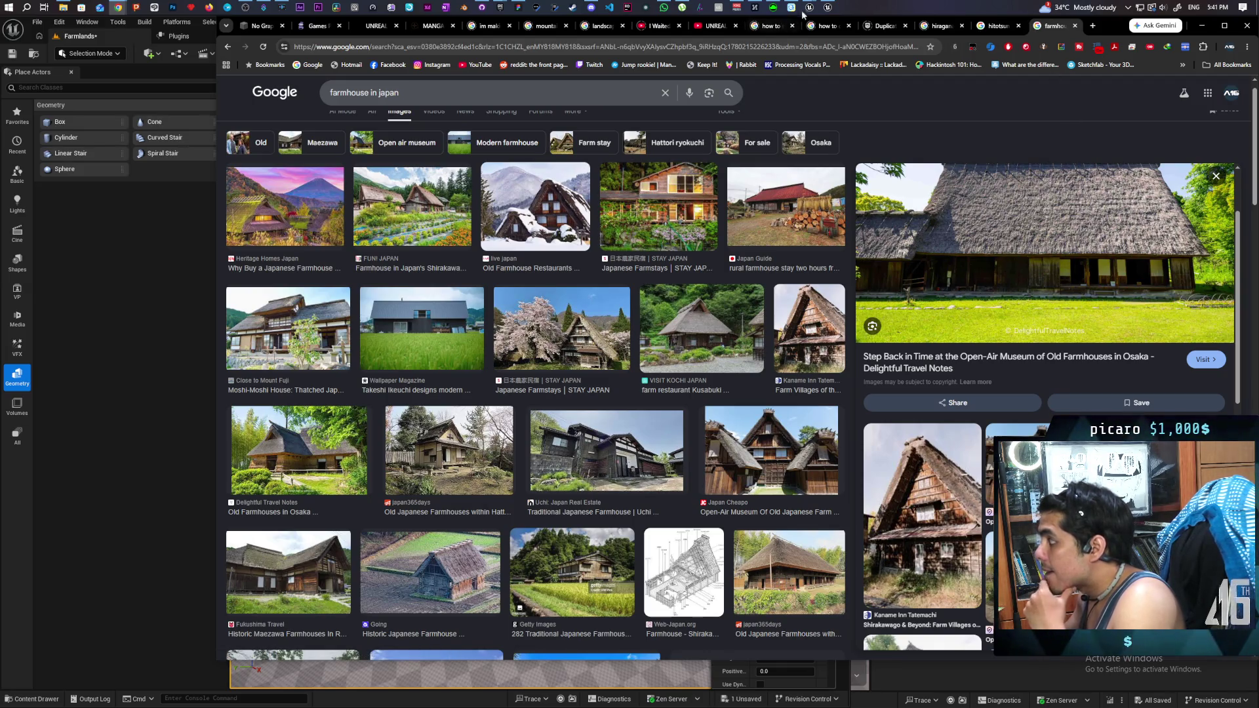
Step: Leave Chrome and bring the Imports5_6 Unreal Editor window back to the front
mouse_move(827, 8)
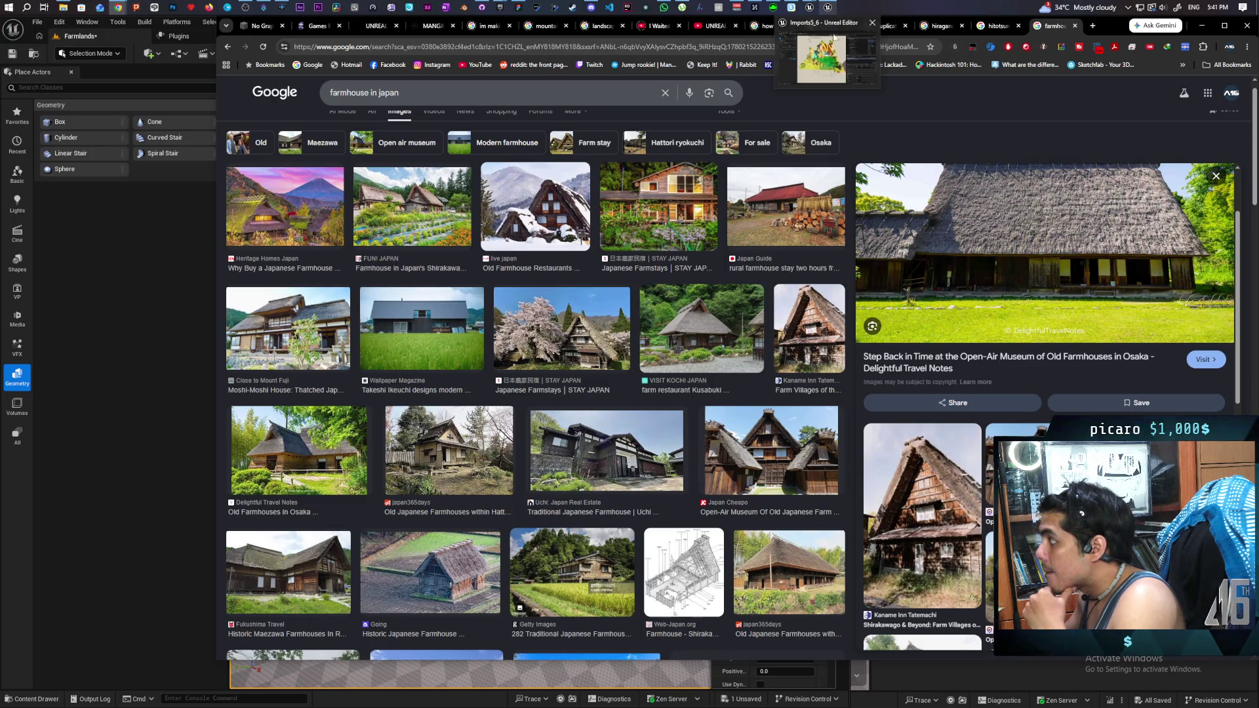
left_click(834, 40)
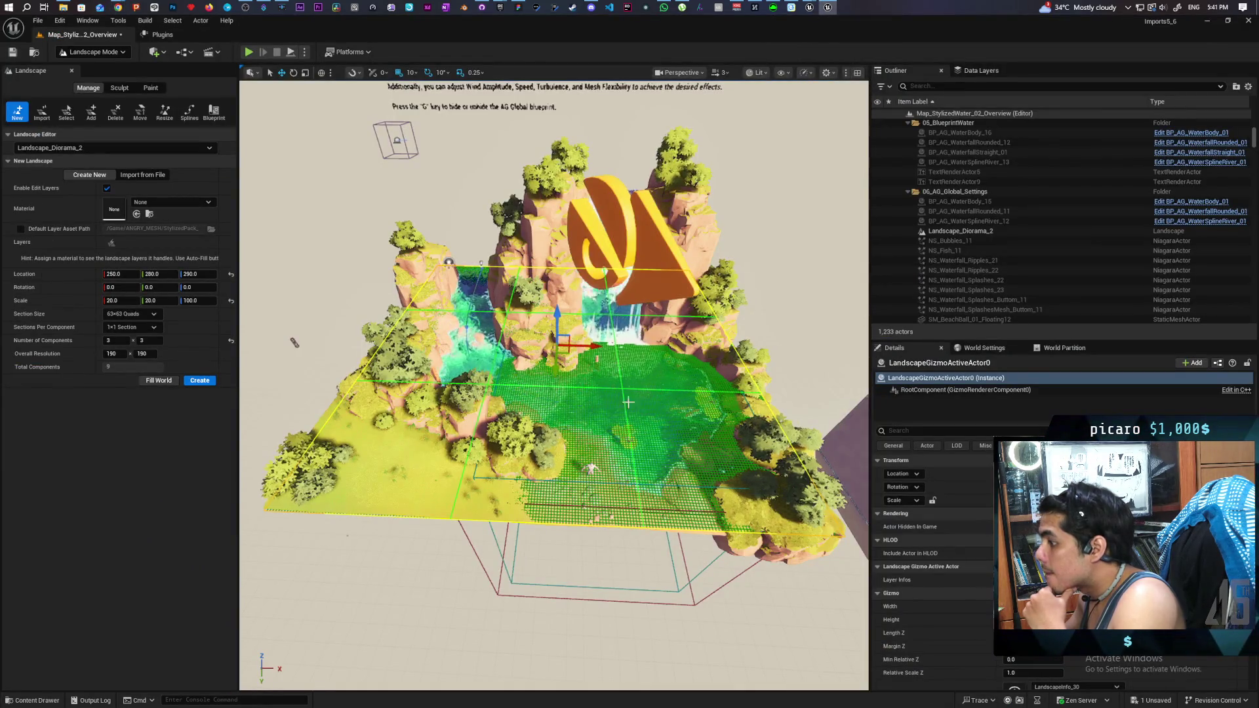
Step: Select Landscape_Diorama_2 in the viewport and show its landscape material instances in the Content Drawer
left_click_drag(550, 393, 478, 479)
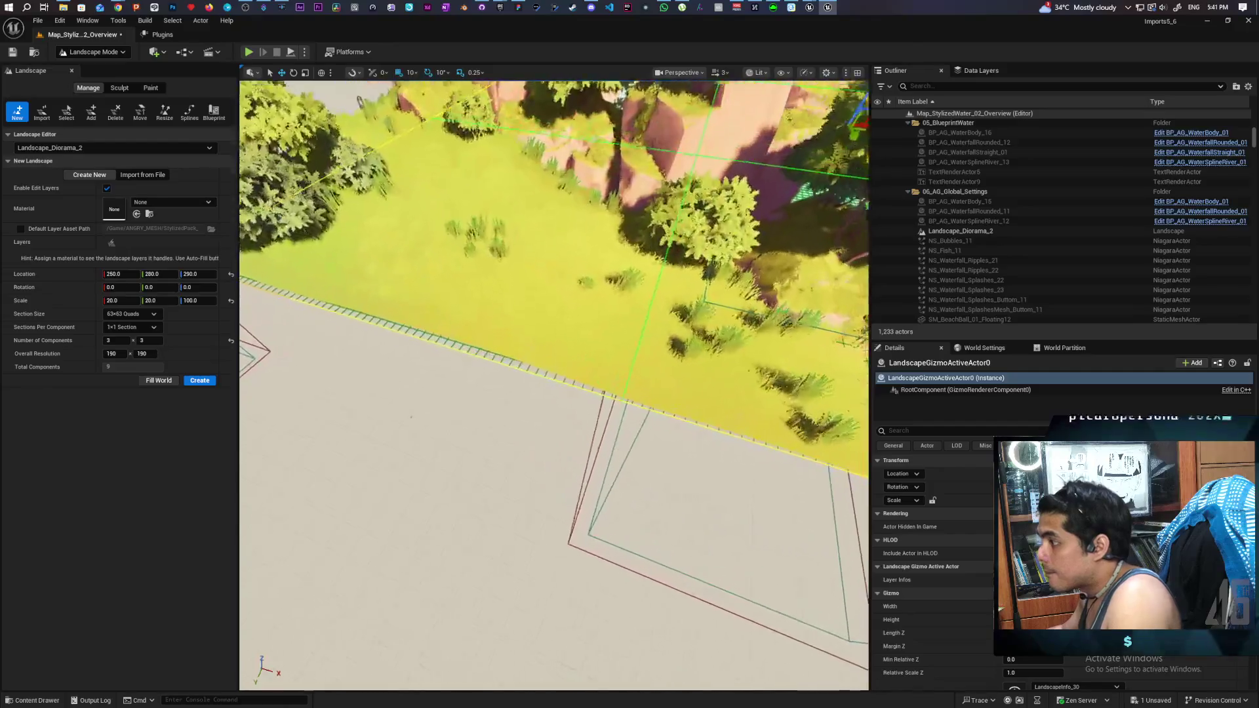
left_click(961, 231)
scroll(969, 502, "down", 5)
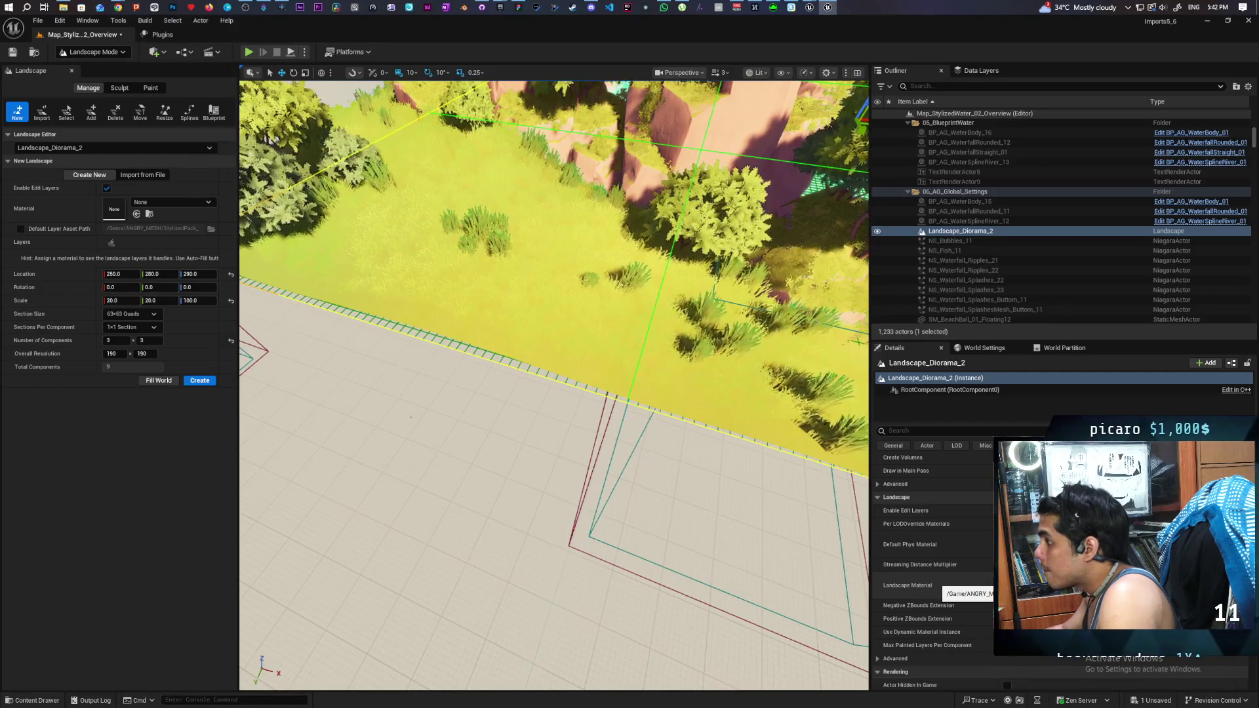
key("ctrl+space")
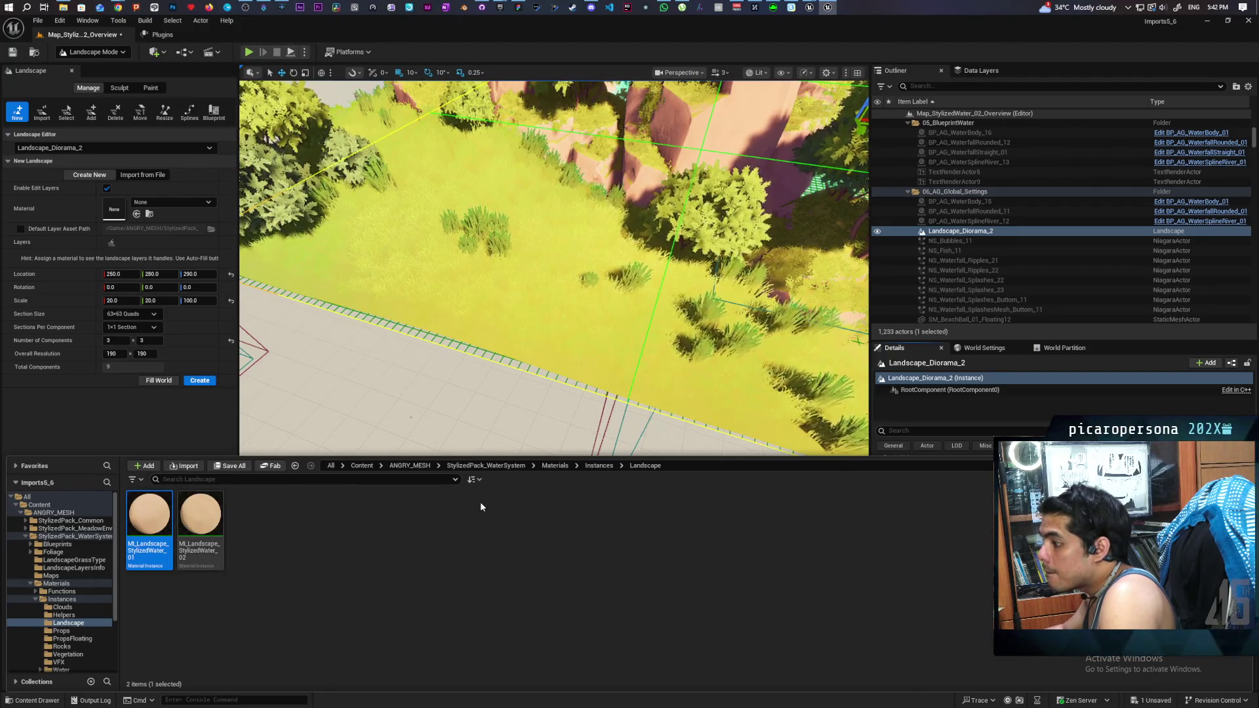
Step: Open the 04 Diorama example map from StylizedPack_MeadowEnvironment > Maps, discarding the water map's changes
left_click(422, 468)
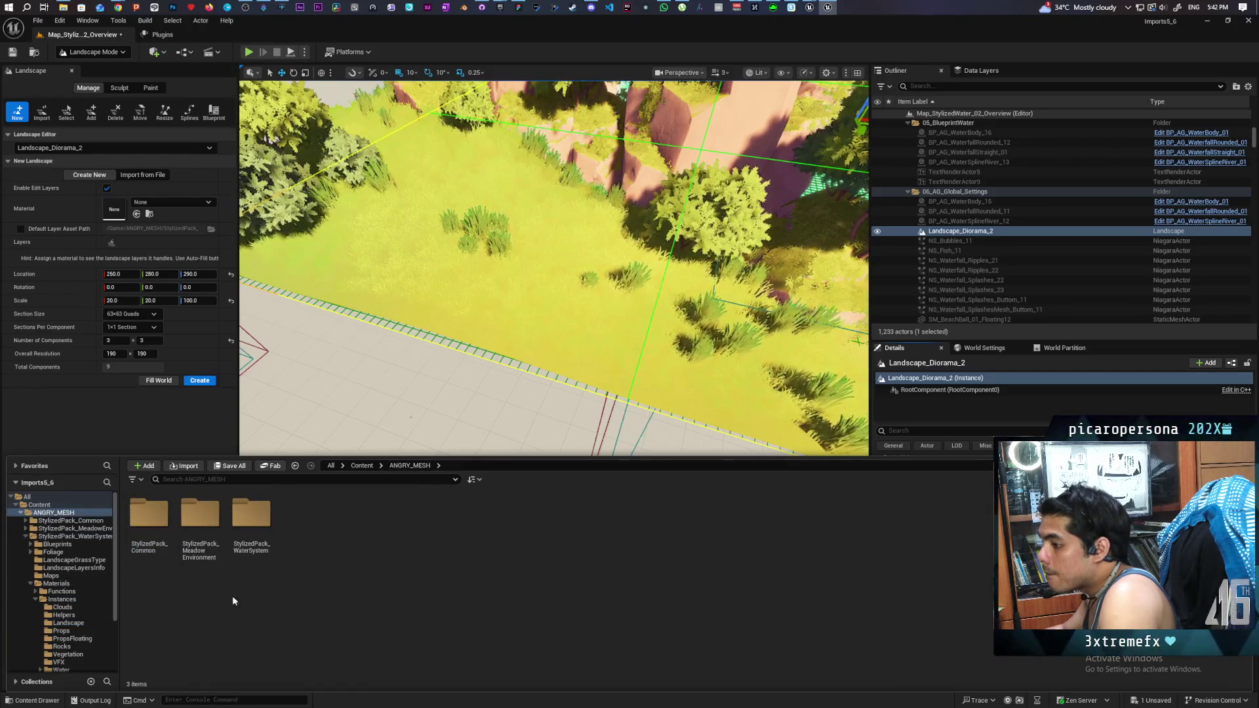
double_click(186, 519)
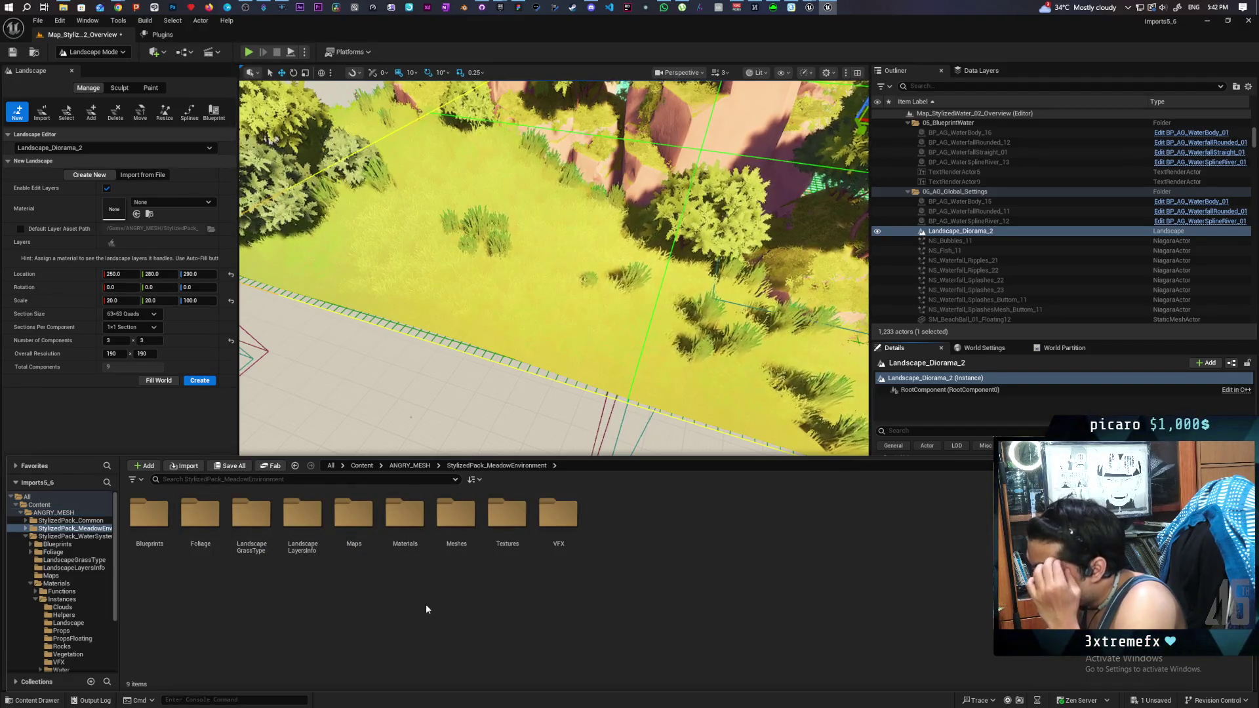
double_click(357, 518)
double_click(307, 528)
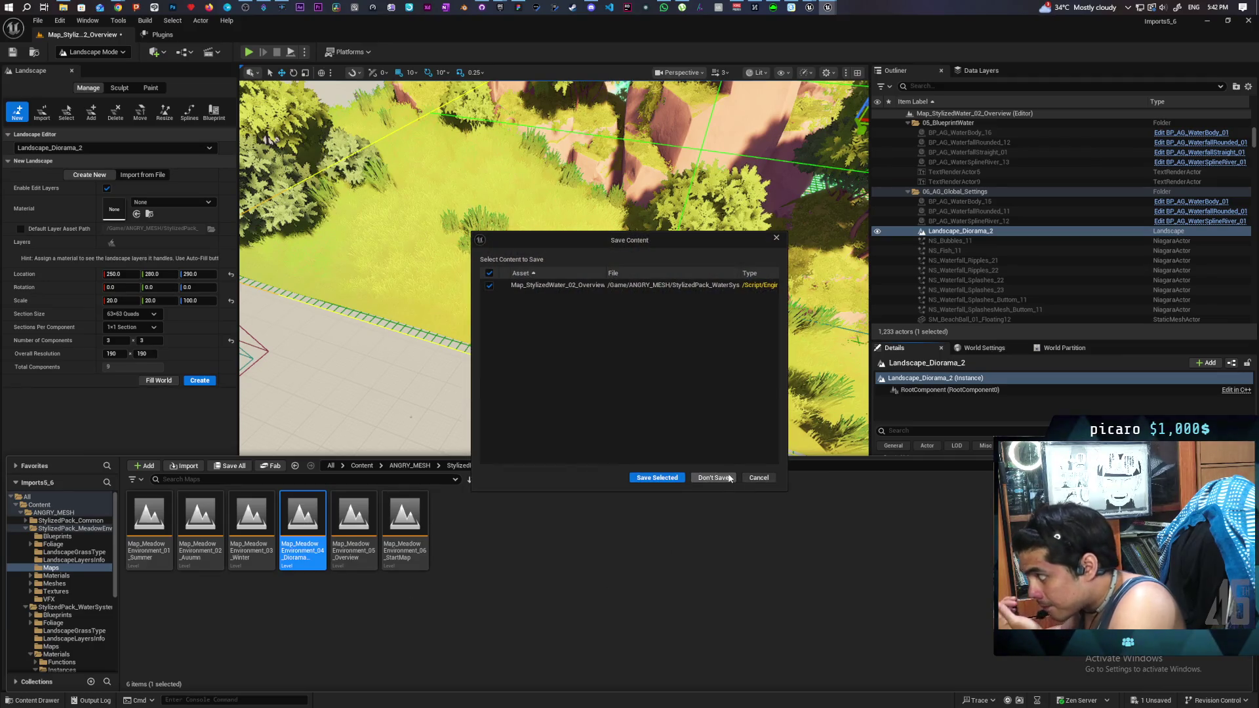
left_click(713, 477)
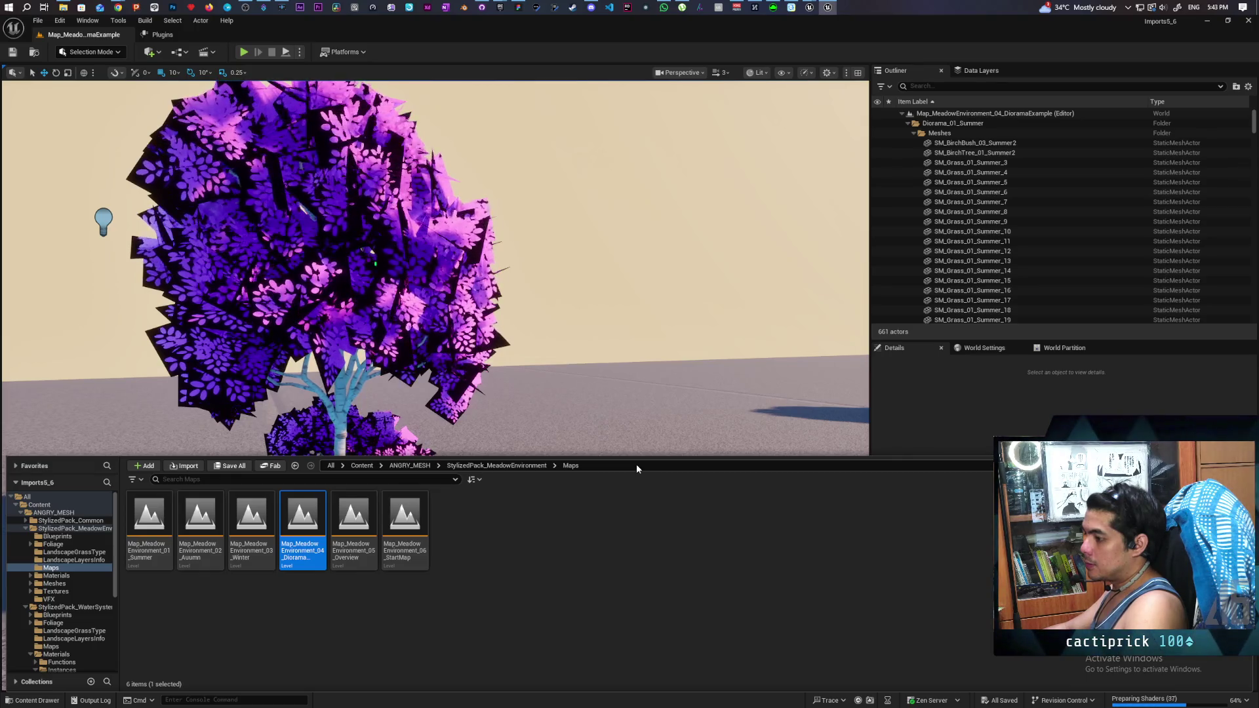
Step: Survey the diorama's colourful seasonal trees, then select Map_MeadowEnvironment_05_Overview in the Content Drawer
mouse_move(630, 433)
left_mouse_down()
mouse_move(538, 455)
mouse_move(603, 448)
mouse_move(564, 373)
left_mouse_up()
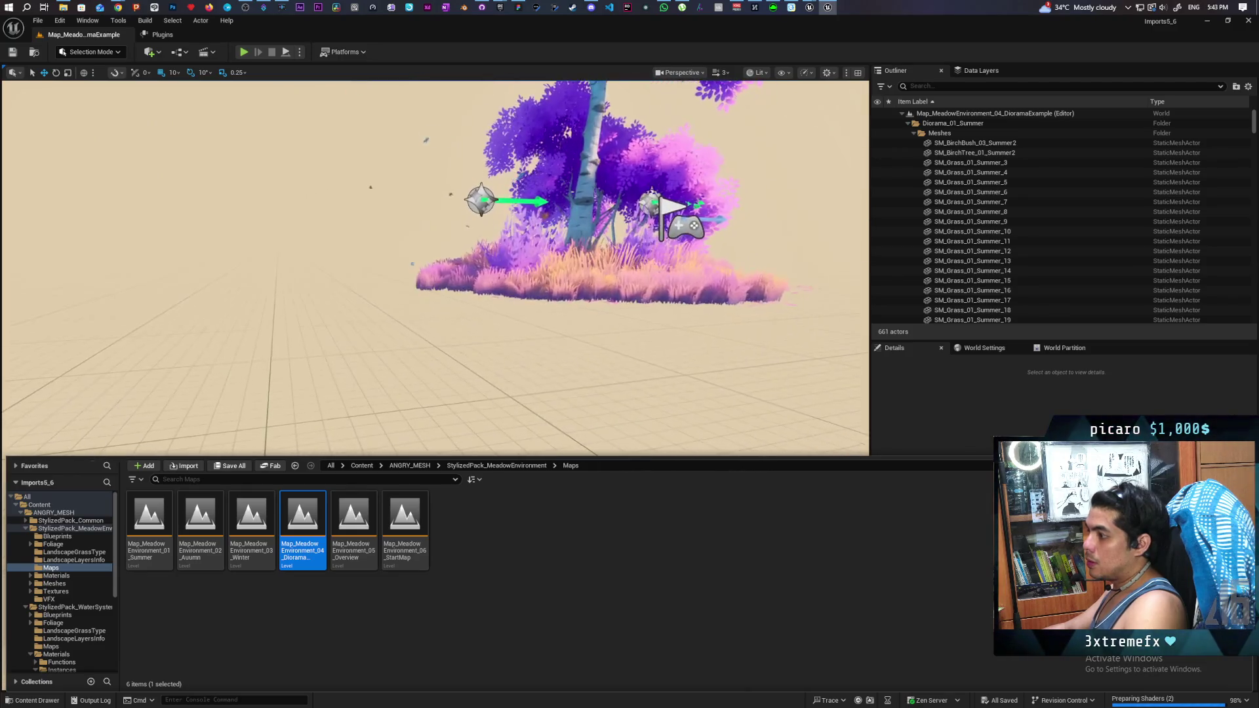
left_click(544, 285)
mouse_move(544, 285)
left_mouse_down()
mouse_move(286, 245)
mouse_move(367, 275)
mouse_move(466, 290)
mouse_move(467, 242)
mouse_move(367, 254)
mouse_move(387, 236)
mouse_move(420, 241)
mouse_move(714, 311)
left_mouse_up()
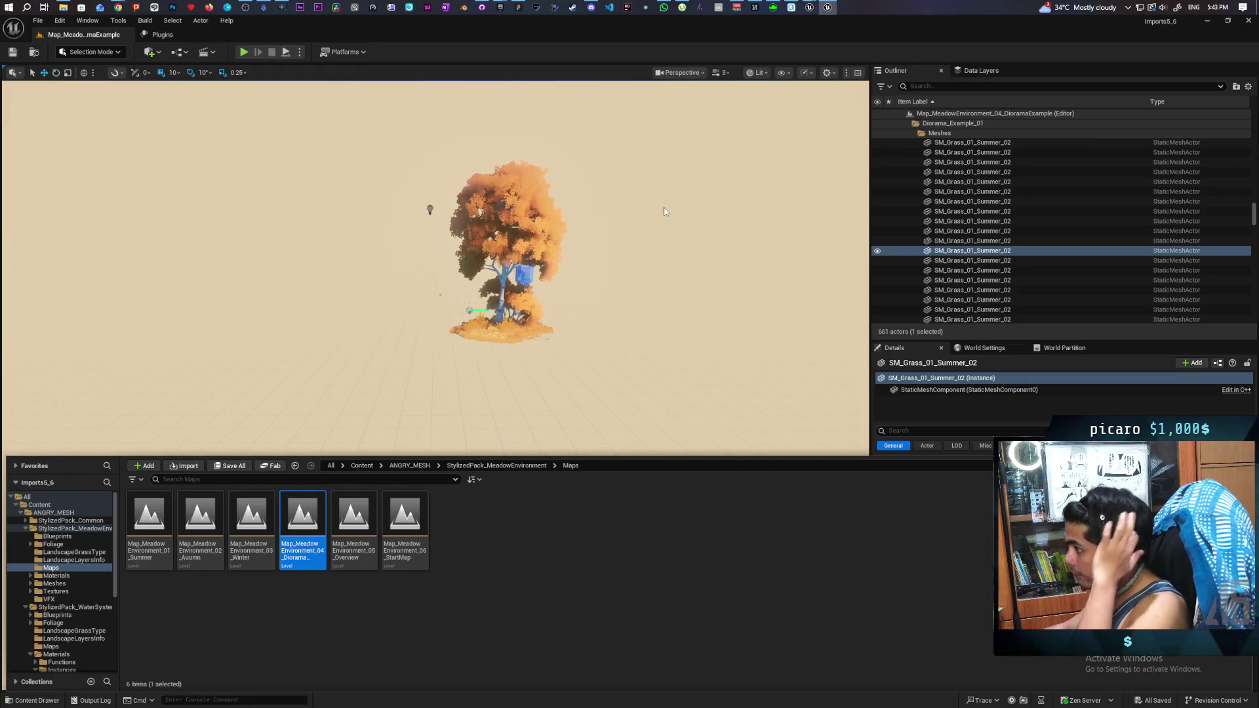
mouse_move(635, 245)
left_mouse_down()
mouse_move(564, 248)
mouse_move(563, 85)
mouse_move(544, 88)
mouse_move(571, 79)
left_mouse_up()
key("f")
scroll(435, 262, "down", 10)
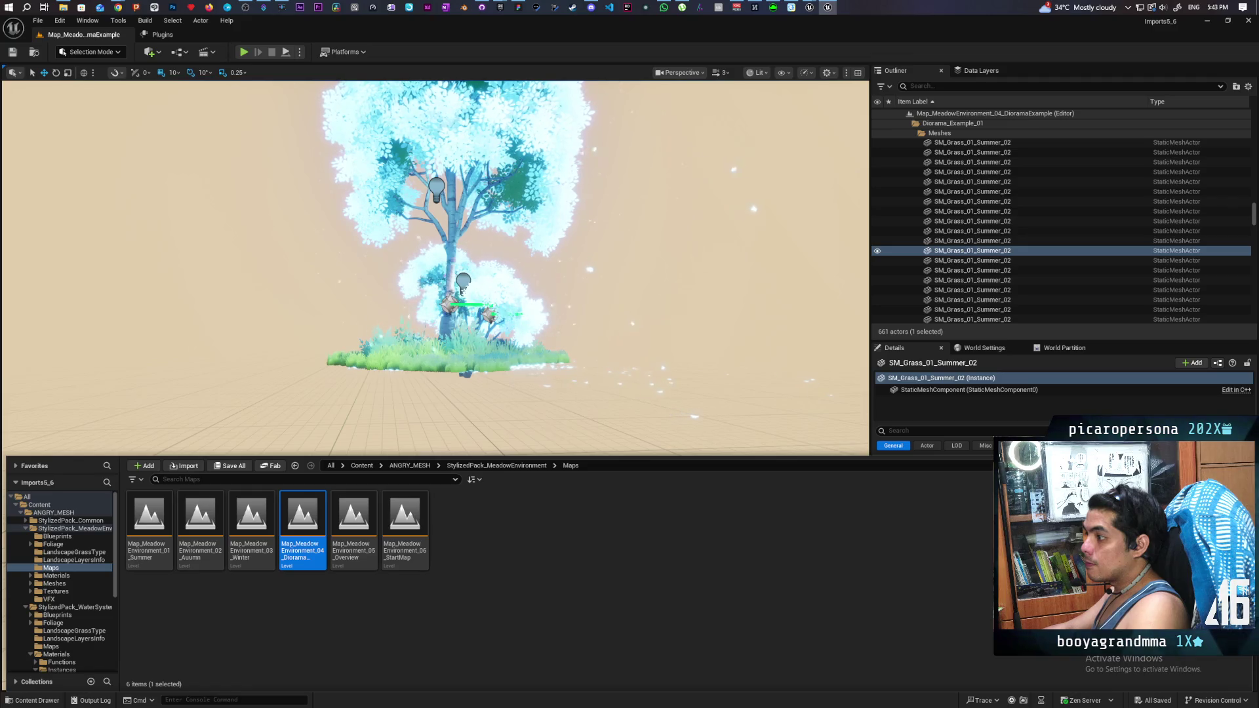
scroll(435, 263, "up", 3)
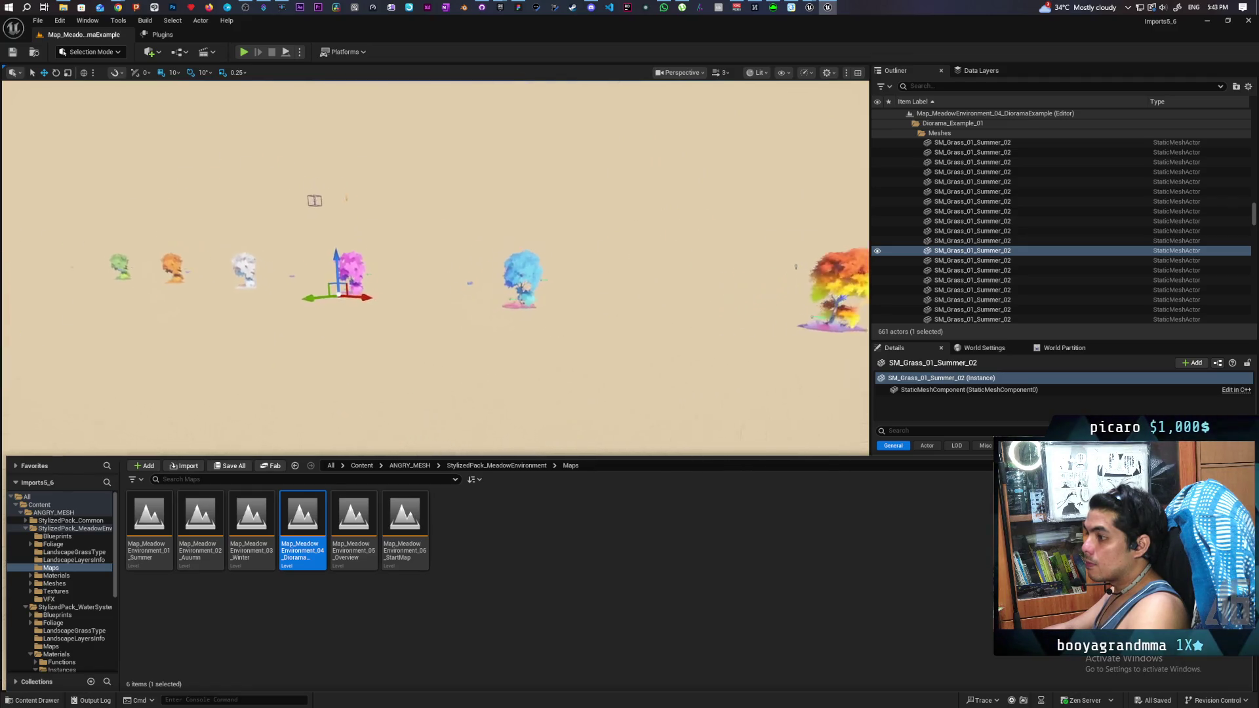
mouse_move(364, 564)
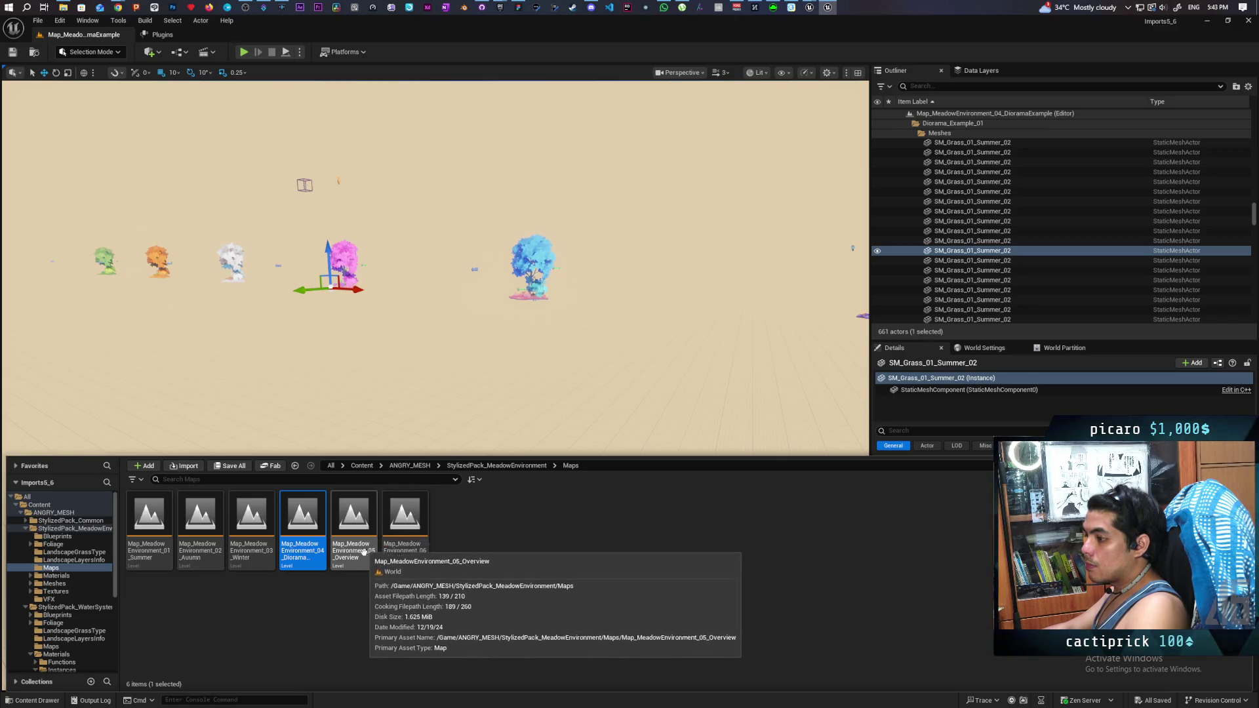
left_click(354, 518)
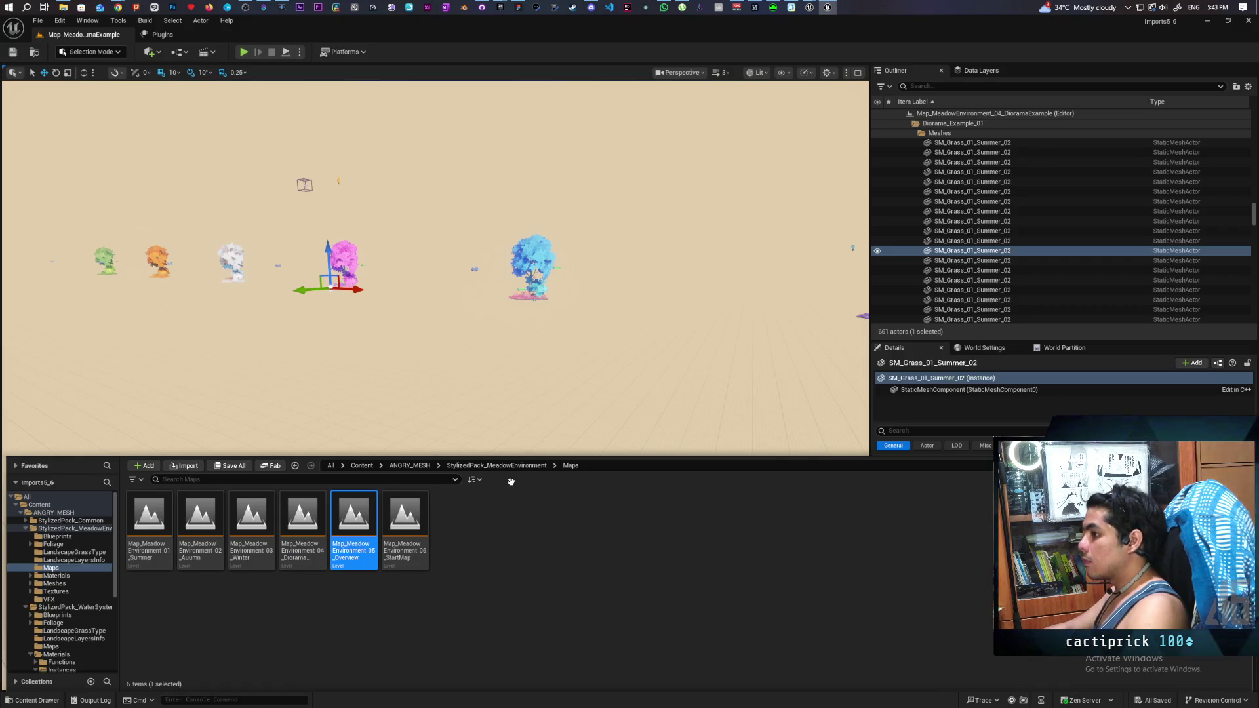
Step: Load the Map_MeadowEnvironment_05_Overview level
key("Return")
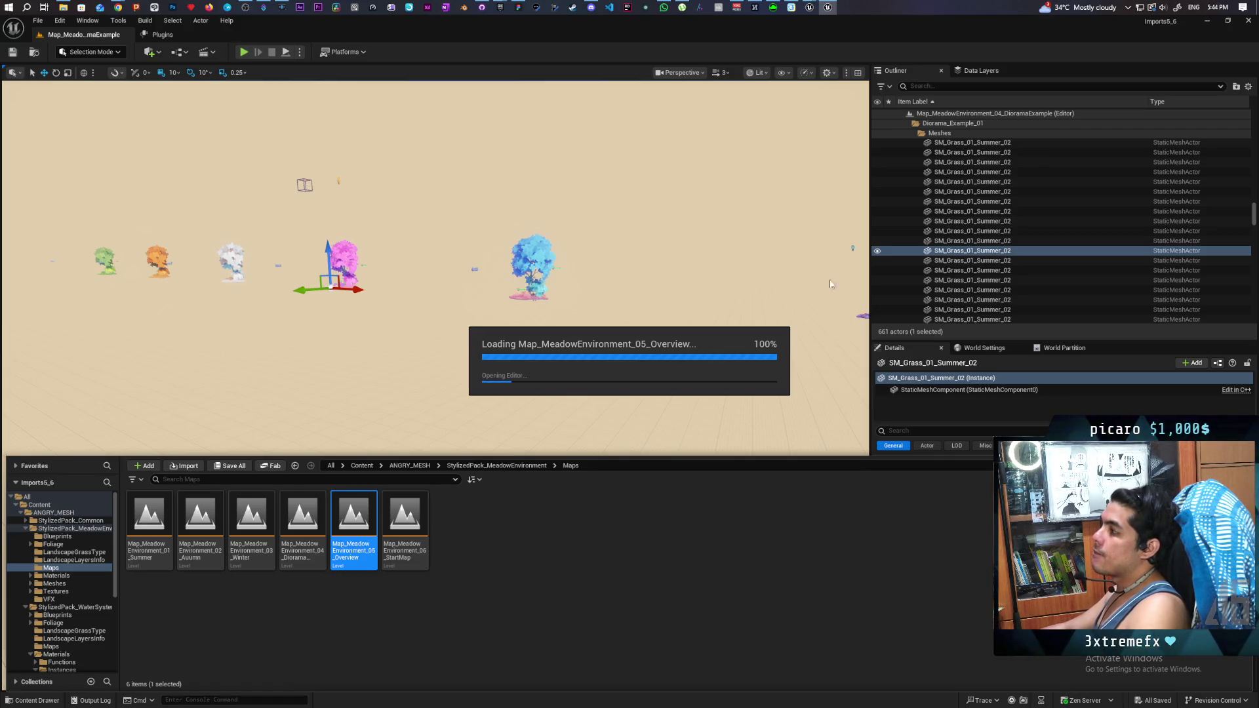
mouse_move(806, 7)
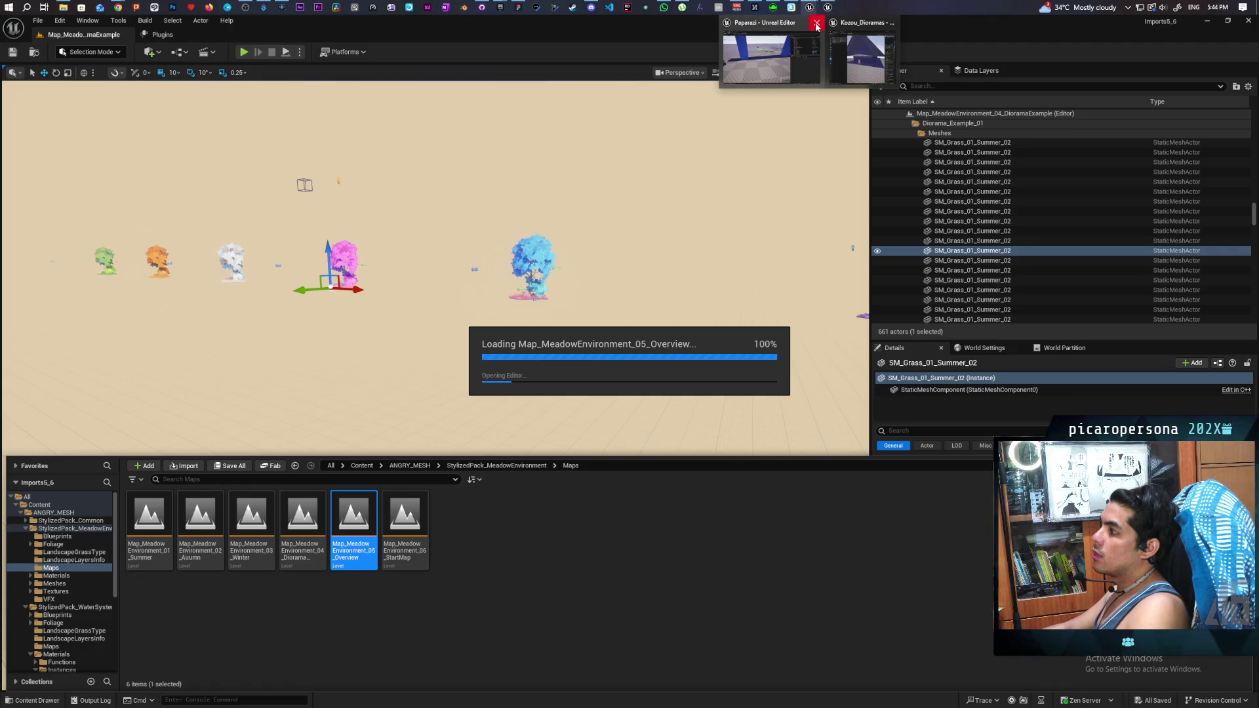
Step: Close the extra Paparazi Unreal Editor window from the taskbar
left_click(816, 25)
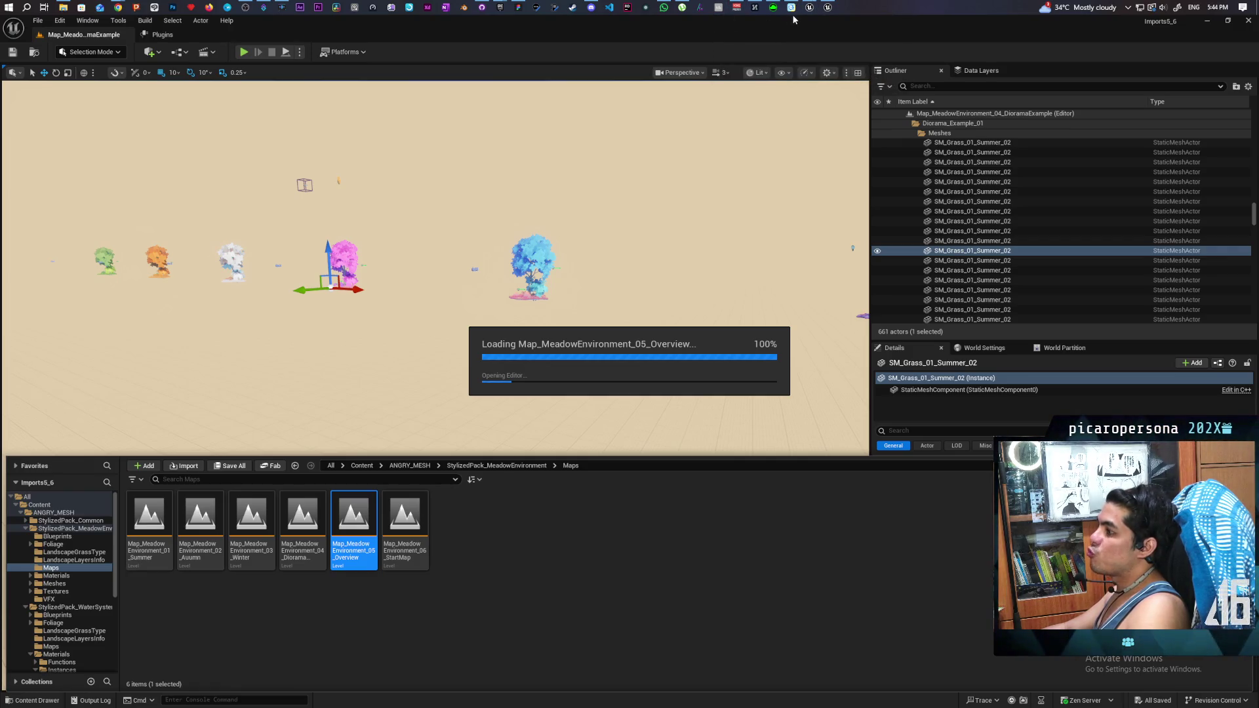
mouse_move(118, 7)
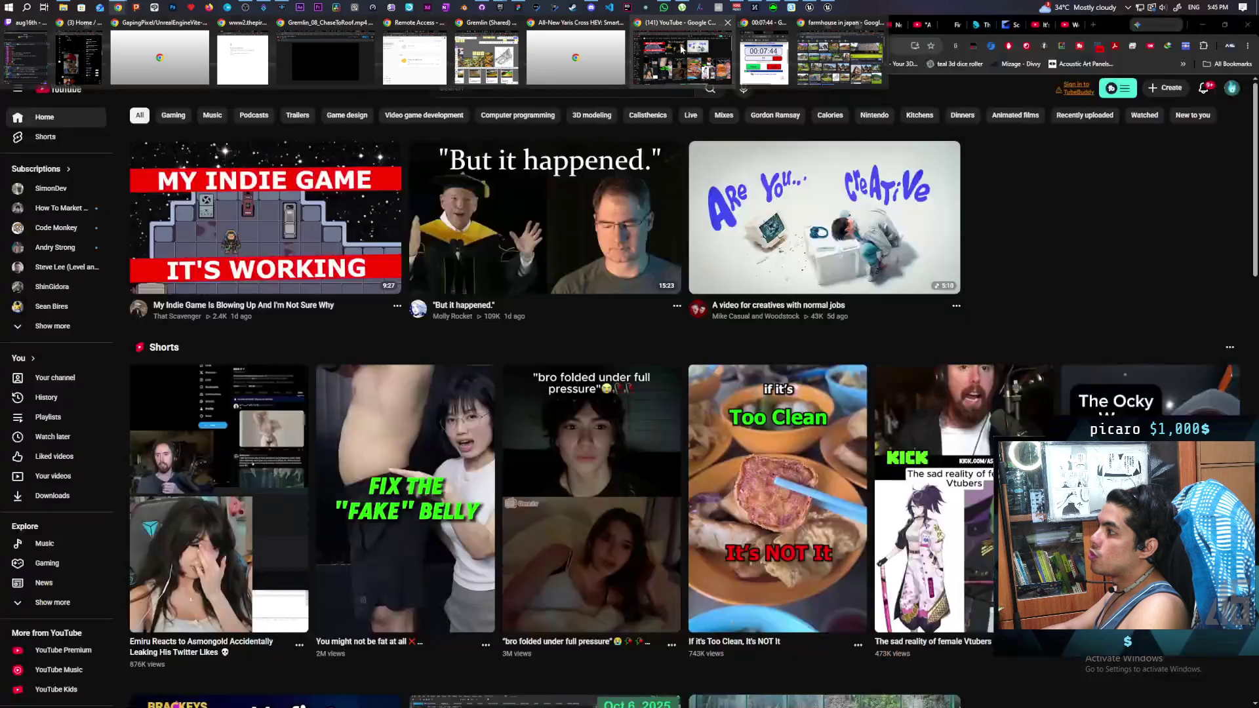
mouse_move(682, 48)
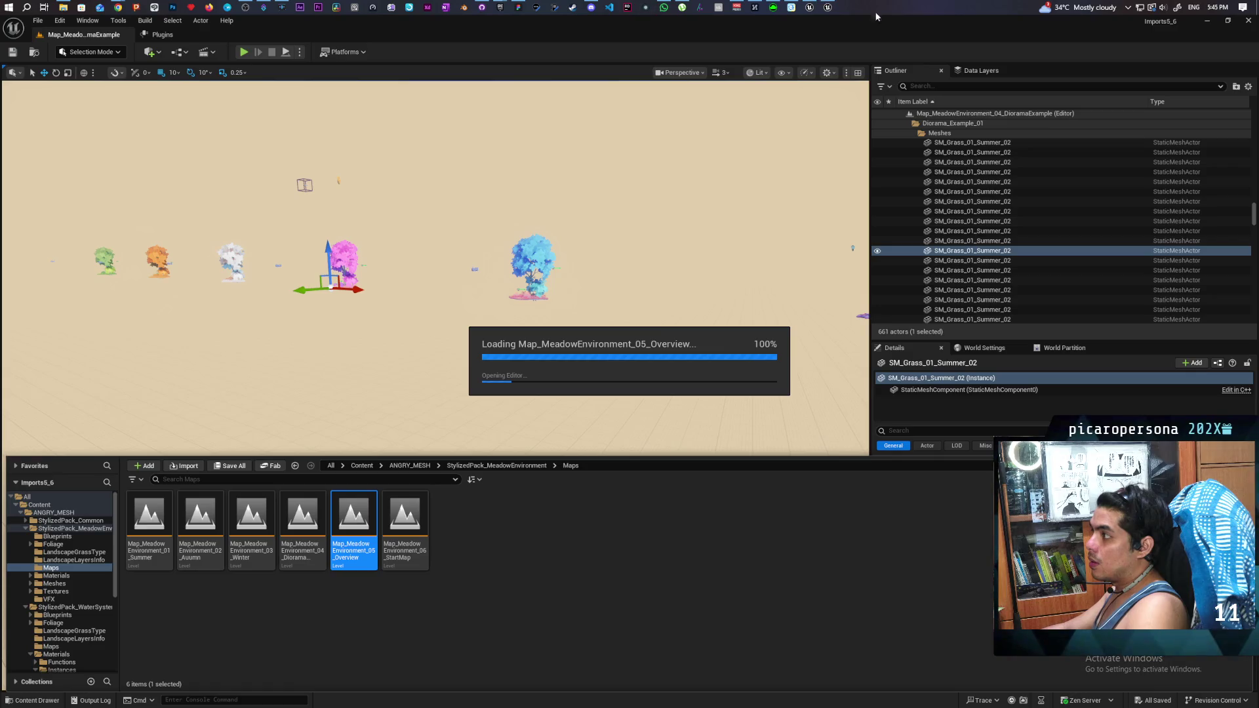
mouse_move(657, 8)
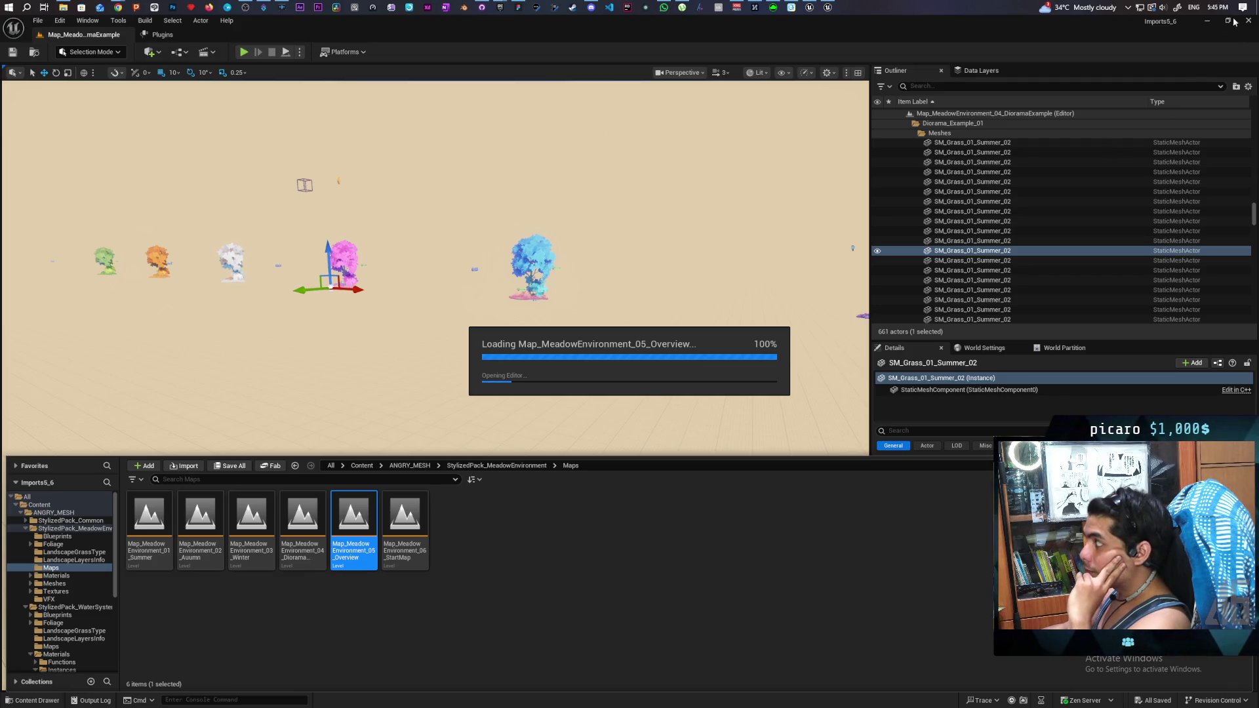
mouse_move(811, 12)
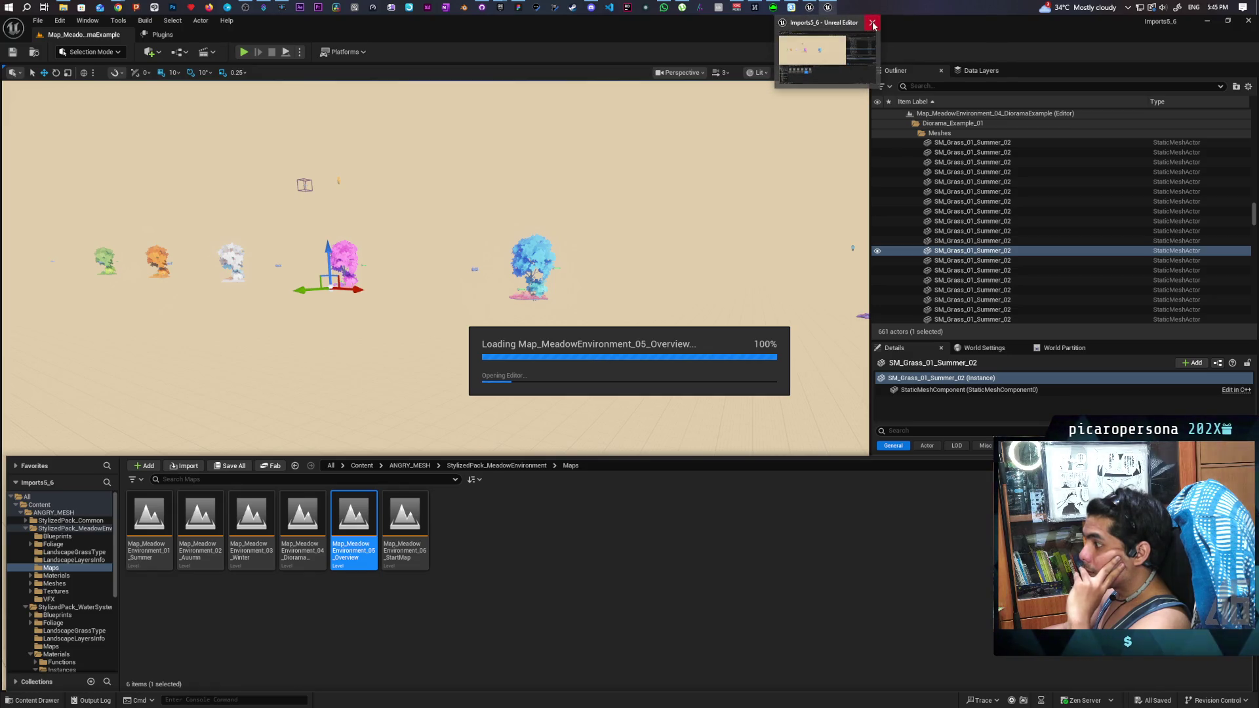
Step: Bring Imports5_6 forward and open Task Manager while the overview map finishes loading
left_click(866, 30)
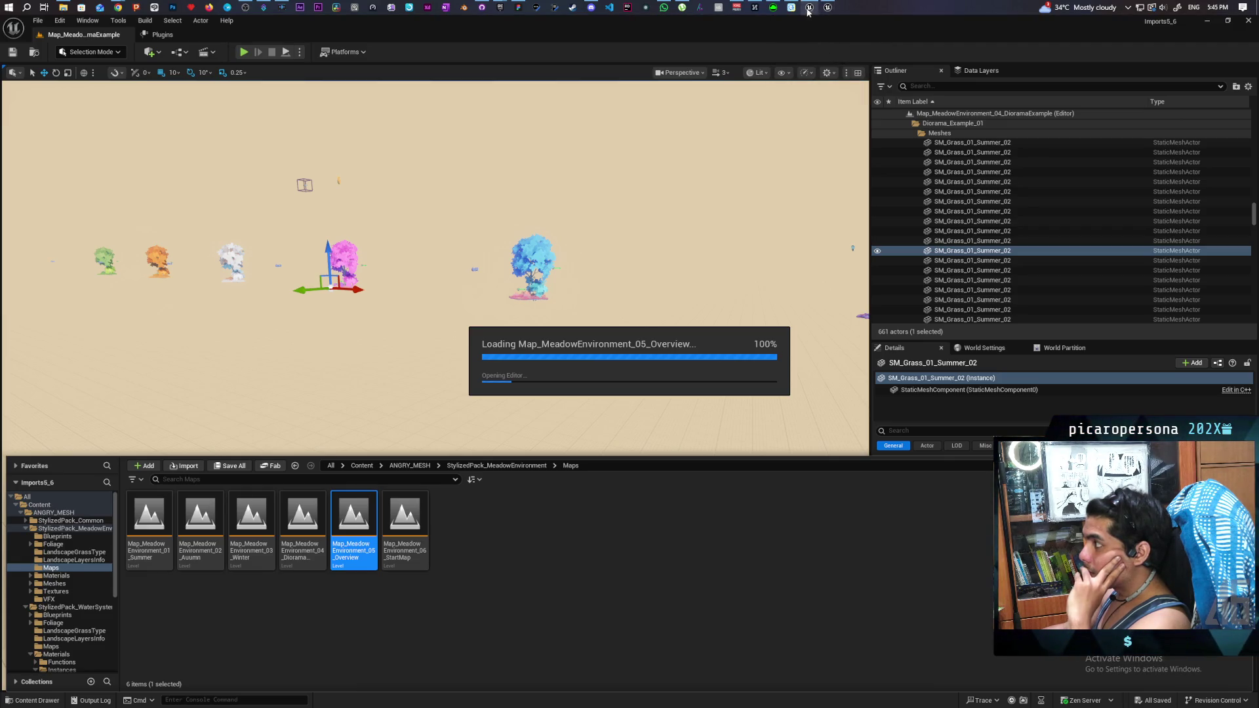
mouse_move(831, 9)
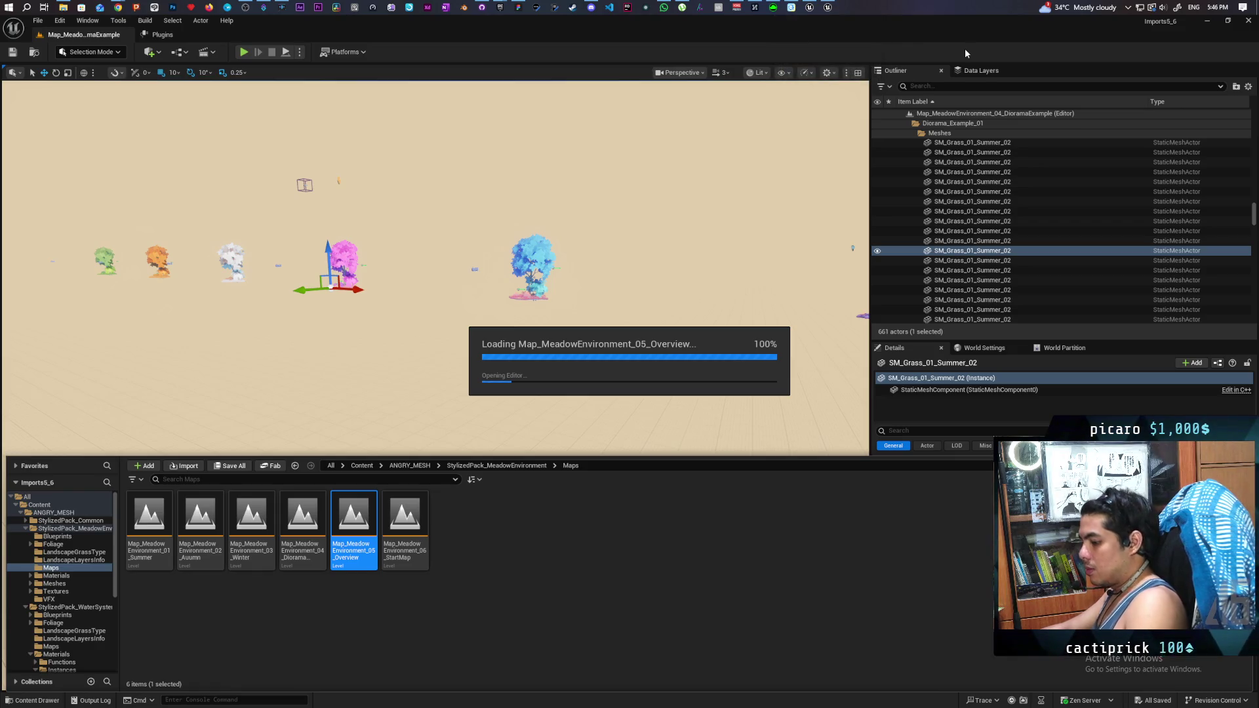
key("ctrl+shift+Escape")
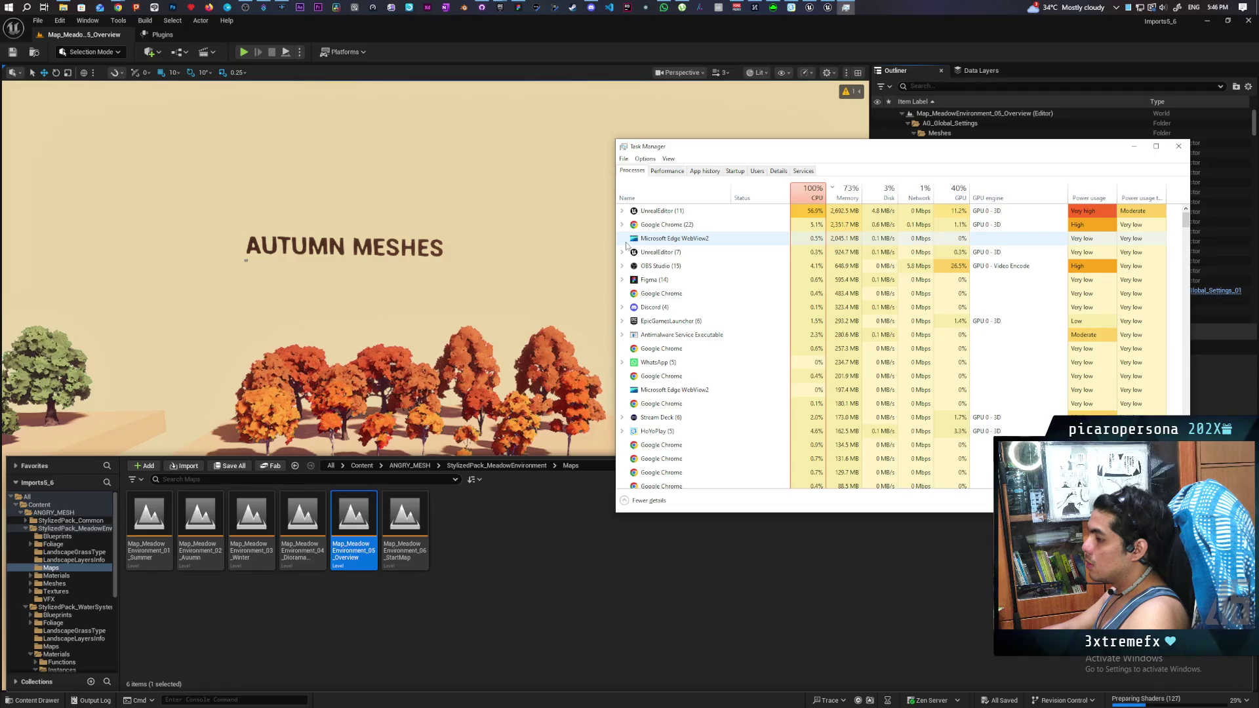
Step: Select the green summer landscape and browse to its MI_Landscape_MeadowEnvironment_01 material
left_click(510, 536)
mouse_move(537, 420)
left_mouse_down()
mouse_move(485, 361)
mouse_move(557, 374)
mouse_move(472, 367)
mouse_move(580, 390)
mouse_move(565, 373)
left_mouse_up()
left_click(488, 378)
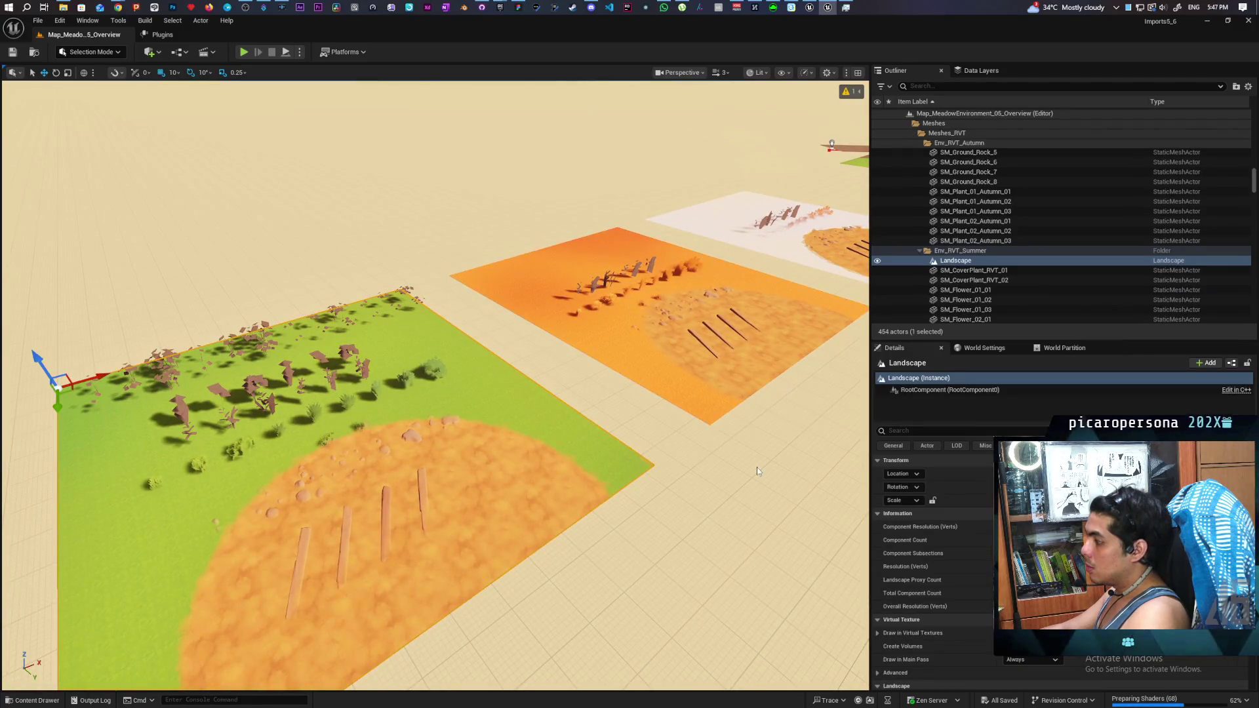
scroll(986, 548, "down", 5)
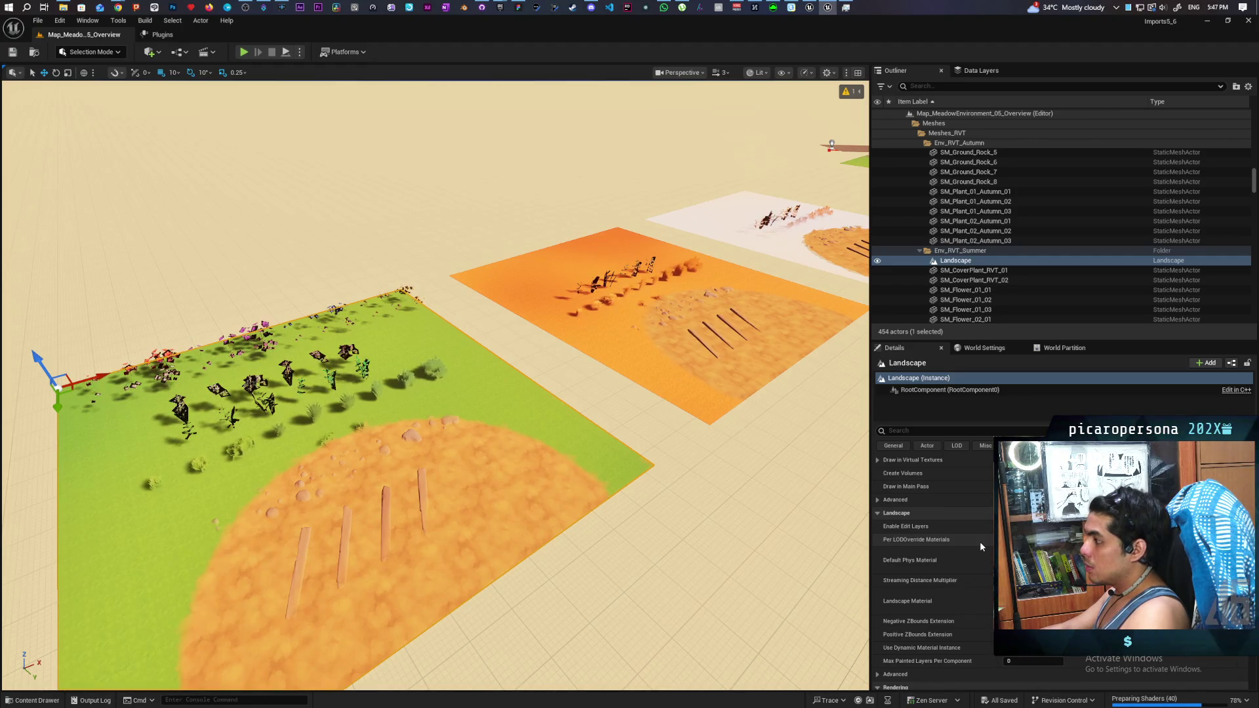
left_click(1075, 607)
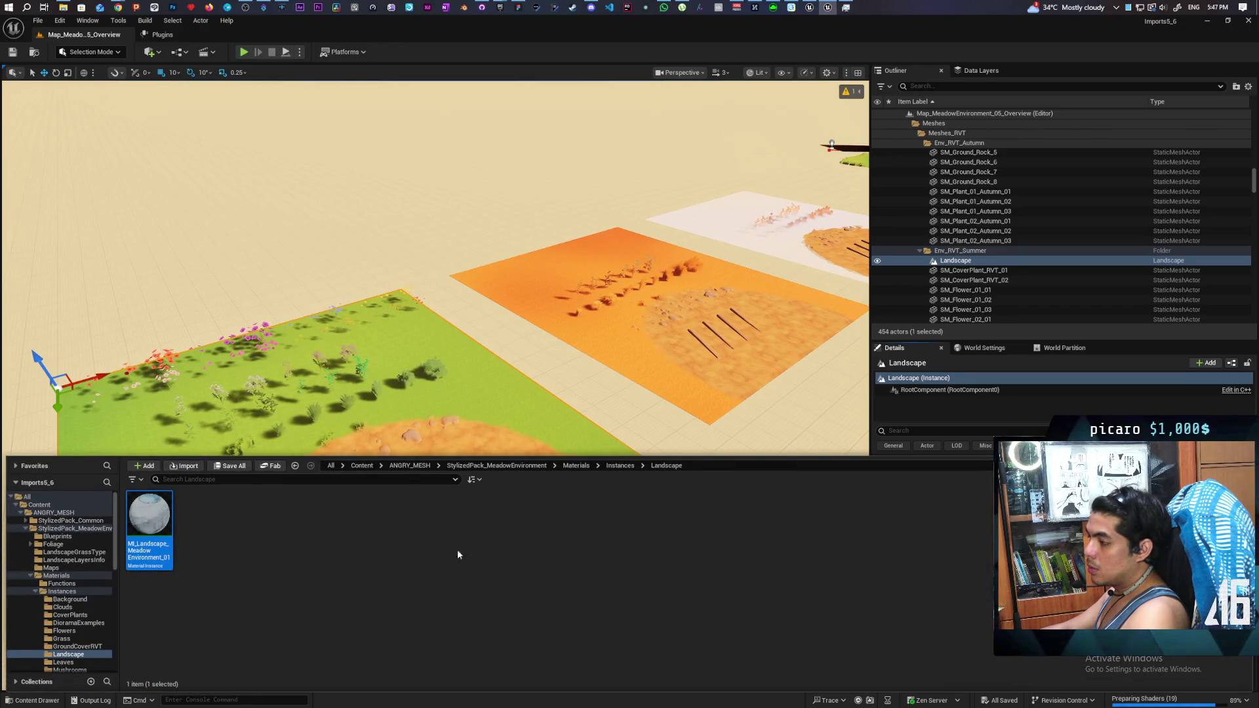
Step: Check the autumn and green landscapes' materials, then right-click MI_Landscape_MeadowEnvironment_01 in its folder
left_click(681, 394)
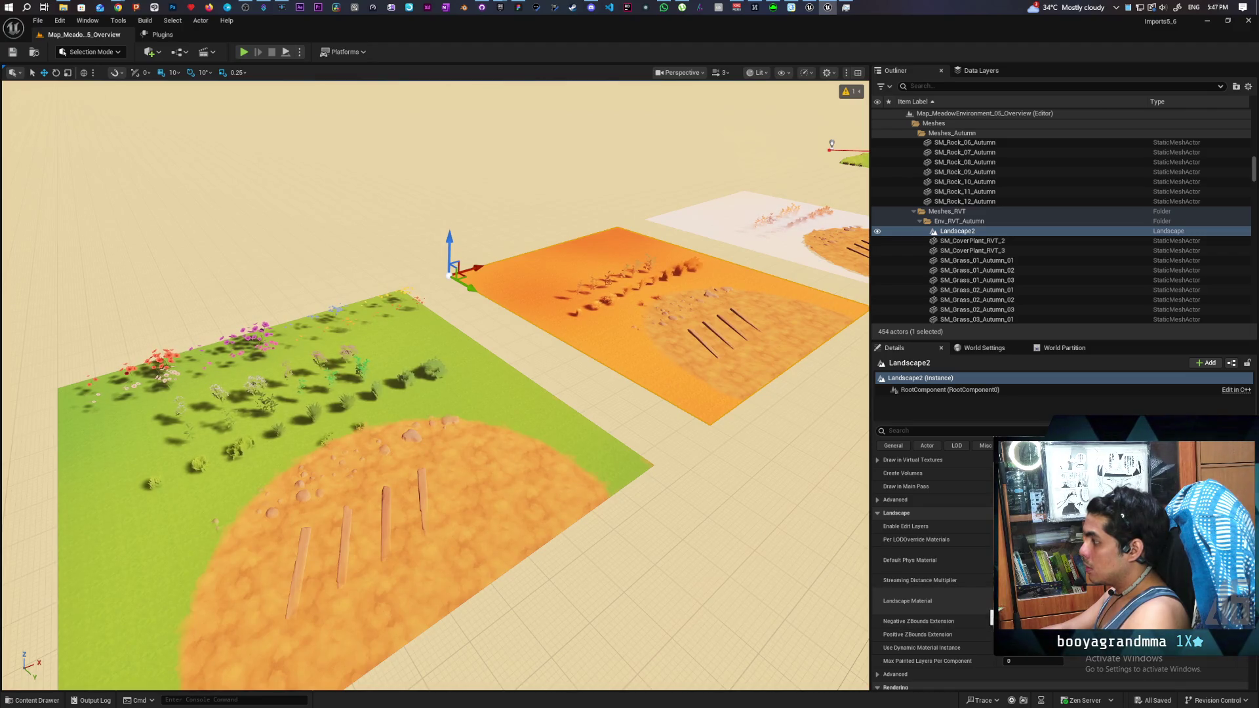
scroll(435, 386, "down", 5)
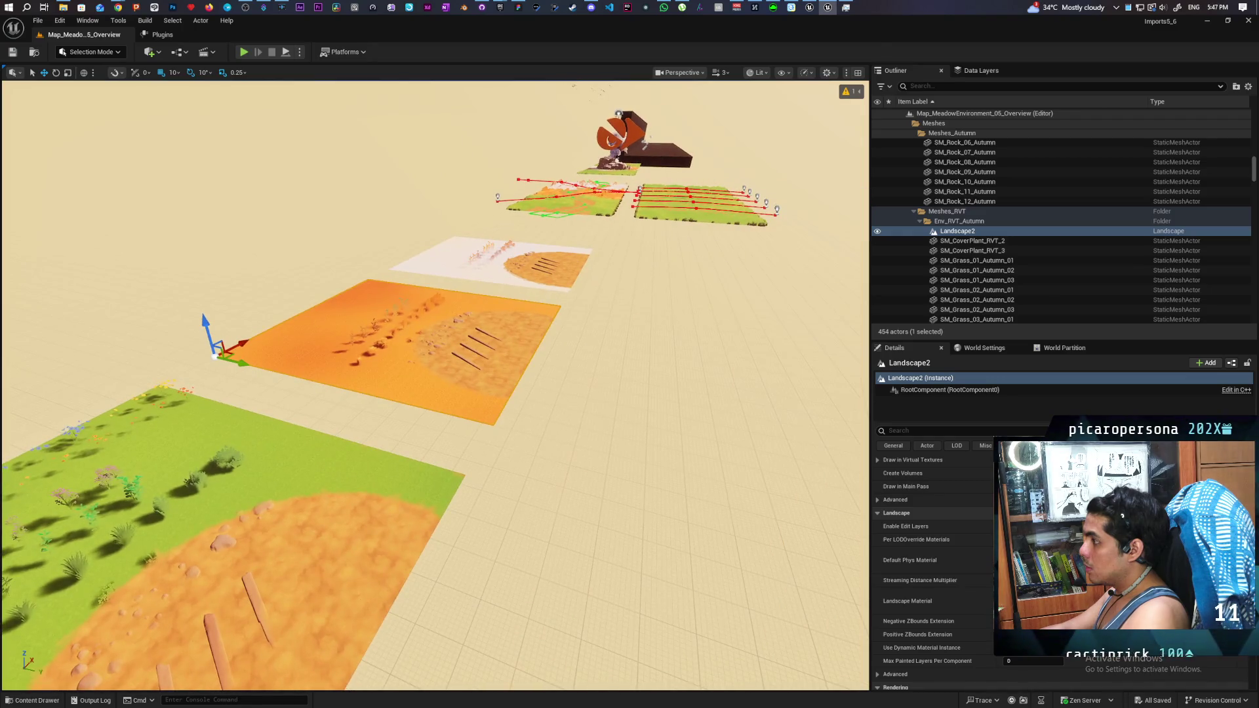
scroll(435, 385, "up", 10)
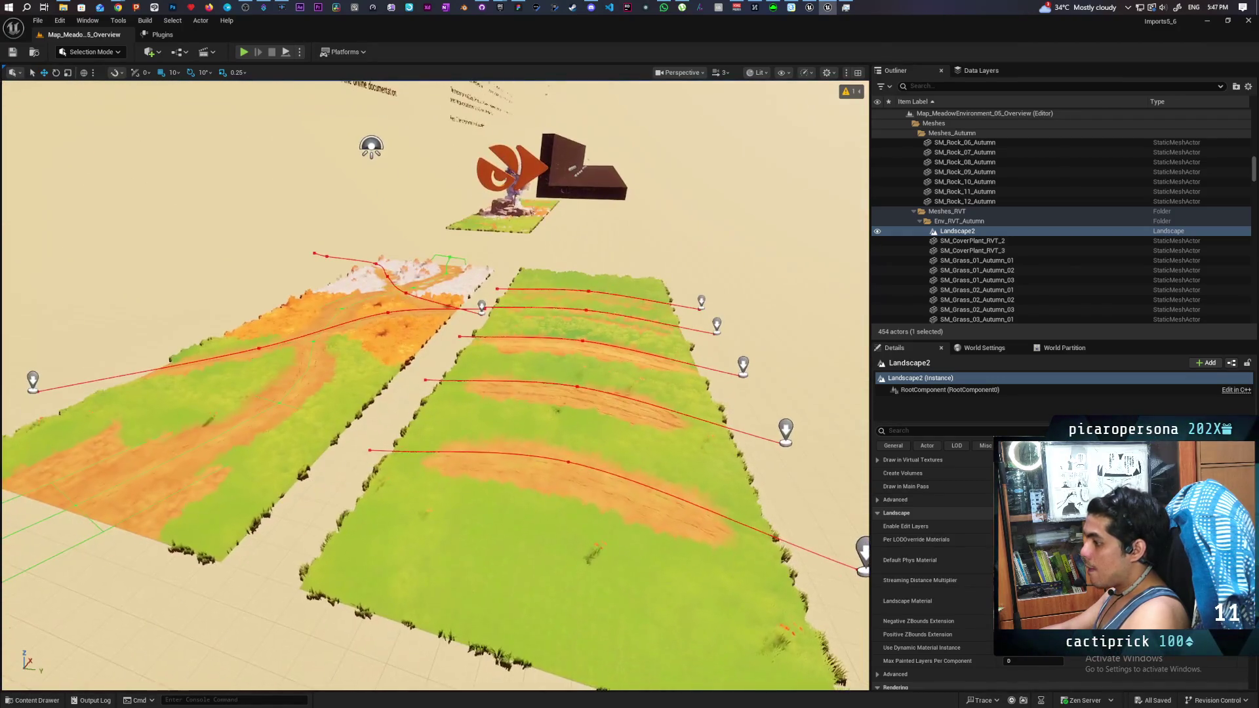
left_click(489, 575)
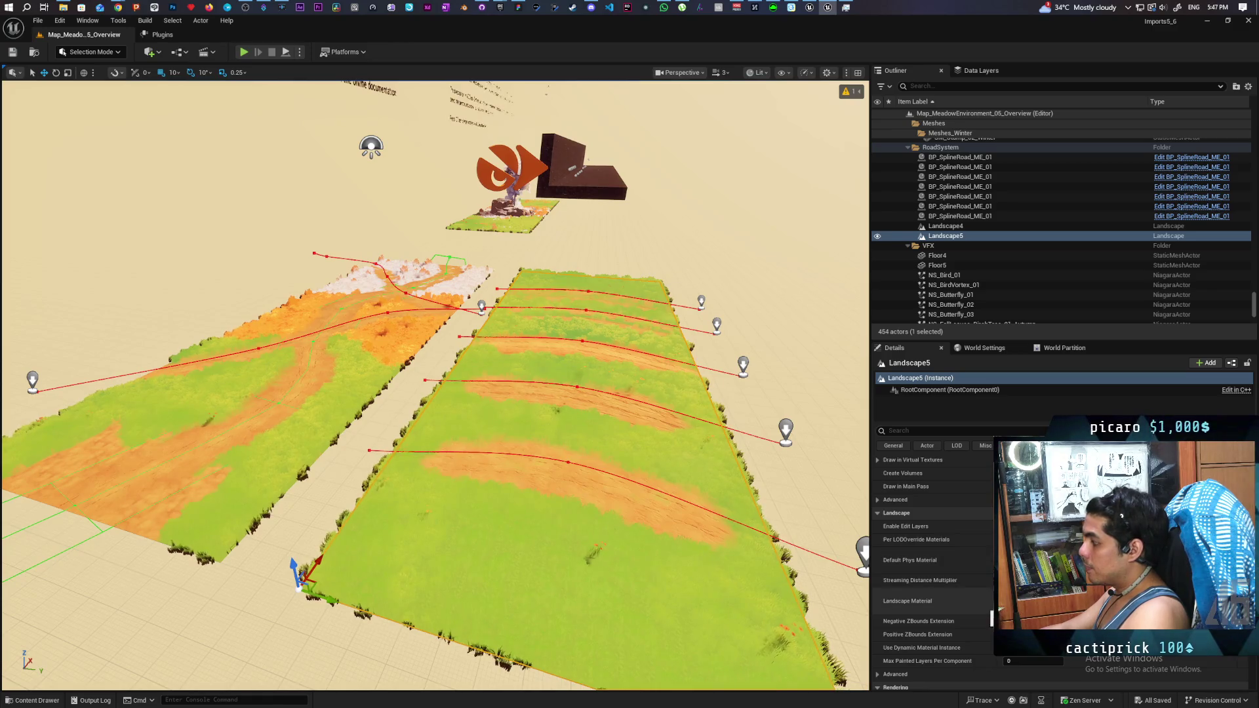
left_click(992, 618)
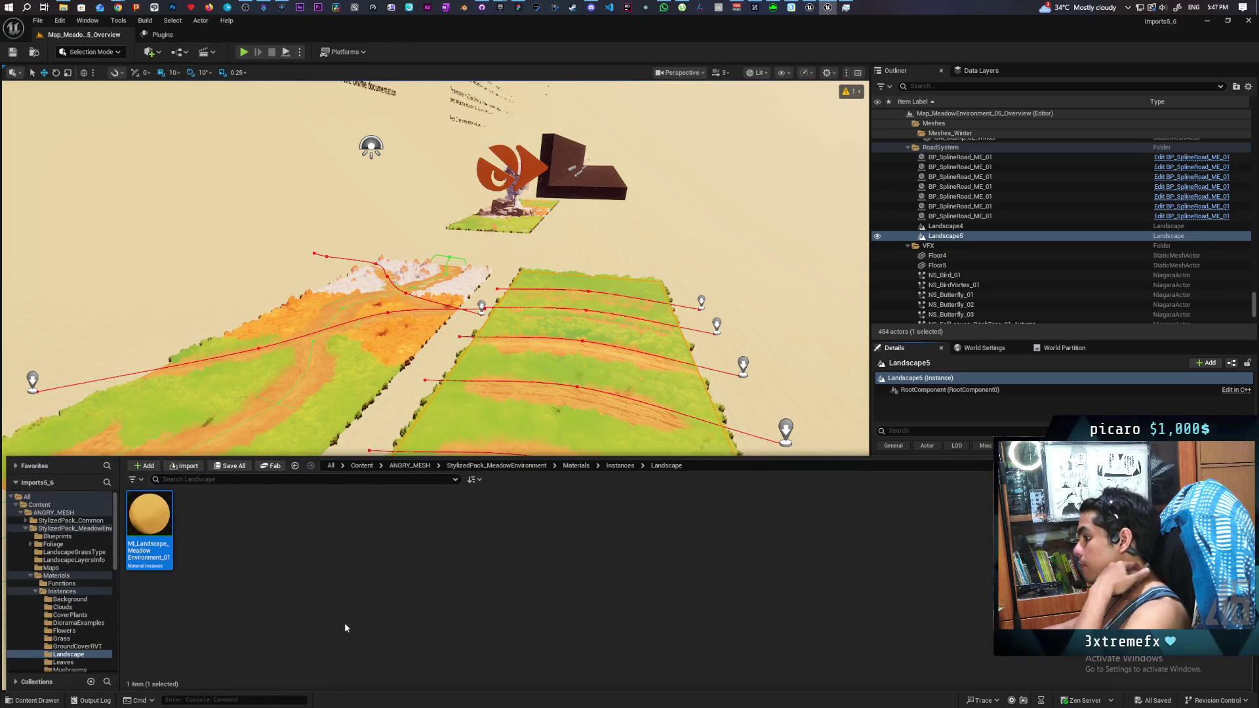
right_click(150, 519)
Step: Migrate MI_Landscape_MeadowEnvironment_01, reviewing and accepting the full list of dependent assets
mouse_move(241, 328)
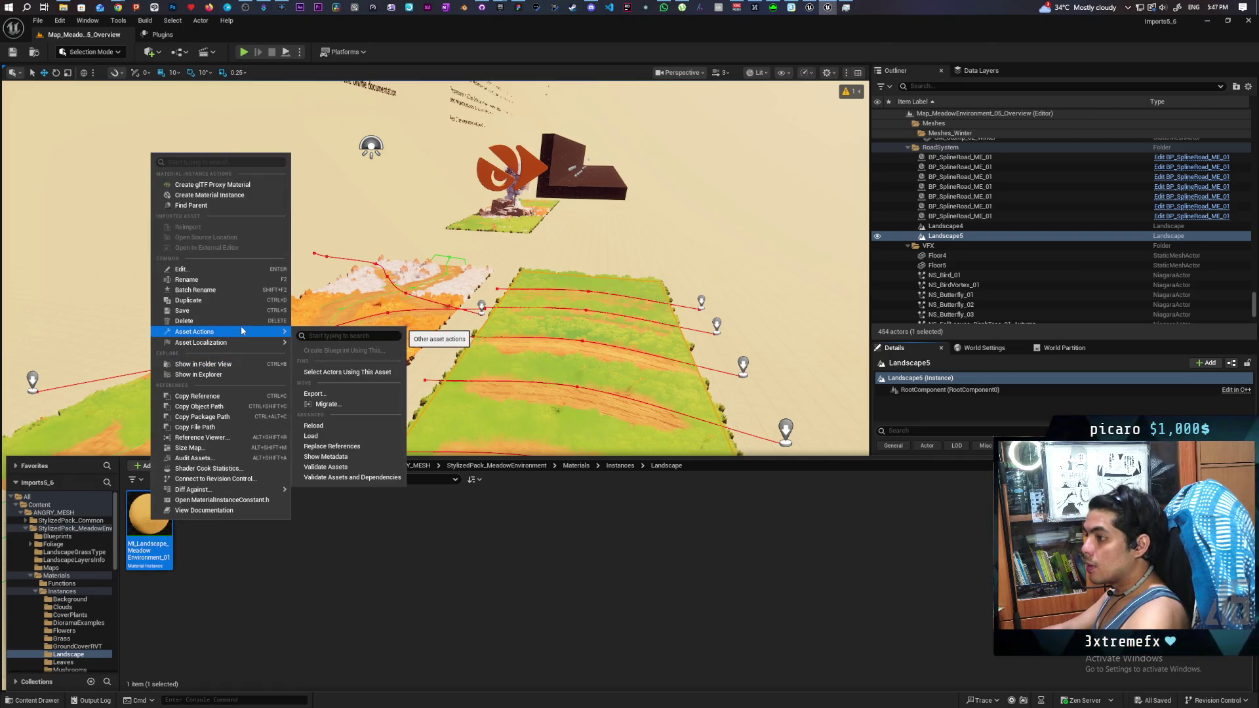
left_click(356, 403)
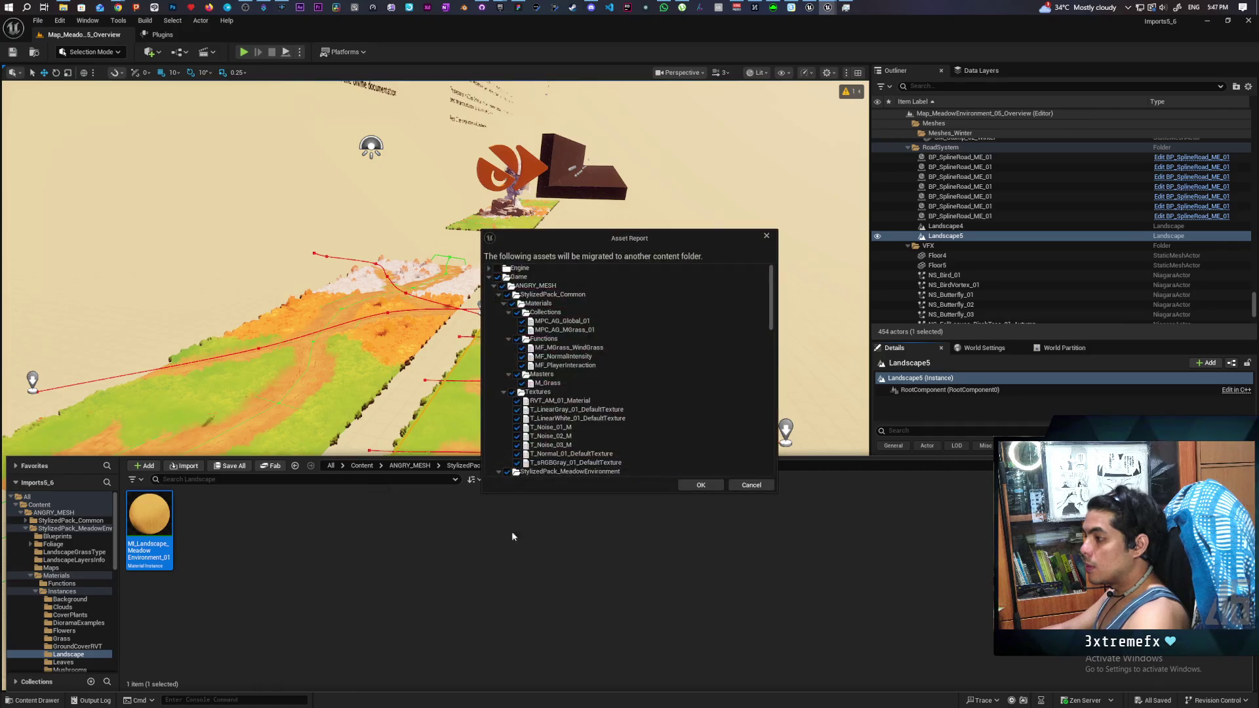
scroll(669, 417, "down", 10)
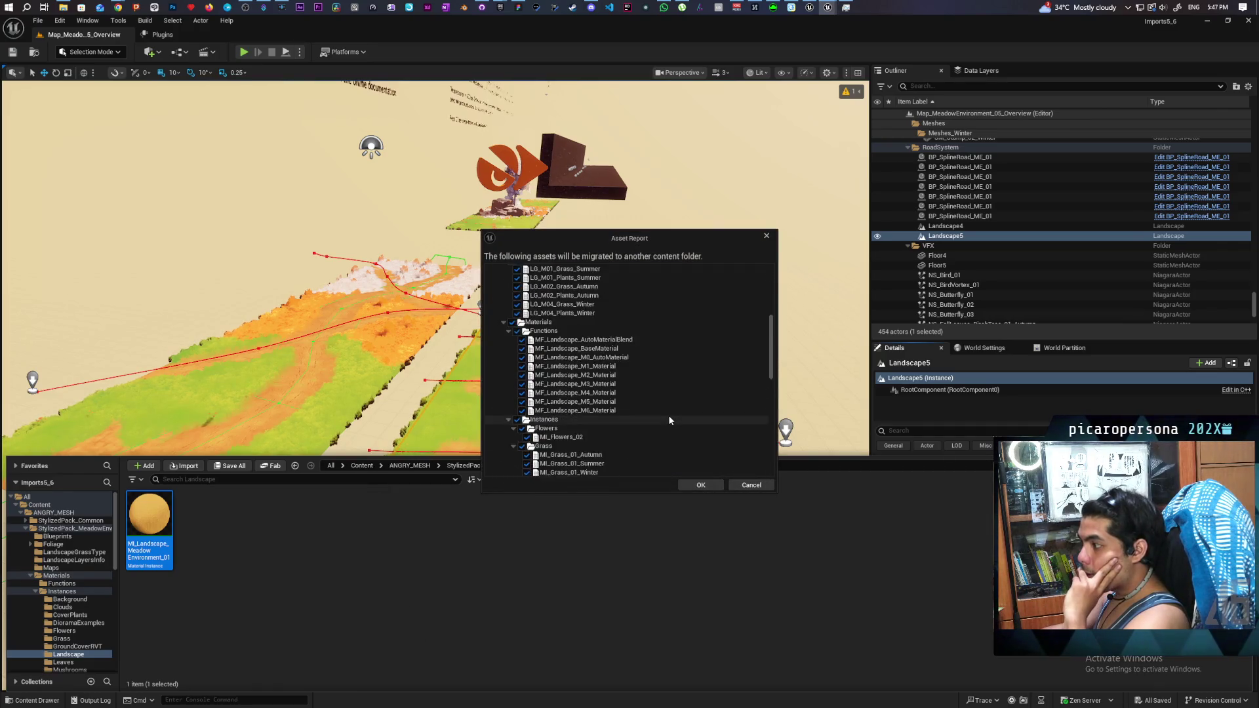
scroll(669, 420, "down", 10)
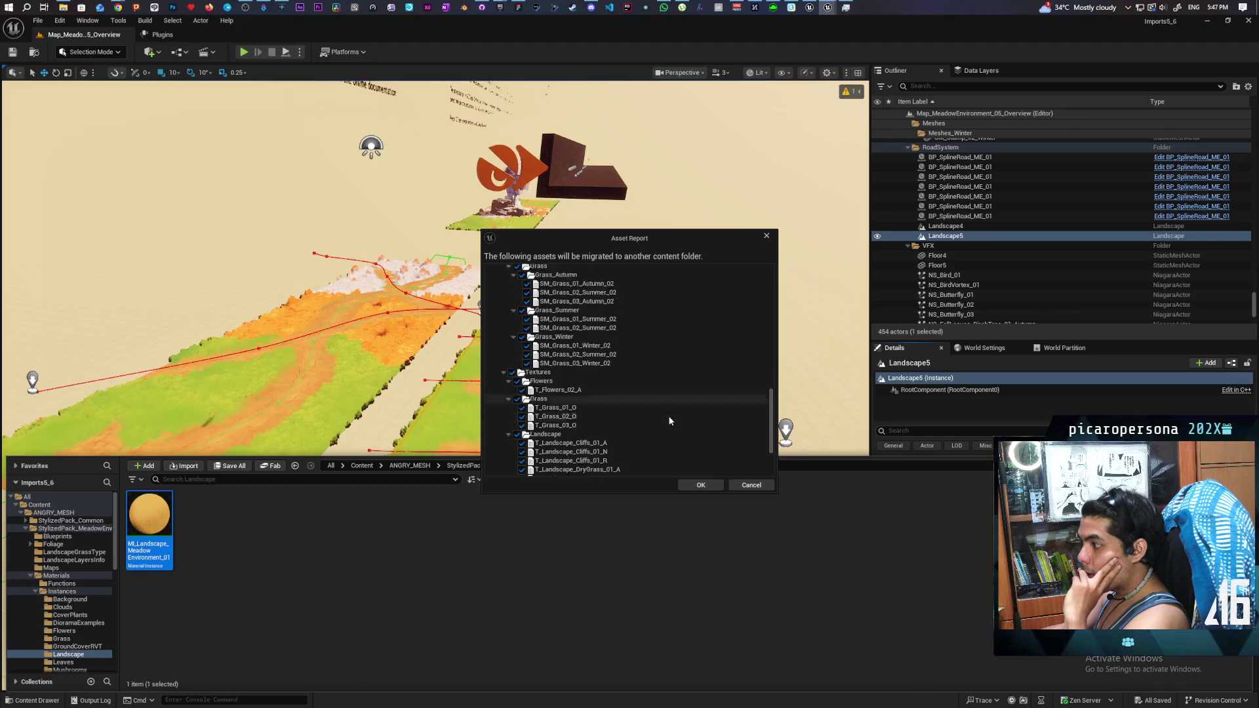
scroll(669, 421, "down", 5)
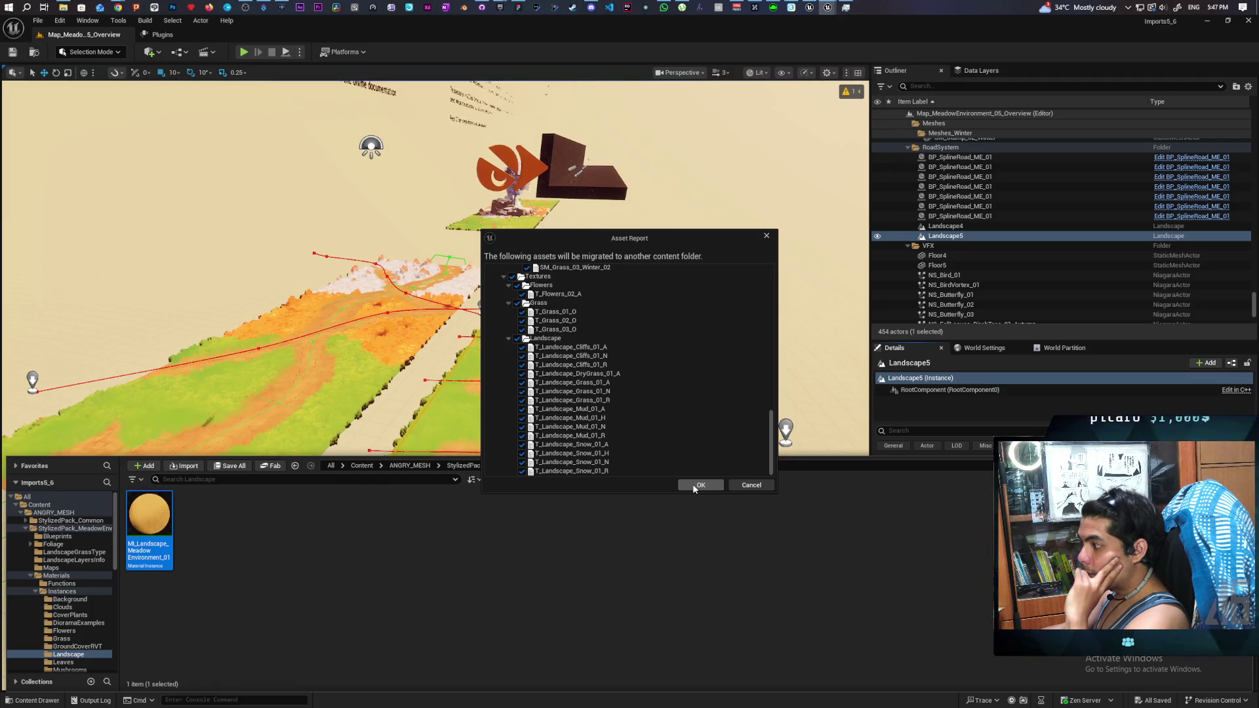
left_click(699, 485)
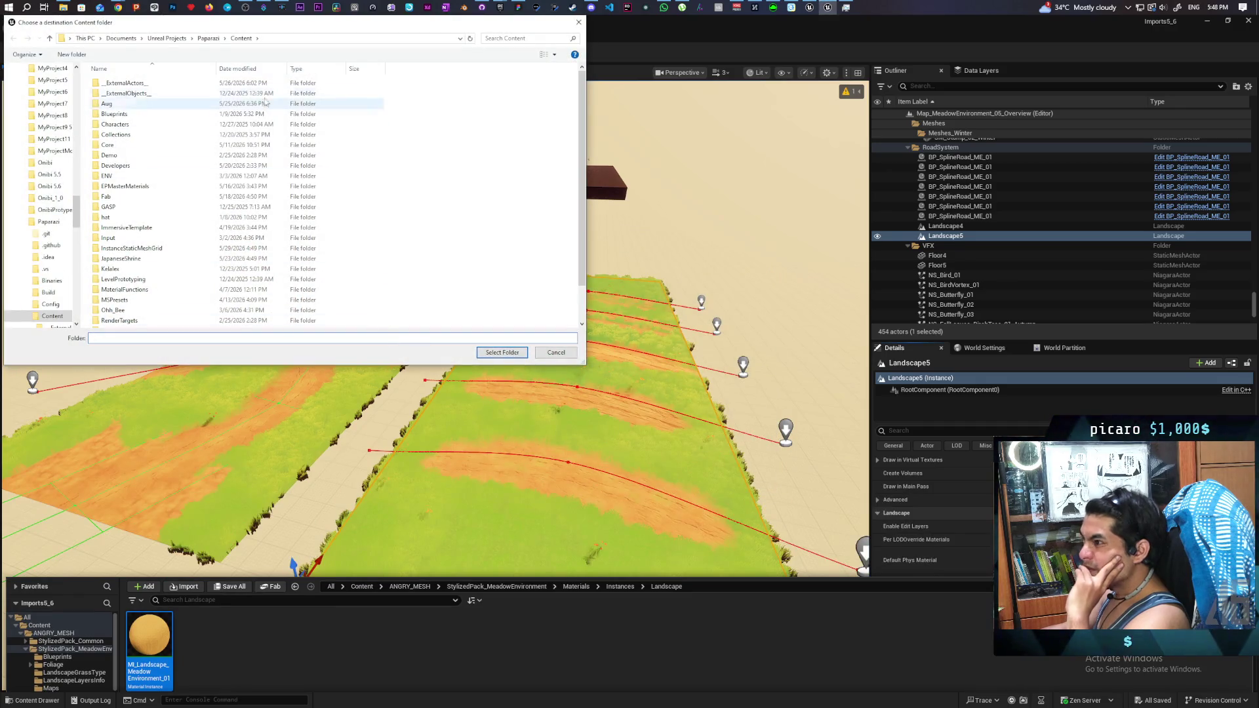
Step: Choose Unreal Projects > Kozou_Dioramas > Content as destination, copying all 69 packages
left_click(167, 38)
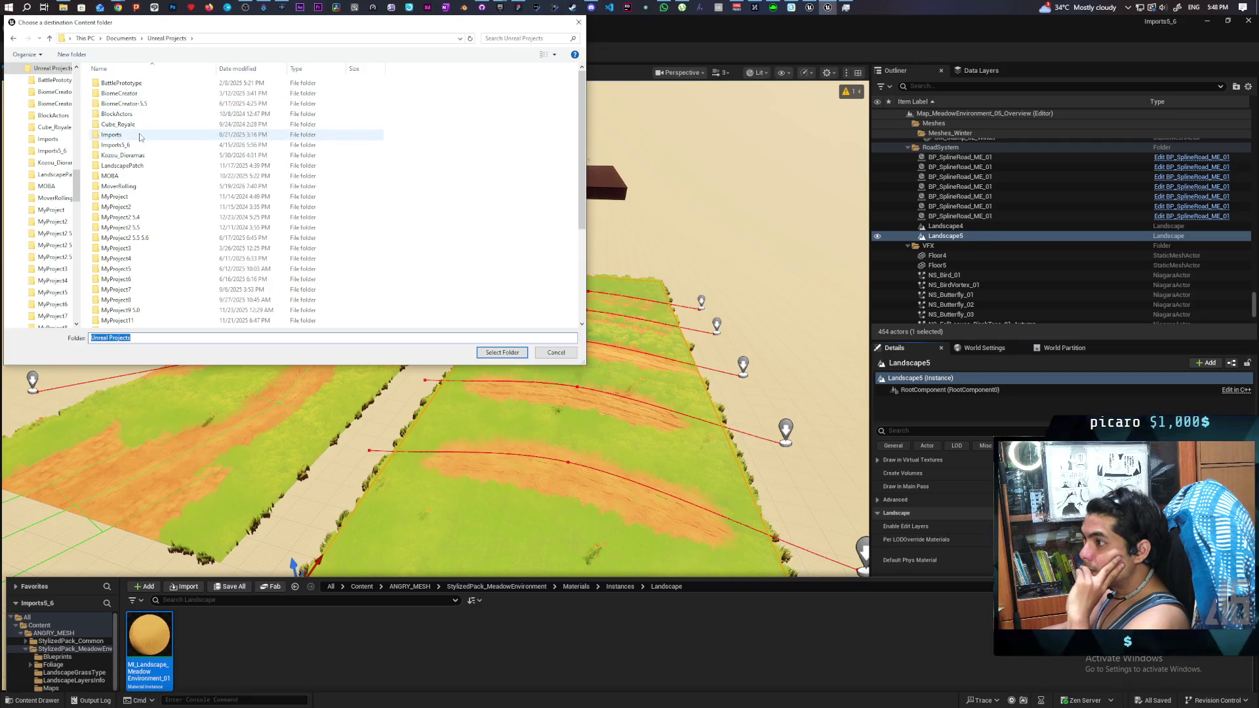
left_click(131, 155)
double_click(123, 156)
left_click(112, 93)
left_click(493, 353)
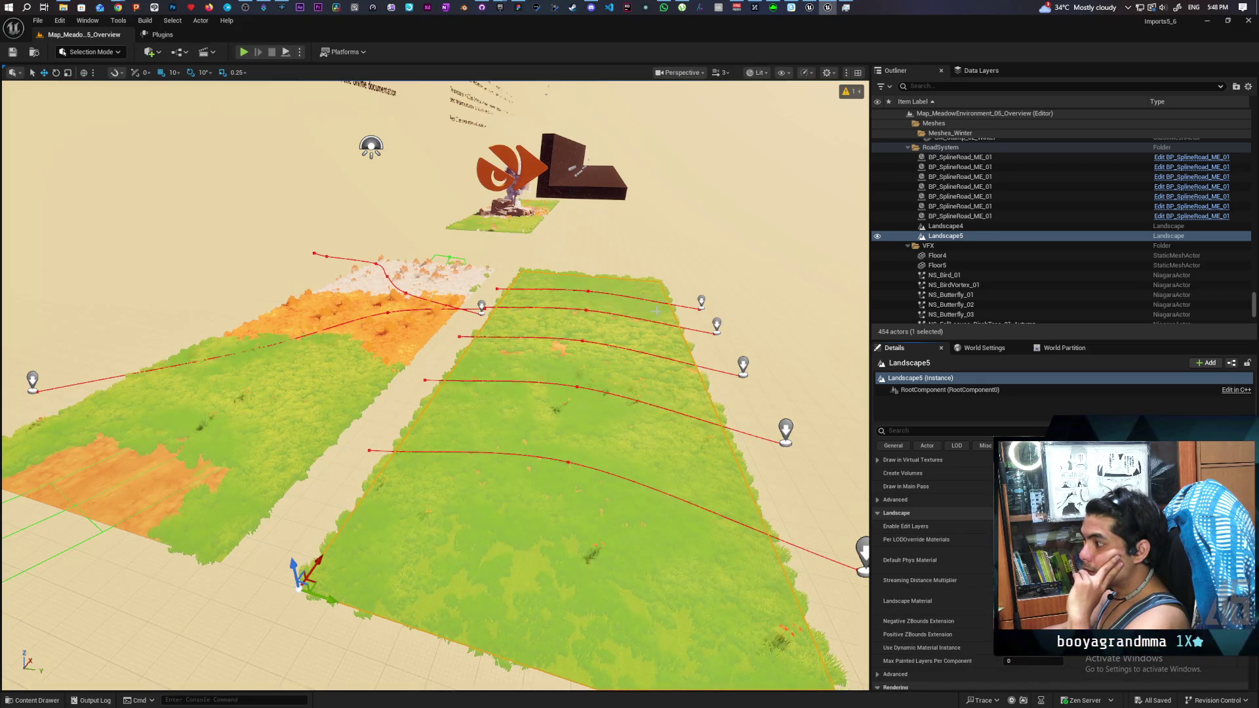
Step: Select the AG global settings actor and locate BP_AG_Global_Settings_01 in the Content Browser
left_click(505, 167)
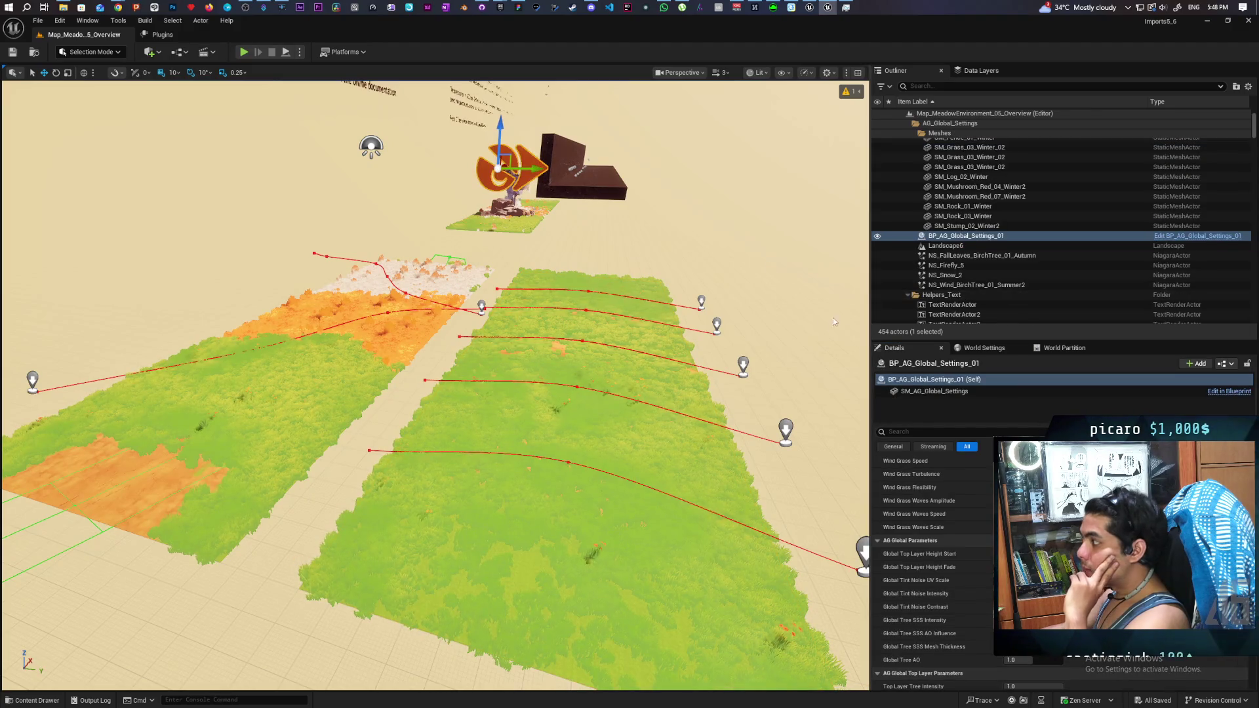
key("ctrl+space")
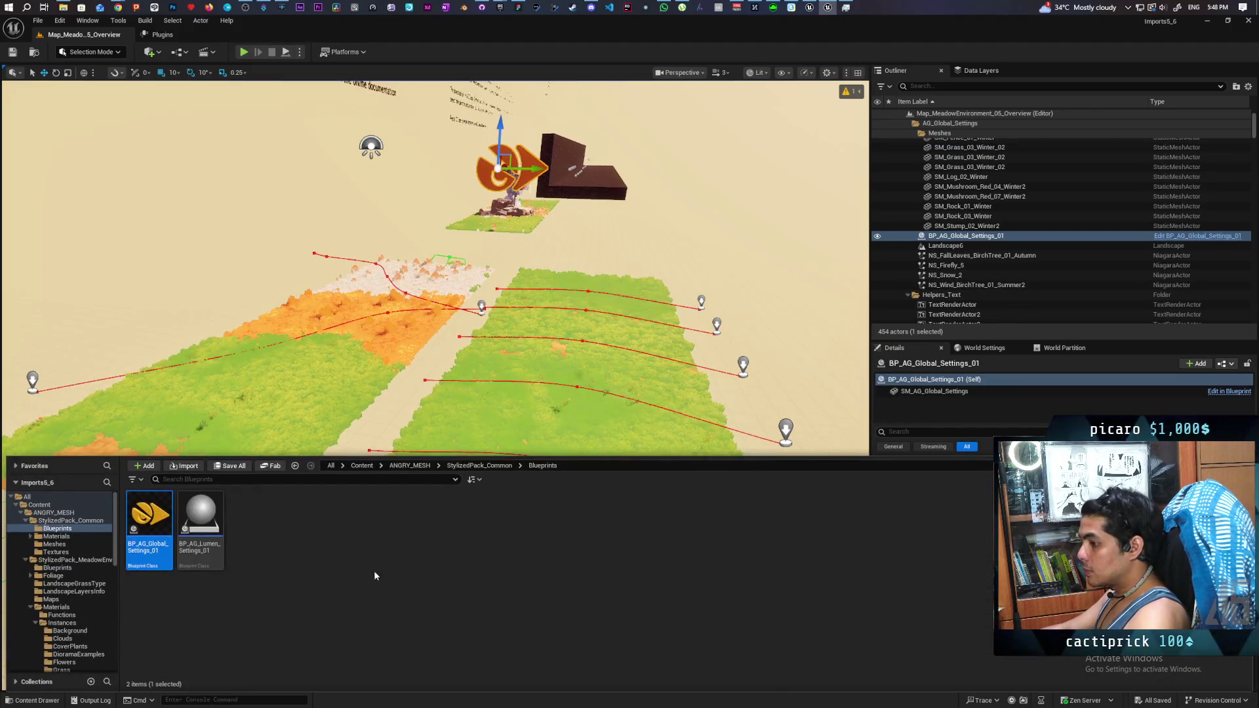
left_click(207, 534)
left_click(161, 562)
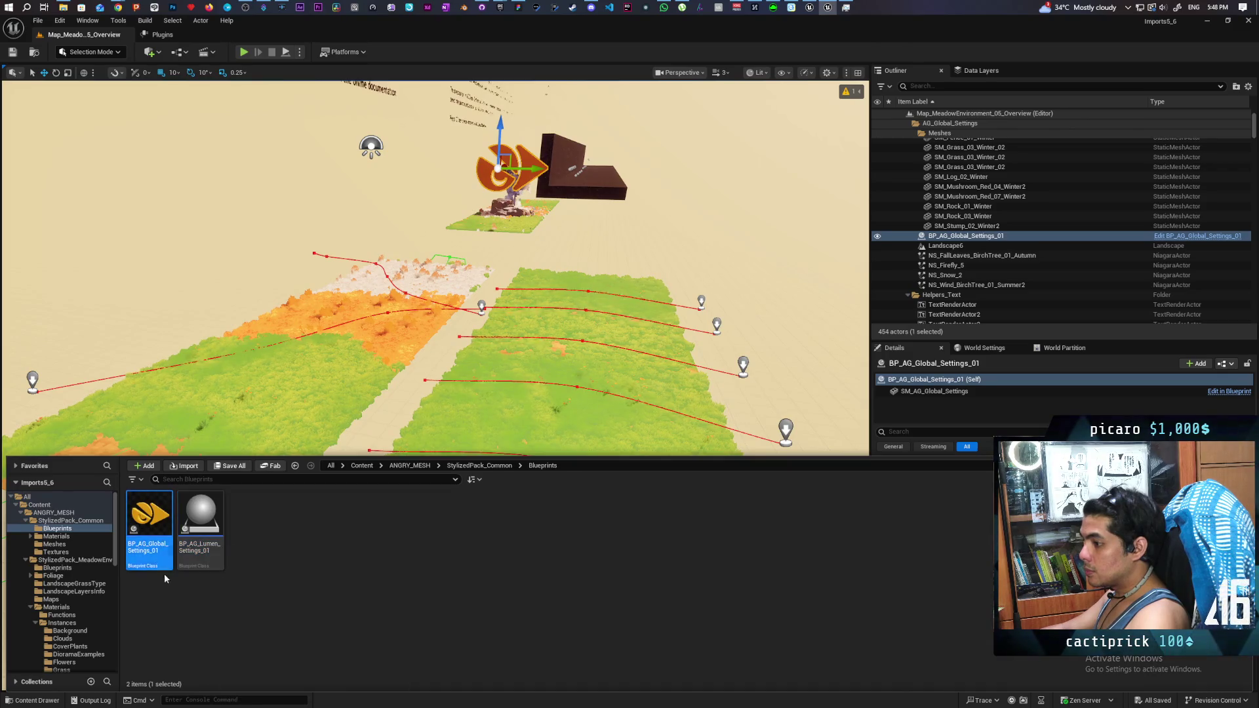
Step: Migrate BP_AG_Global_Settings_01 to Kozou_Dioramas Content, skipping all existing assets, then minimise the editor
right_click(154, 543)
mouse_move(205, 331)
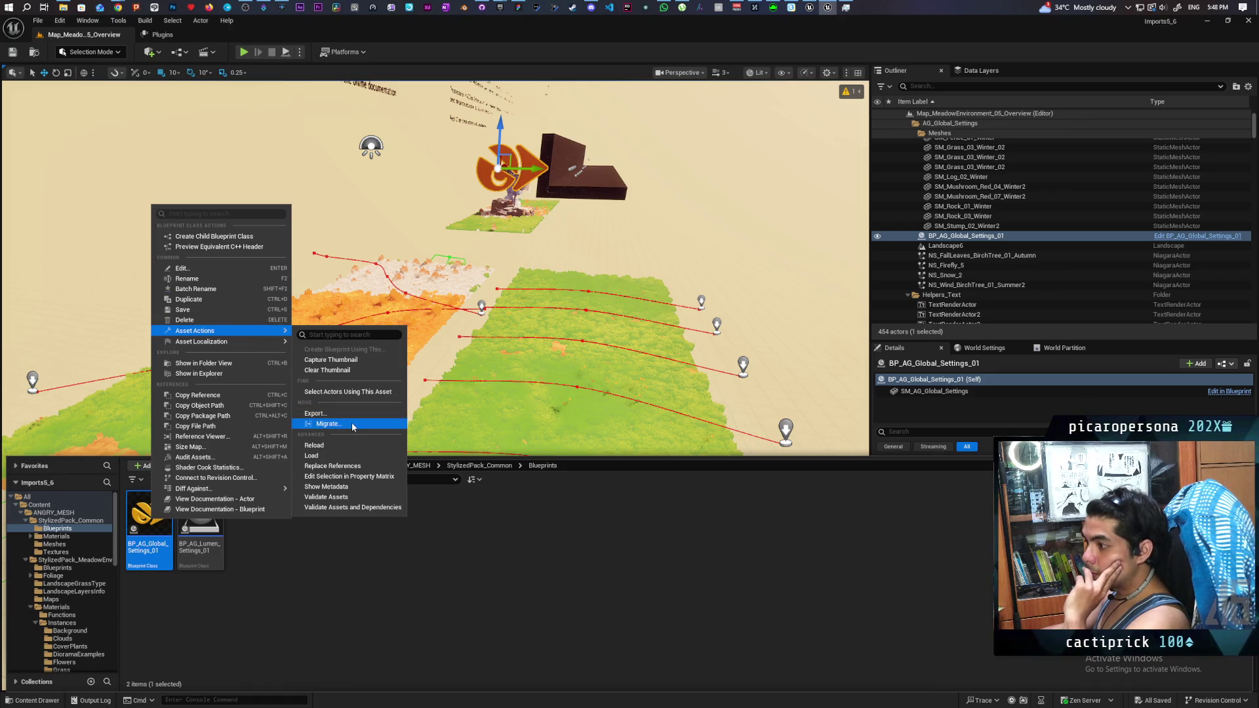
left_click(325, 424)
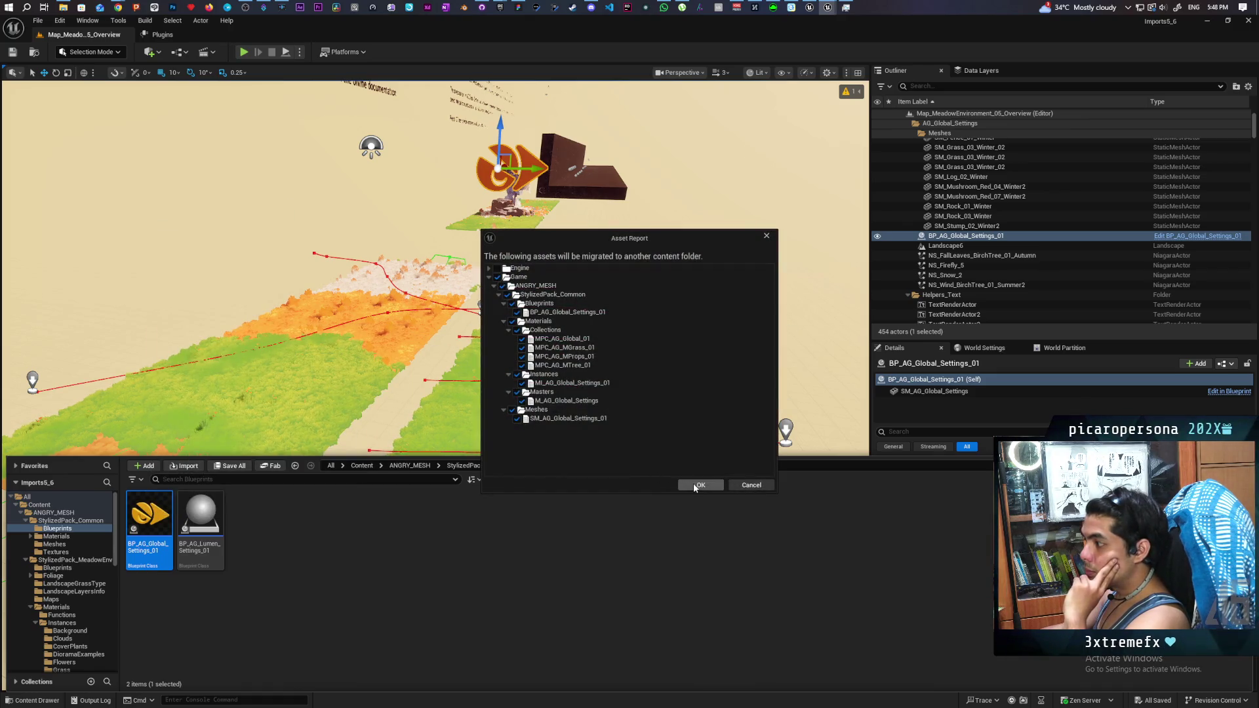
left_click(699, 485)
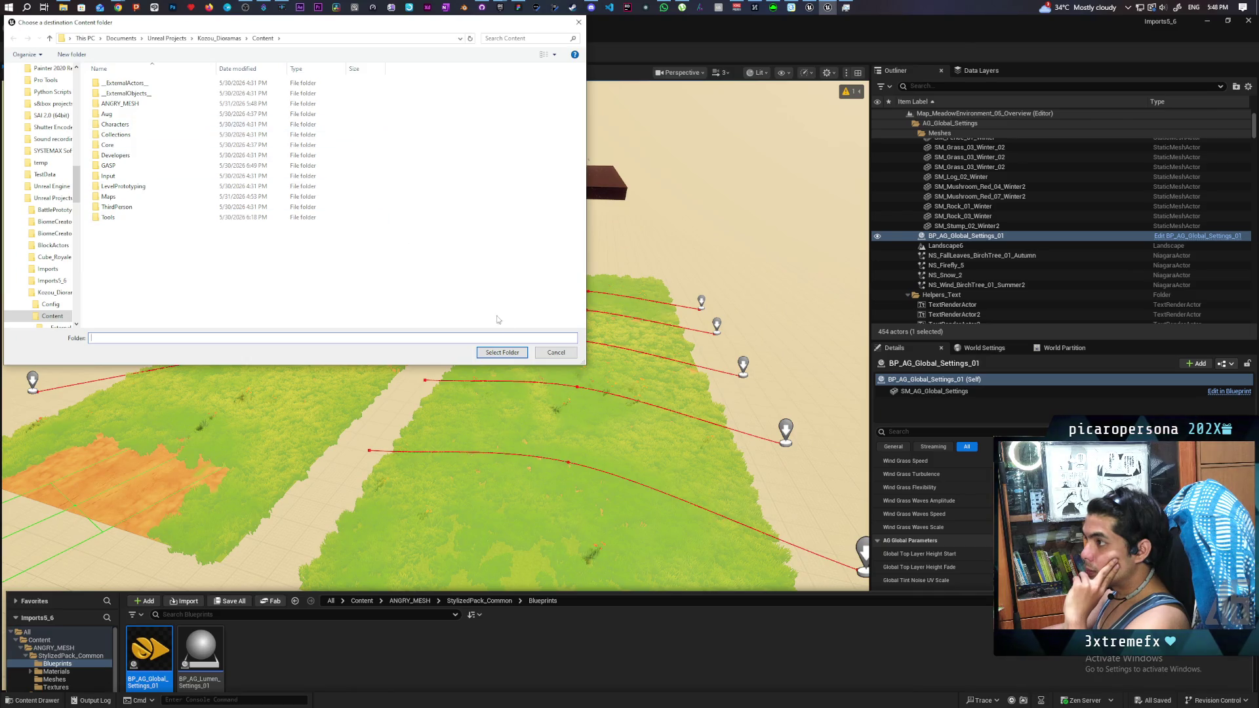
left_click(513, 353)
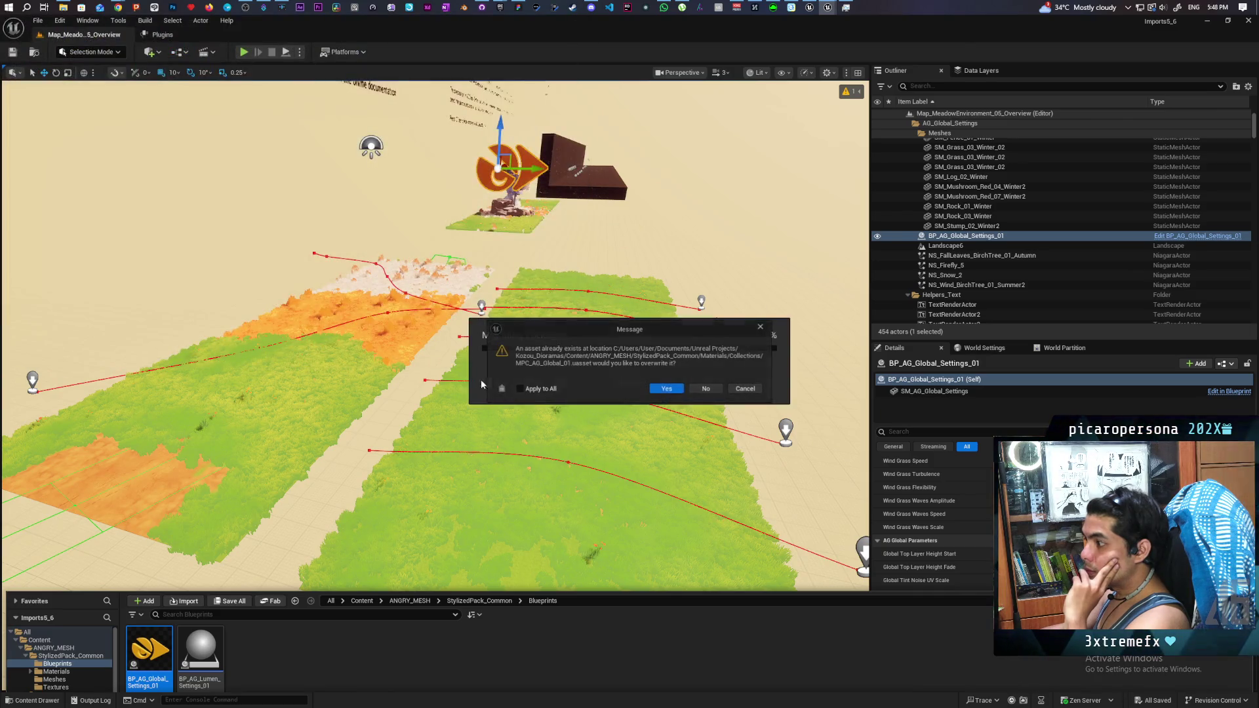
left_click(520, 389)
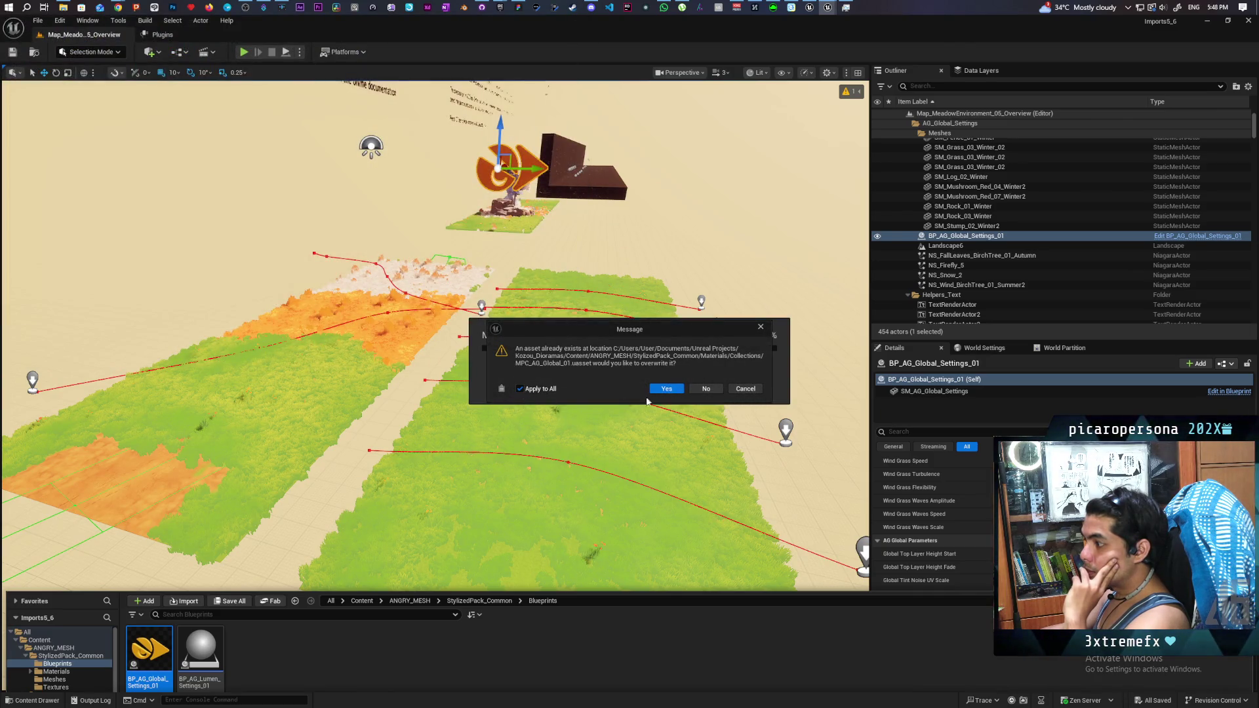
left_click(705, 390)
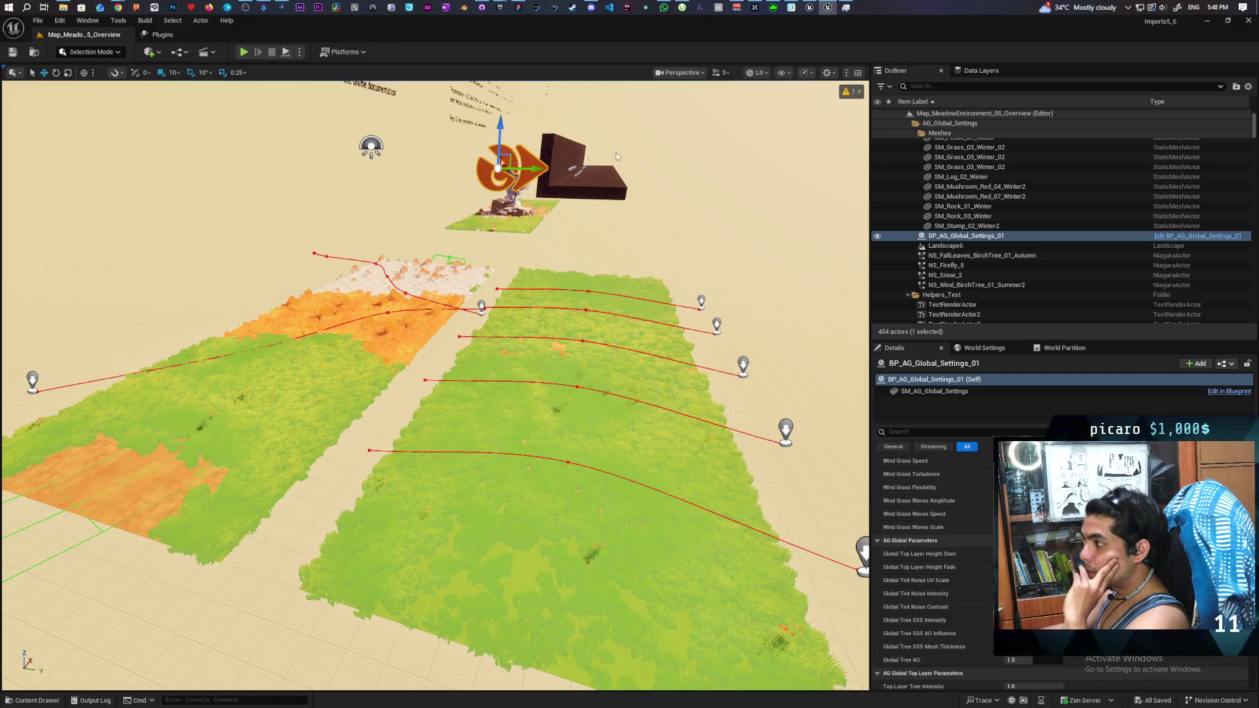
left_click(1203, 24)
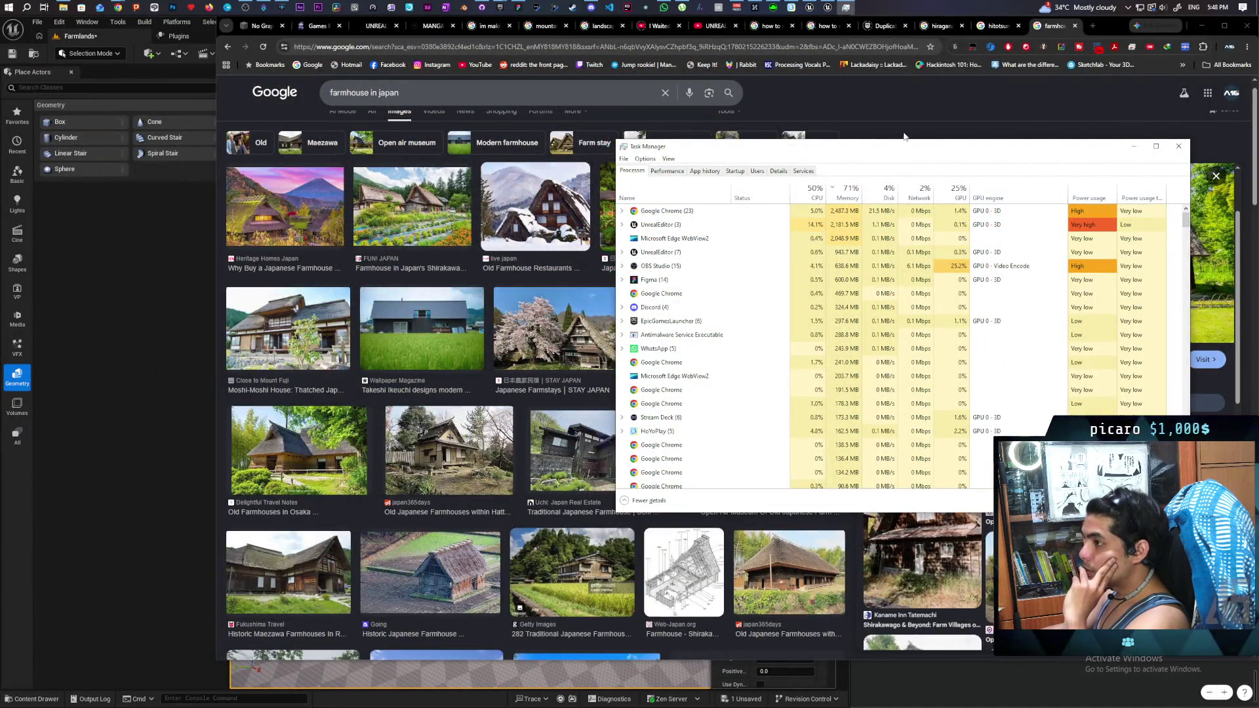
Step: Assign MI_Landscape_MeadowEnvironment_01 as the Farmlands Landscape Material and frame the landscape in view
left_click(83, 261)
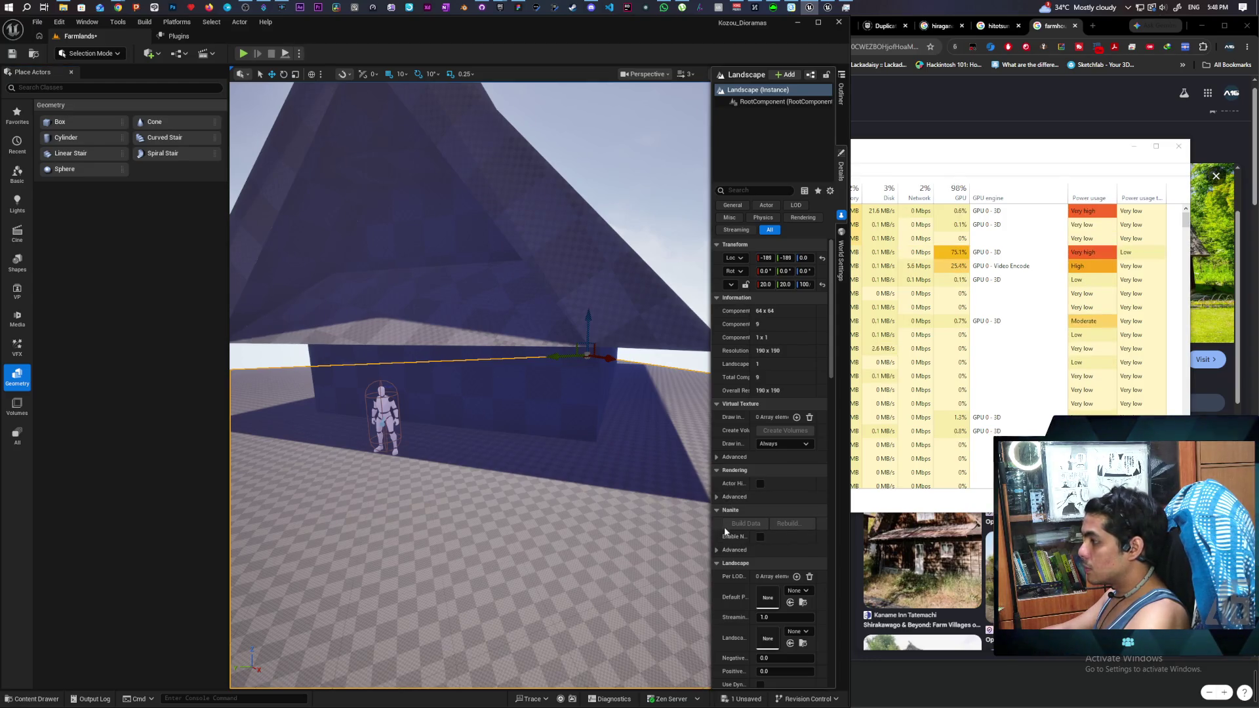
left_click(797, 632)
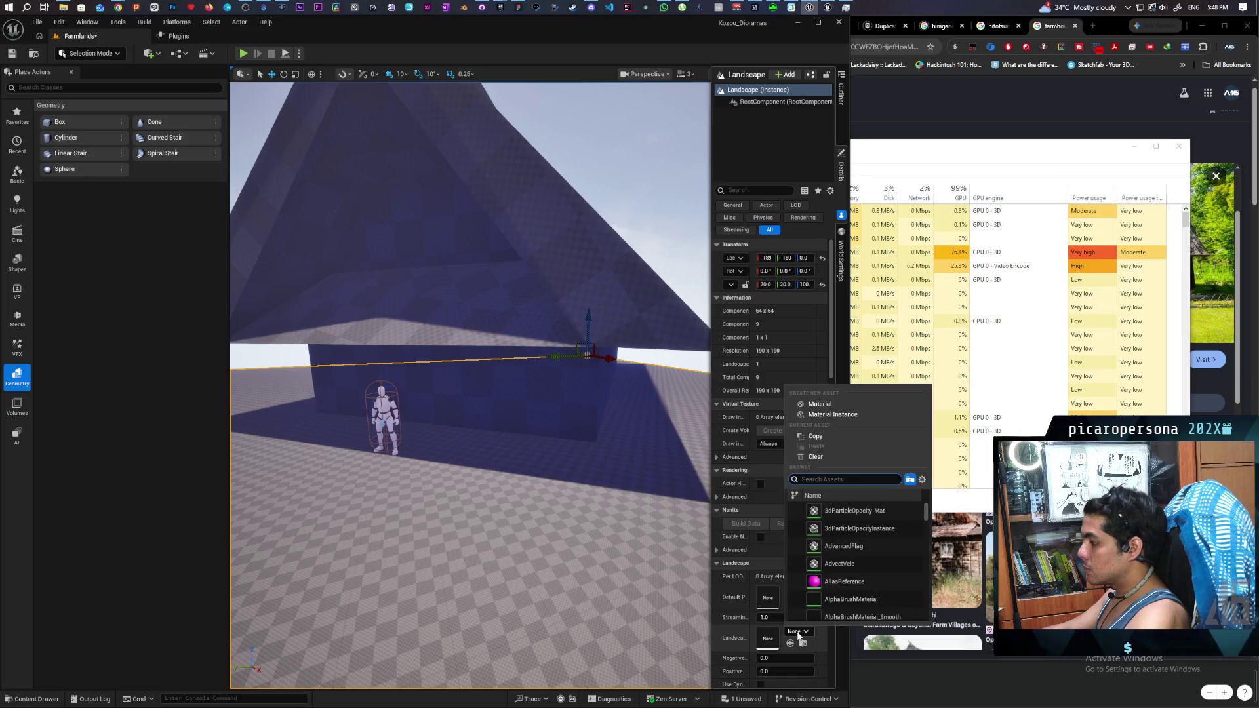
type("mi")
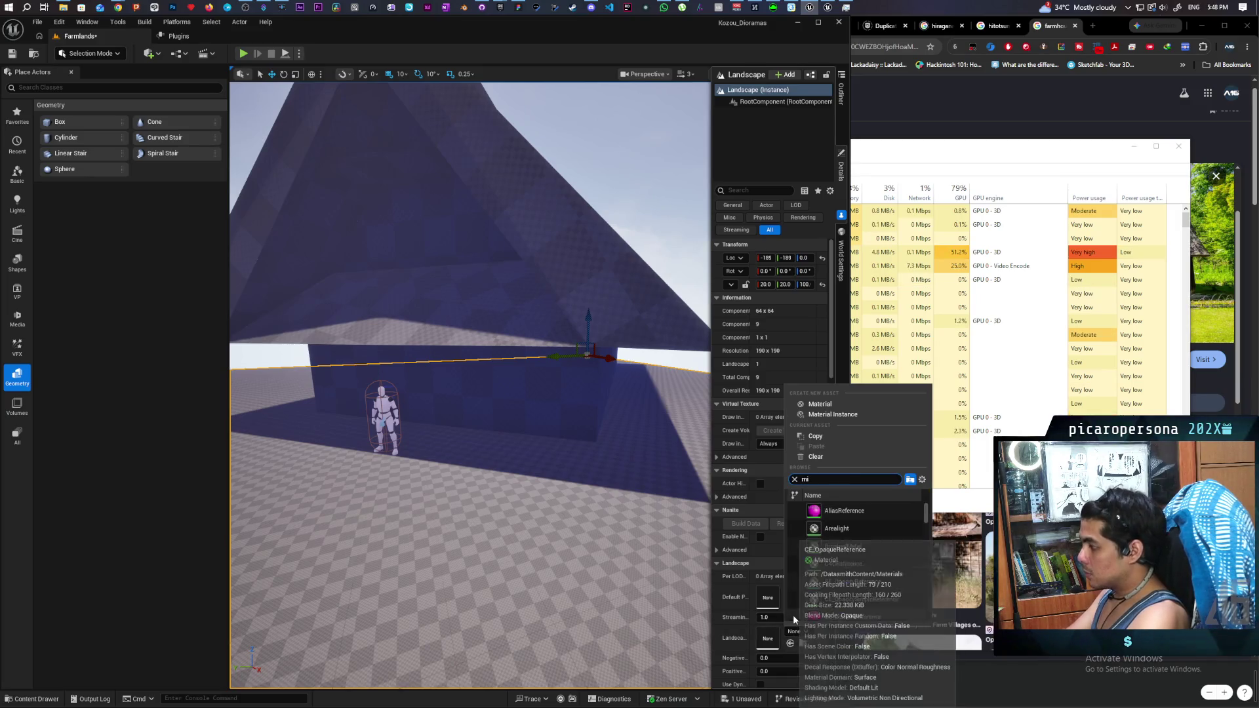
type(" meado")
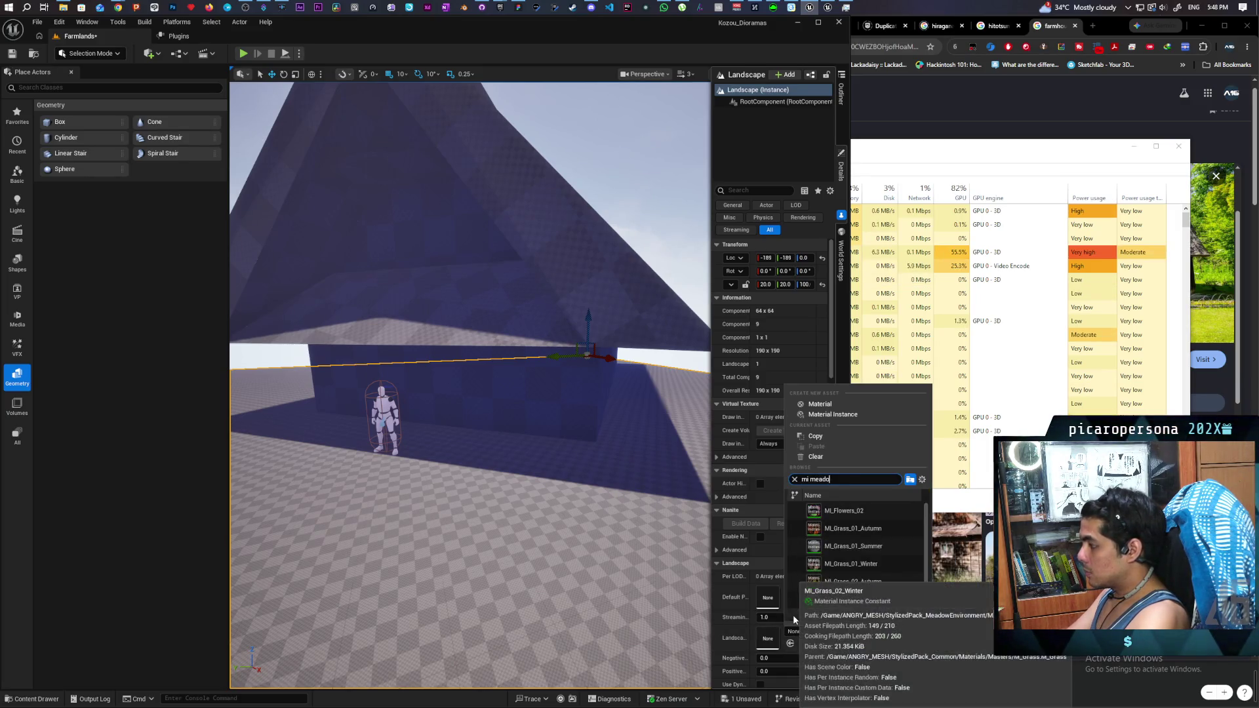
type("w")
scroll(886, 600, "down", 2)
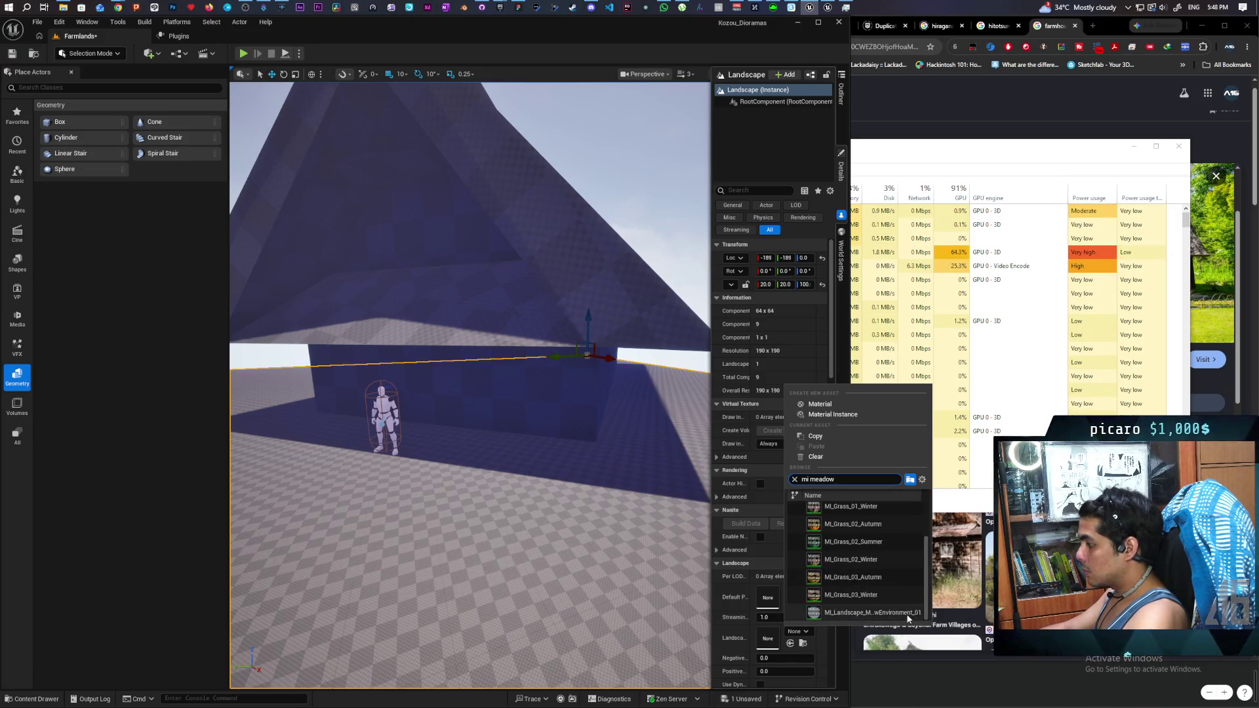
left_click(908, 616)
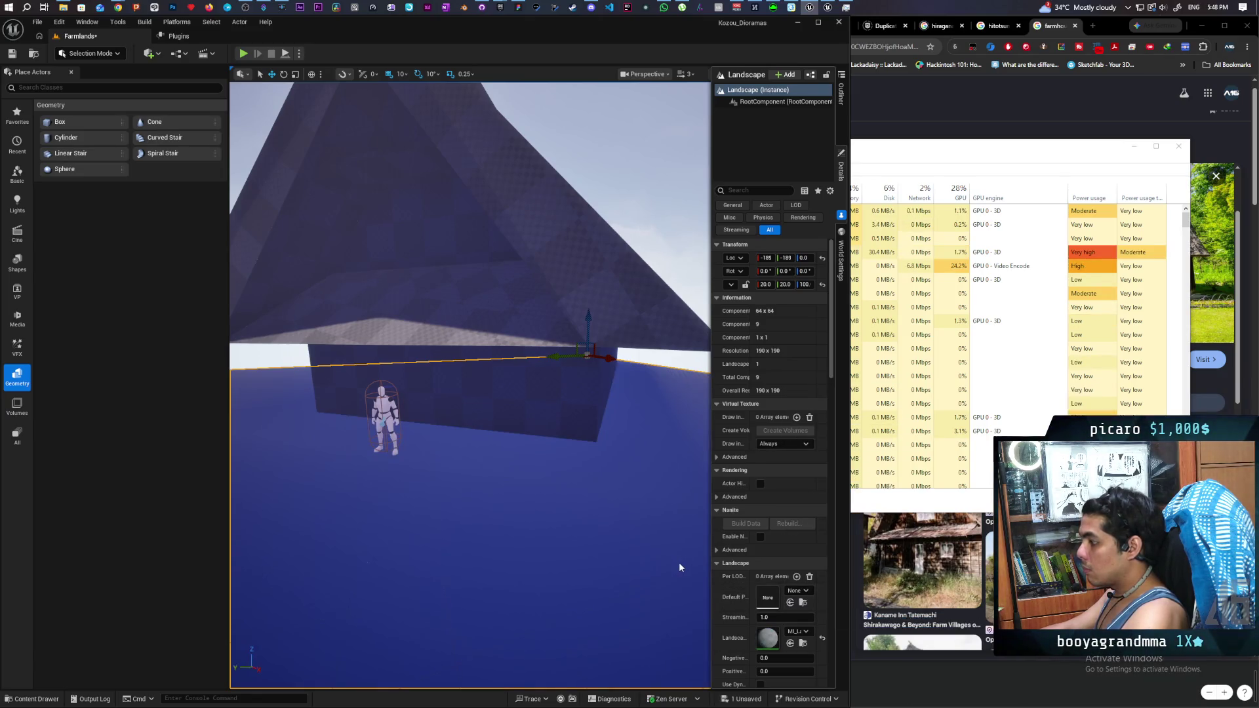
key("f")
scroll(470, 386, "up", 5)
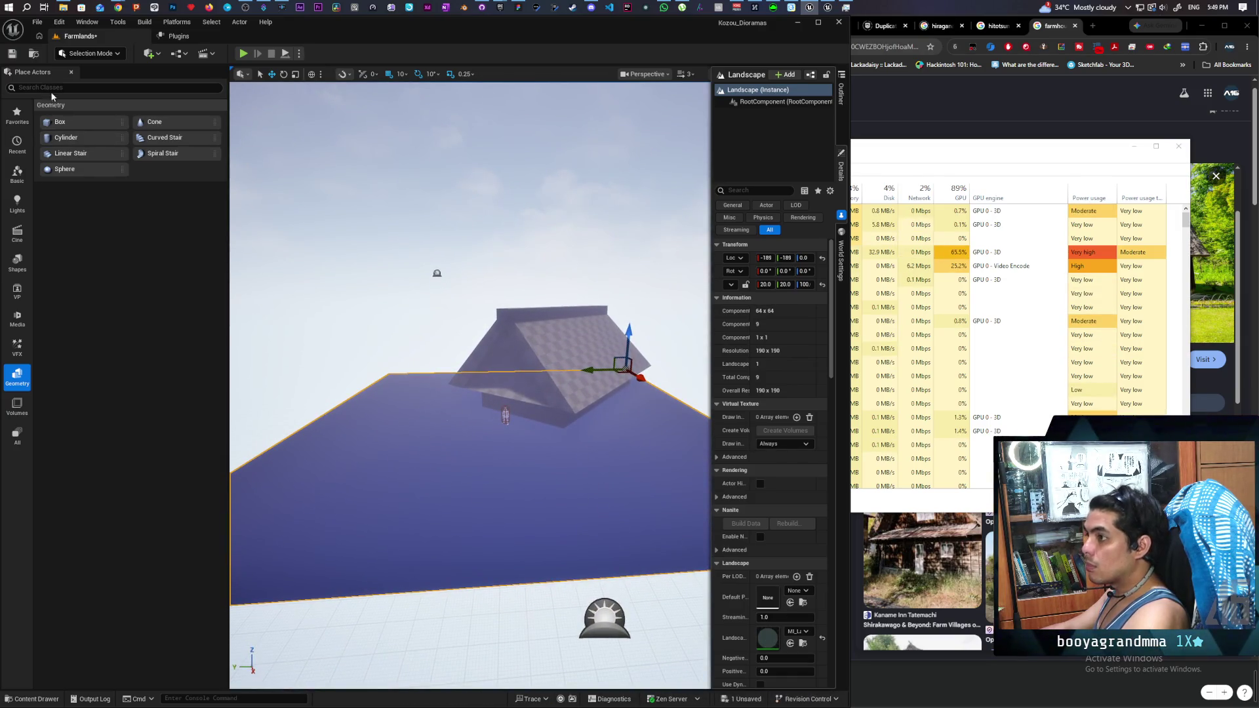
left_click(88, 53)
Step: In Landscape Mode's Paint tools, populate the target layers from the Meadow landscape material
left_click(84, 87)
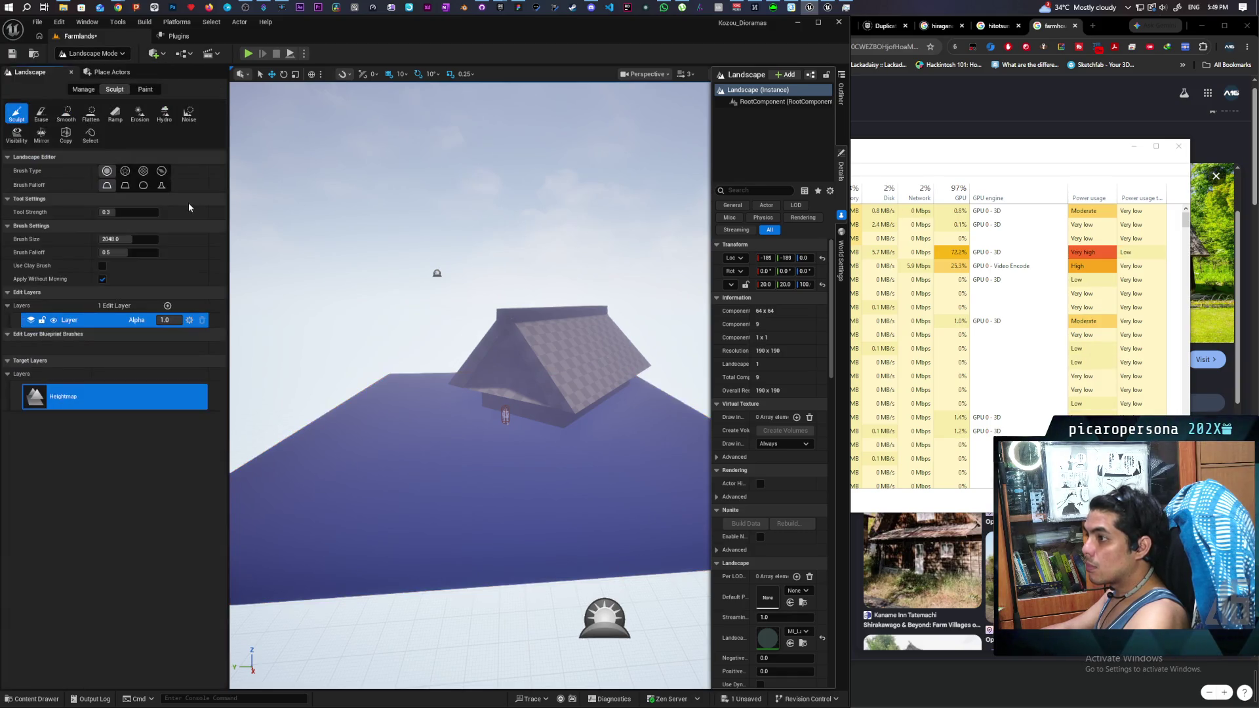
left_click(143, 88)
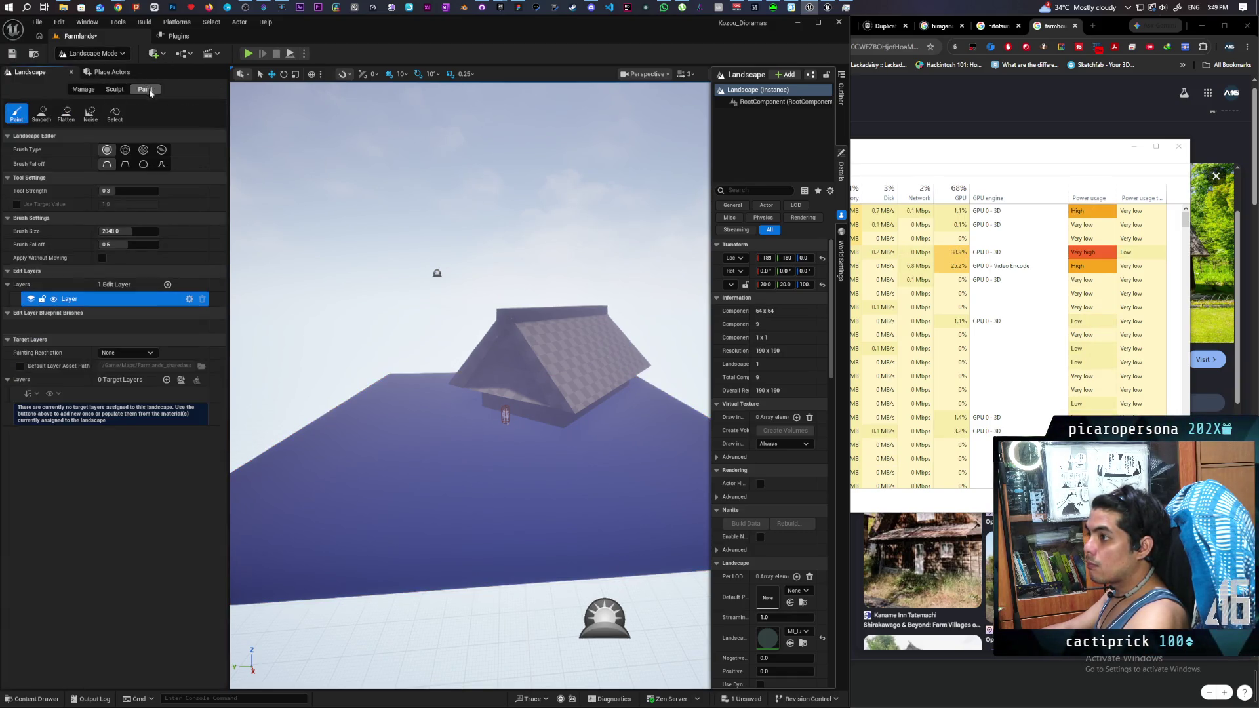
left_click(180, 380)
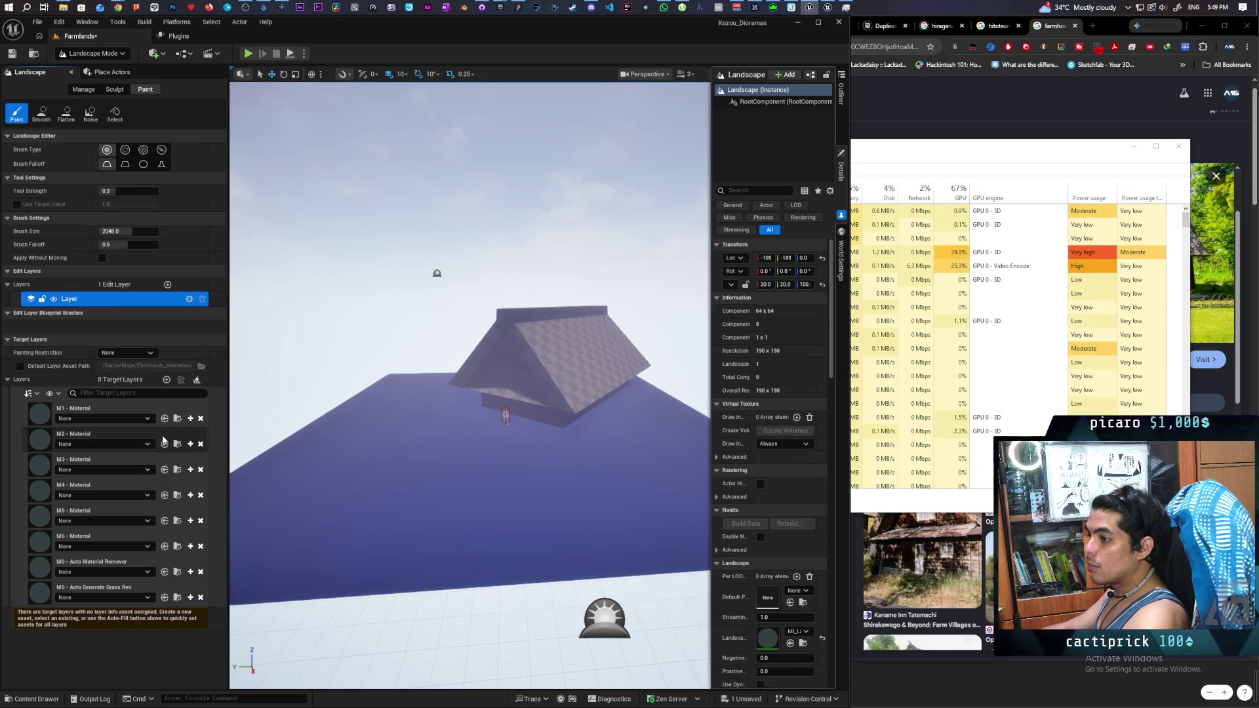
left_click(791, 645)
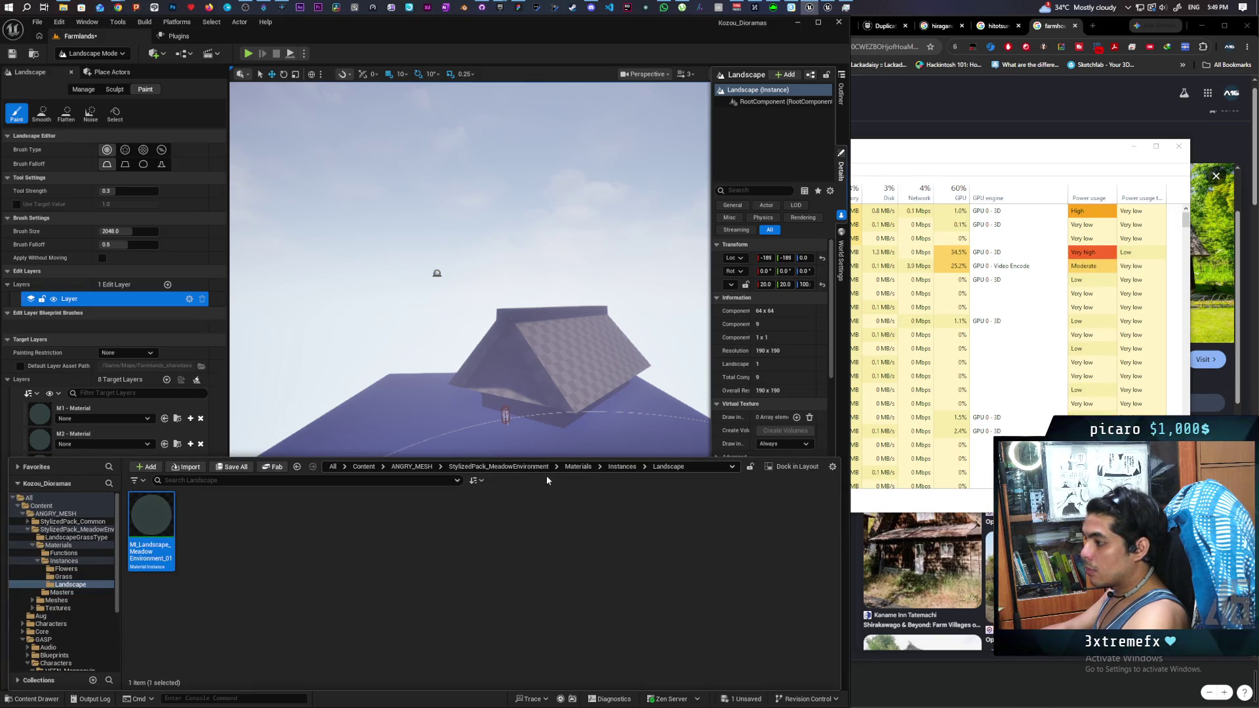
Step: Create and save new layer info assets for target layers M1 through M4
left_click(190, 419)
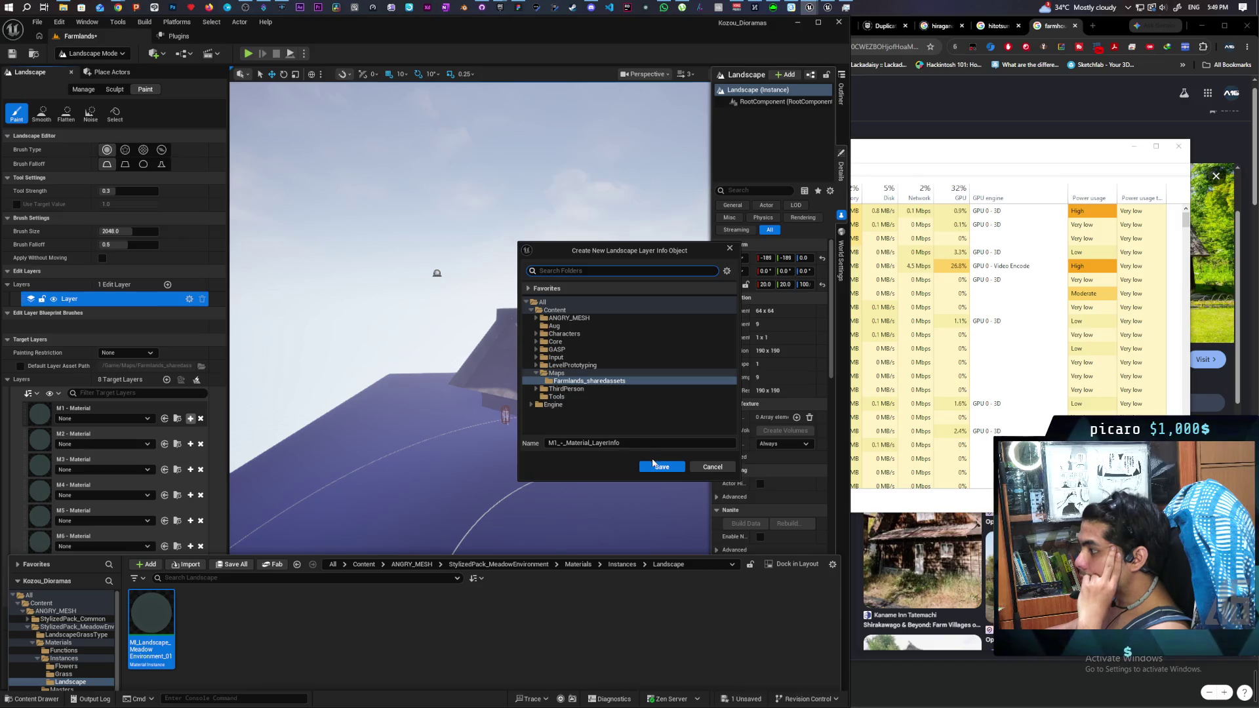
left_click(661, 467)
left_click(190, 450)
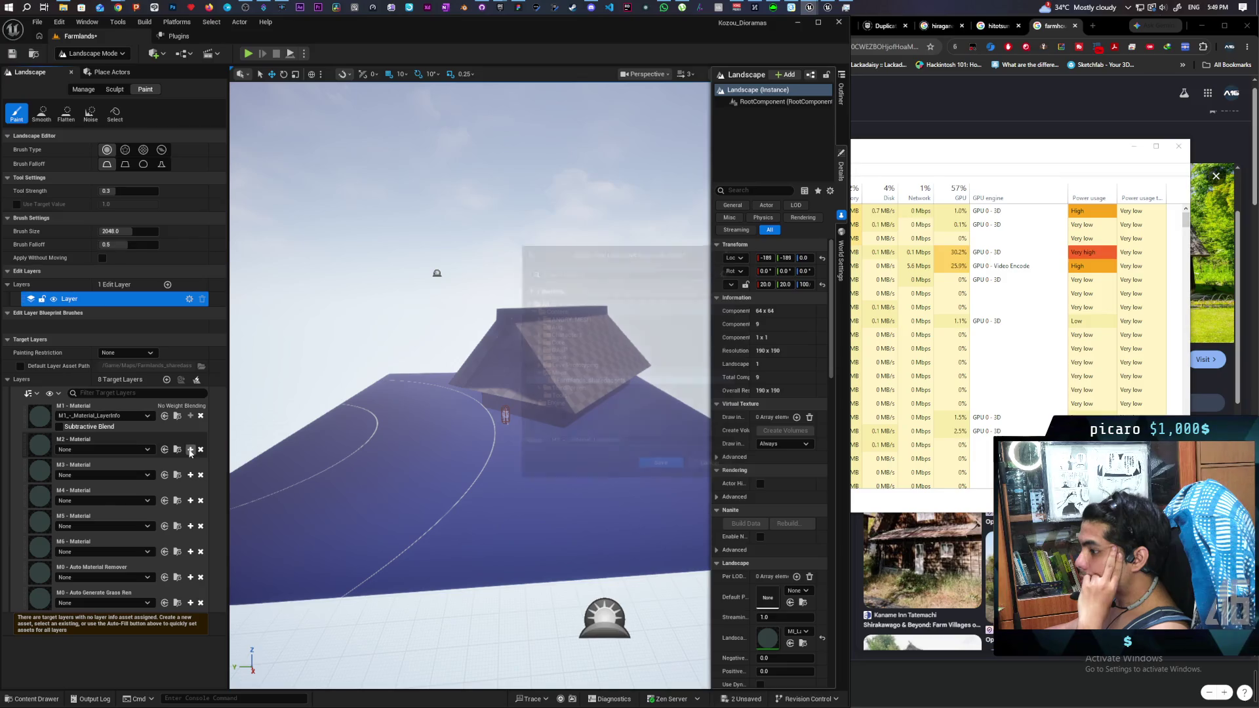
left_click(660, 467)
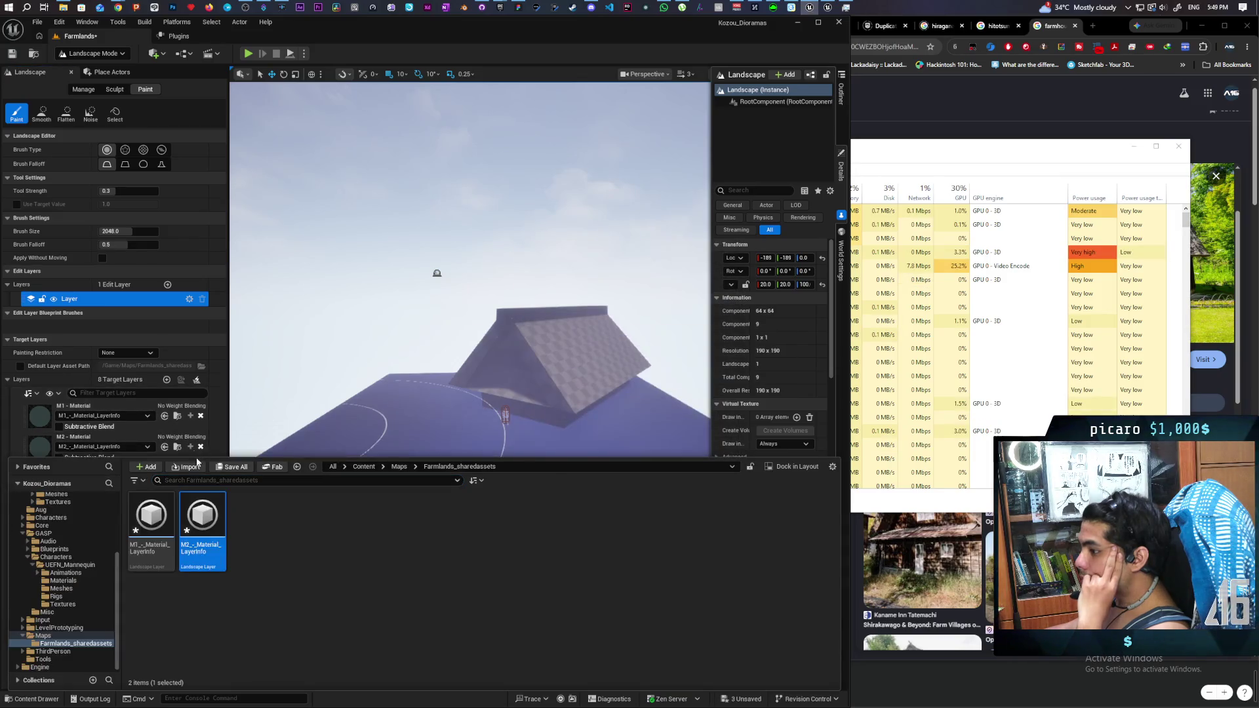
key("ctrl+space")
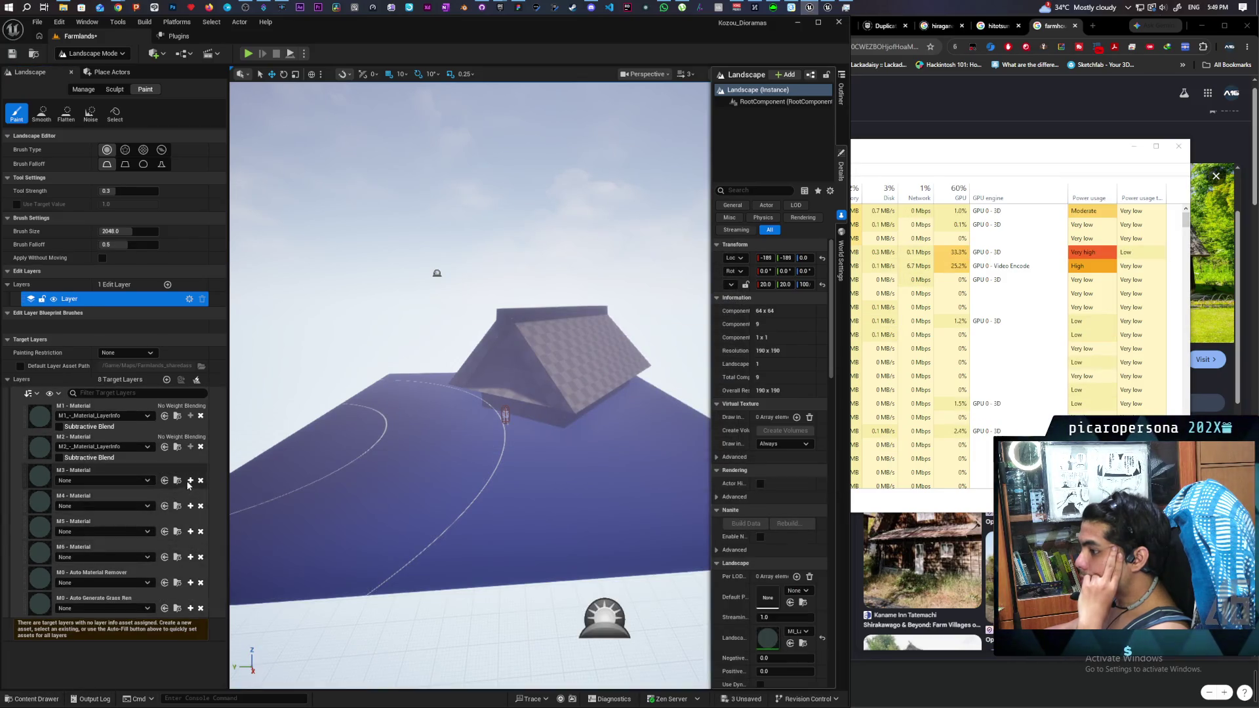
left_click(190, 481)
left_click(658, 467)
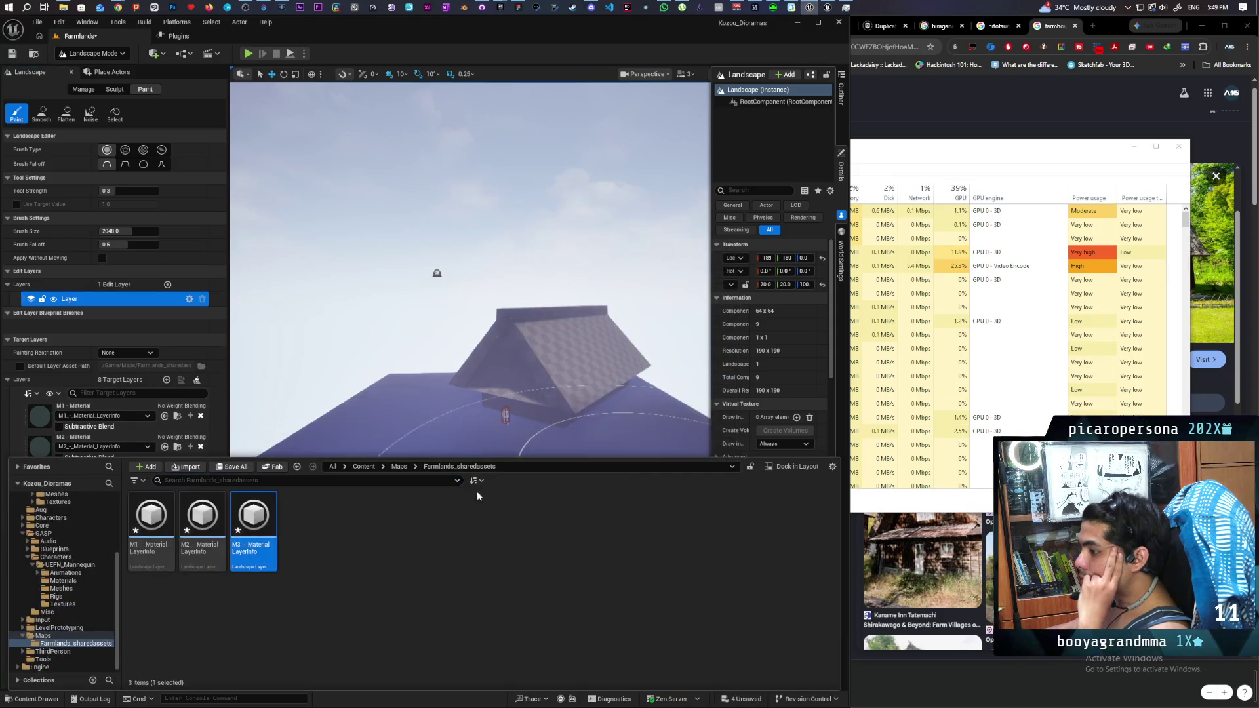
left_click(46, 700)
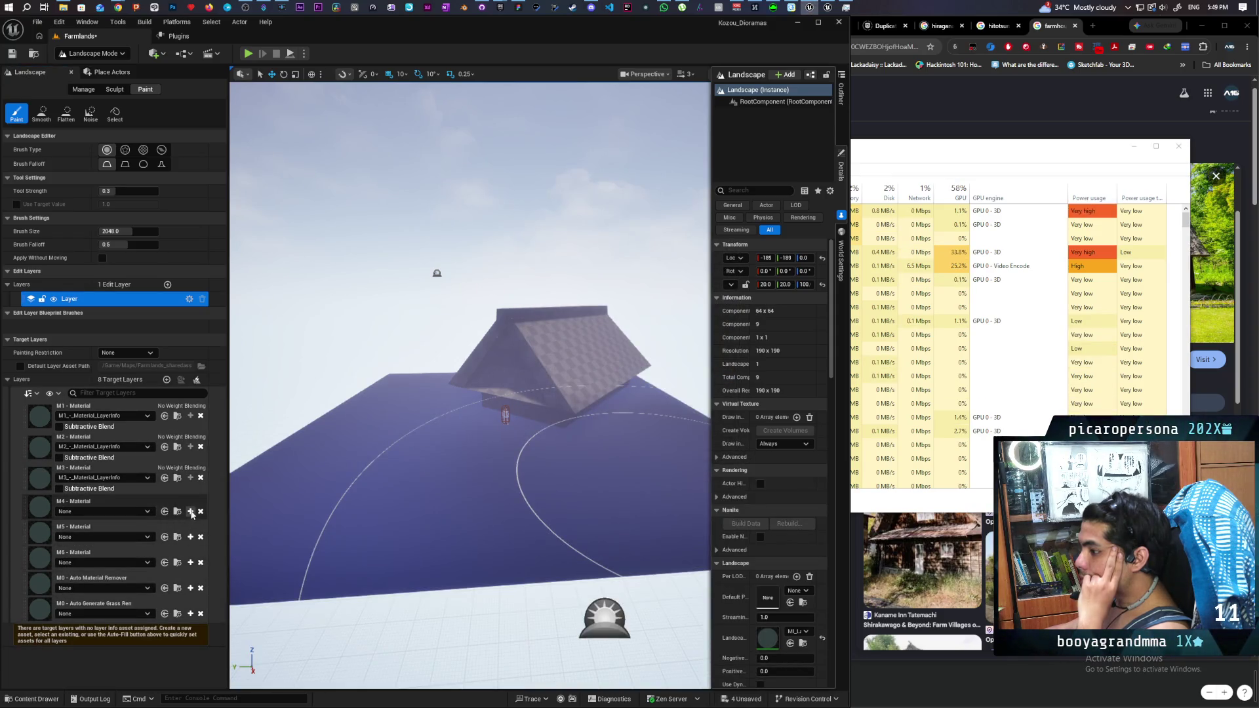
left_click(190, 511)
left_click(660, 466)
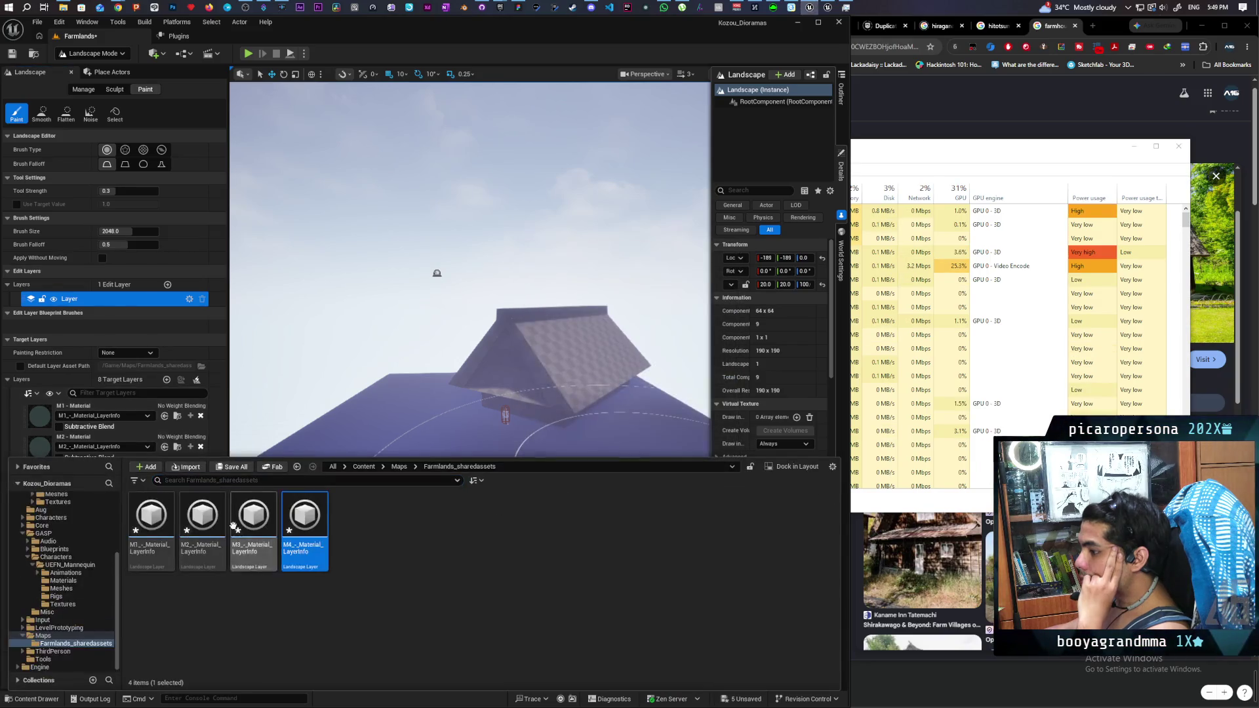
key("ctrl+space")
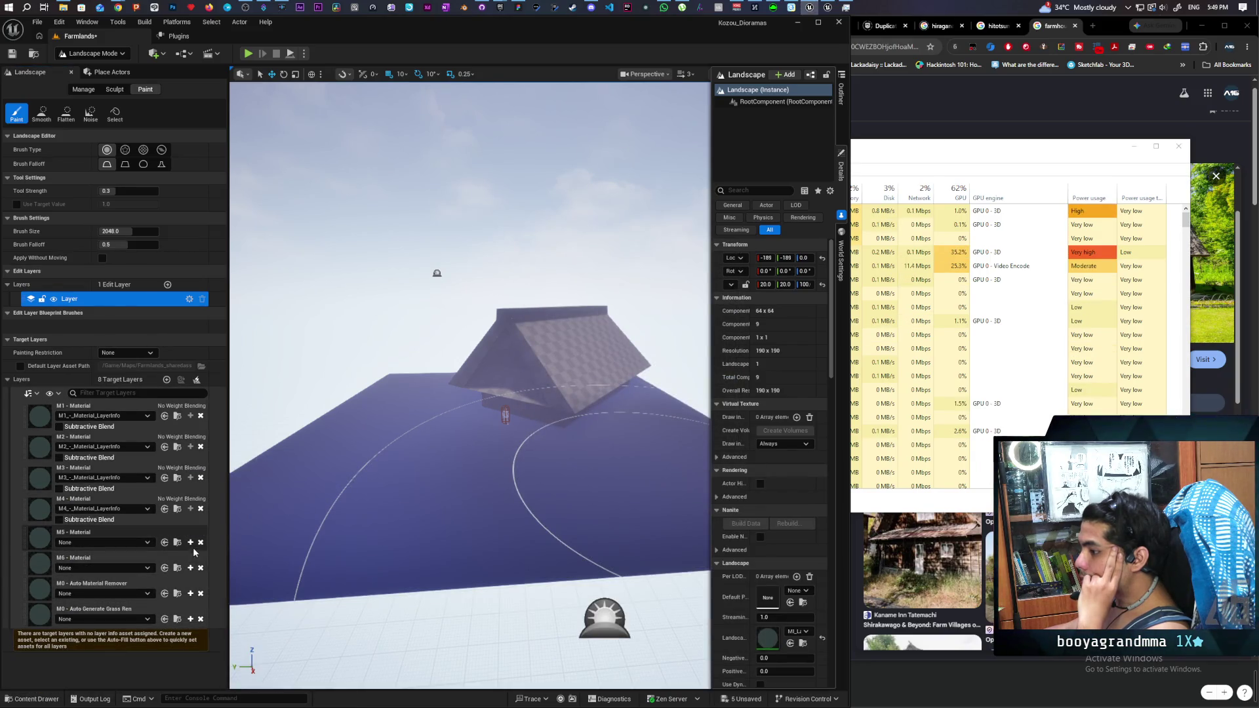
Step: Create layer info assets for M5, M6, Auto Material Remover and grass remover, then review them
left_click(190, 543)
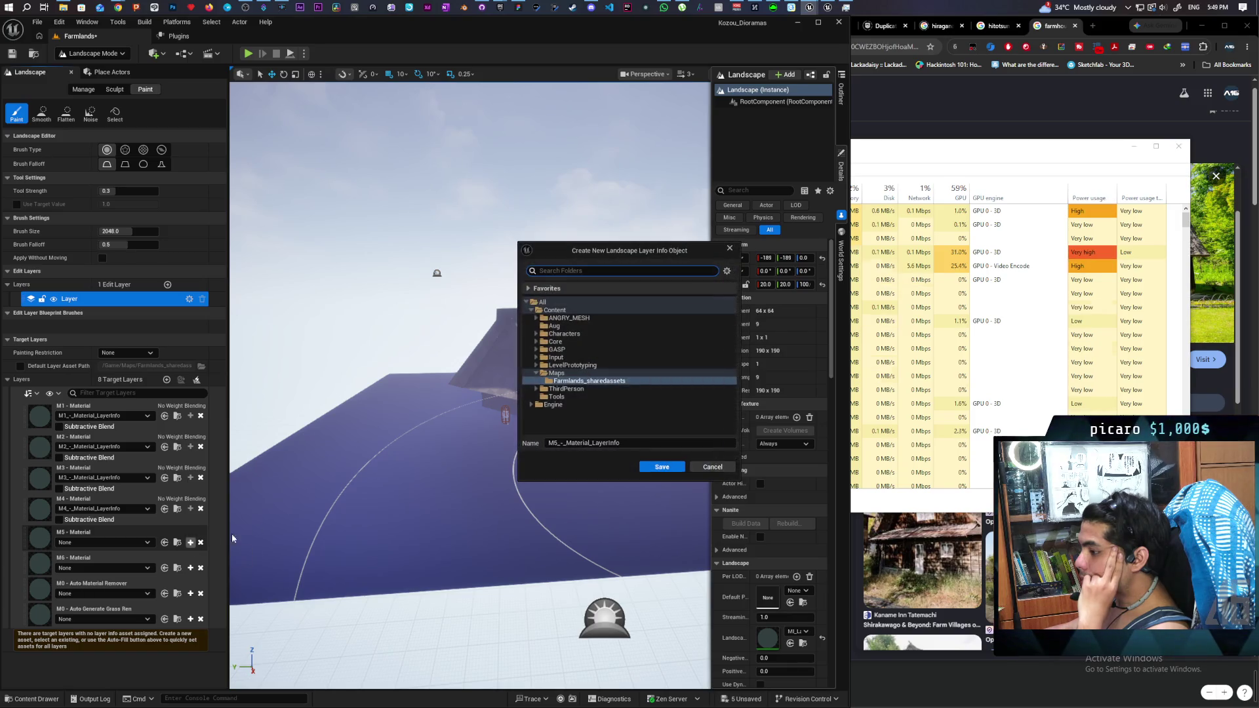
left_click(662, 468)
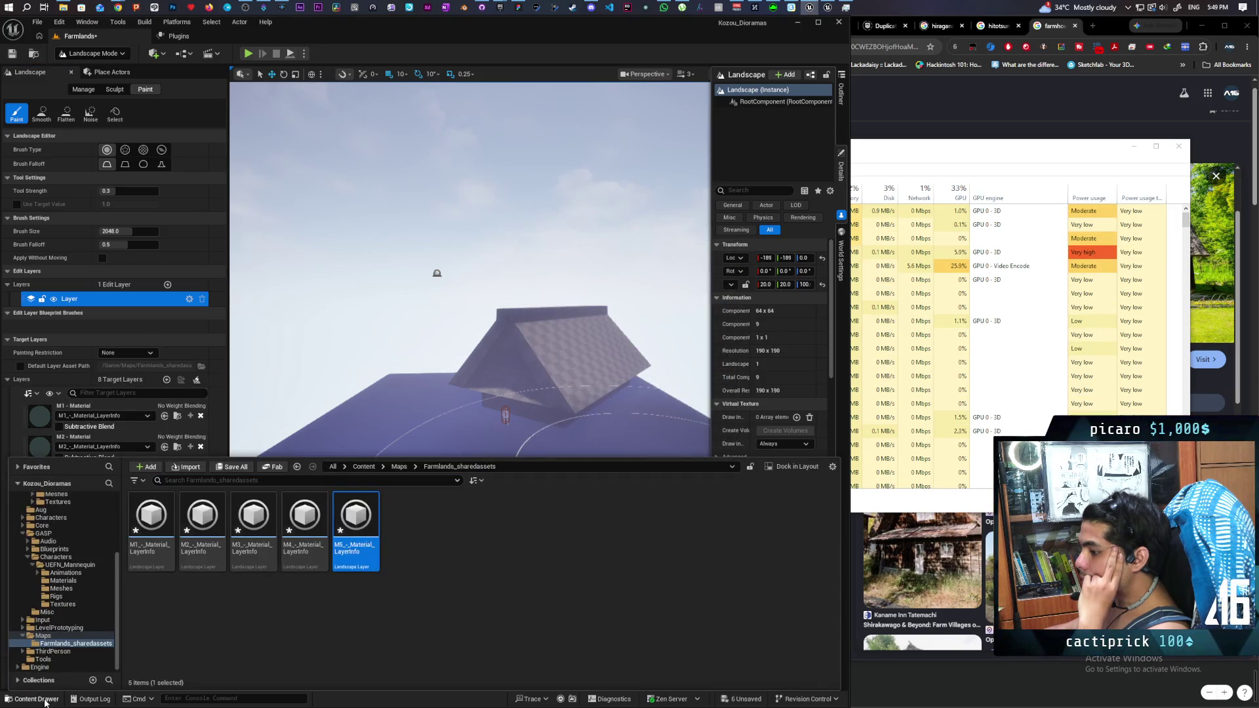
left_click(190, 574)
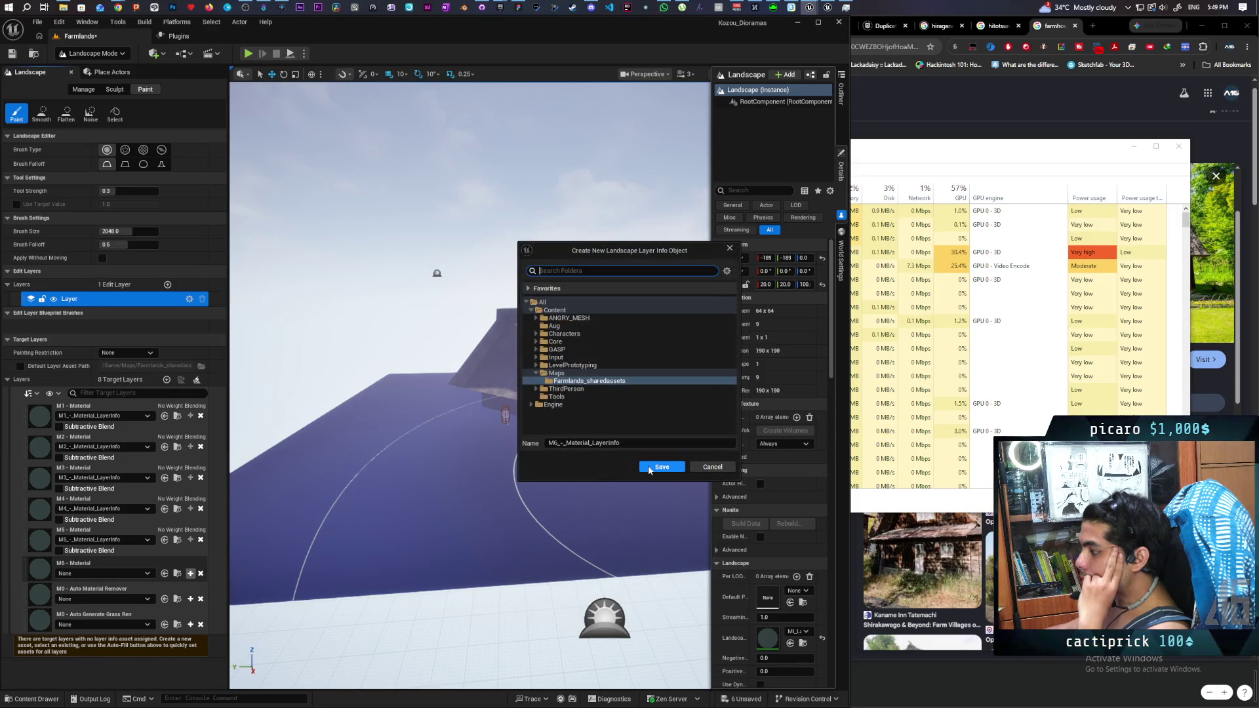
left_click(662, 467)
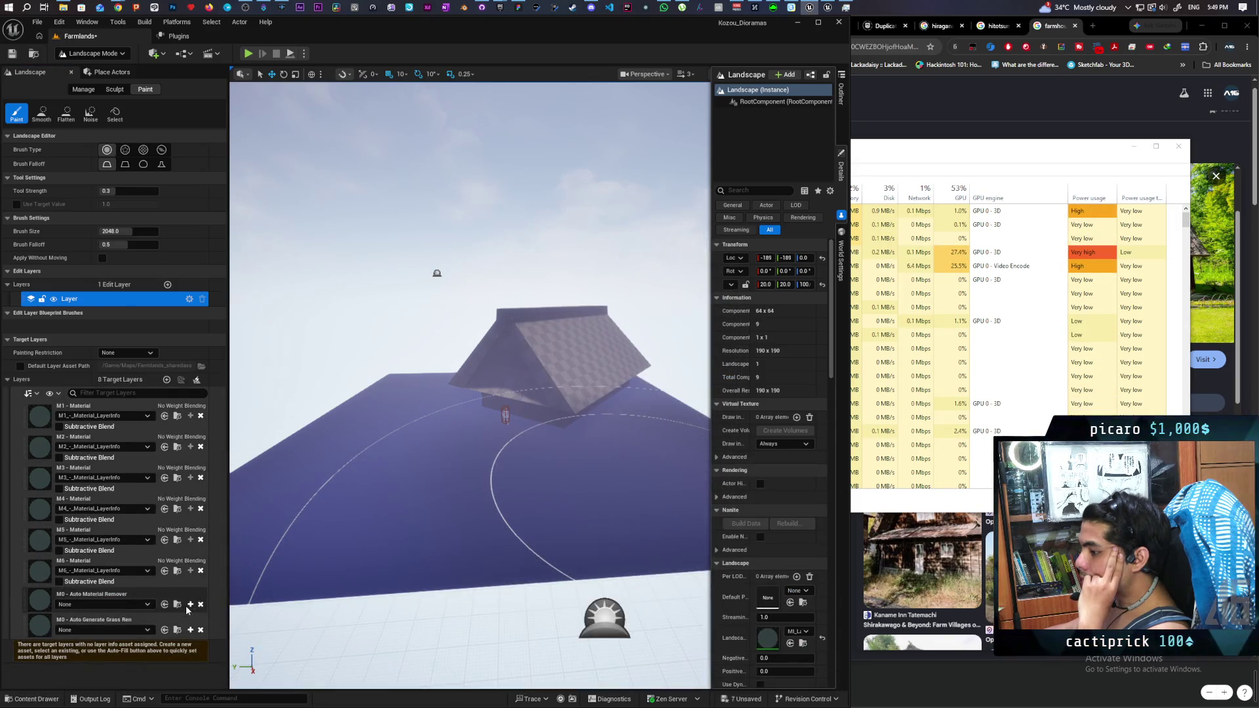
left_click(190, 603)
left_click(649, 465)
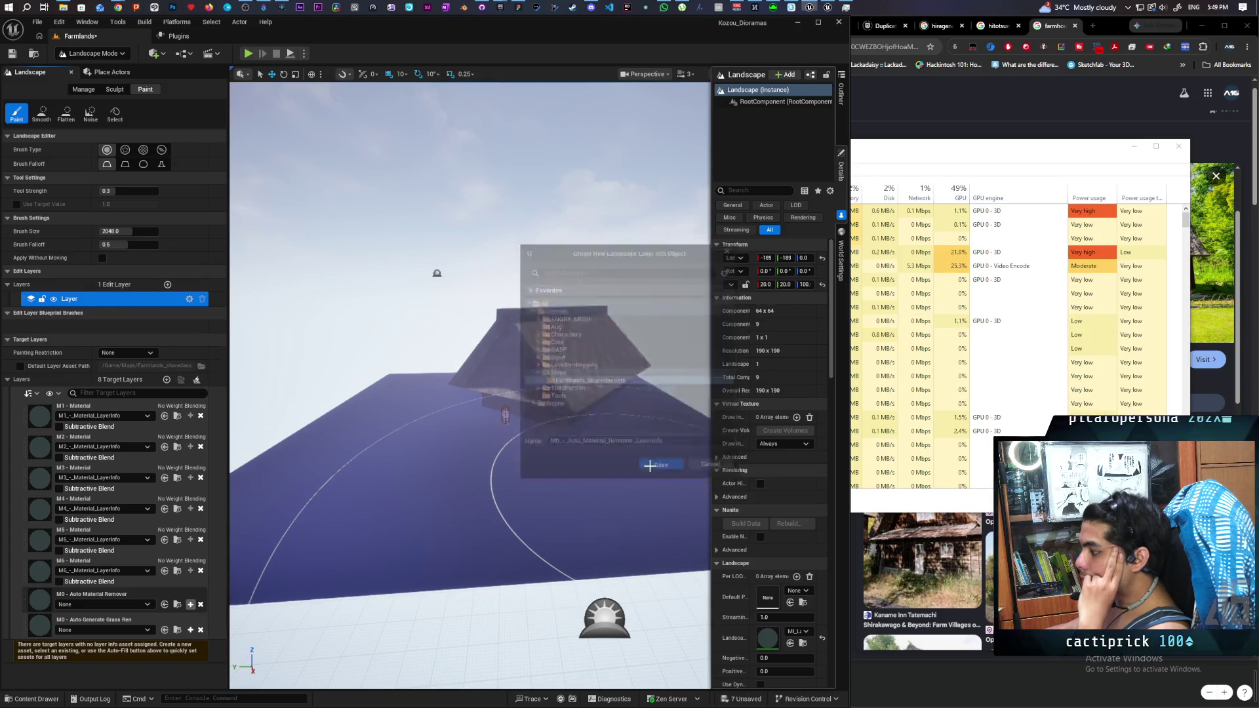
left_click(190, 635)
left_click(662, 466)
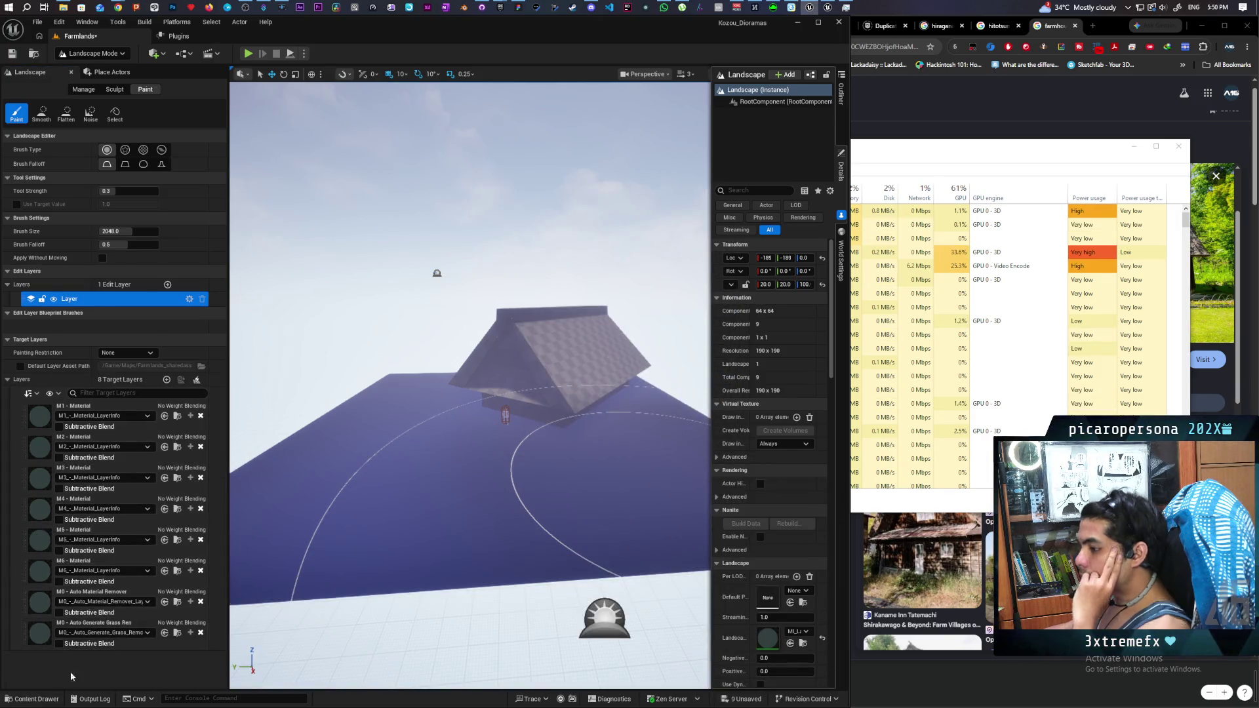
left_click(31, 698)
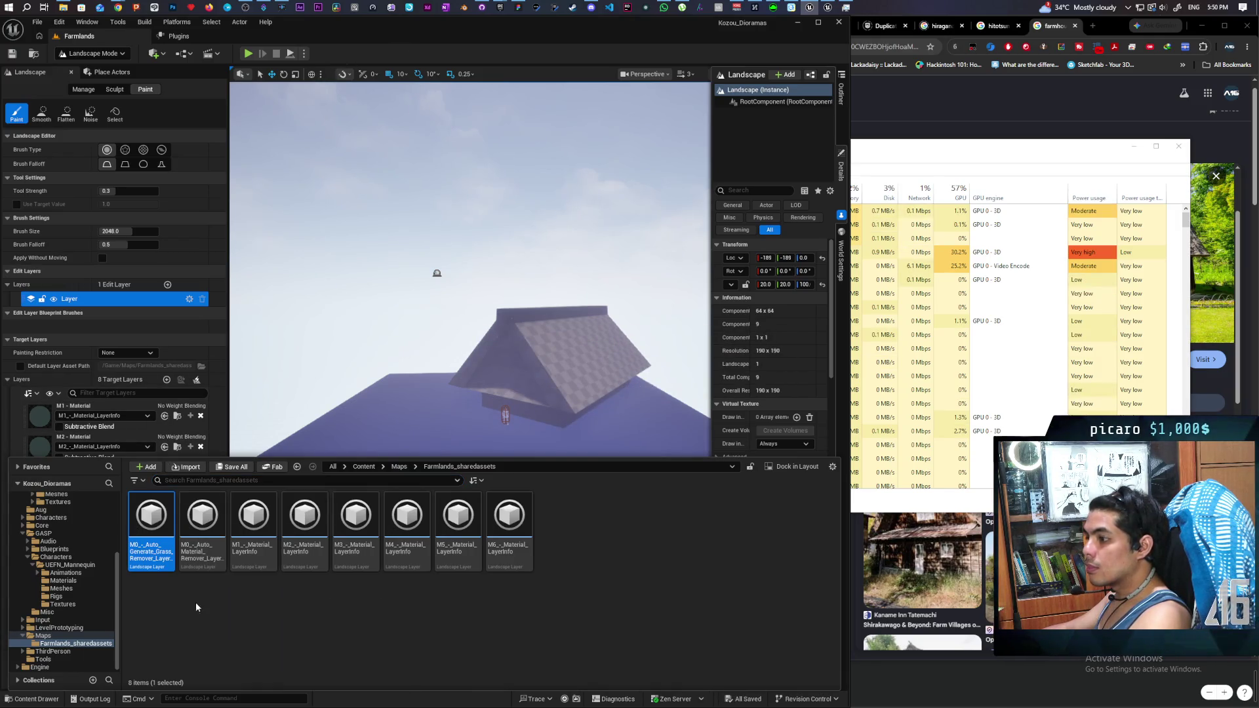
left_click(33, 699)
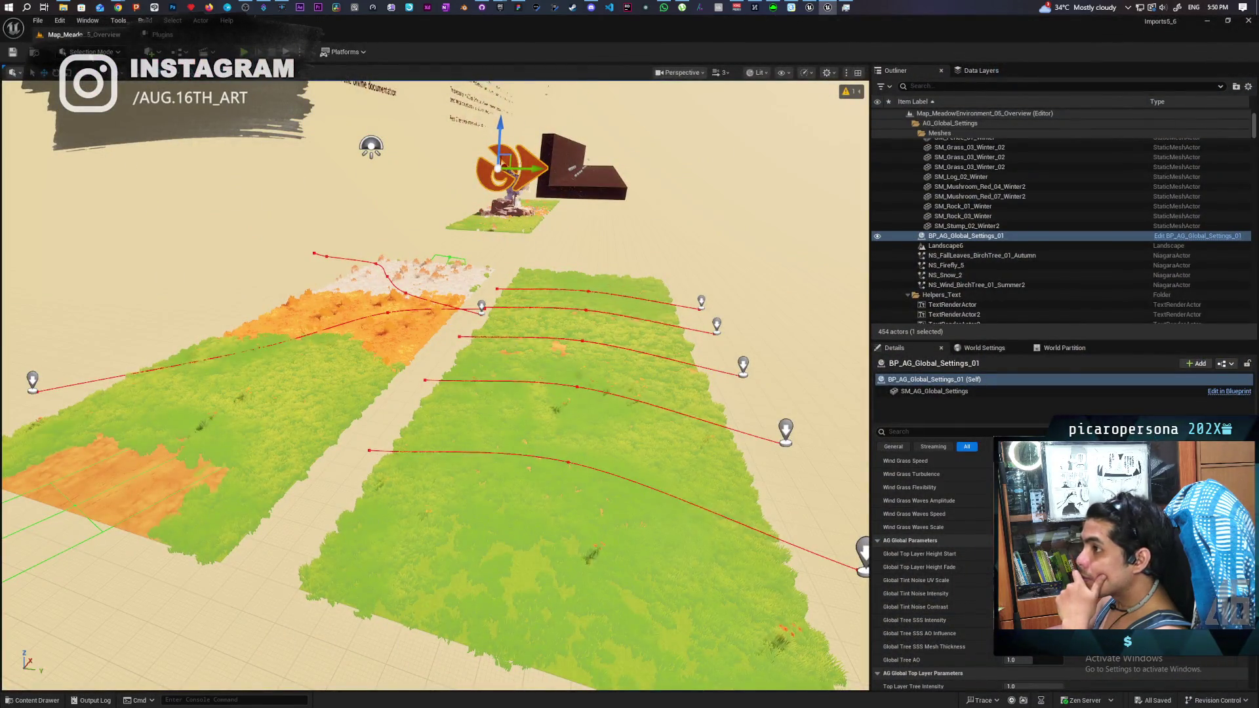
Step: View the Meadow overview landscape's Grass, DryGrass, Snow and Mud paint layers, then return to Farmlands
left_click(90, 54)
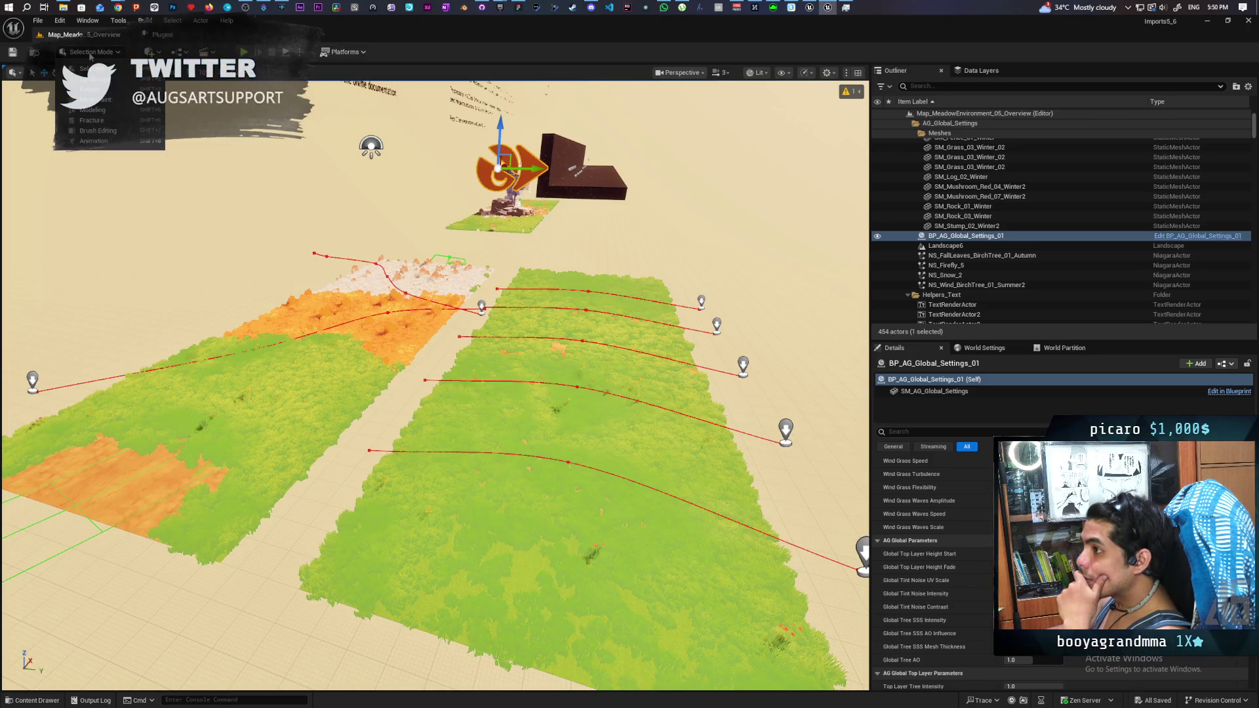
left_click(115, 80)
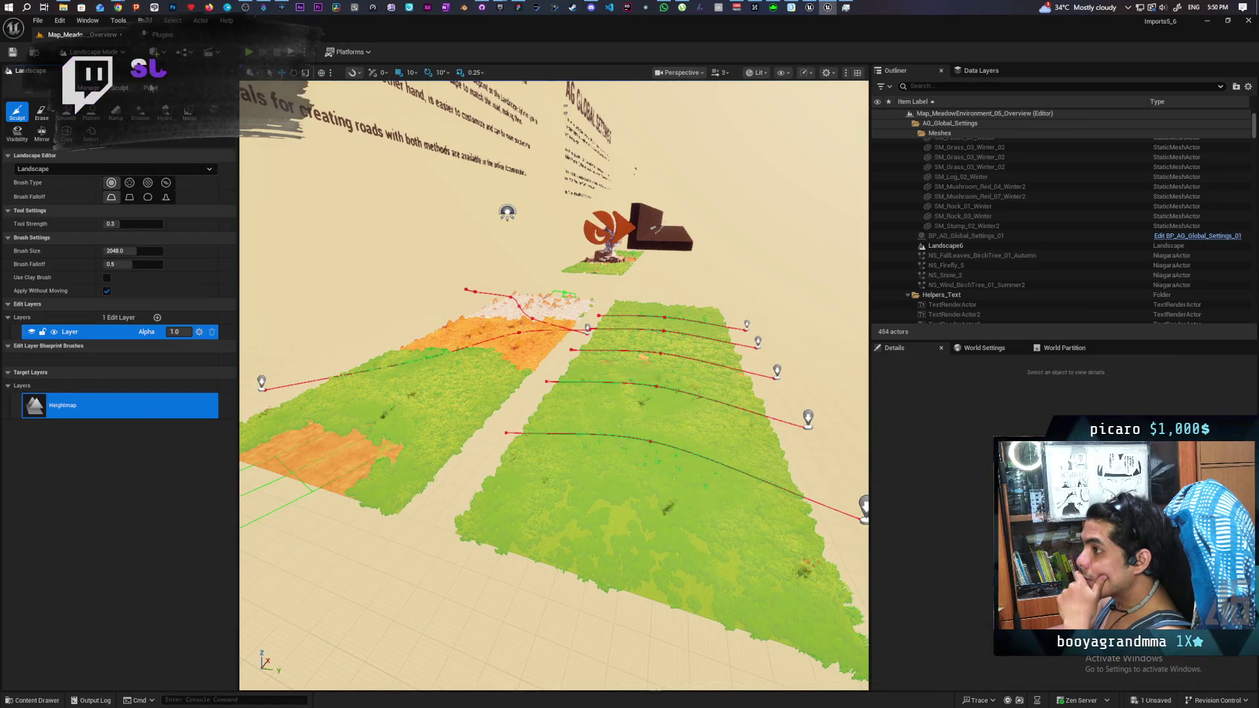
left_click(151, 87)
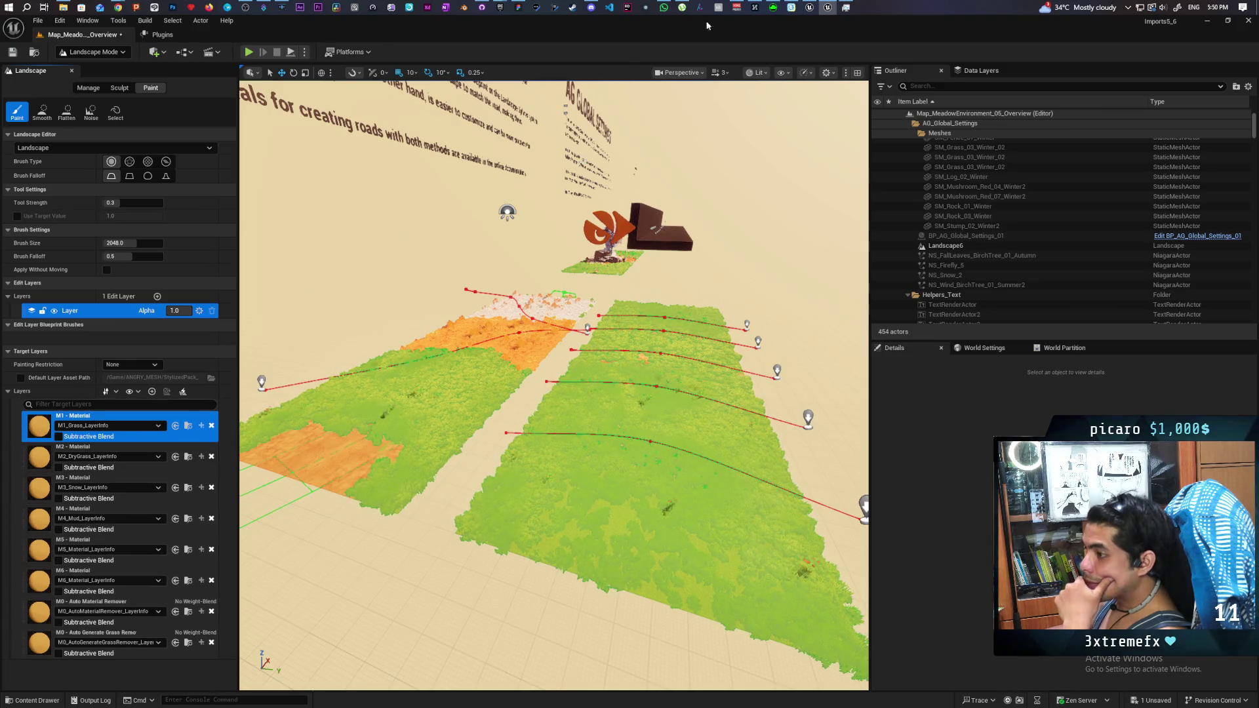
left_click(813, 9)
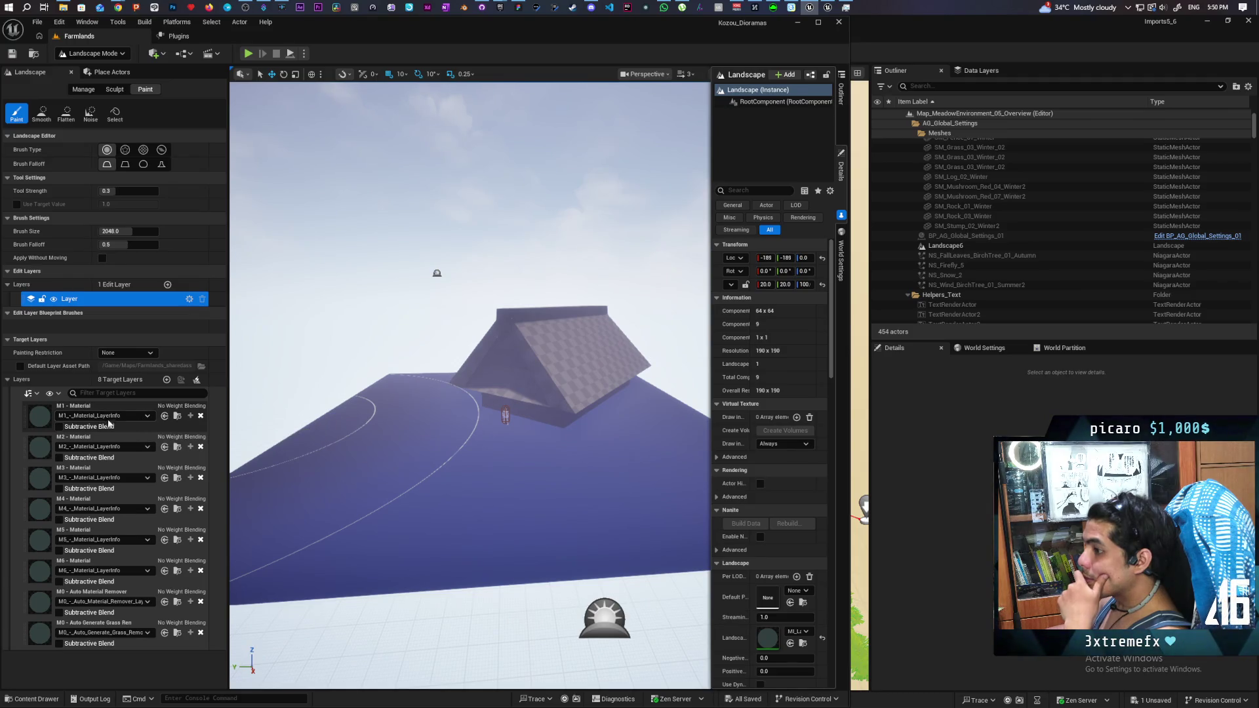
Step: Fill the entire Farmlands landscape with the M1 layer and open its material instance
right_click(187, 409)
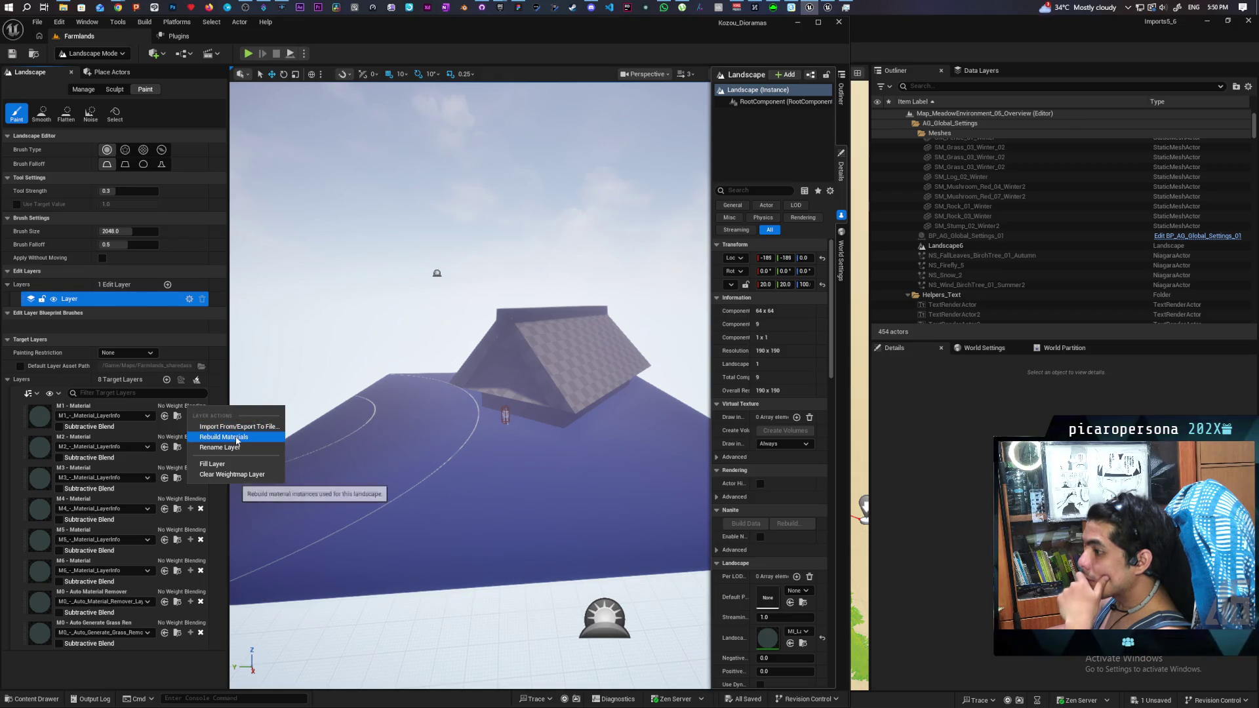
left_click(216, 464)
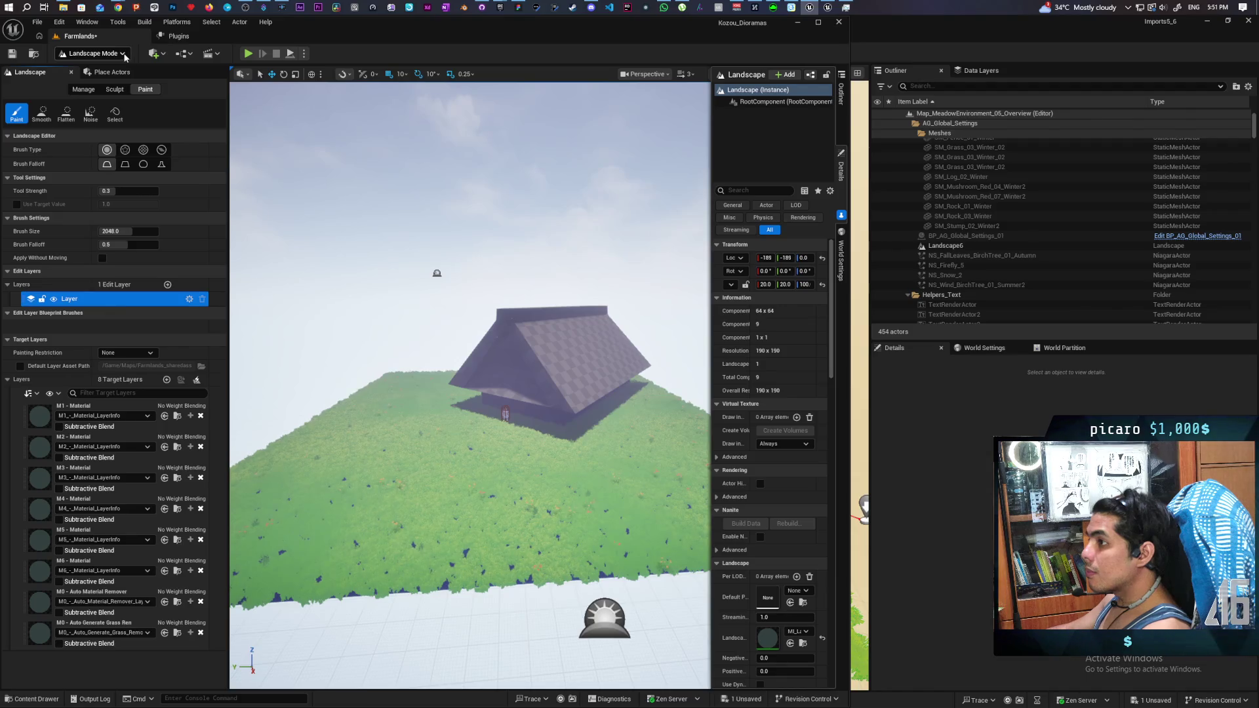
double_click(775, 633)
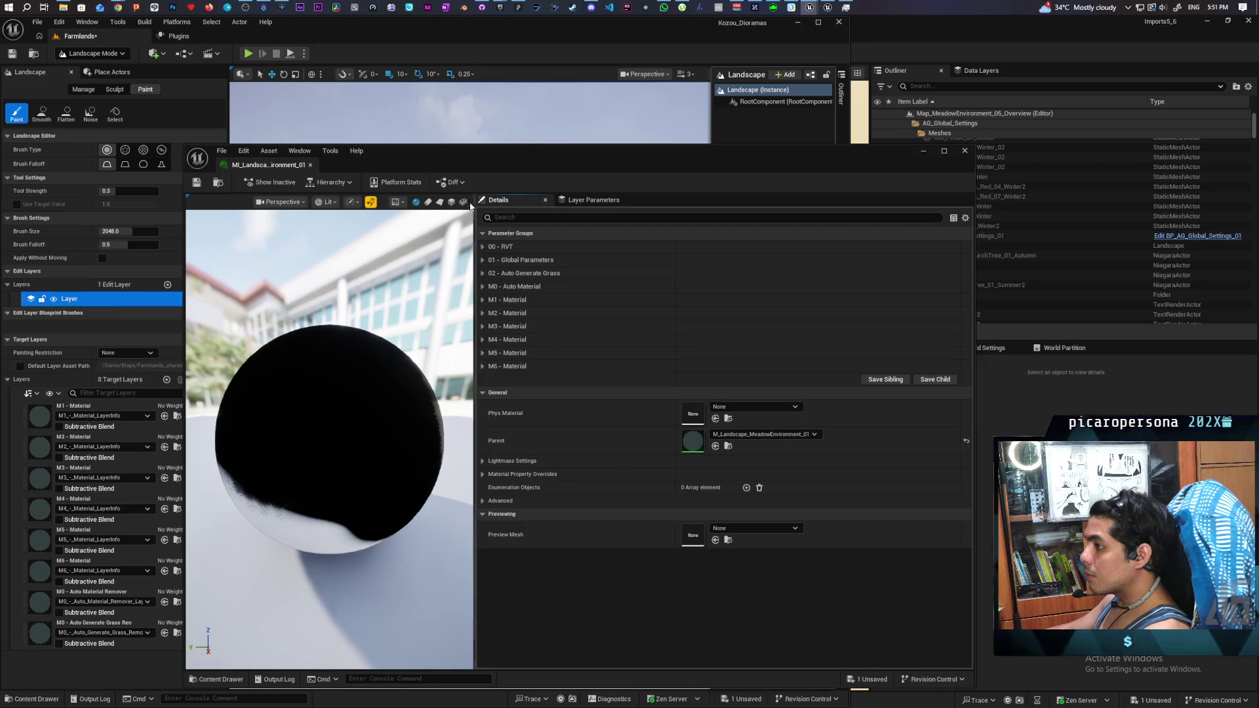
Step: Move the material instance window aside, switch to Selection Mode, and fly toward the grassy hillside
mouse_move(503, 173)
left_mouse_down()
mouse_move(874, 140)
mouse_move(824, 135)
left_mouse_up()
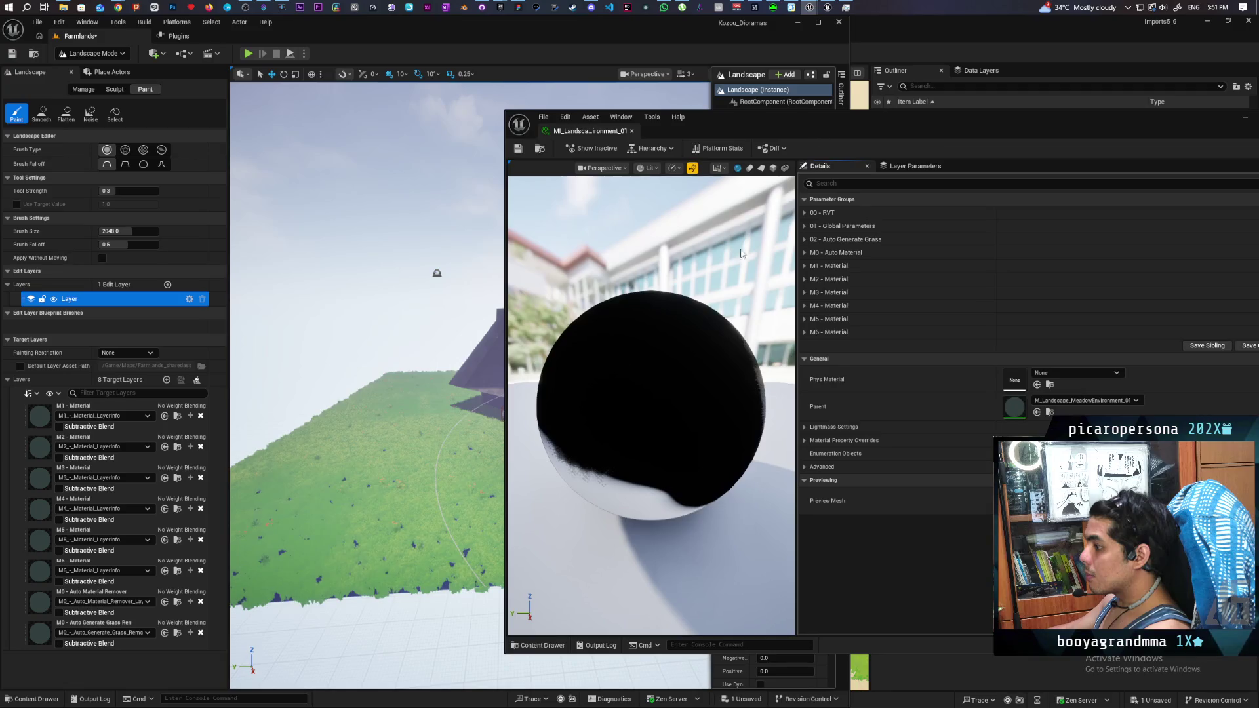
left_click(123, 53)
left_click(85, 70)
mouse_move(367, 327)
left_mouse_down()
mouse_move(368, 282)
mouse_move(354, 276)
mouse_move(335, 295)
mouse_move(347, 288)
mouse_move(328, 282)
mouse_move(315, 298)
left_mouse_up()
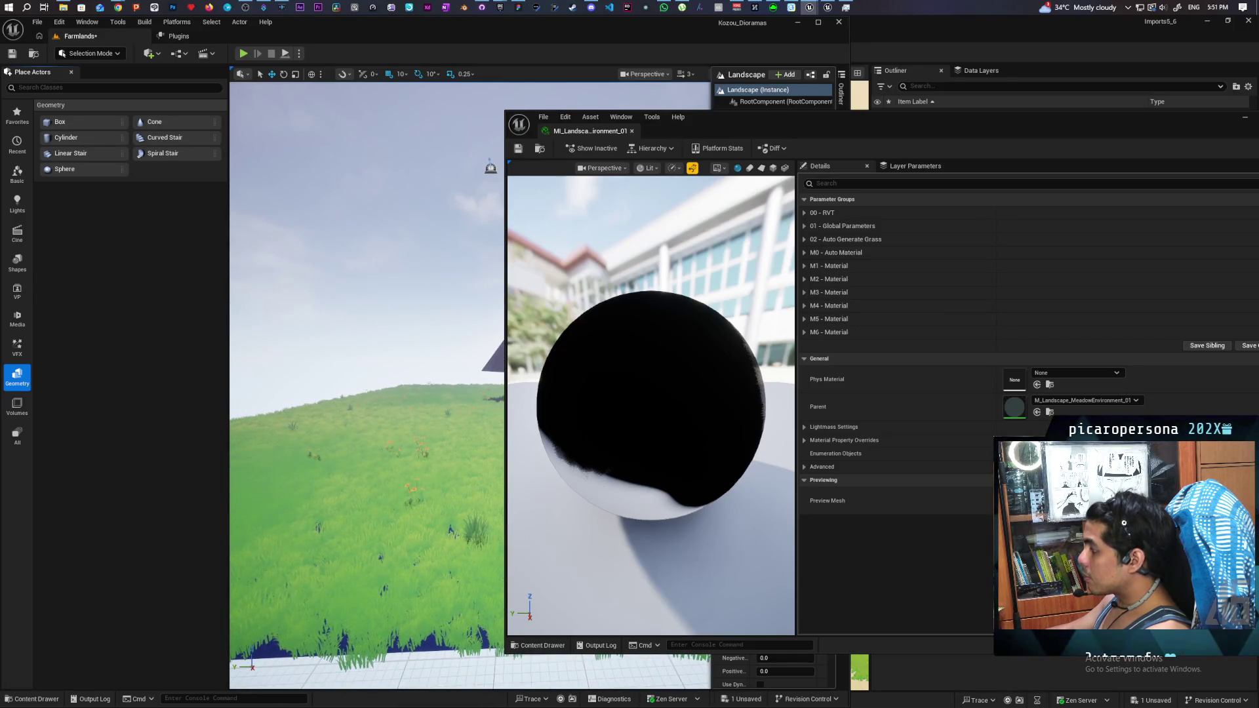
Step: Open the parent M_Landscape_MeadowEnvironment_01 graph and pan across its Landscape Material and RVT sections
double_click(1018, 408)
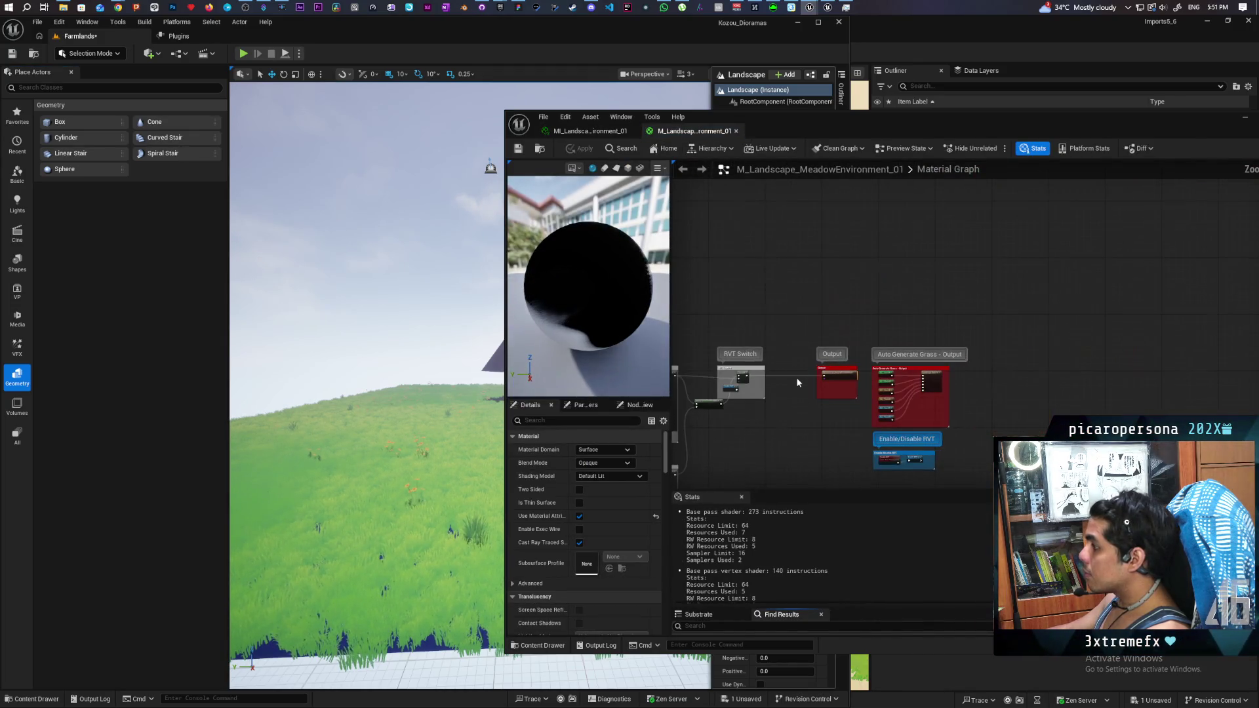
scroll(1001, 229, "up", 5)
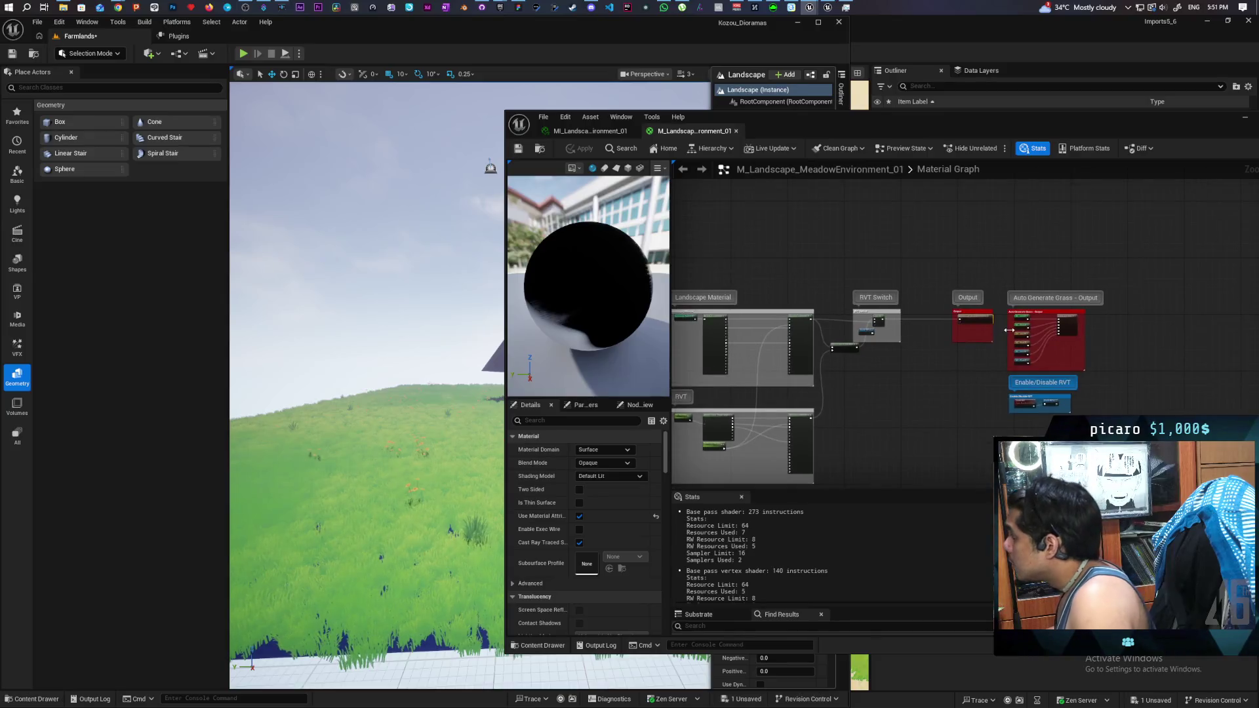
scroll(1009, 330, "up", 1)
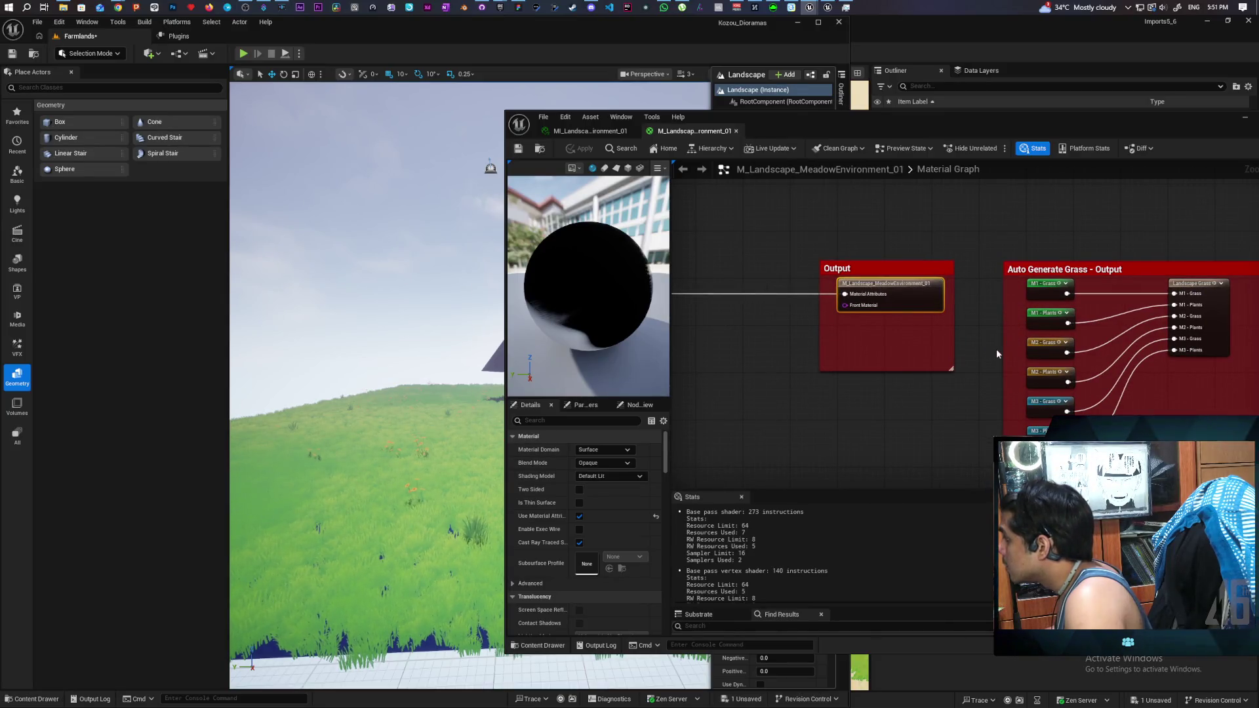
scroll(929, 373, "down", 2)
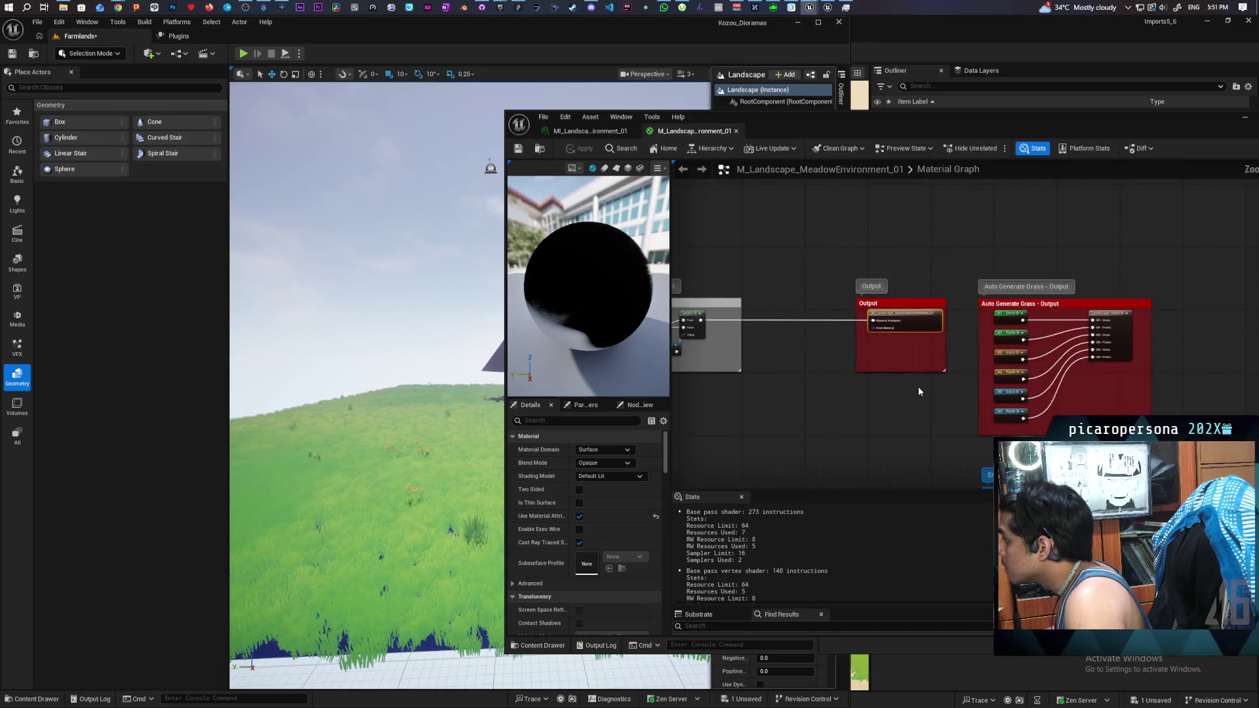
left_click_drag(918, 392, 1039, 392)
scroll(947, 340, "up", 3)
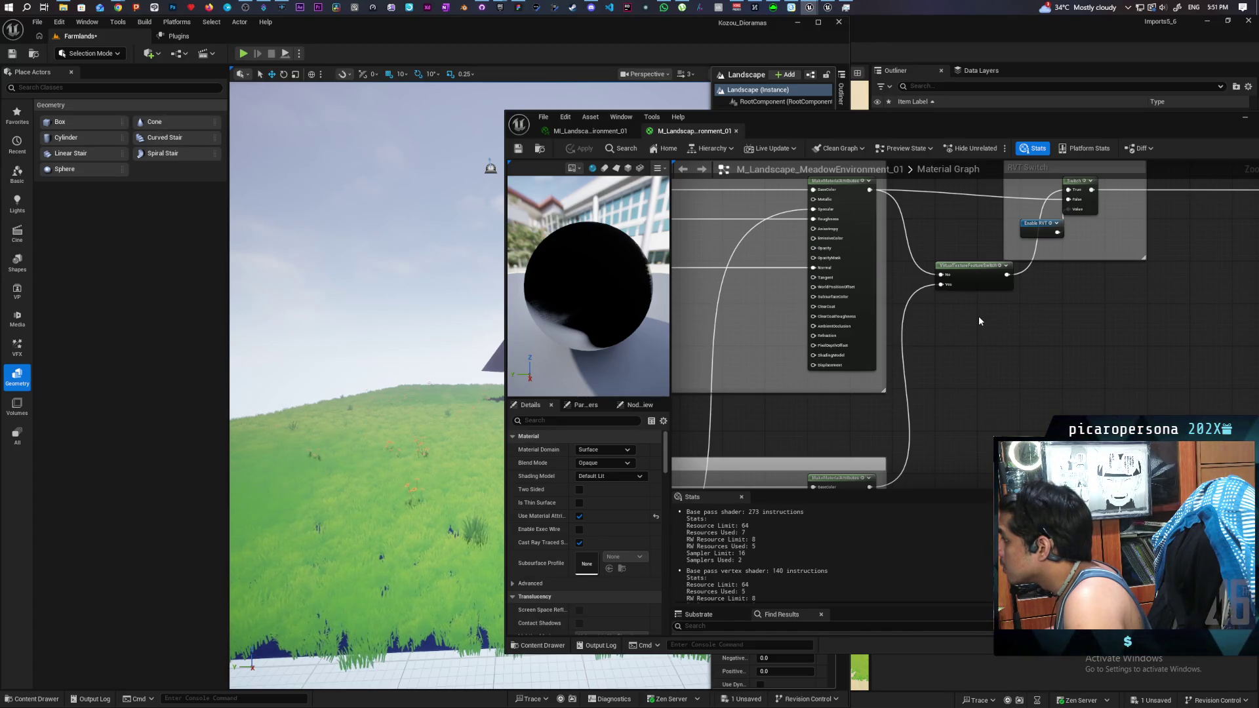
scroll(979, 320, "down", 1)
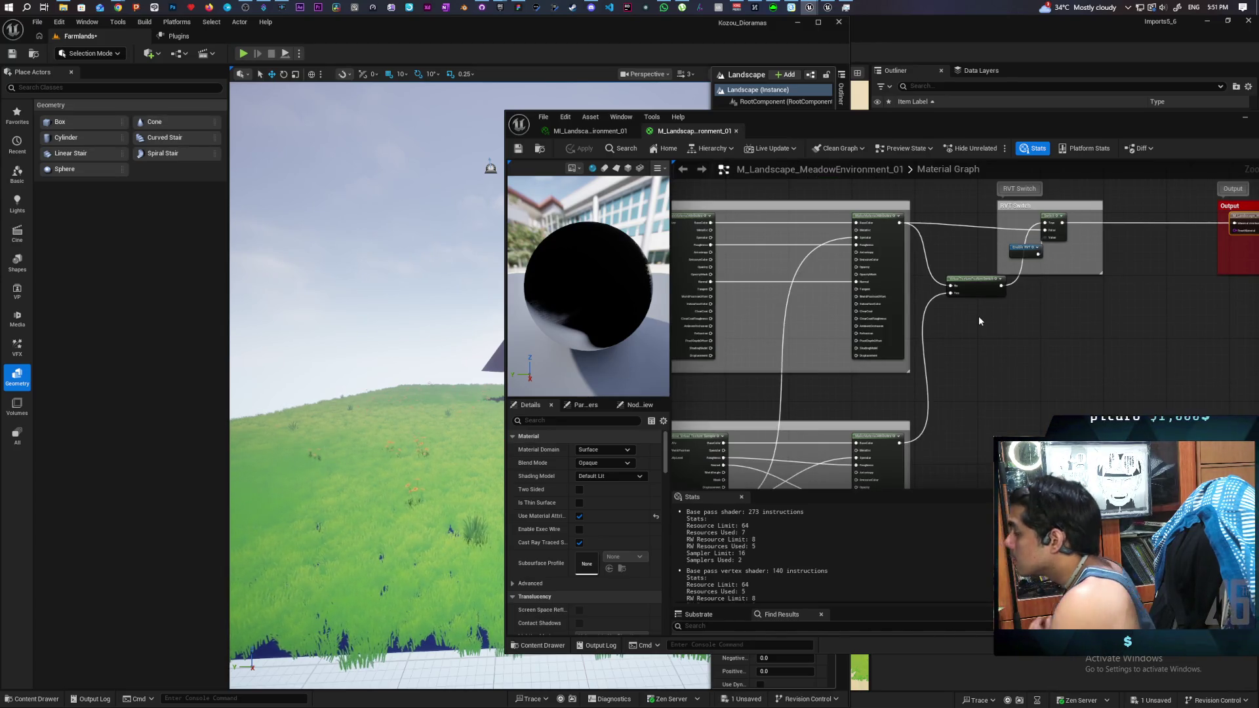
scroll(978, 316, "down", 1)
scroll(982, 335, "down", 1)
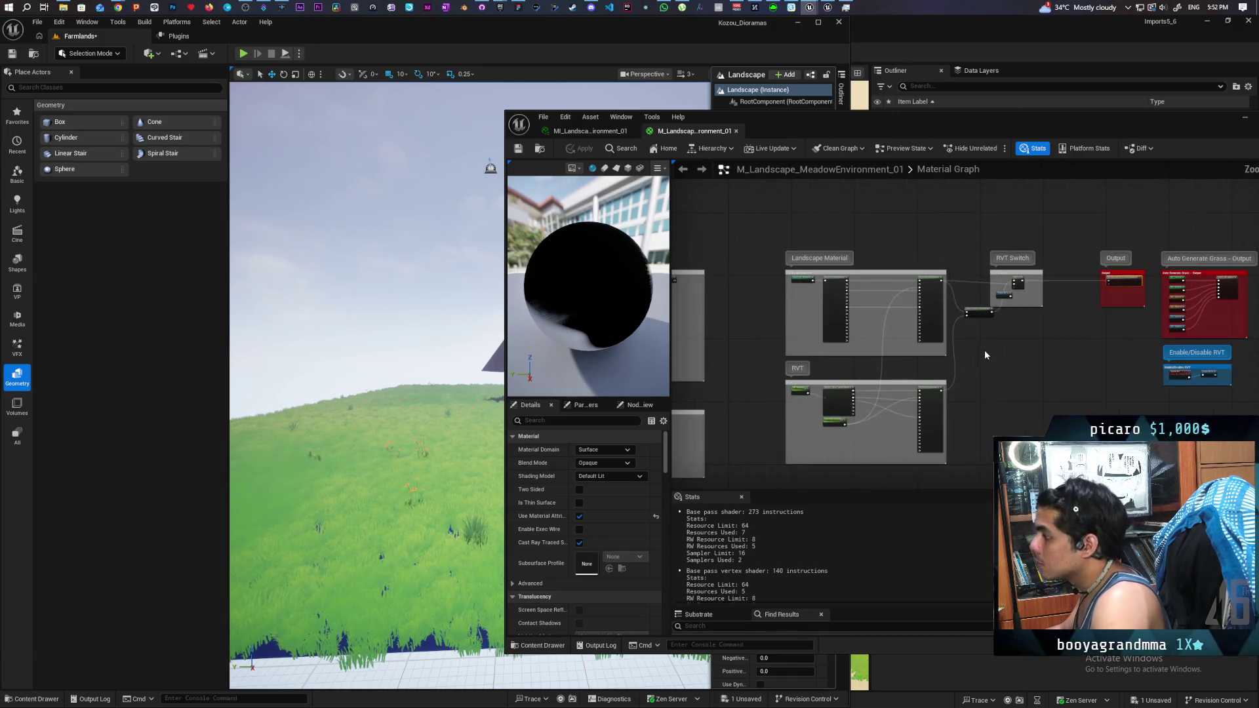
scroll(985, 354, "up", 4)
scroll(901, 411, "down", 1)
left_click_drag(902, 411, 814, 285)
Step: Zoom and pan the graph until the Landscape Layers Blend comment box is in view
scroll(946, 317, "up", 3)
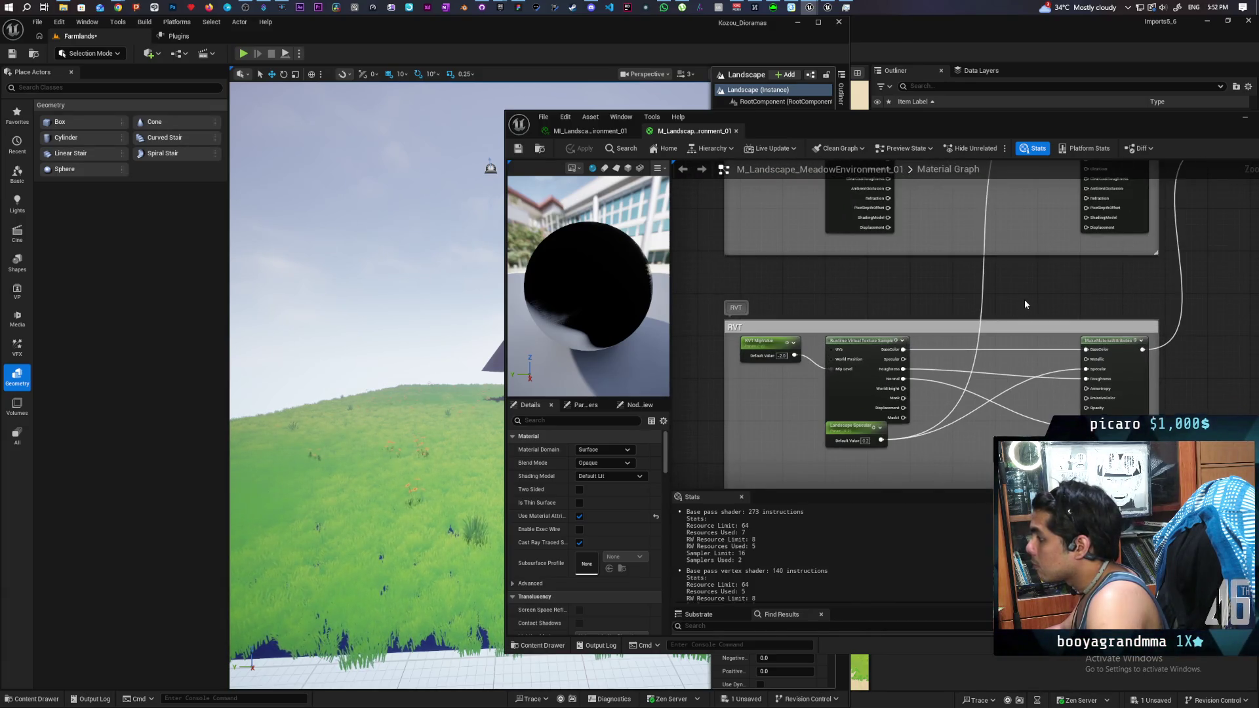
scroll(875, 289, "down", 5)
scroll(876, 295, "up", 5)
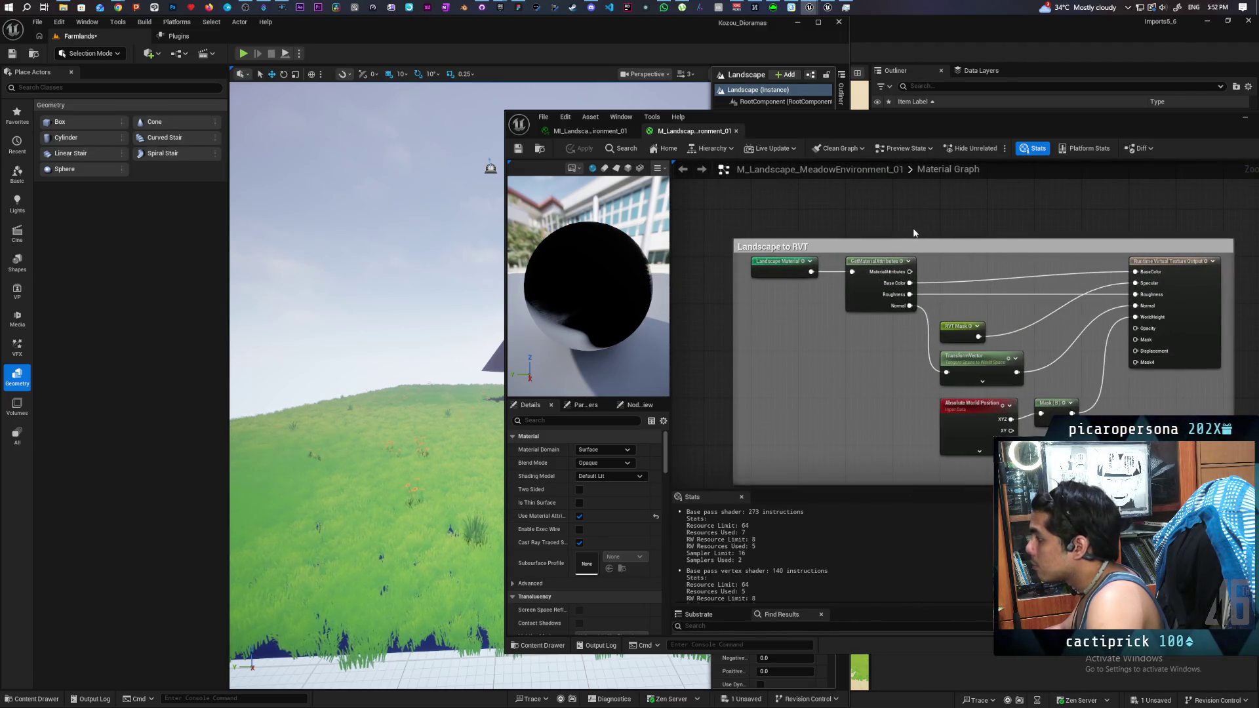
scroll(926, 223, "down", 3)
scroll(918, 332, "up", 3)
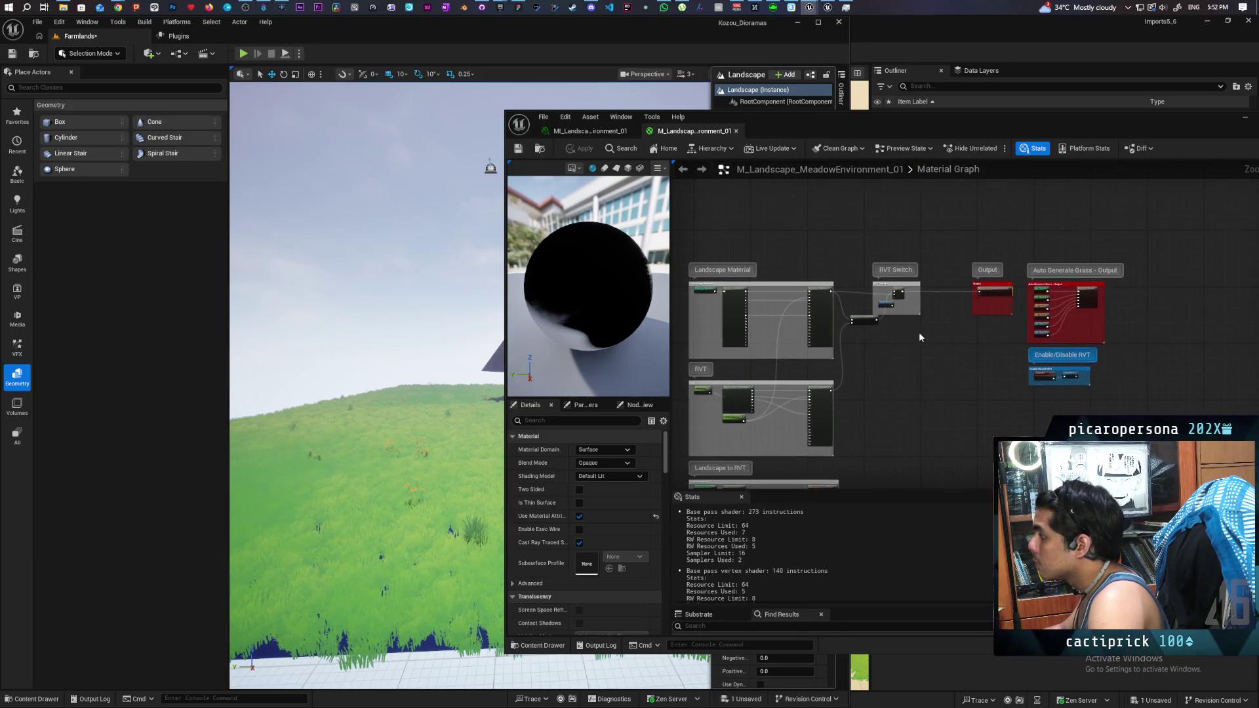
scroll(975, 393, "down", 3)
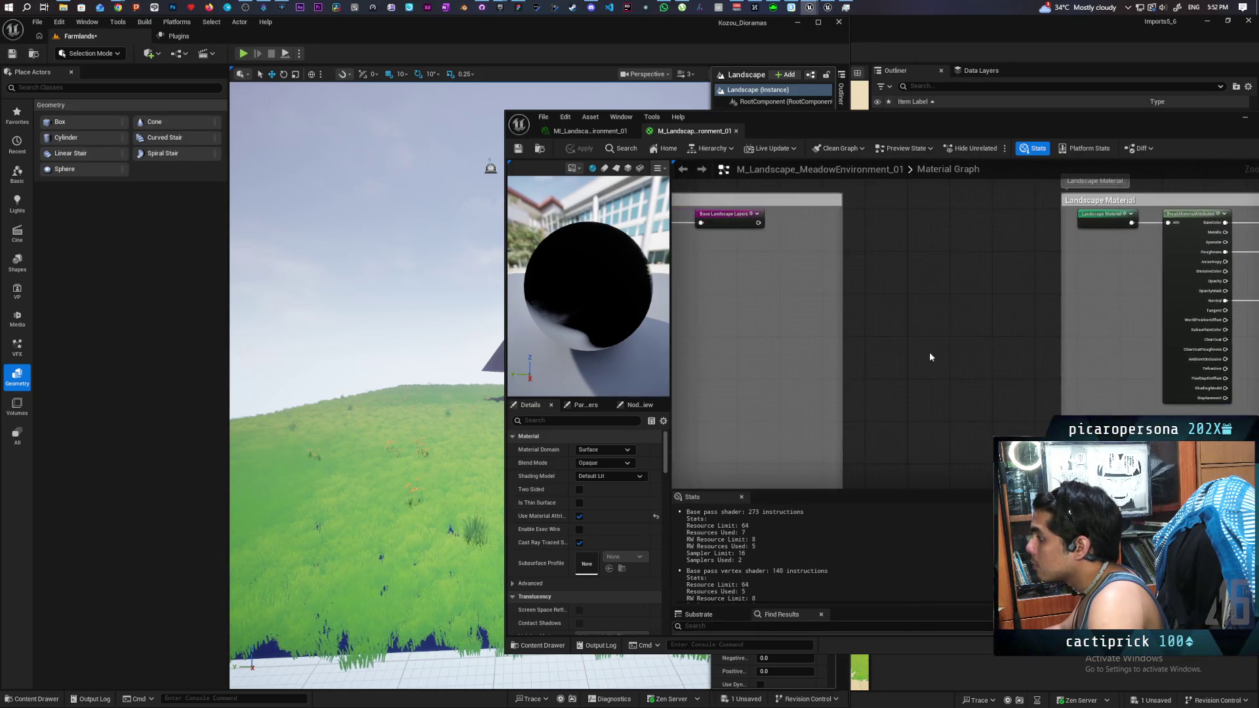
scroll(1024, 301, "up", 3)
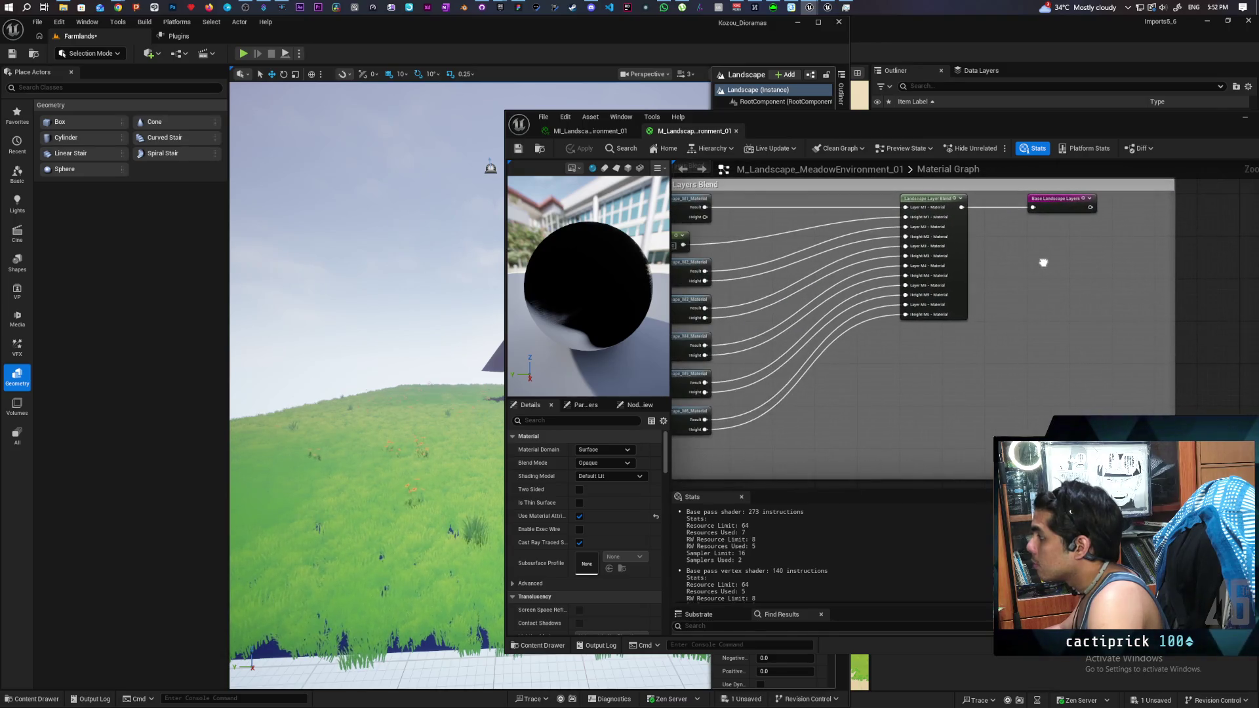
left_click_drag(1101, 249, 1127, 299)
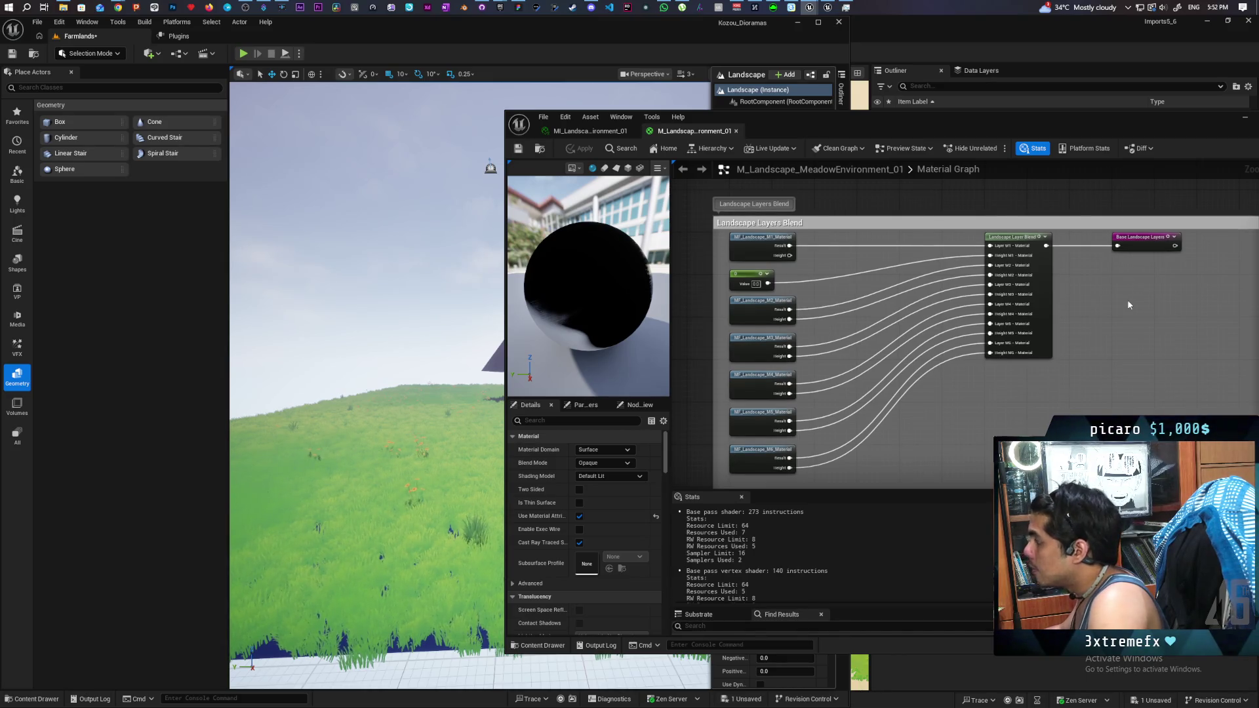
scroll(1104, 295, "up", 2)
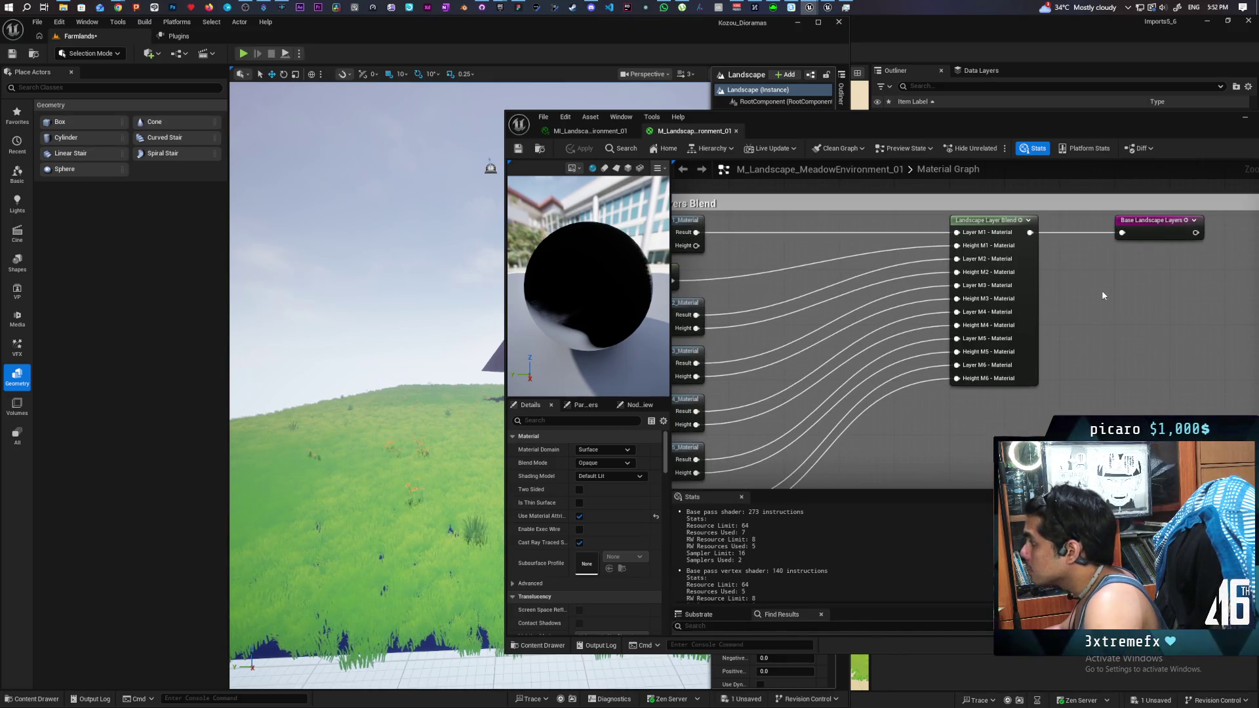
Step: Inspect the Landscape Layer Blend node's six layers and Index[0] settings, then save the Farmlands level
left_click(1024, 274)
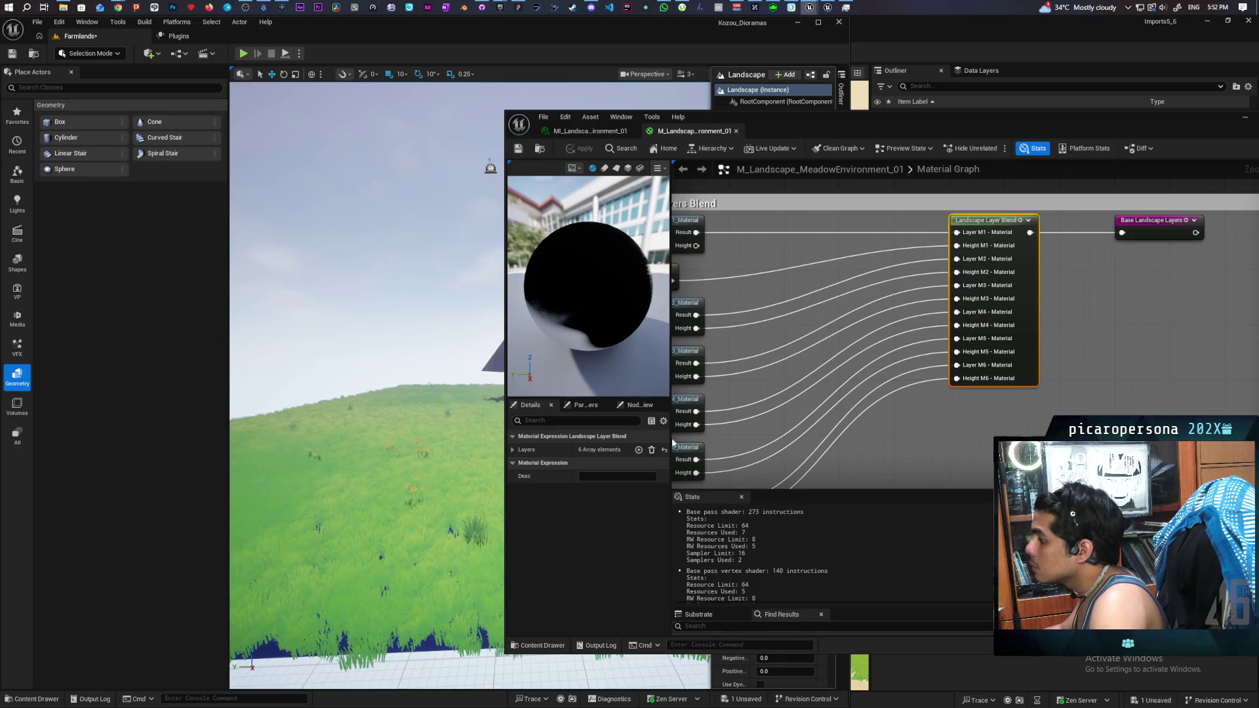
left_click(513, 449)
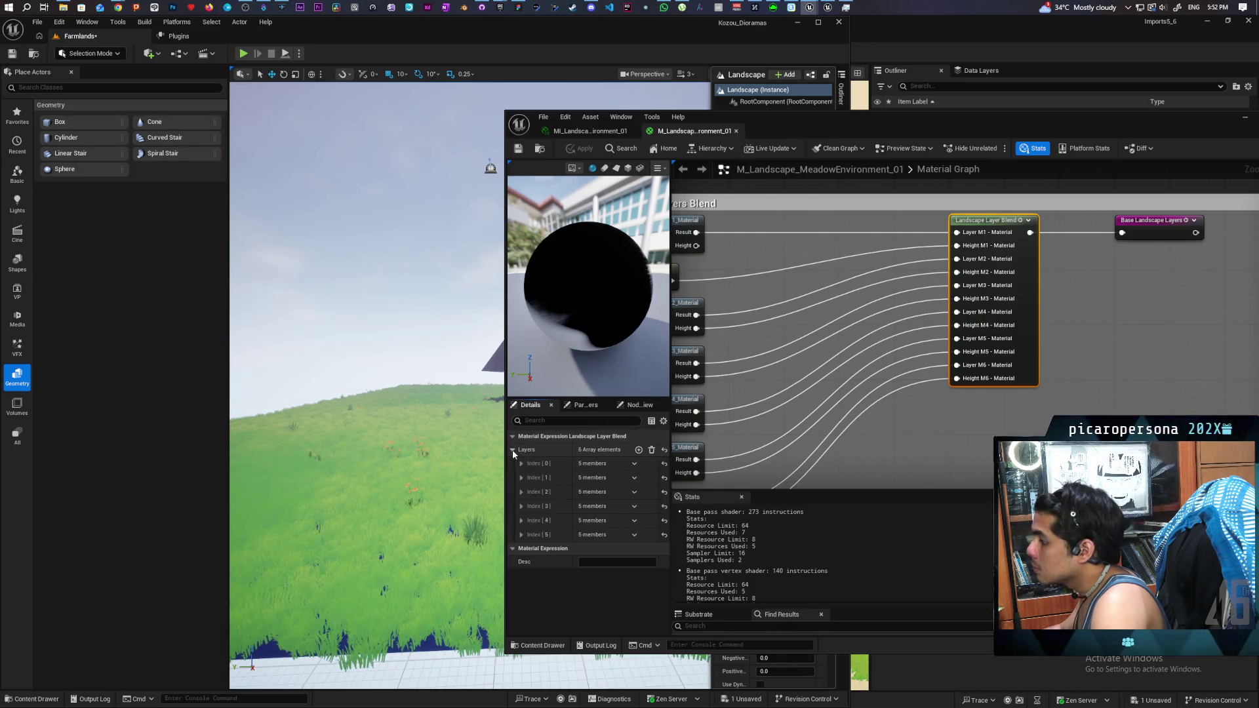
left_click(521, 463)
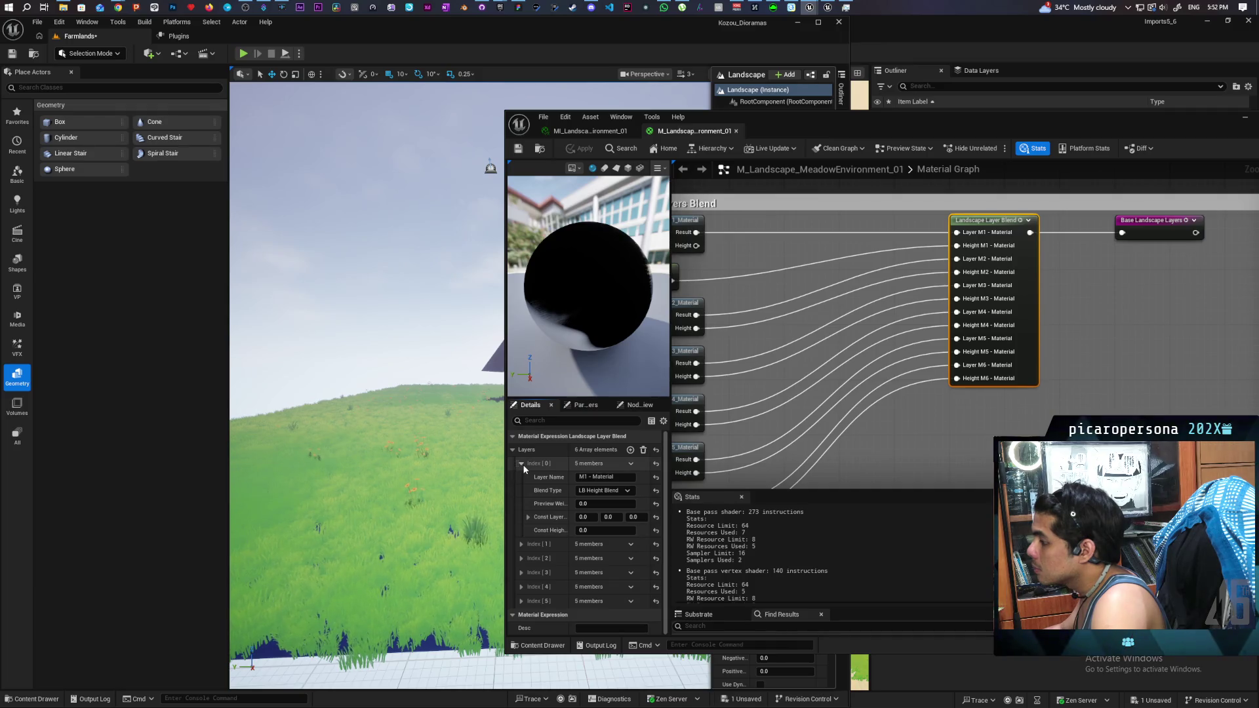
left_click(521, 463)
left_click(521, 464)
left_click(521, 464)
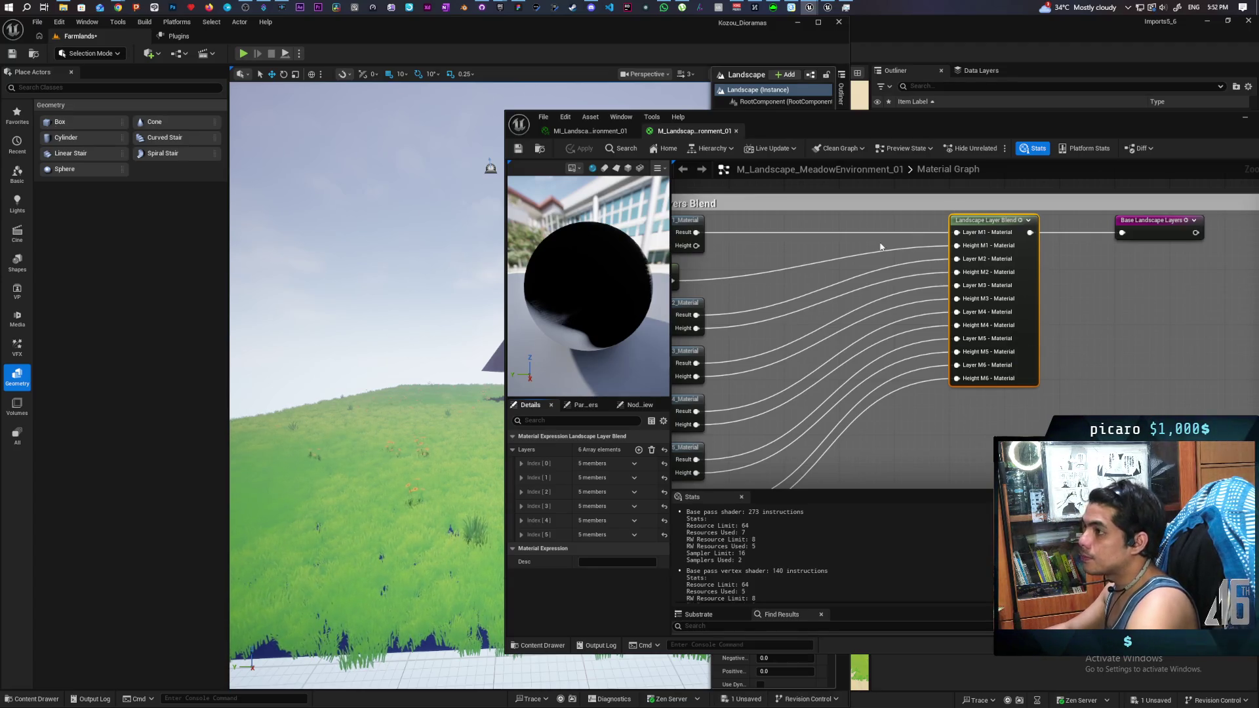
left_click(13, 55)
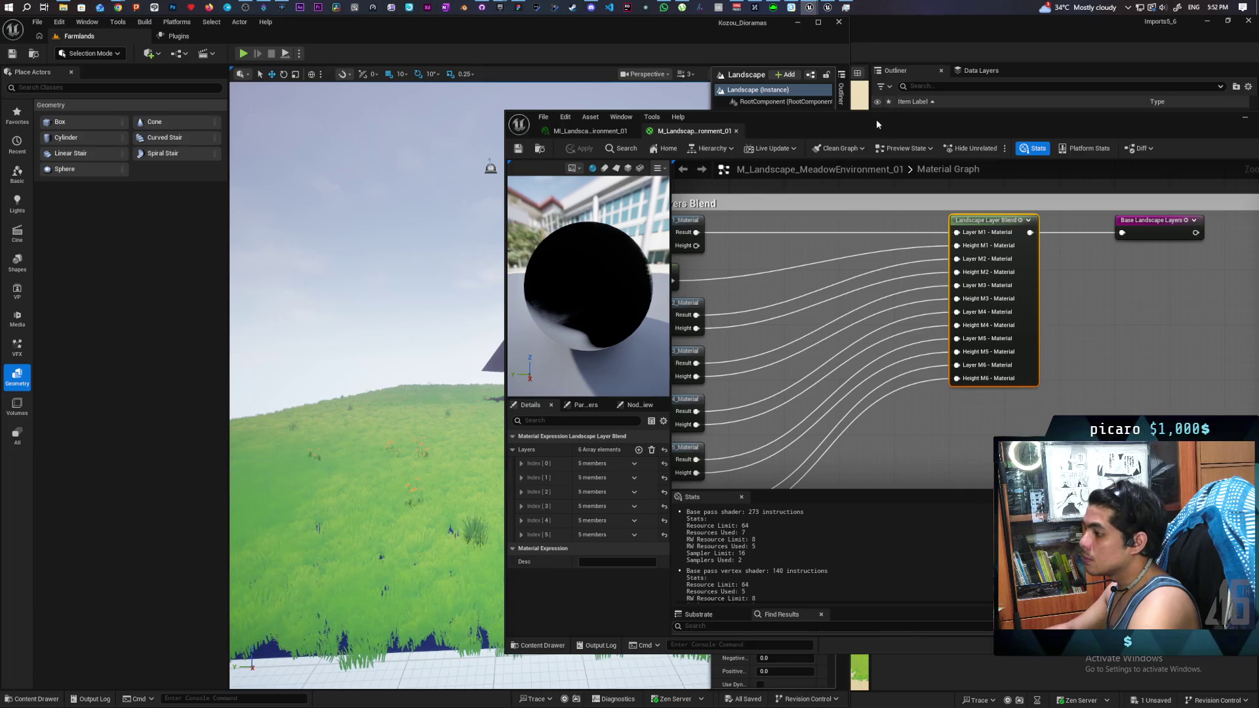
Step: Fly the viewport camera past the dark wall and over the grass to the checkered surface's edge
key("w")
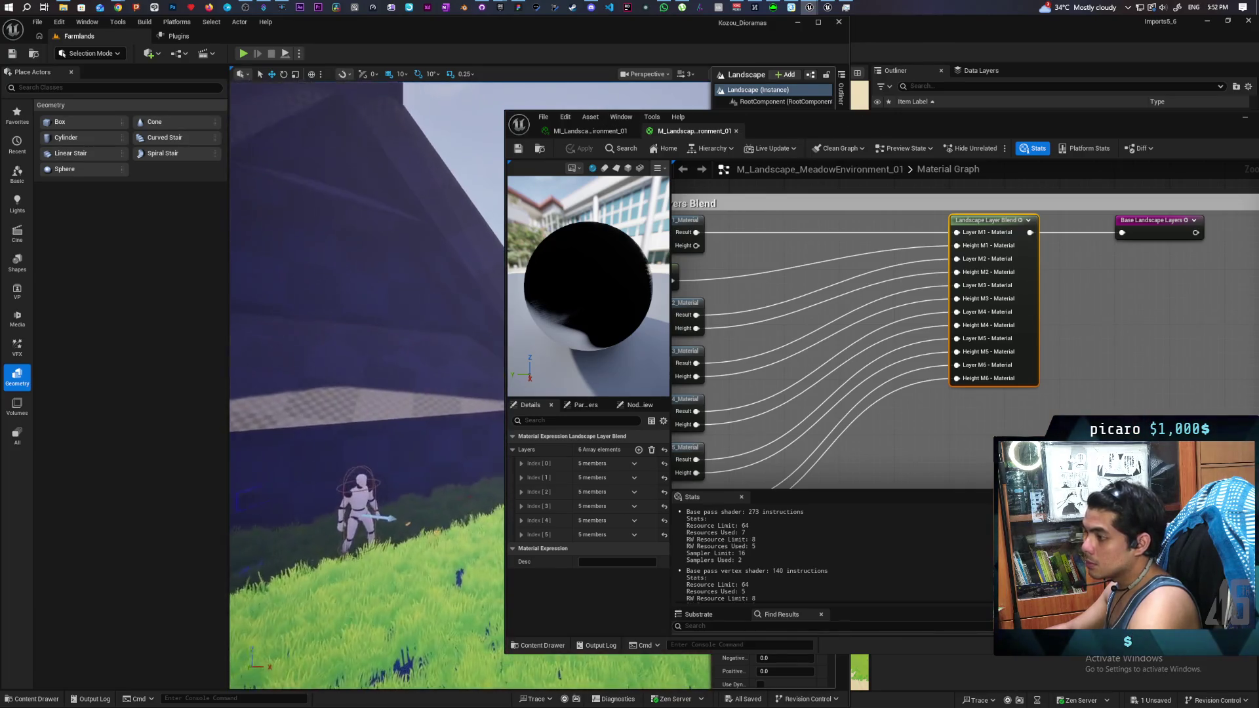
key("w")
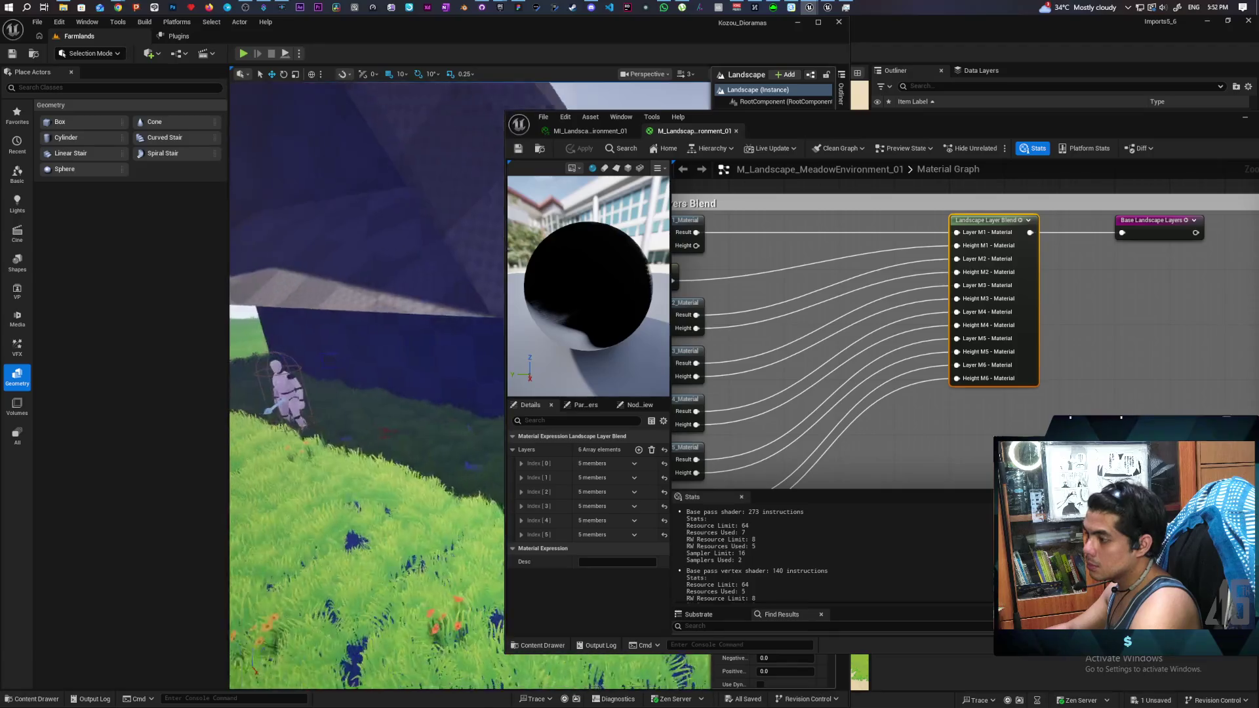
key("w")
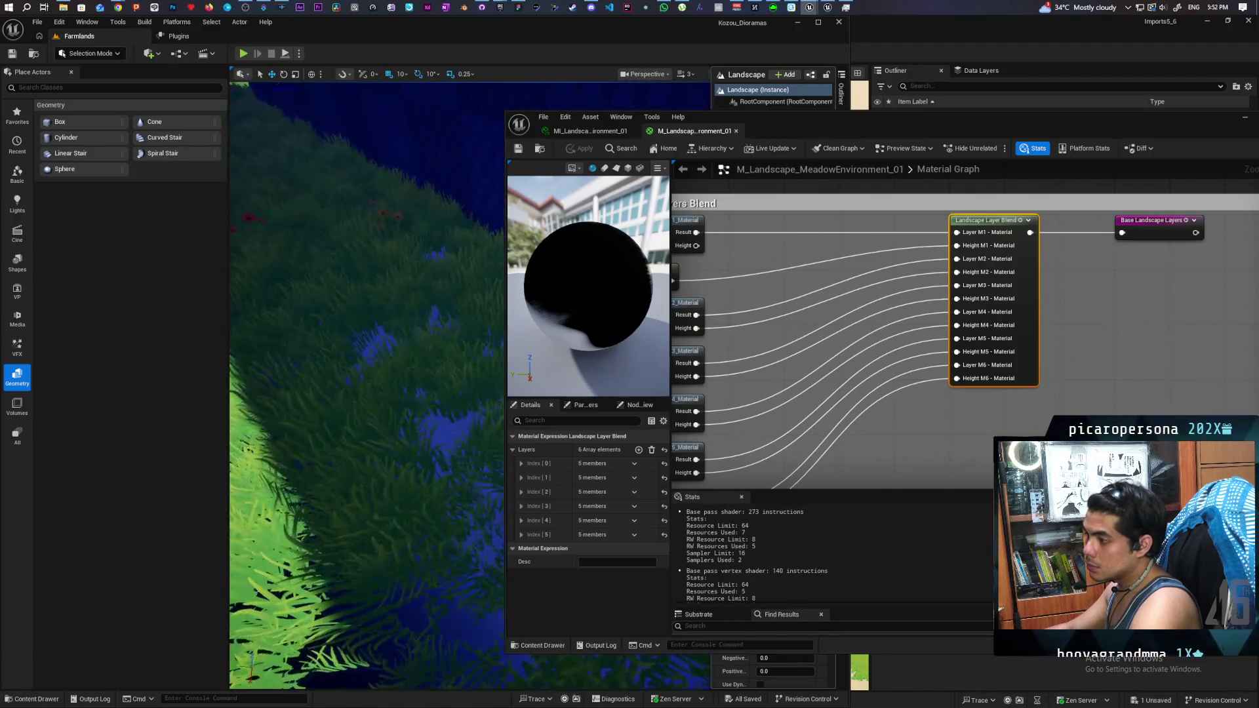
key("w")
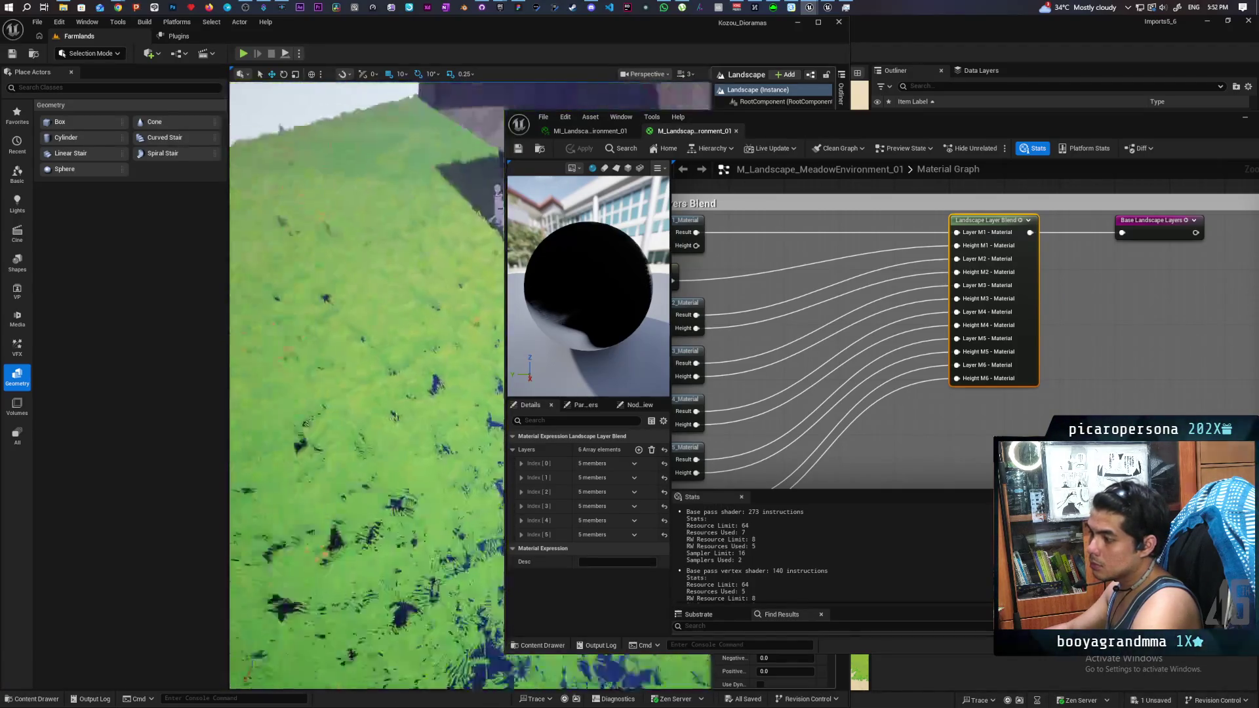
key("w")
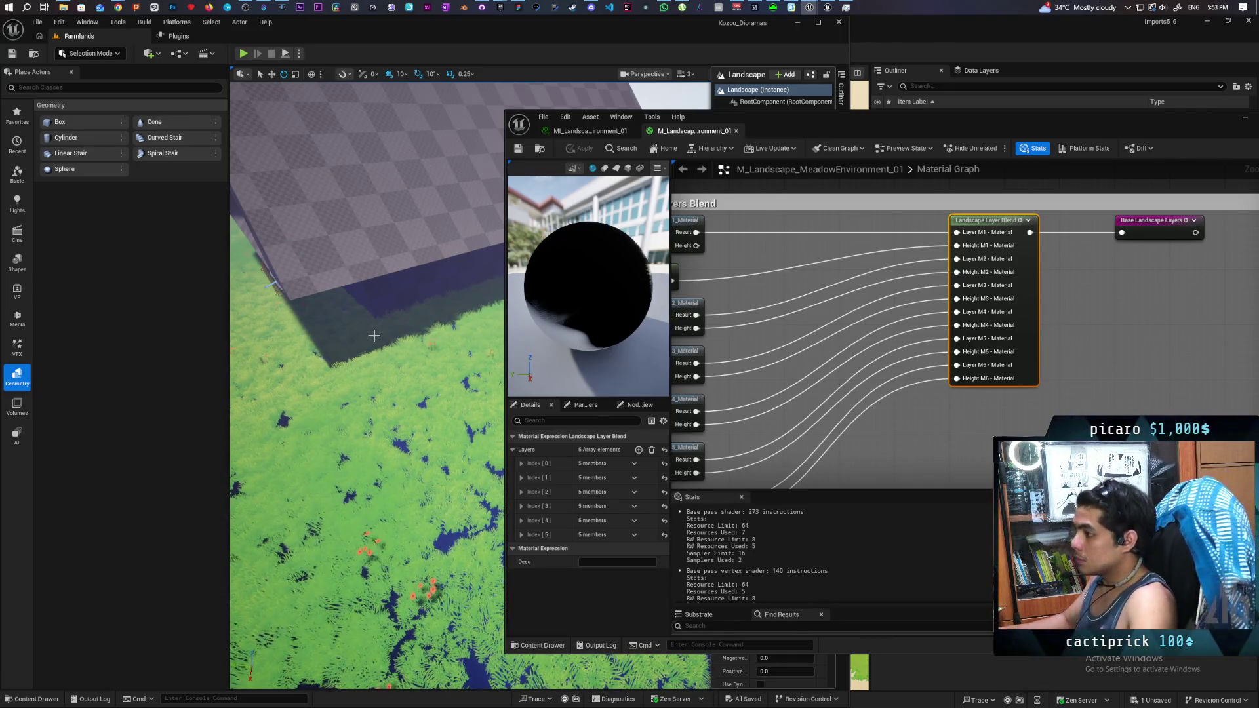
Step: Zoom the material graph to the M1 - Auto Generate Grass - Summer box, then minimise the material editor
scroll(720, 317, "down", 6)
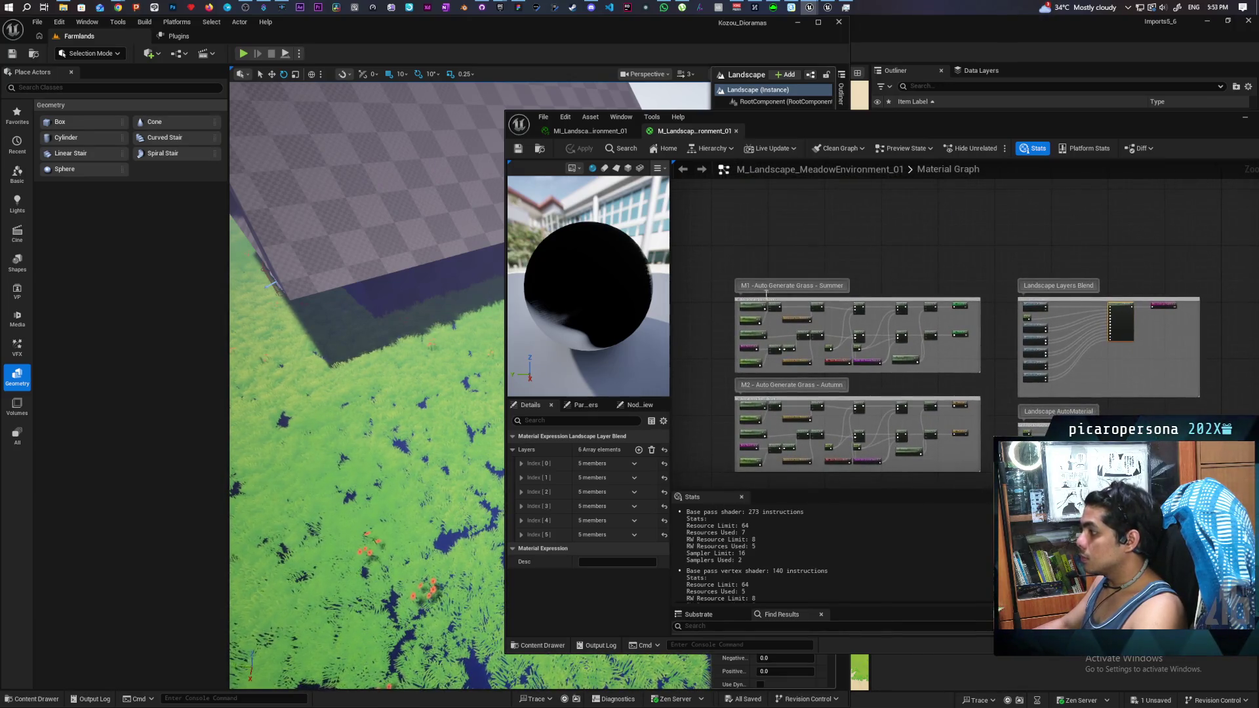
scroll(811, 322, "up", 4)
scroll(812, 322, "up", 2)
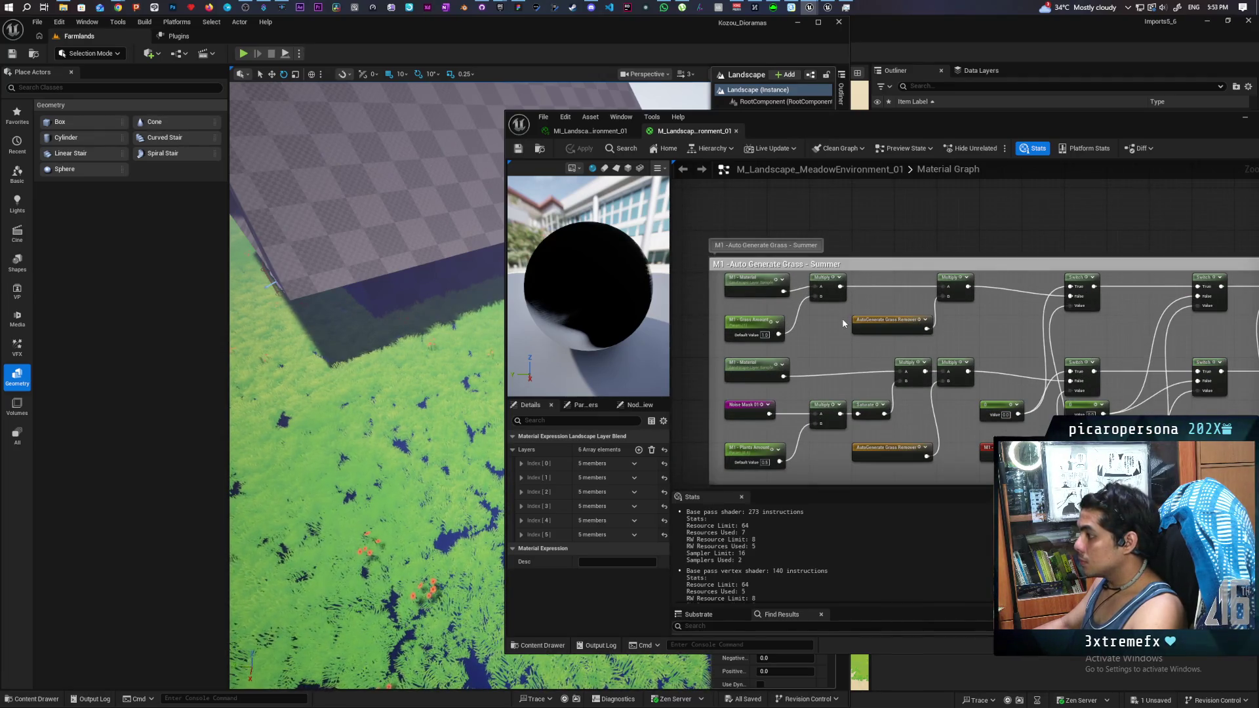
left_click_drag(944, 123, 788, 136)
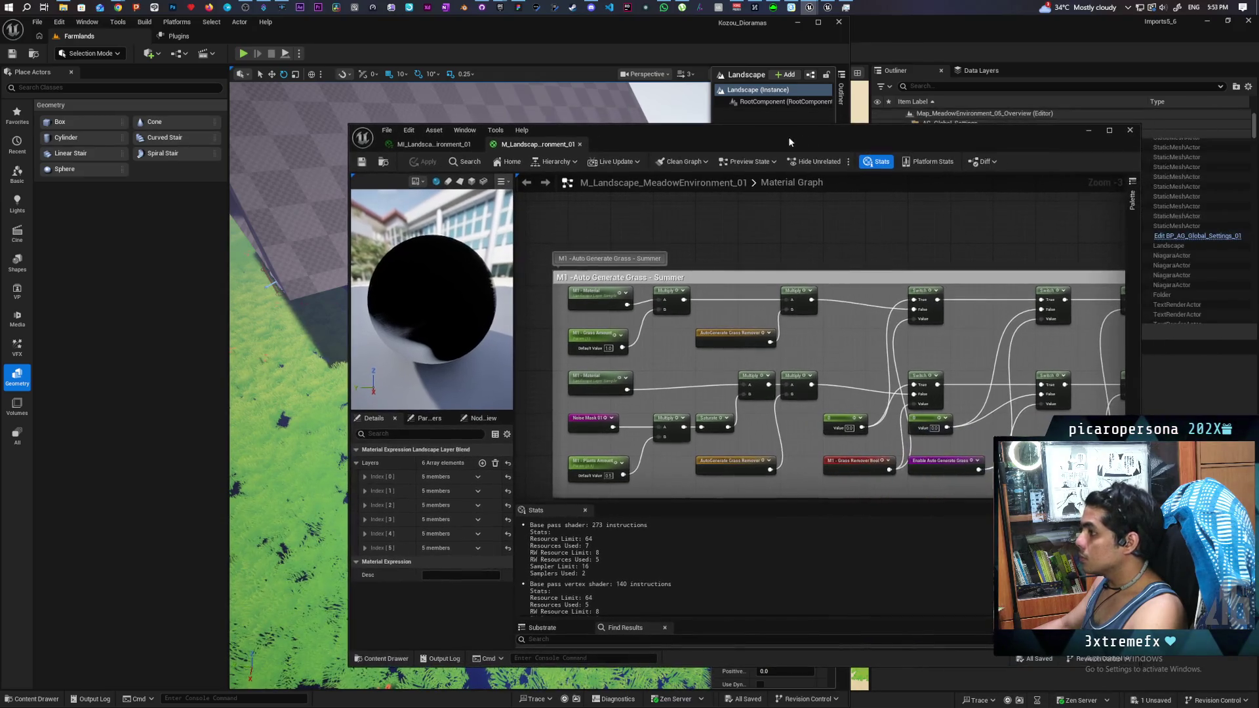
left_click(1090, 132)
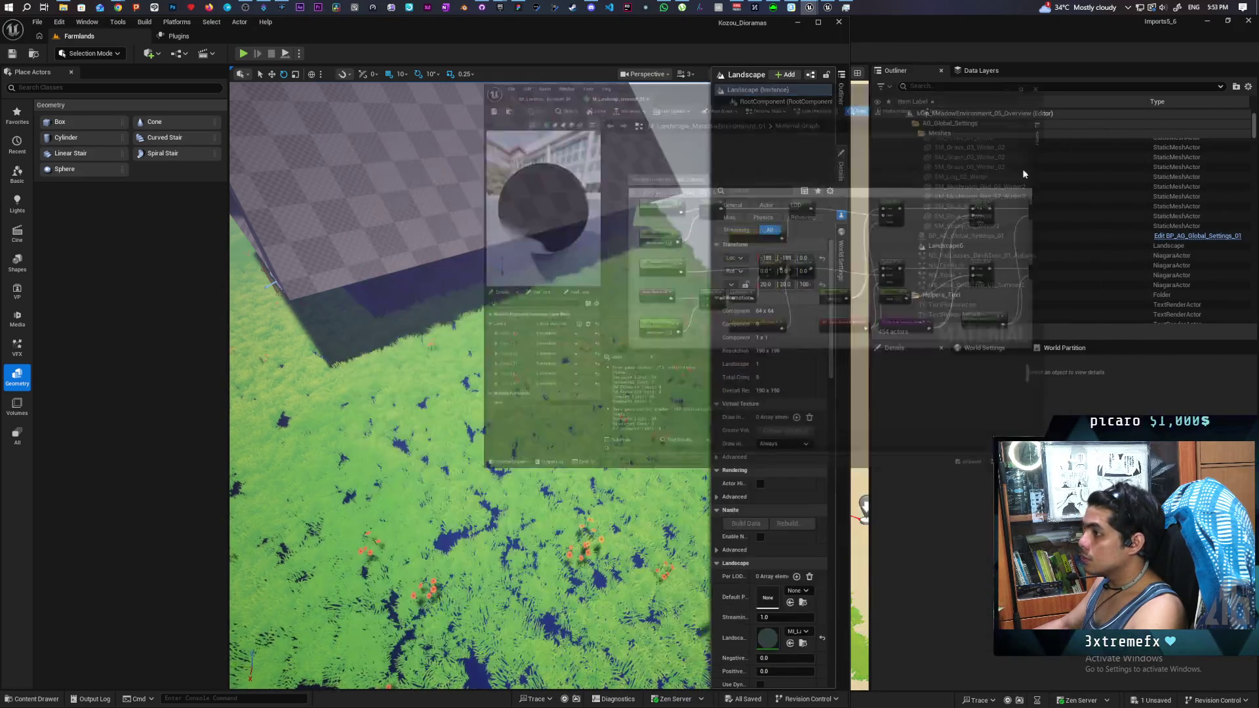
Step: Drag BP_AG_Global_Settings_01 from ANGRY_MESH > StylizedPack_Common > Blueprints into the Farmlands viewport
left_click(30, 699)
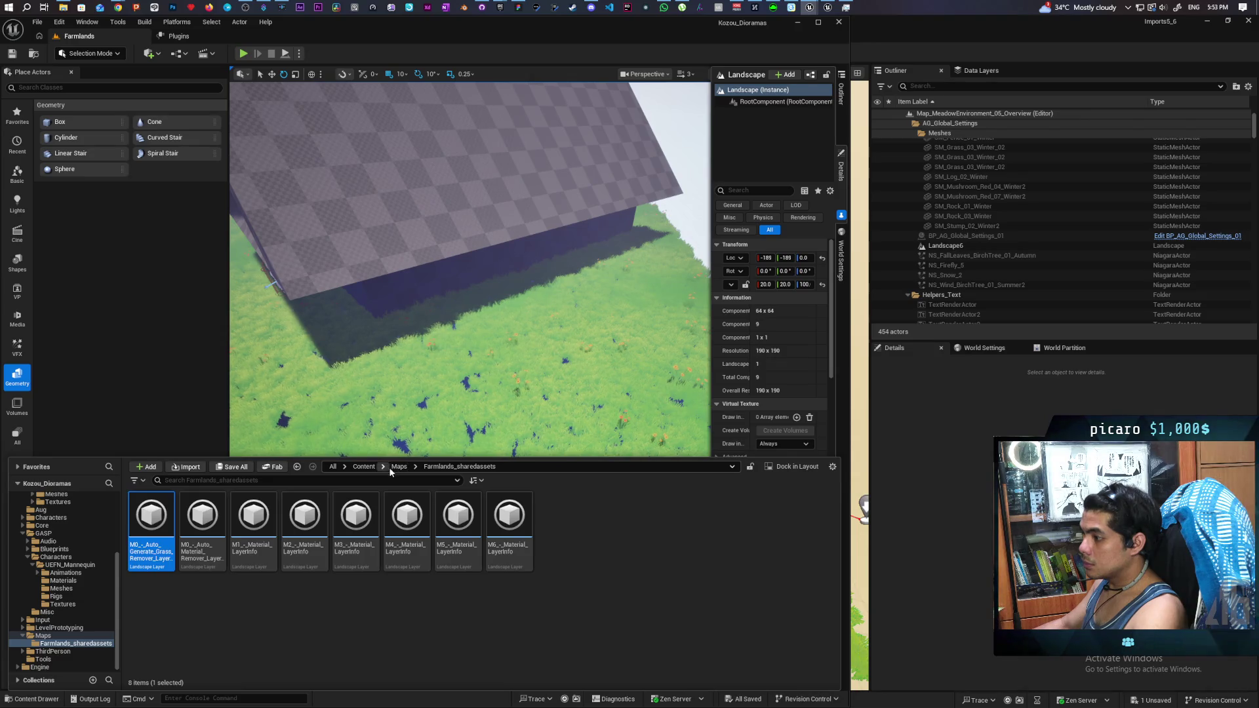
left_click(399, 466)
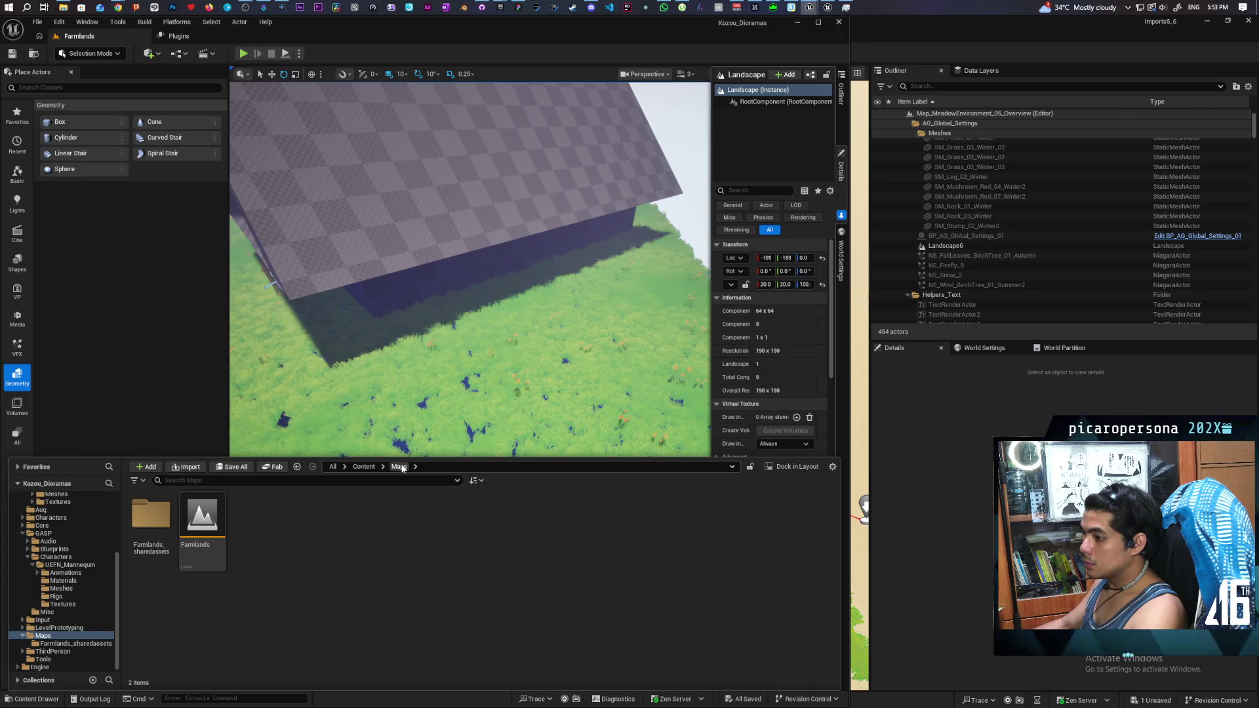
left_click(364, 467)
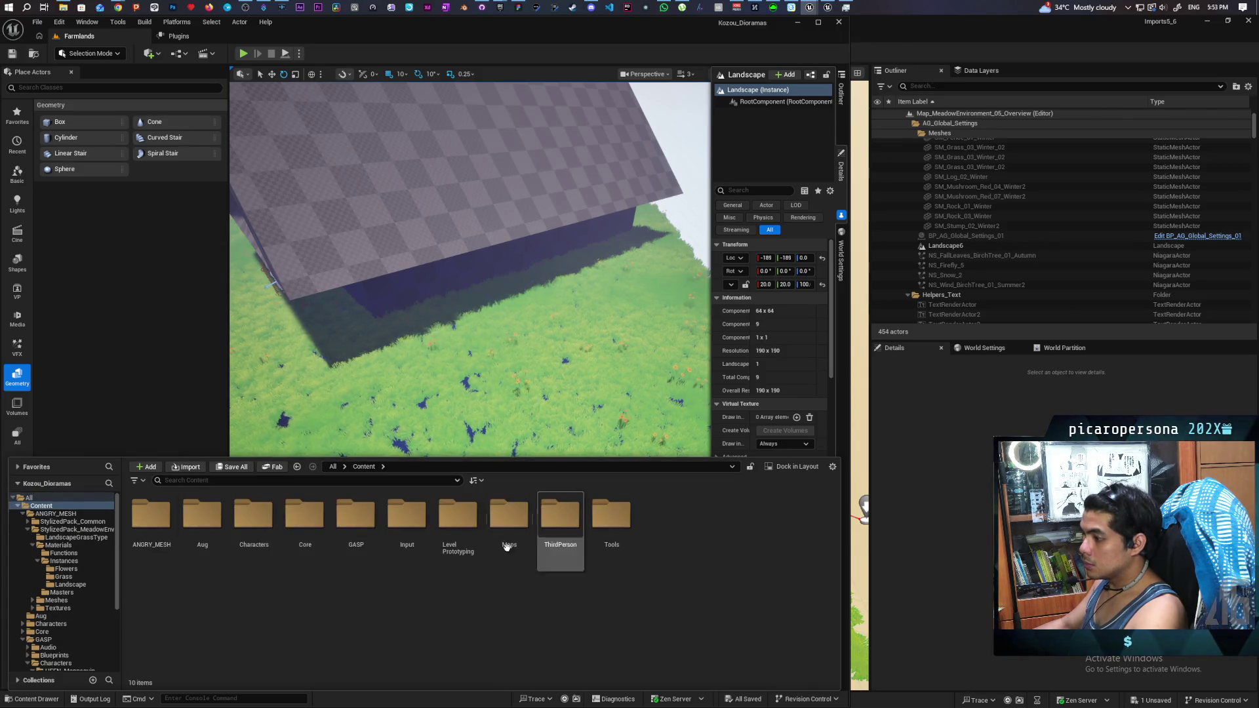
double_click(164, 532)
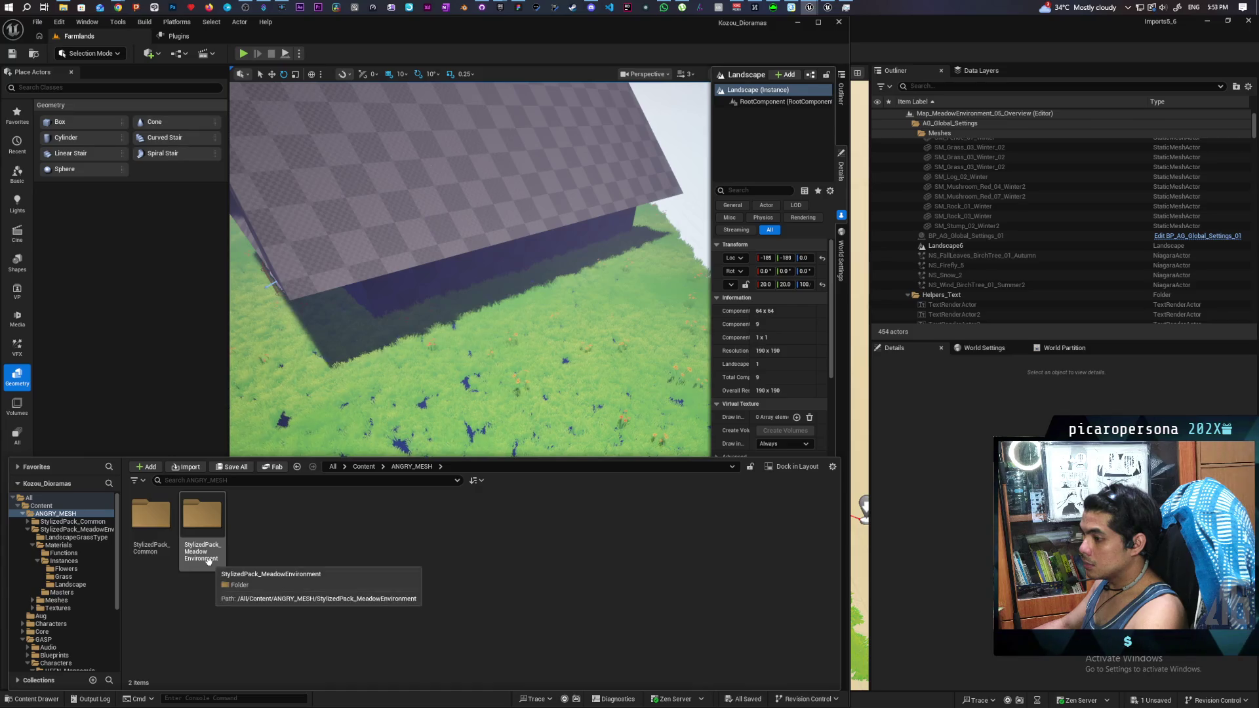
double_click(152, 516)
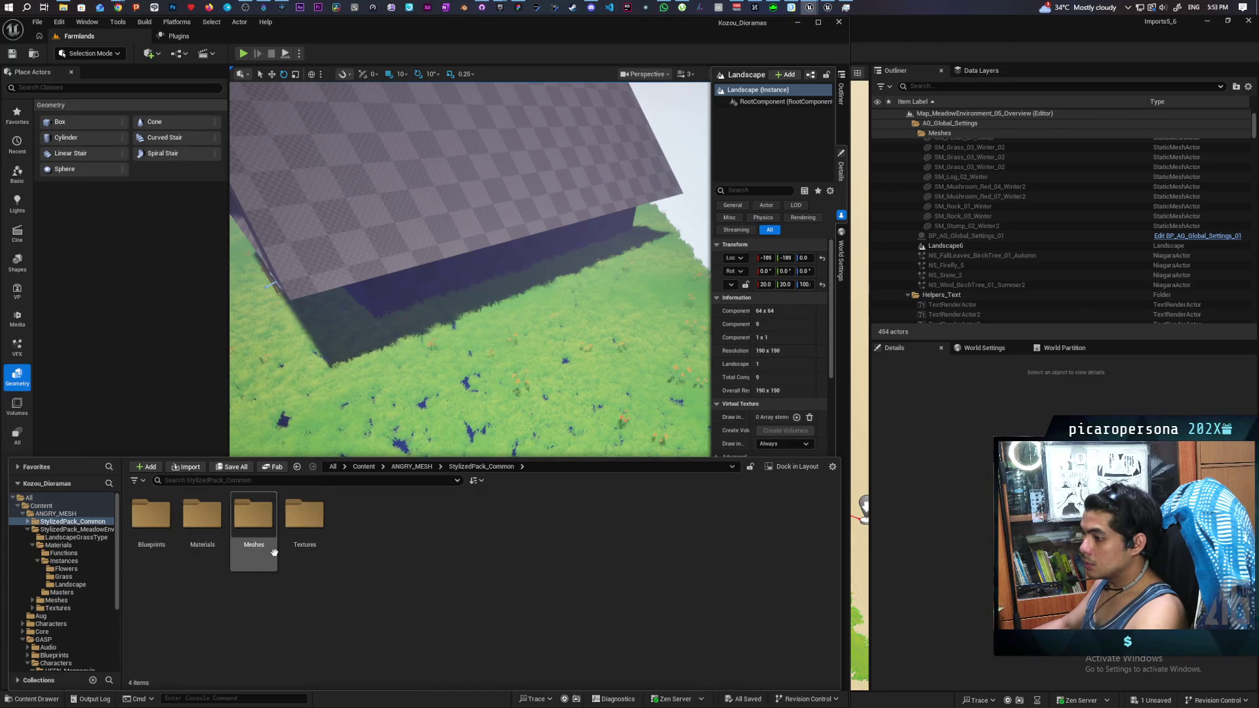
double_click(161, 535)
mouse_move(161, 538)
left_mouse_down()
mouse_move(398, 371)
mouse_move(398, 282)
mouse_move(551, 453)
left_mouse_up()
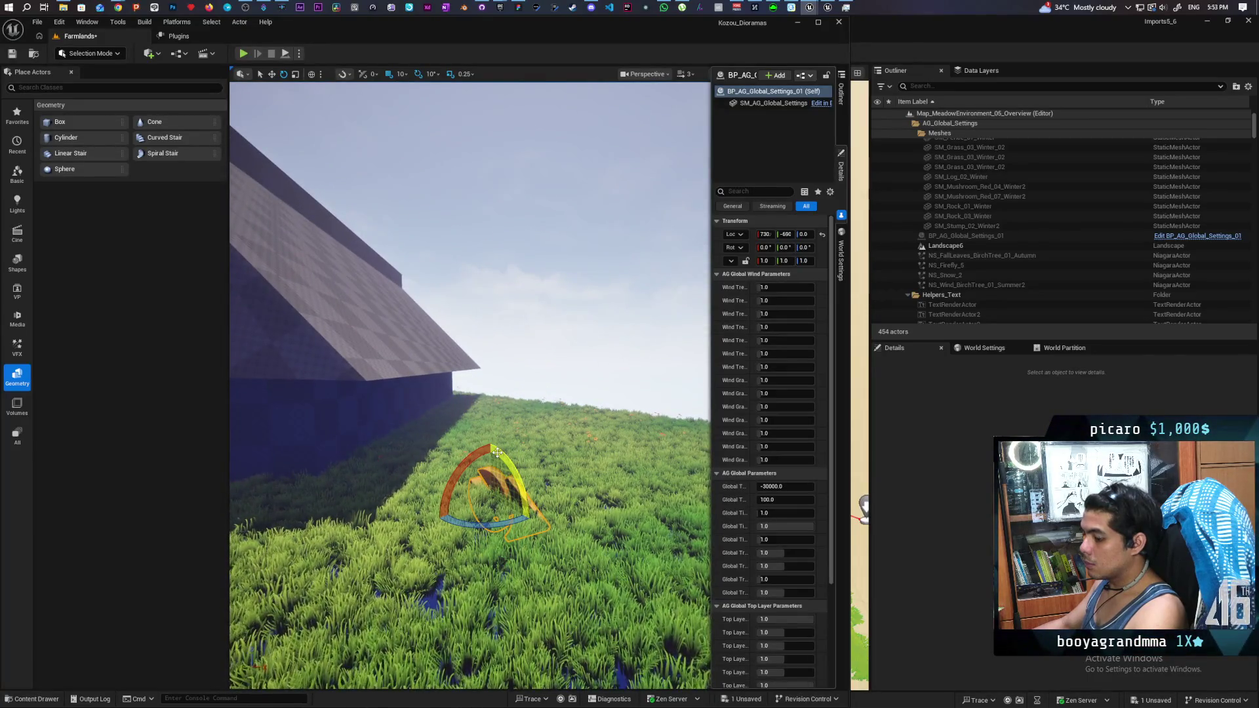
Step: Raise the BP_AG_Global_Settings_01 actor above the grass and switch to the Outliner
key("w")
left_click_drag(492, 462, 514, 299)
scroll(514, 299, "down", 10)
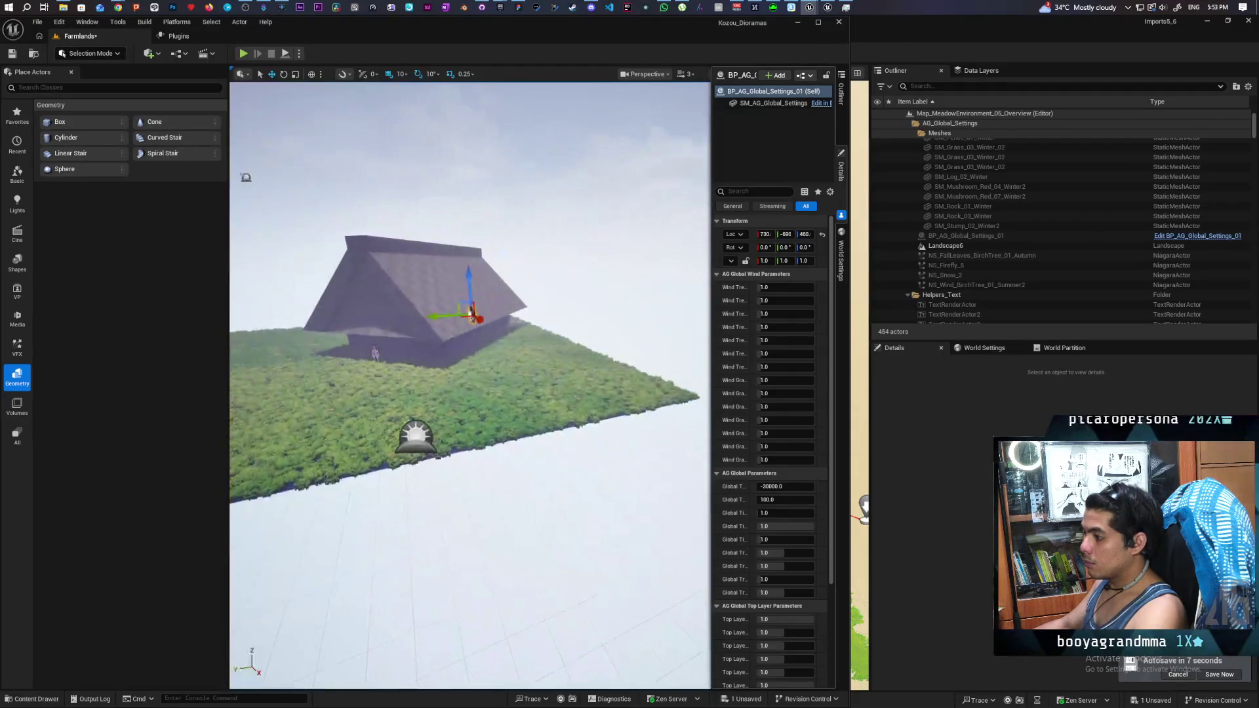
scroll(514, 299, "up", 5)
scroll(514, 299, "up", 5)
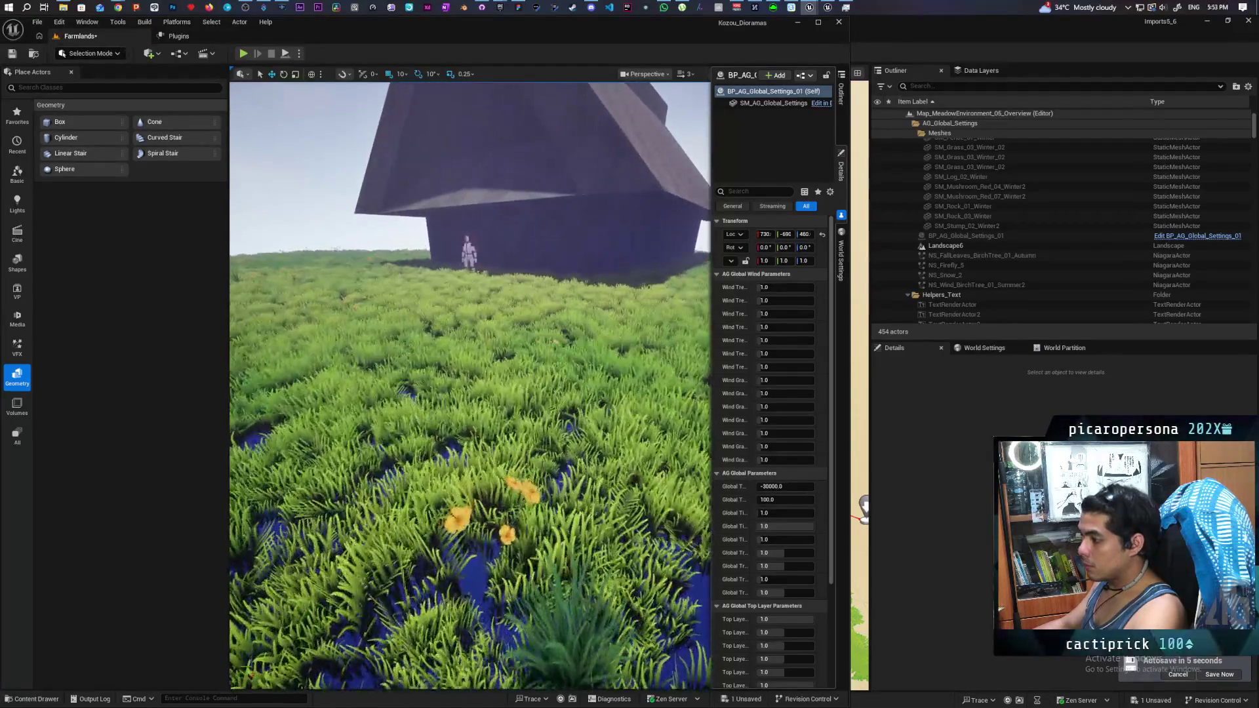
scroll(514, 299, "down", 5)
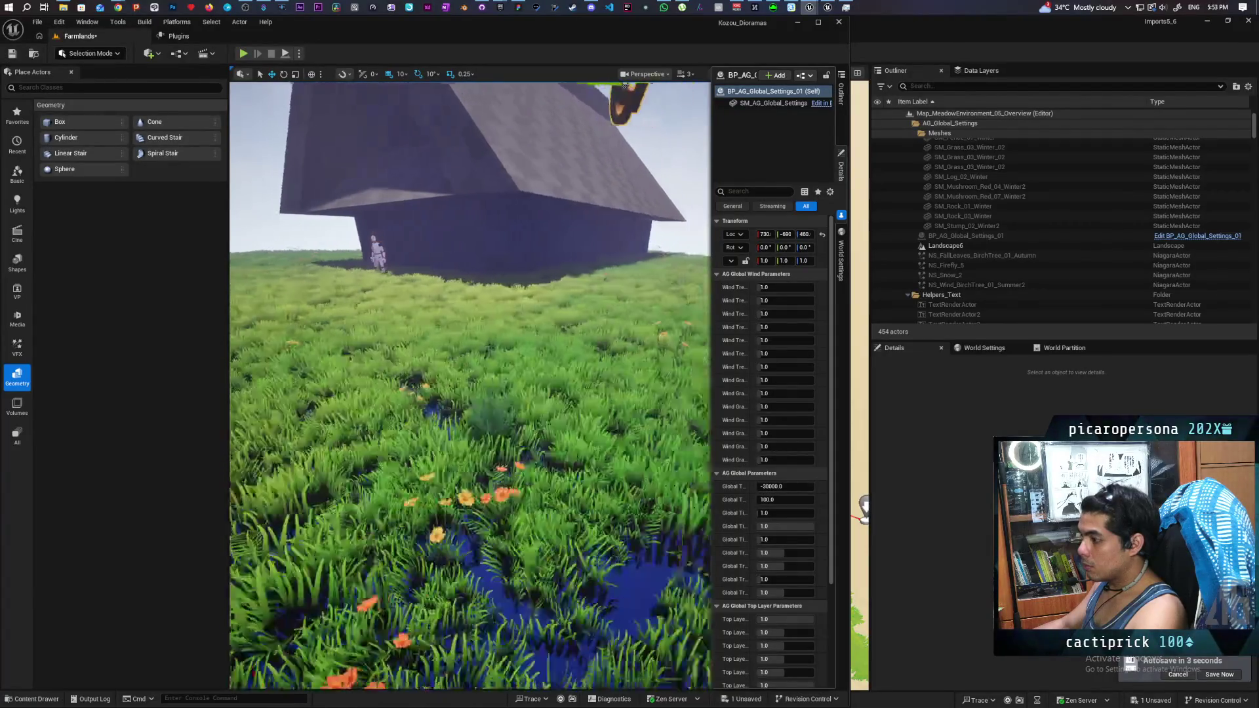
scroll(469, 385, "down", 3)
scroll(469, 386, "up", 3)
scroll(470, 385, "down", 5)
scroll(469, 386, "up", 6)
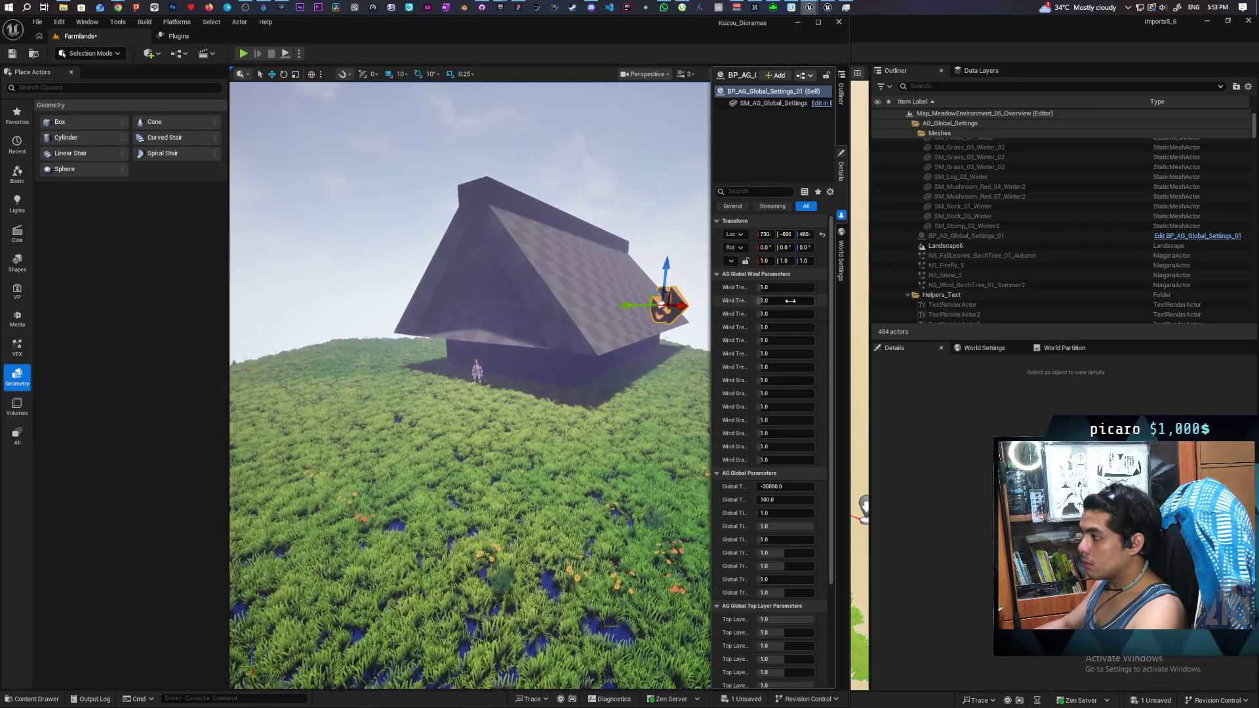
left_click(841, 107)
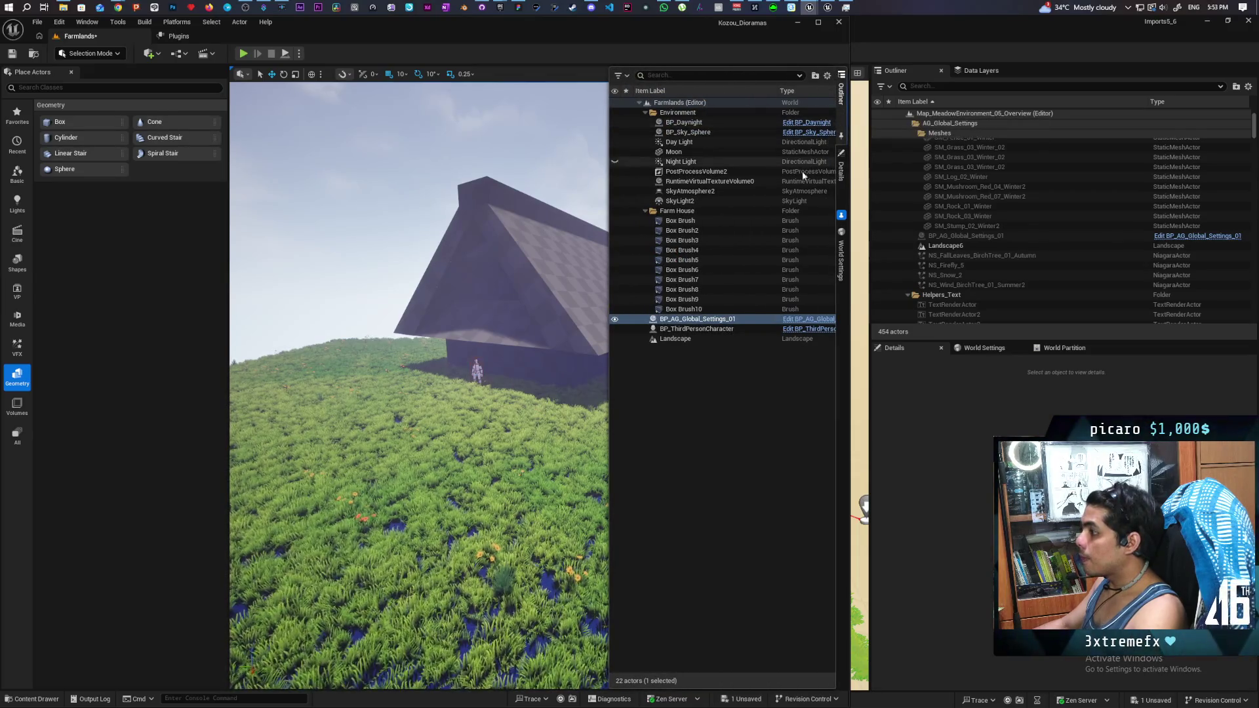
Step: In Map_MeadowEnvironment, select Landscape5 and expand its Draw in Virtual Textures list
left_click(857, 174)
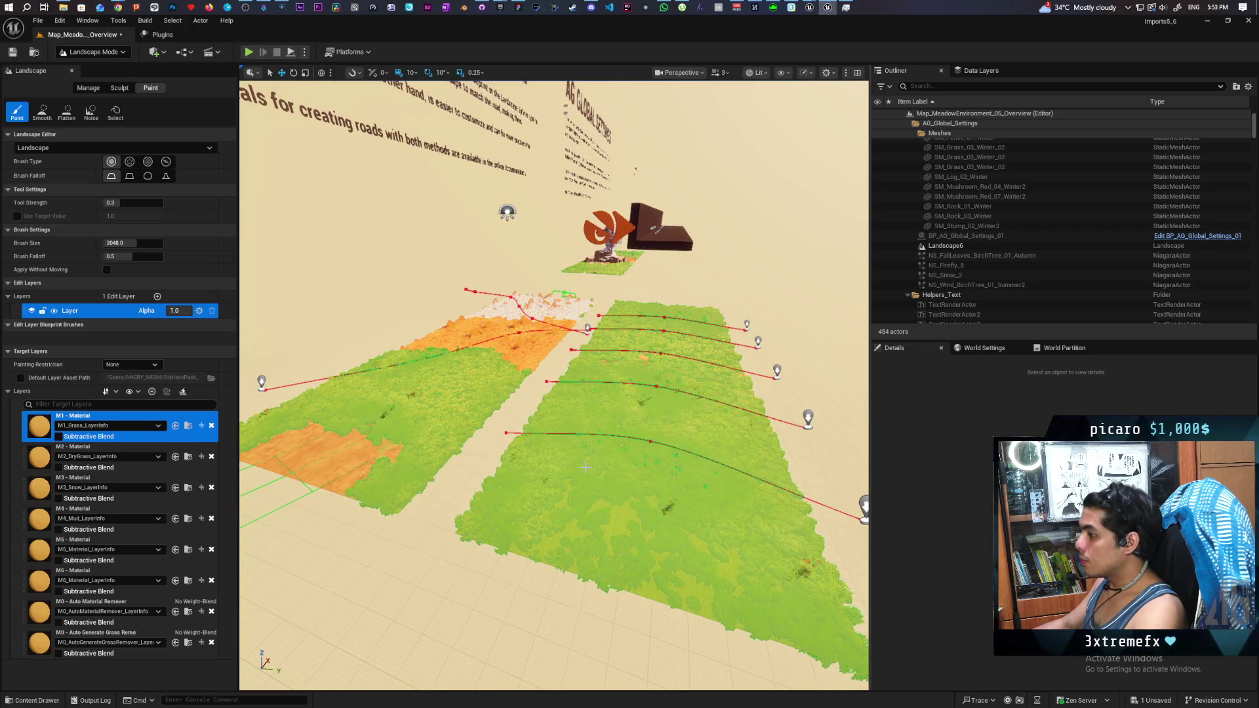
left_click(105, 53)
left_click(92, 68)
left_click(496, 499)
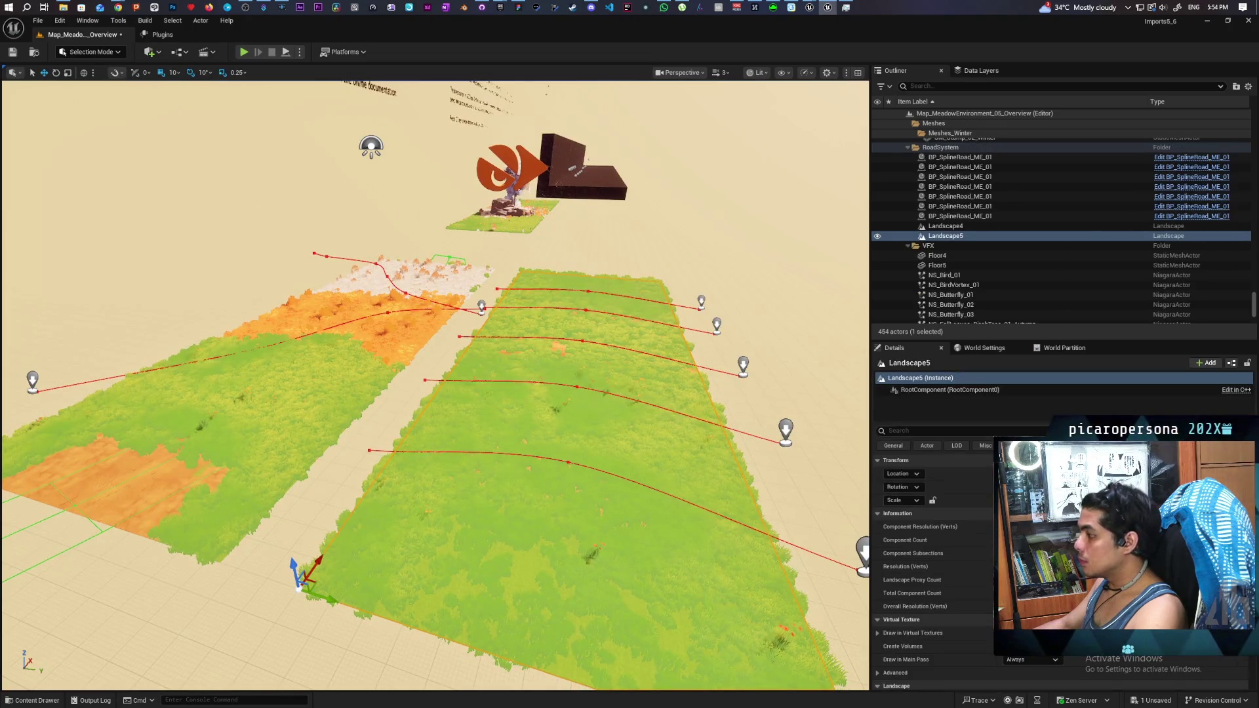
scroll(962, 548, "down", 3)
left_click(878, 554)
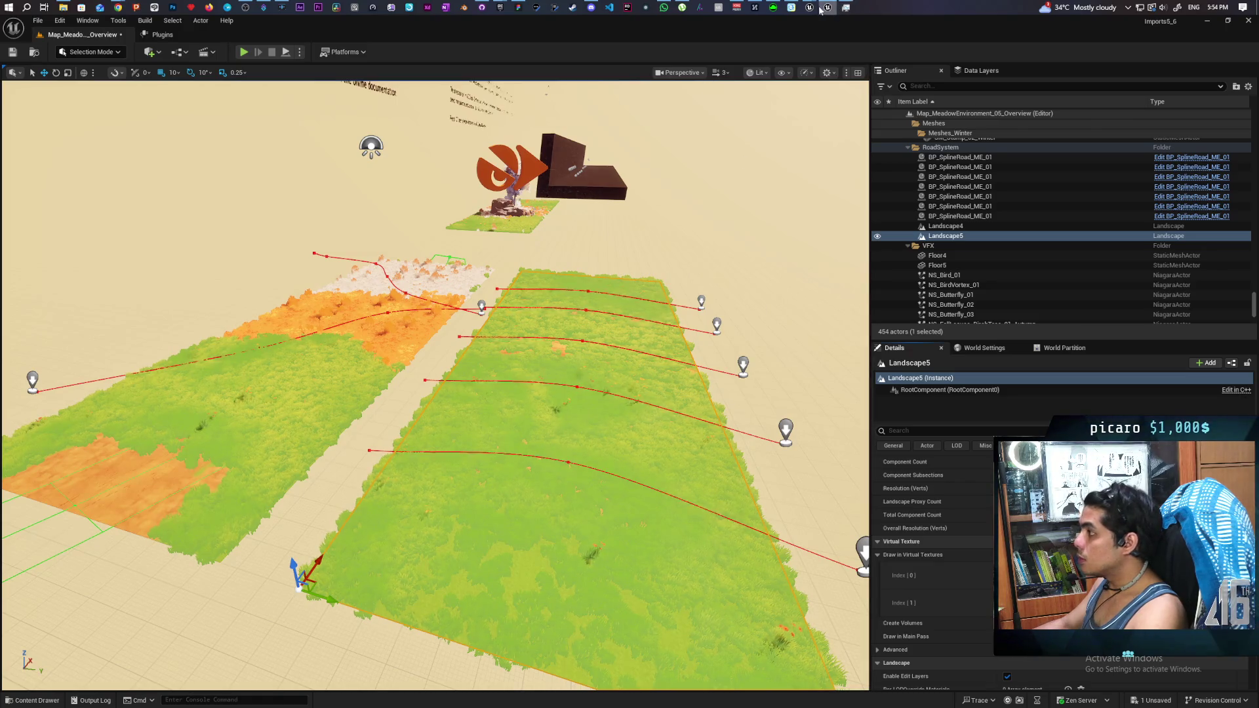
Step: Return to the Farmlands editor and select its landscape
mouse_move(808, 9)
left_click(752, 57)
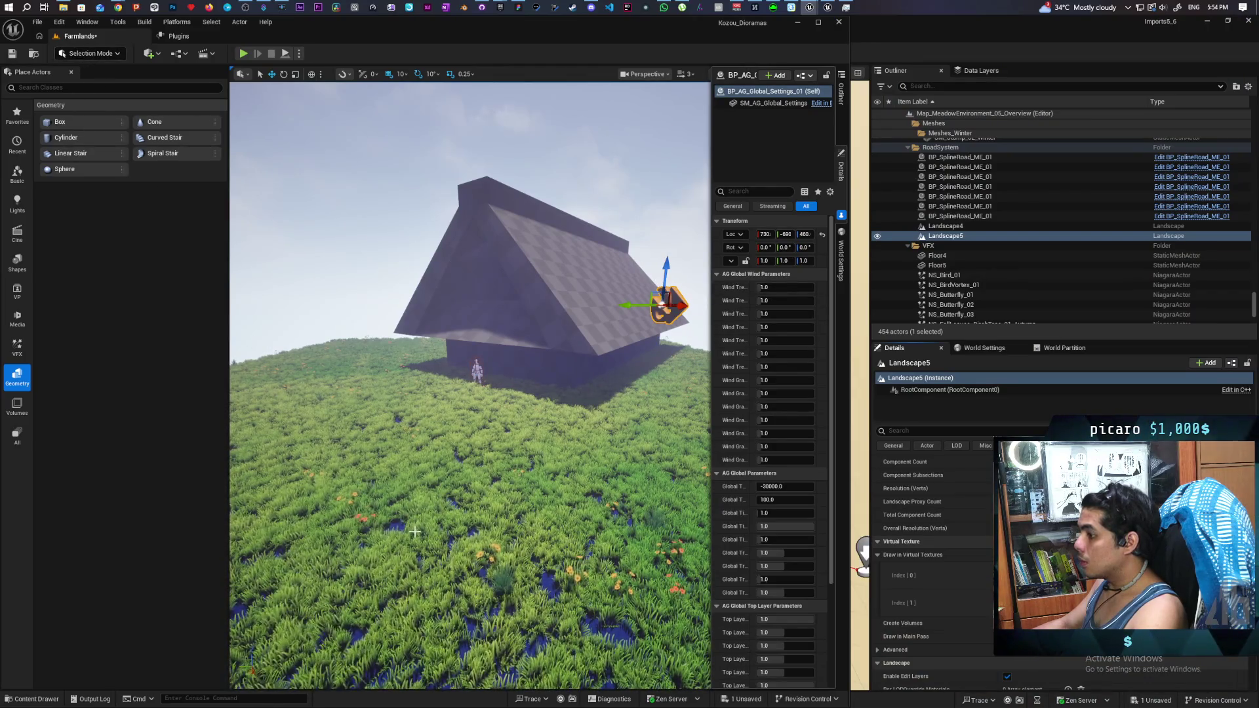
left_click(408, 529)
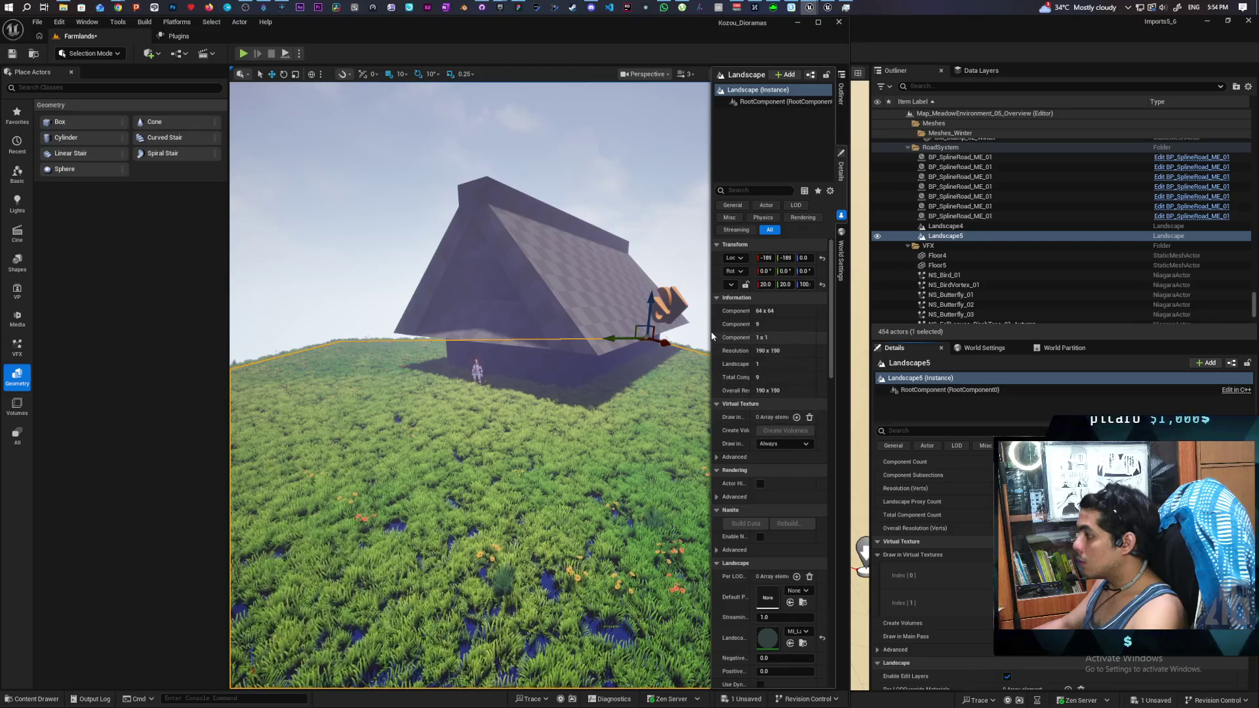
Step: Add RVT_AM_01_Material as Index [0] of Draw in Virtual Textures and create its volume
left_click_drag(712, 336, 614, 336)
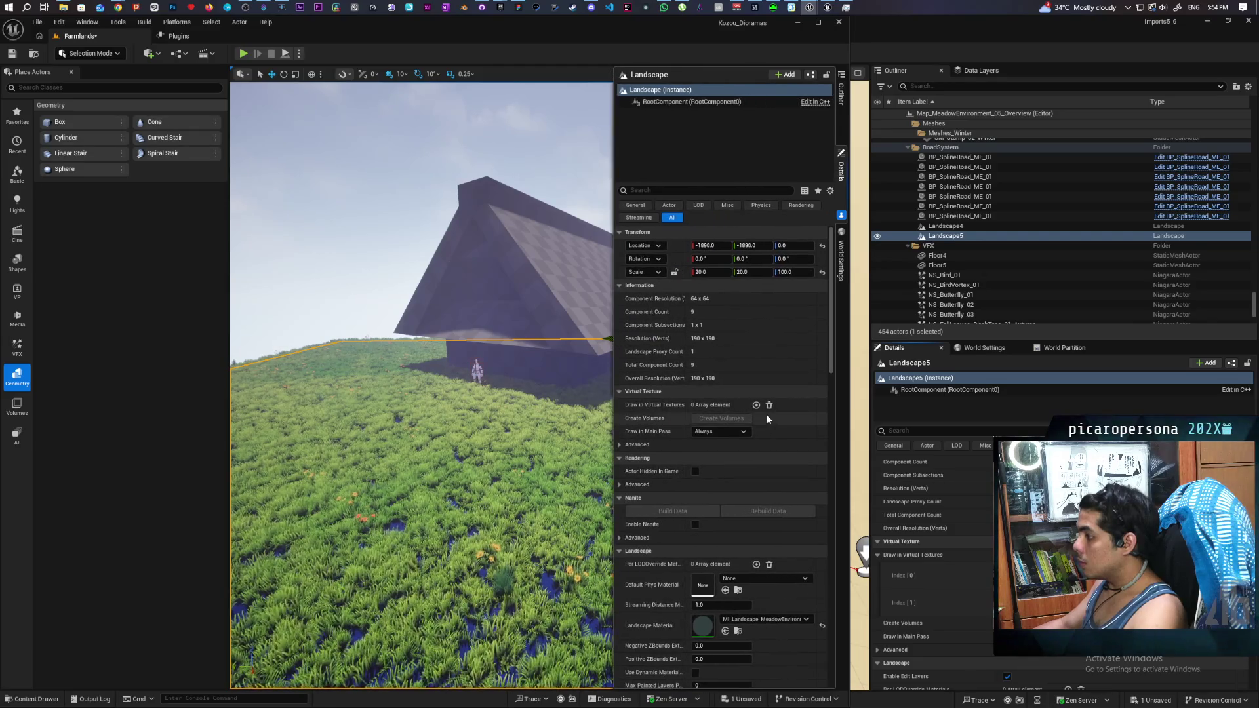
left_click(756, 405)
left_click(732, 421)
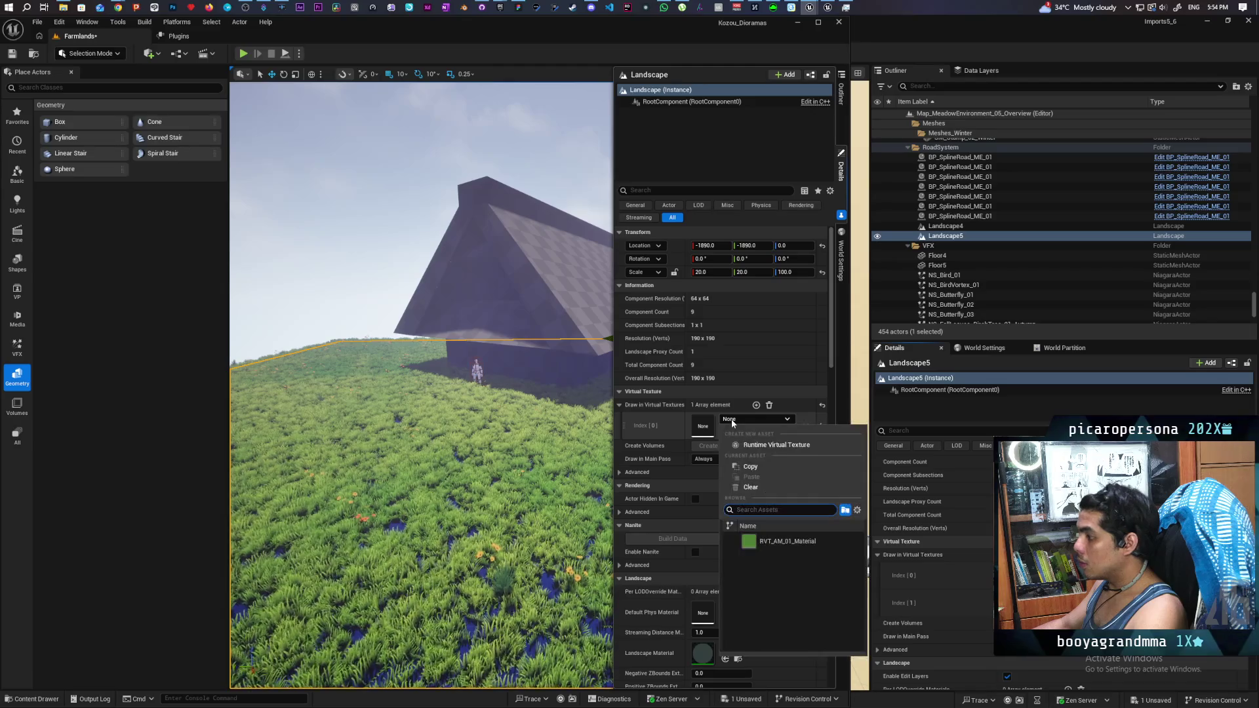
left_click(768, 543)
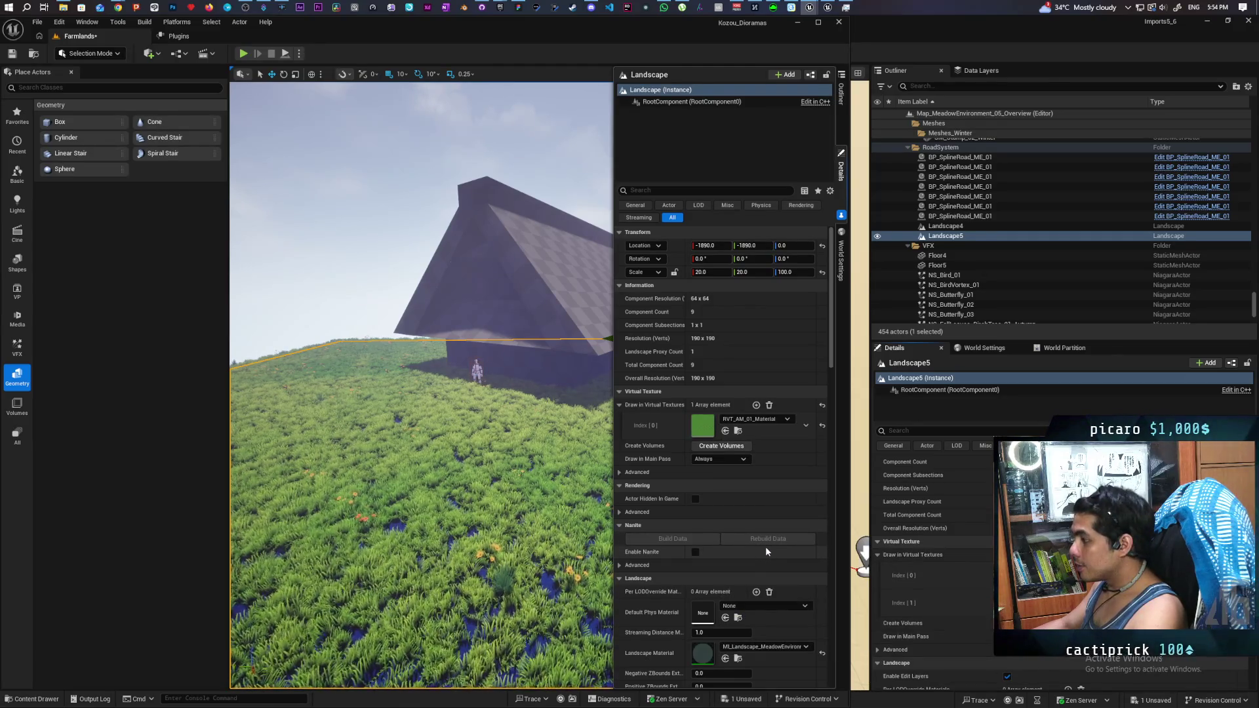
left_click(737, 447)
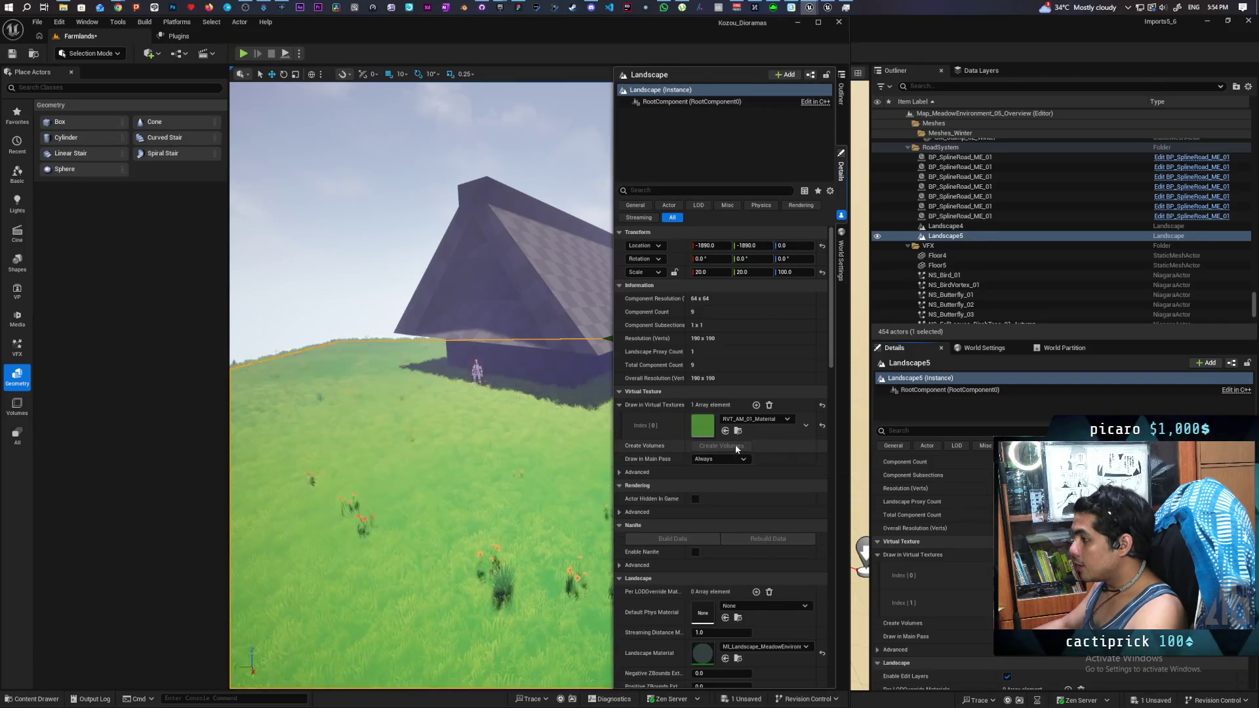
scroll(598, 273, "up", 5)
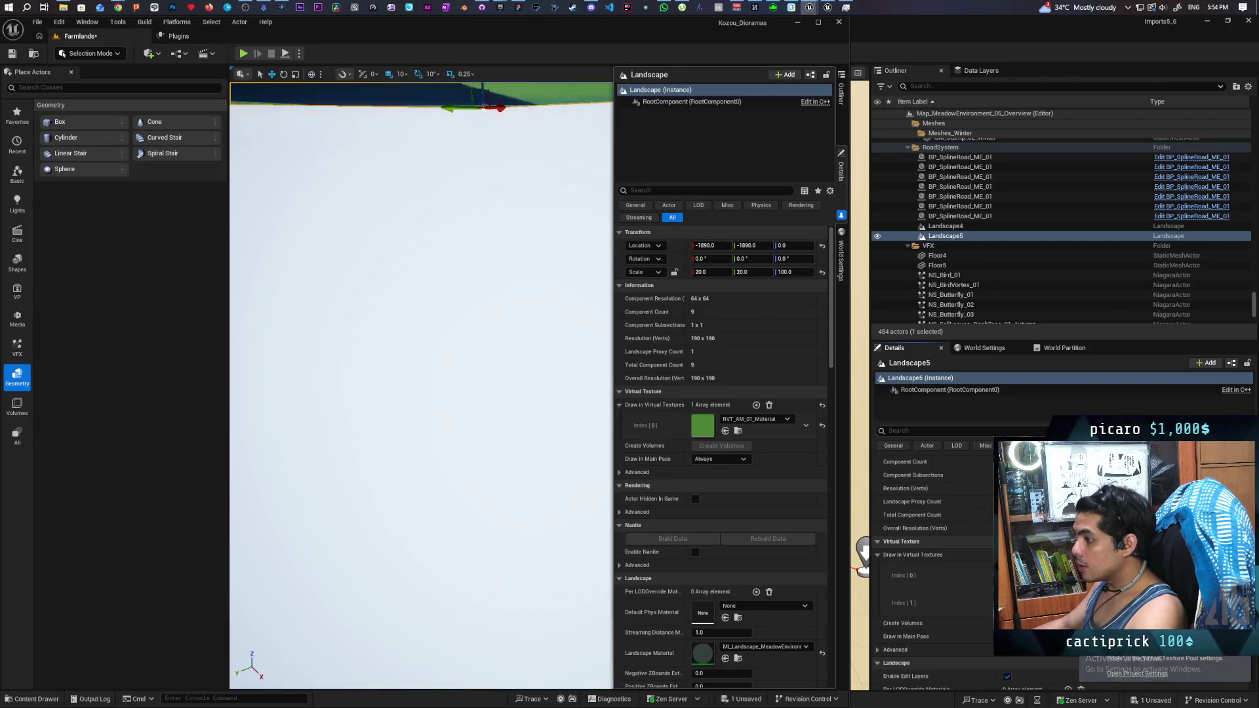
scroll(421, 386, "down", 5)
scroll(422, 385, "up", 5)
mouse_move(421, 386)
left_mouse_down()
mouse_move(433, 314)
mouse_move(438, 367)
mouse_move(387, 367)
mouse_move(389, 345)
mouse_move(394, 380)
mouse_move(396, 364)
left_mouse_up()
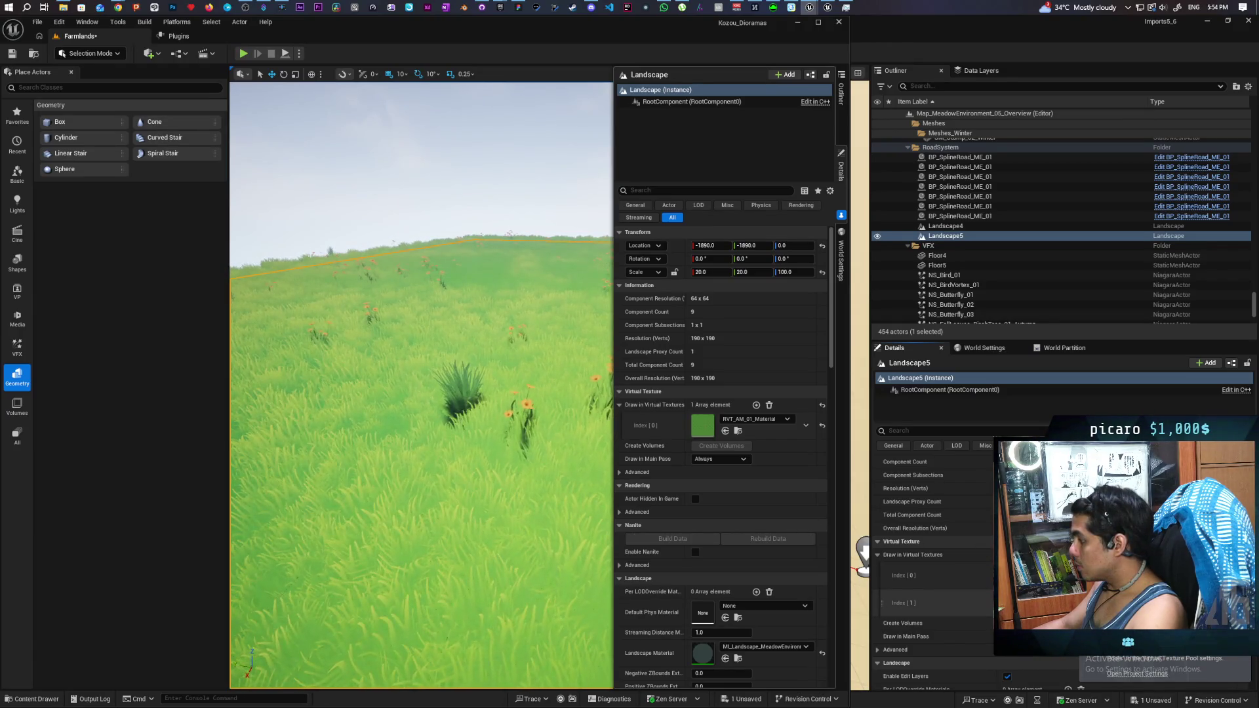
Step: Migrate RVT_AM_01_Height from the meadow project into Kozou_Dioramas/Content, saving the map first
key("alt+Tab")
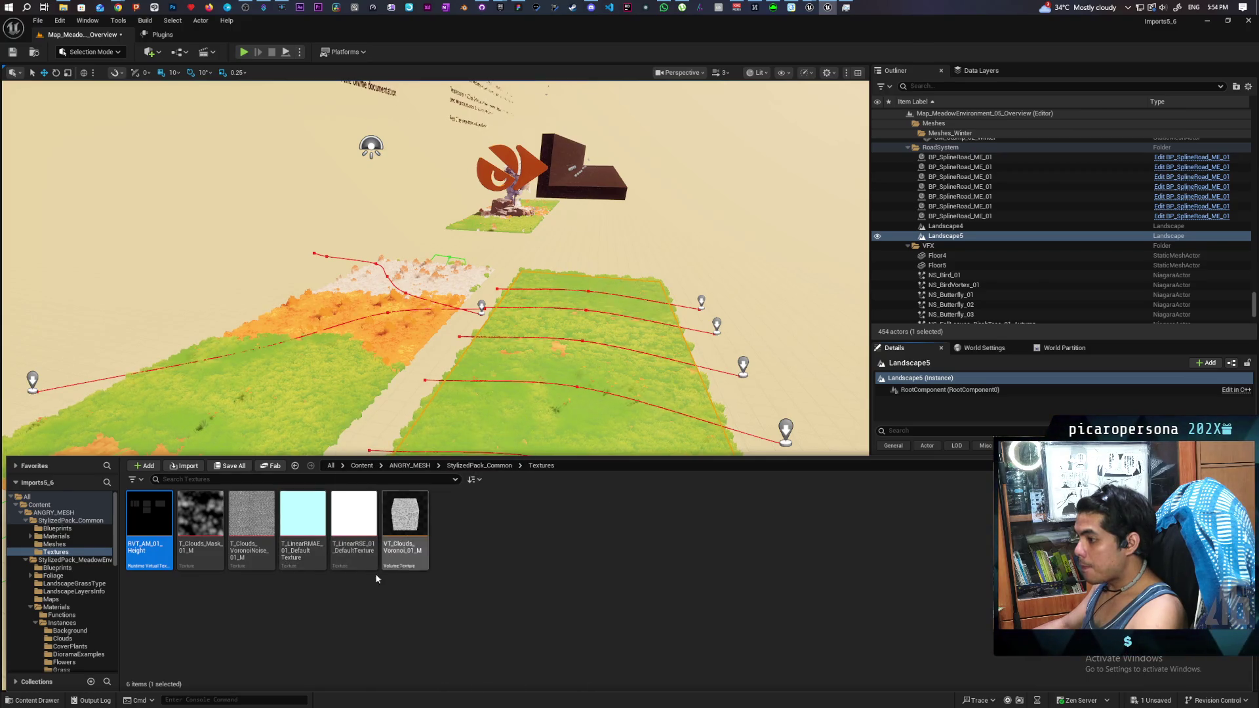
right_click(152, 558)
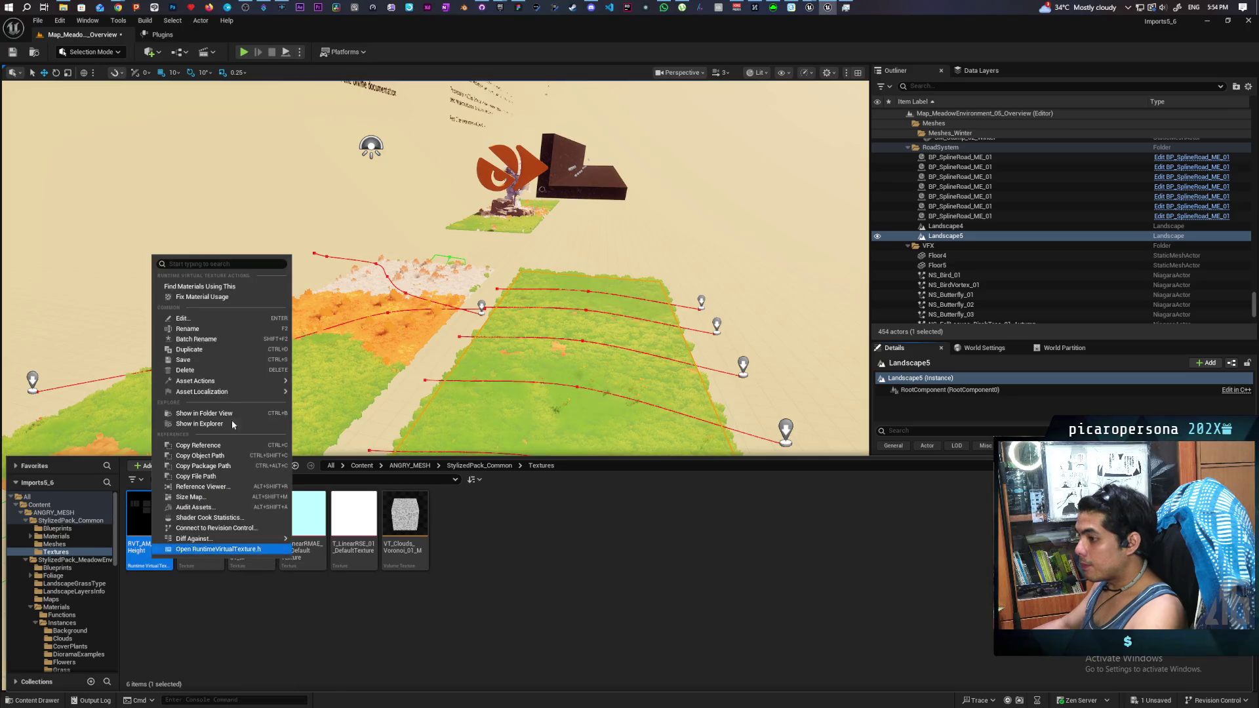
mouse_move(238, 383)
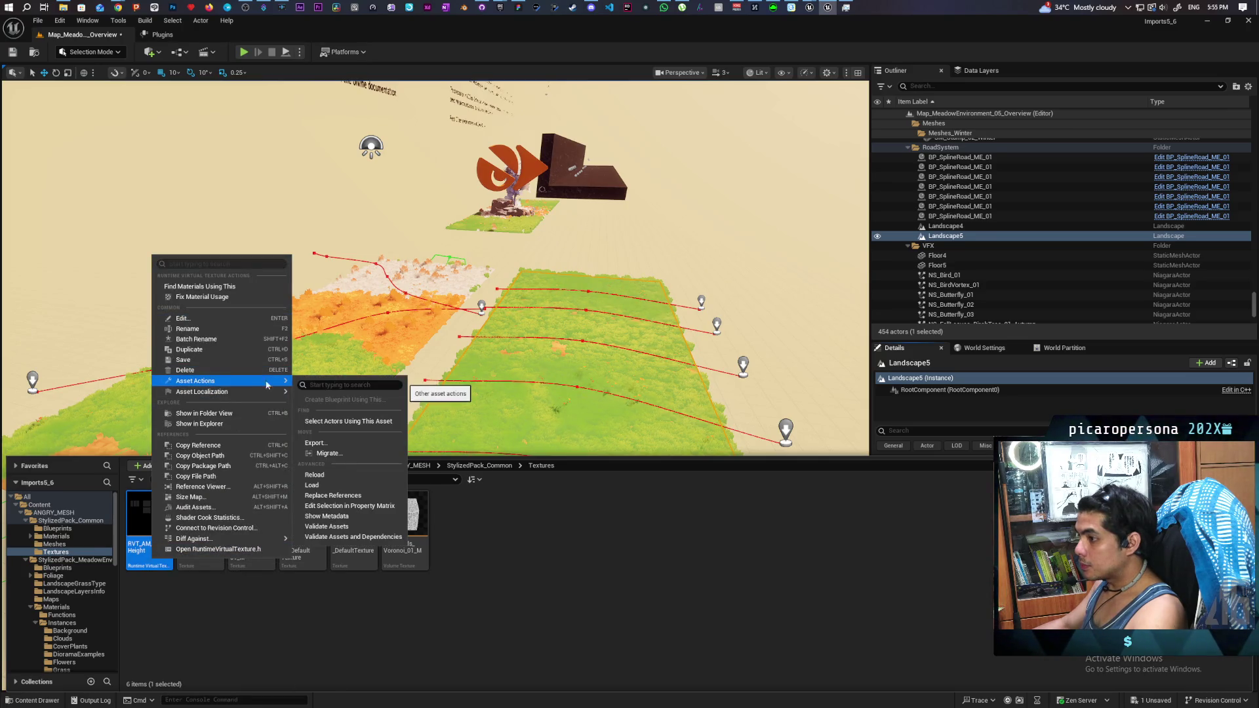
left_click(341, 444)
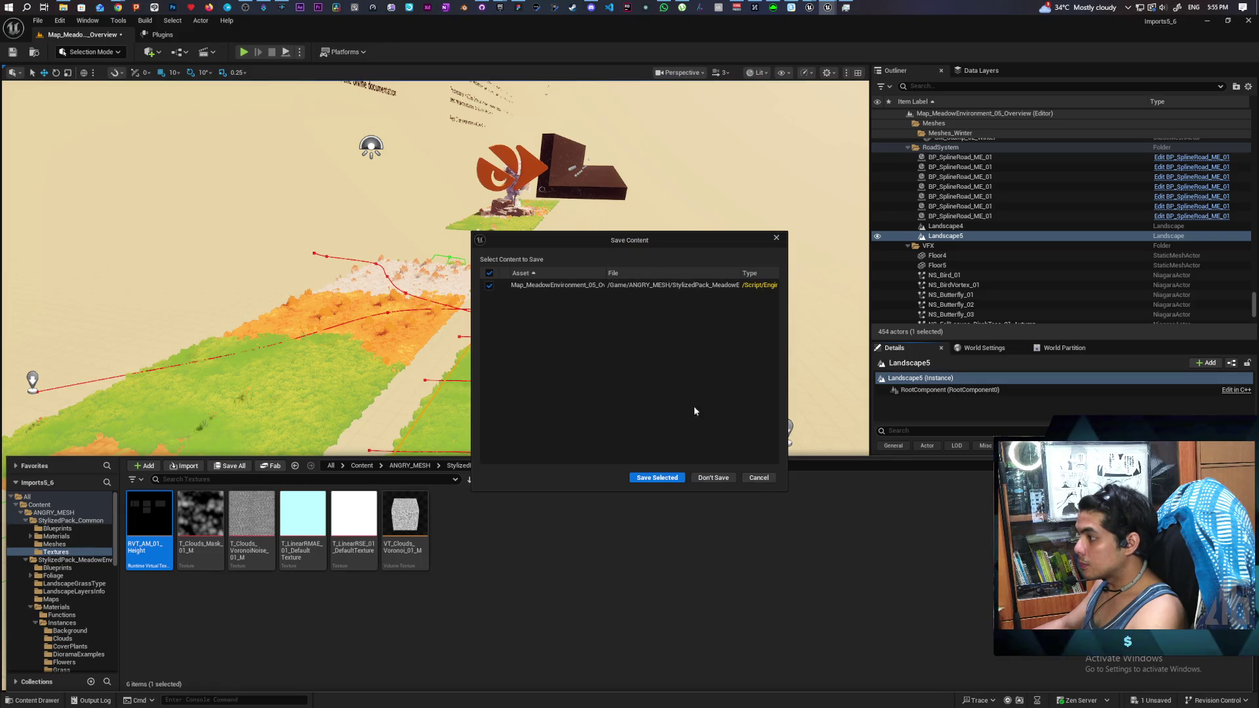
left_click(702, 479)
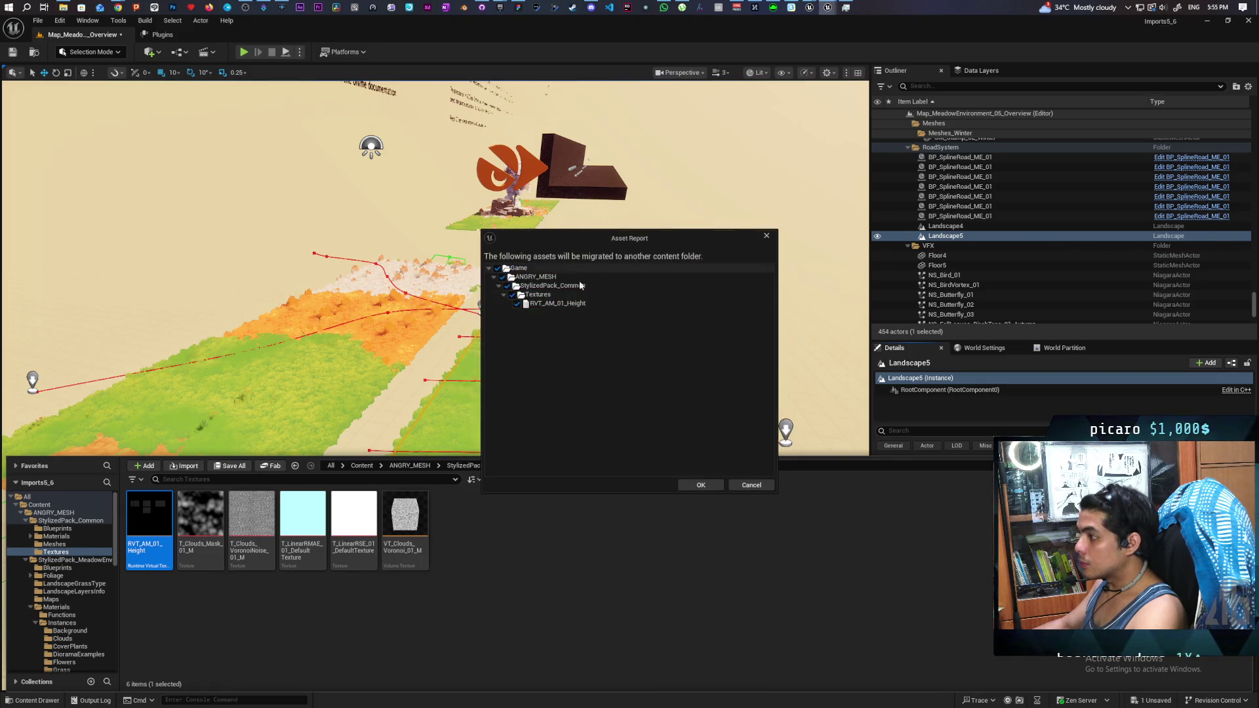
left_click(700, 484)
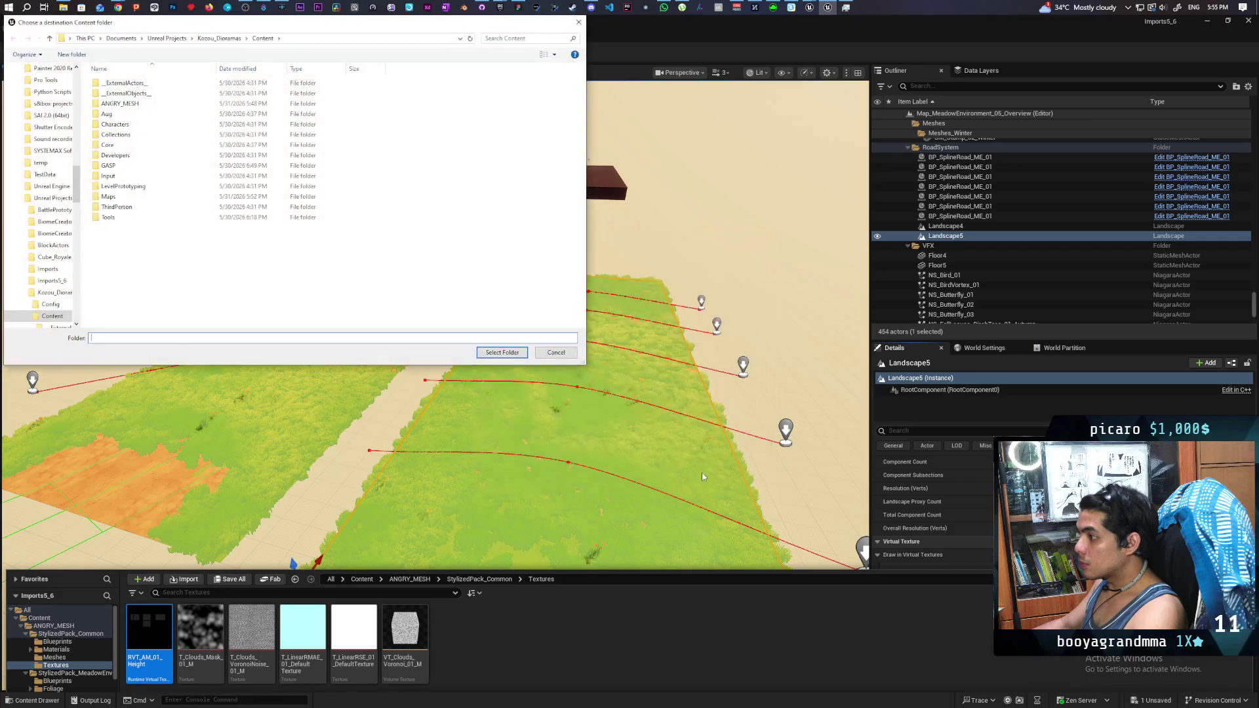
left_click(502, 352)
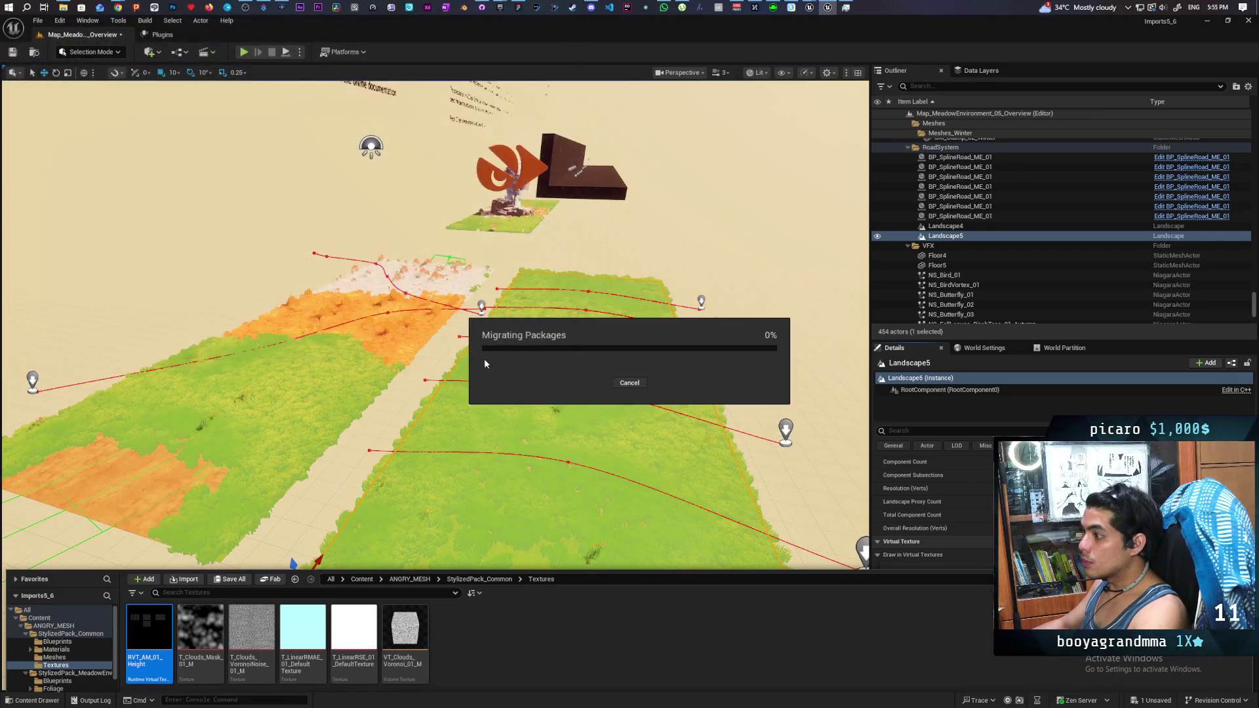
Step: Add RVT_AM_01_Height as a second virtual texture entry, create volumes, and view the Outliner
mouse_move(812, 7)
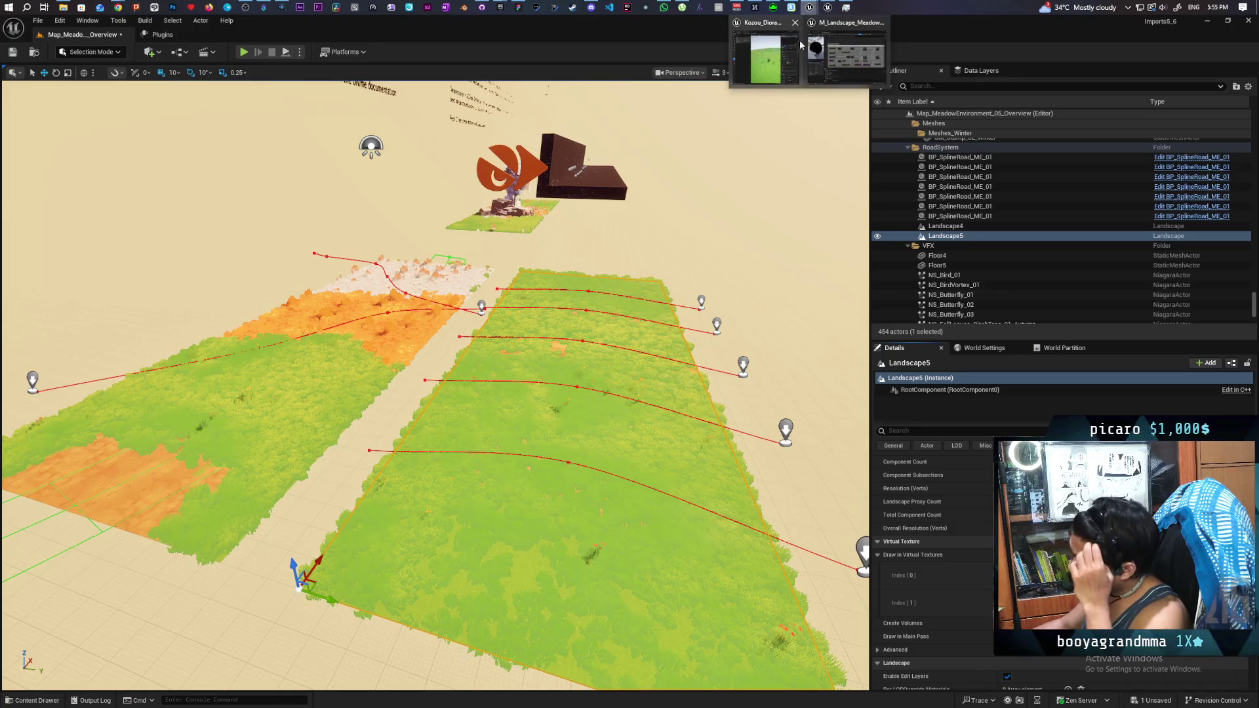
left_click(767, 46)
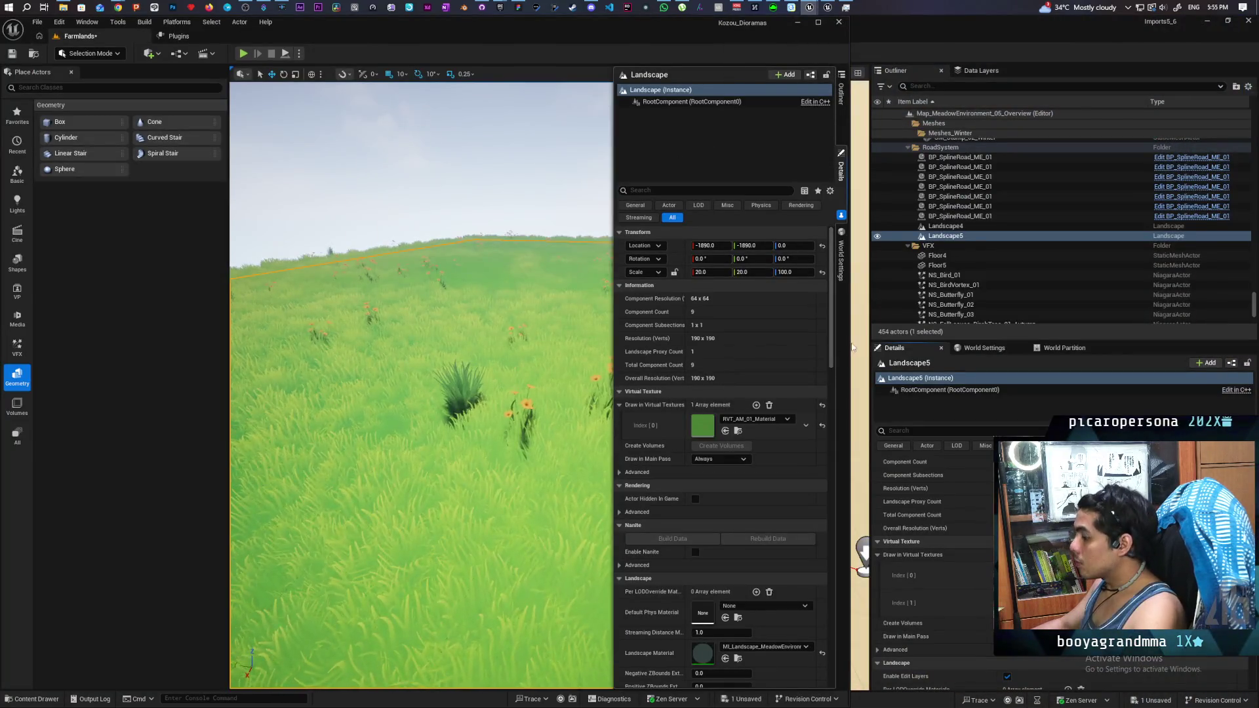
left_click(757, 405)
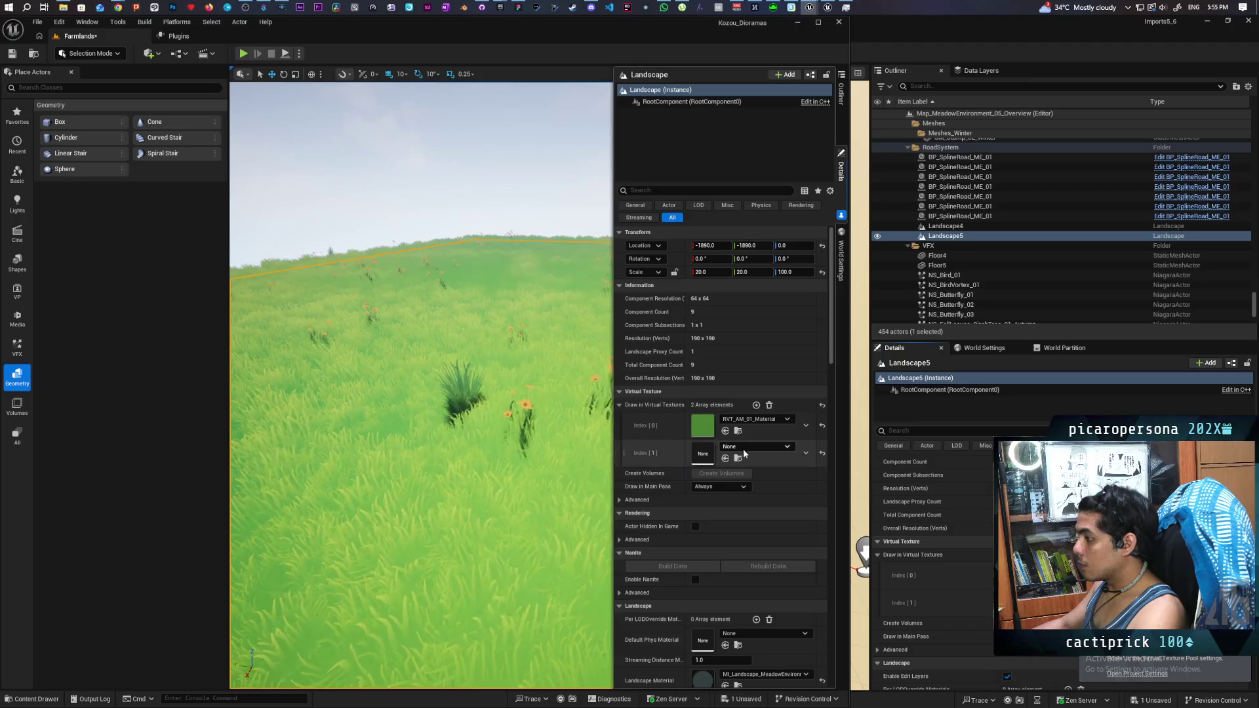
left_click(746, 447)
left_click(786, 570)
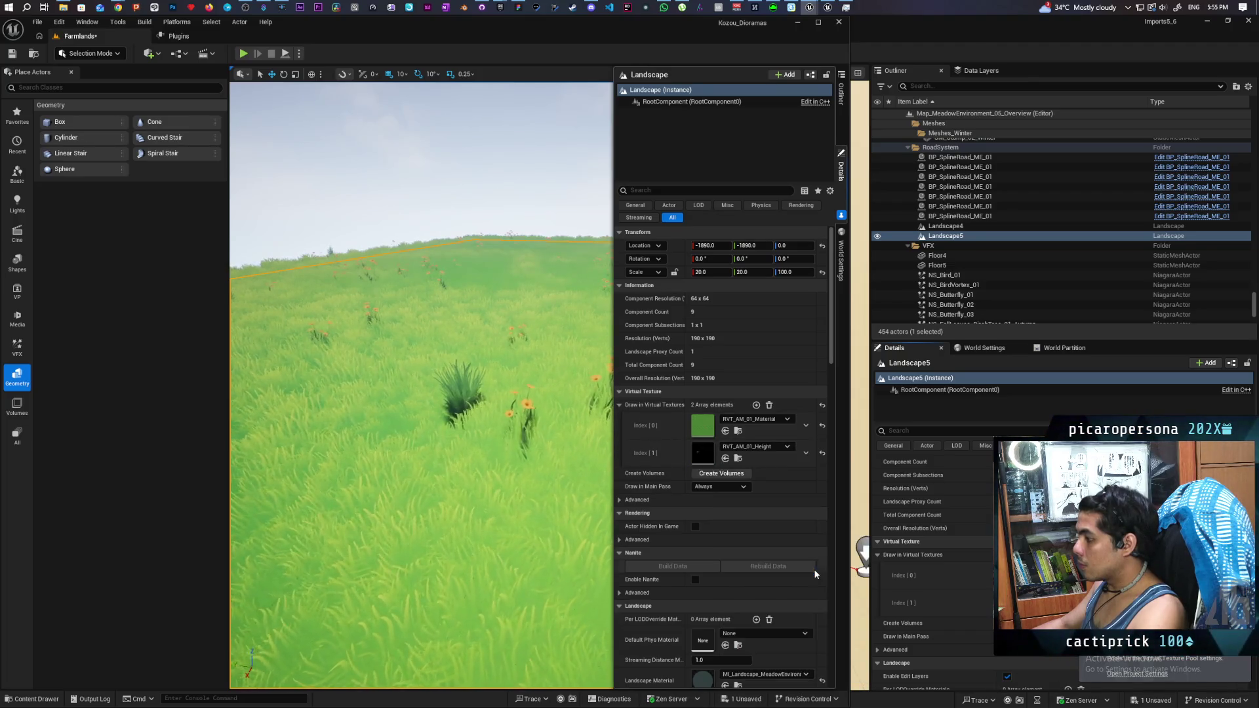
left_click(743, 473)
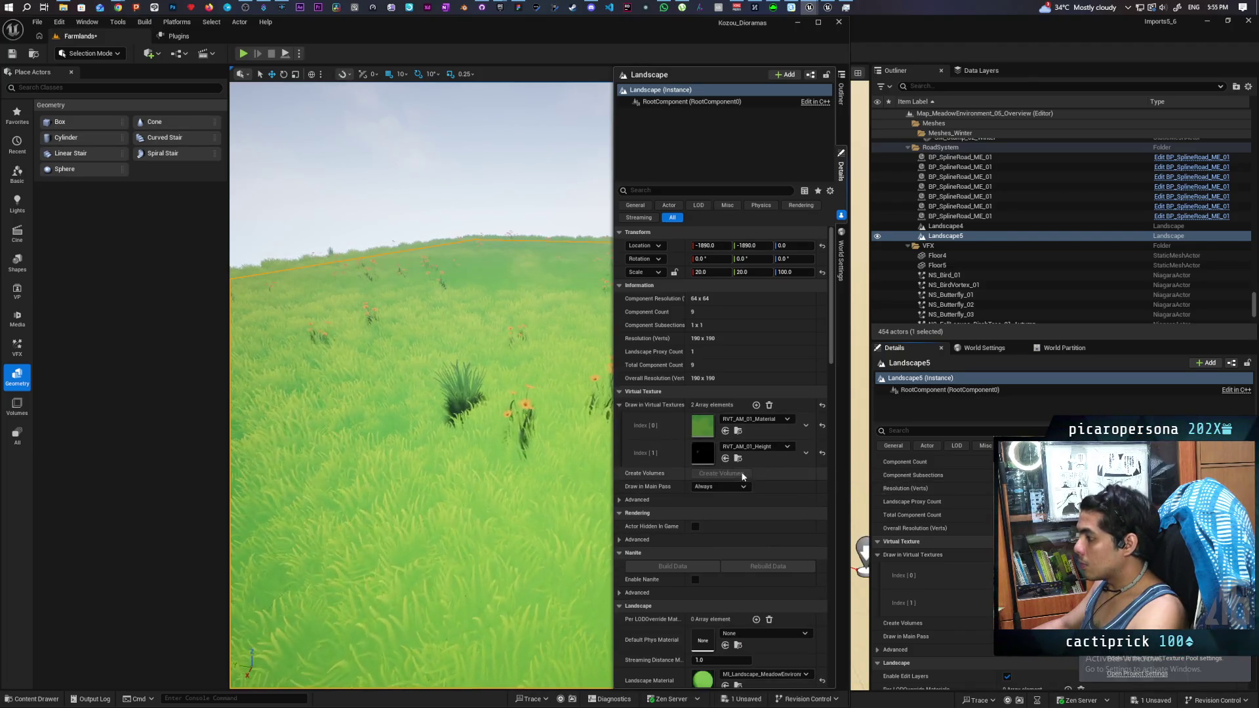
left_click(841, 93)
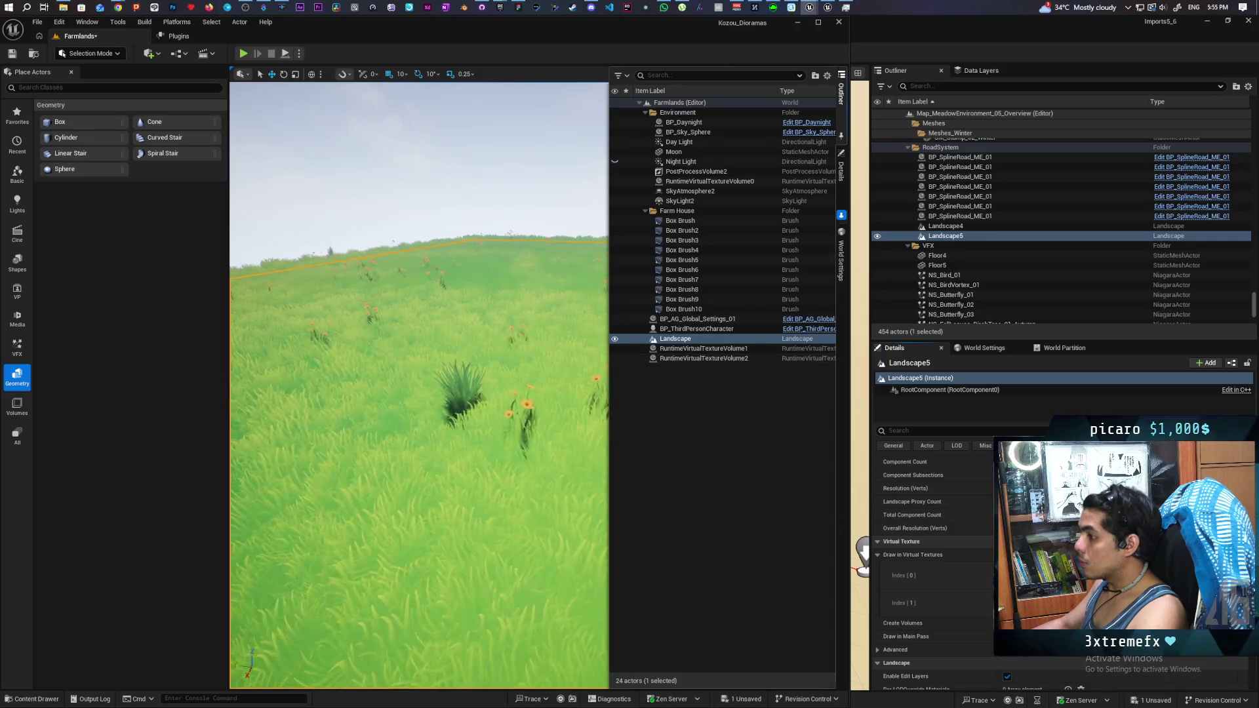
Step: Return to the landscape properties and fly low over the repainted grass to inspect it
left_click(842, 170)
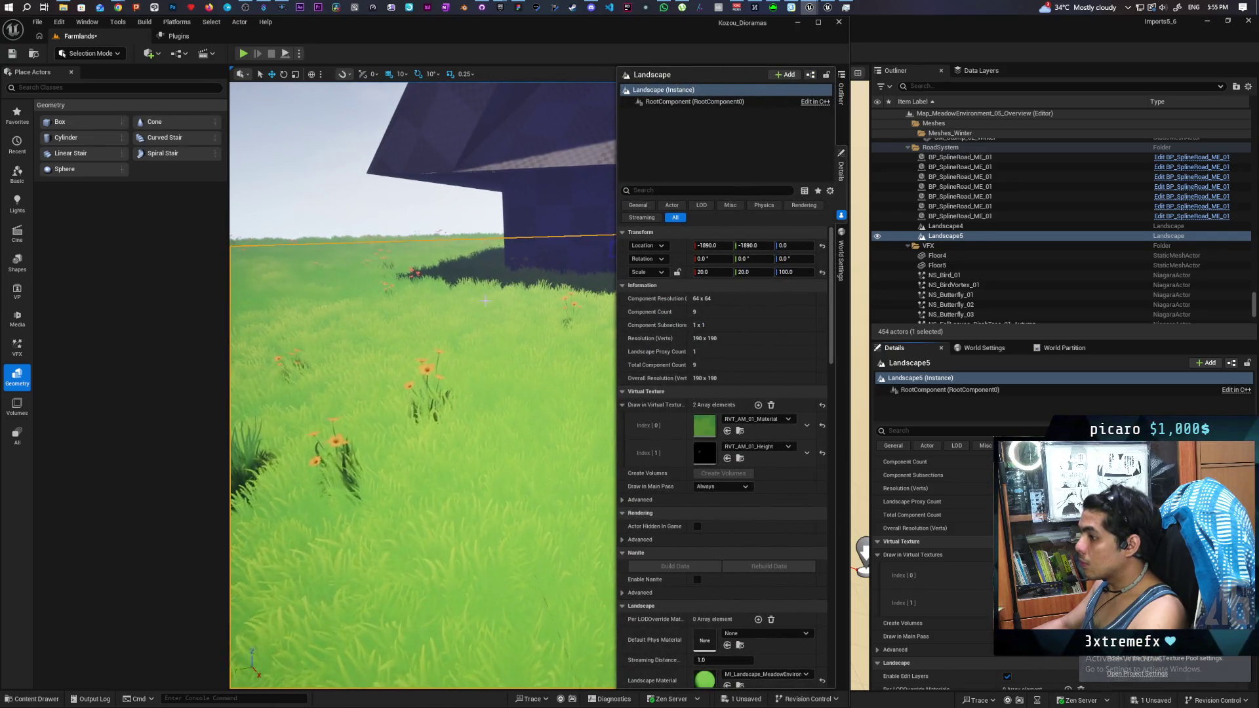
key("e")
key("q")
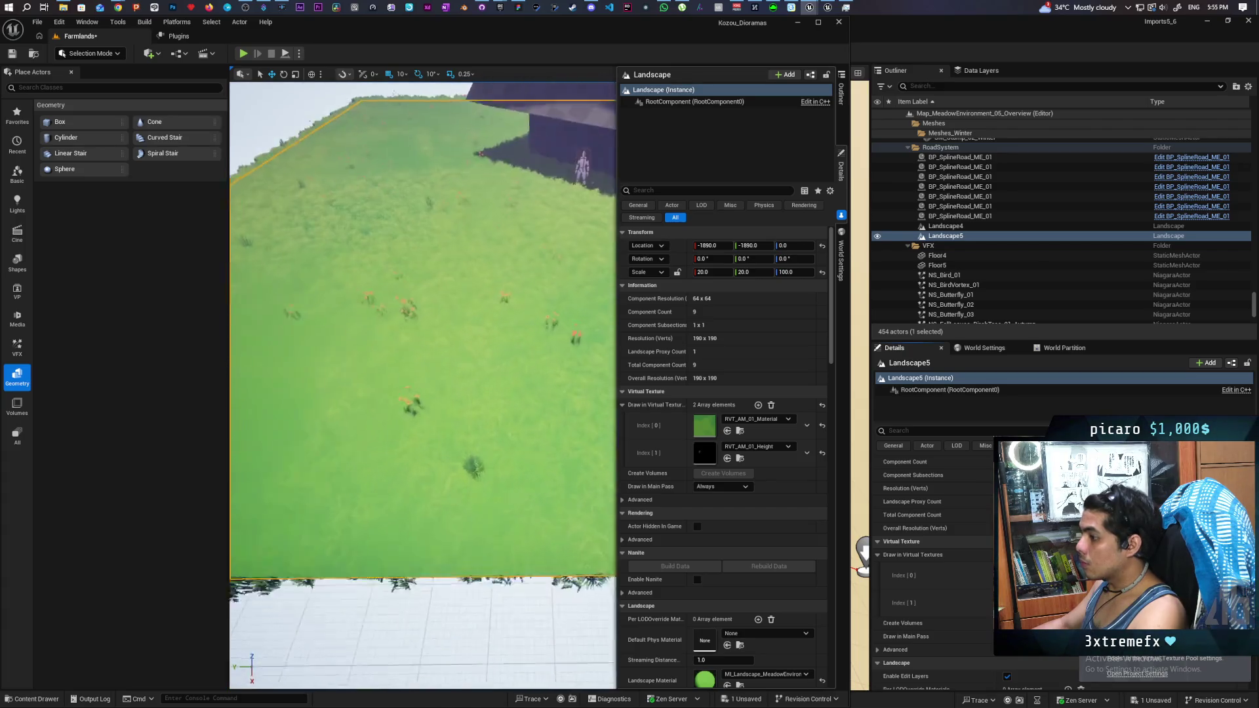
key("e")
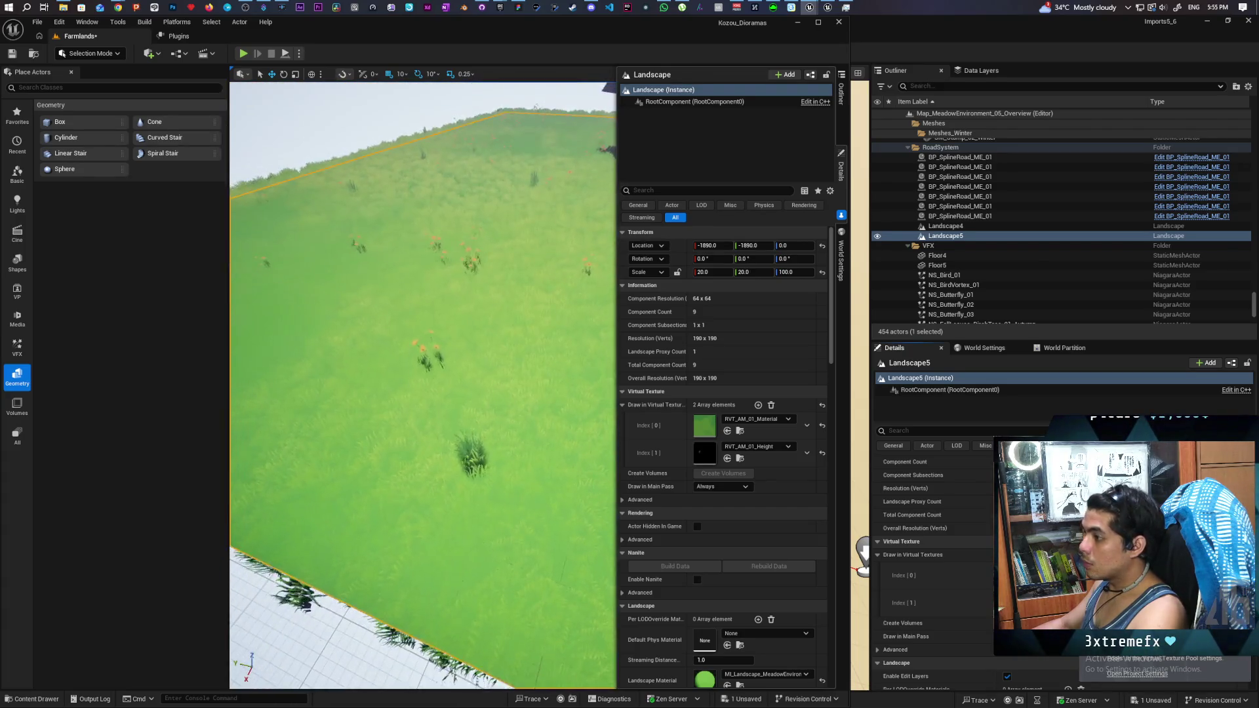
key("e")
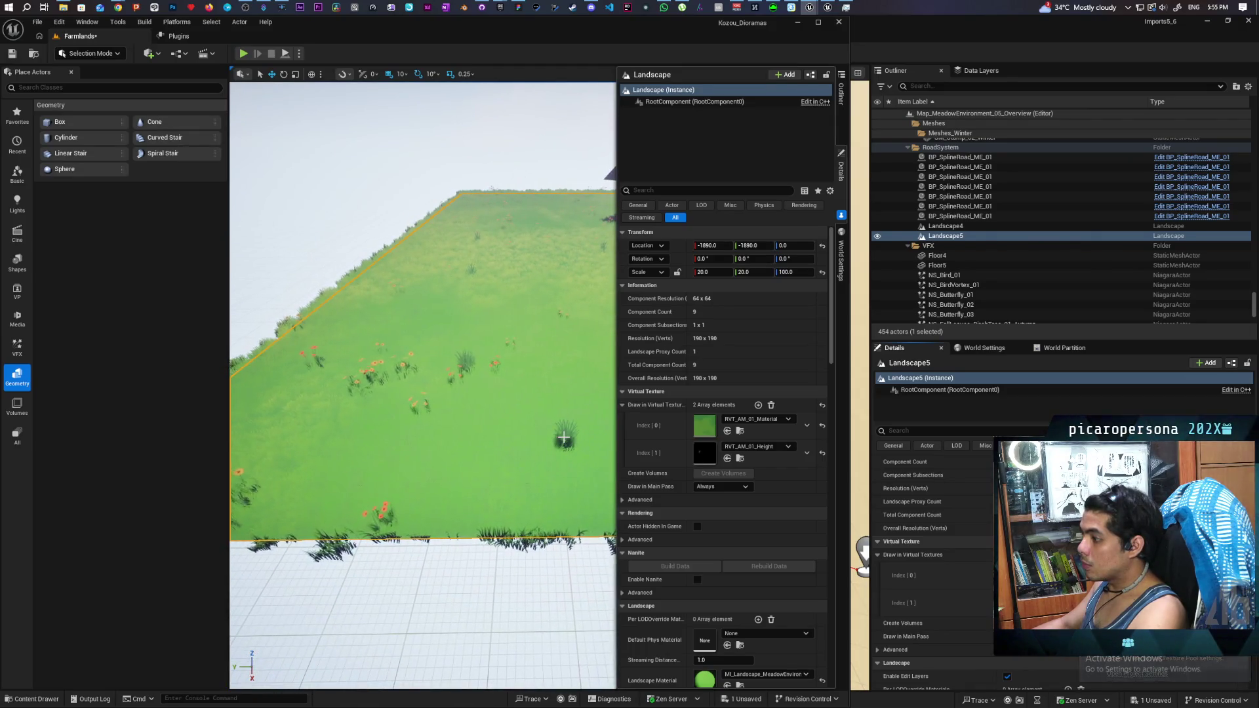
key("q")
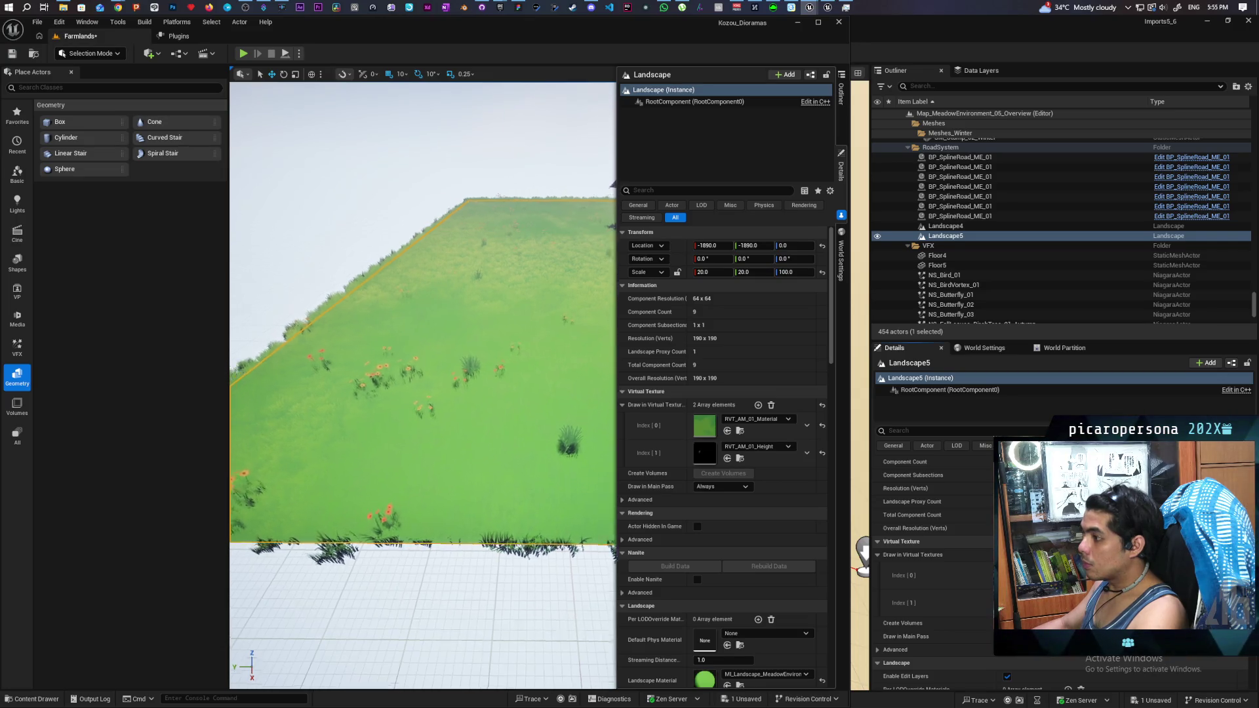
Step: Pull back over the meadow toward the farmhouse and save the Farmlands level
key("s")
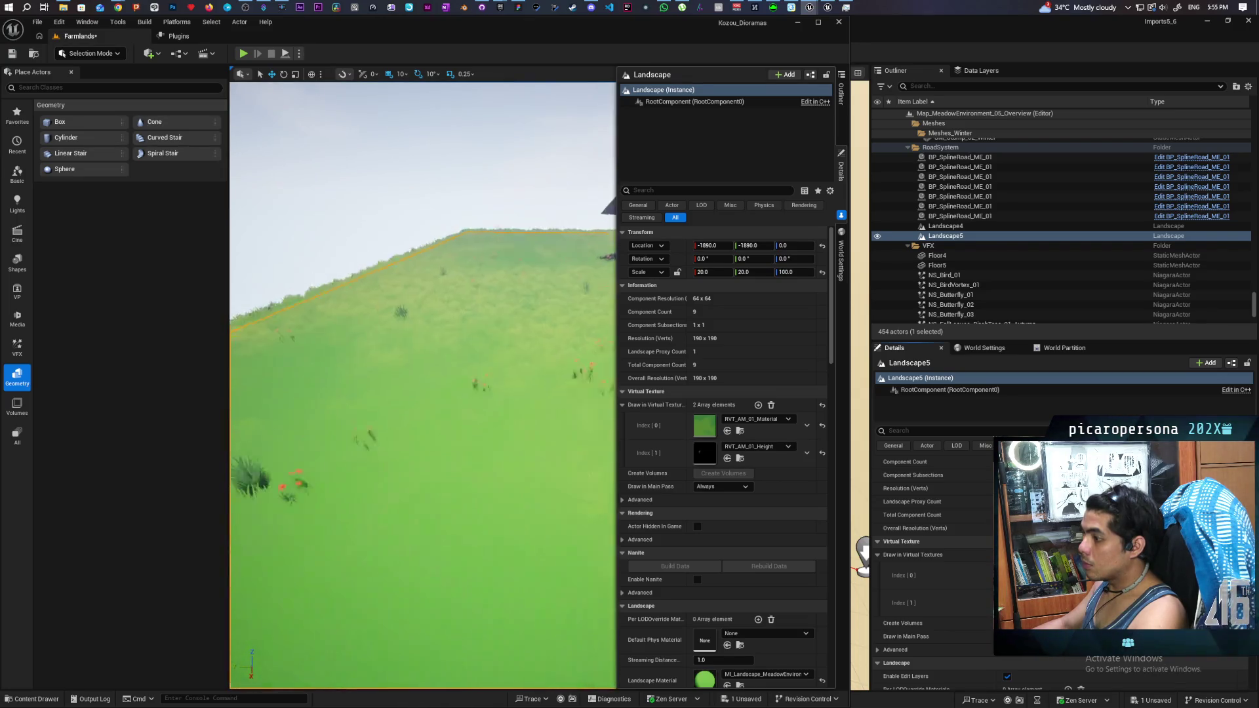
key("s")
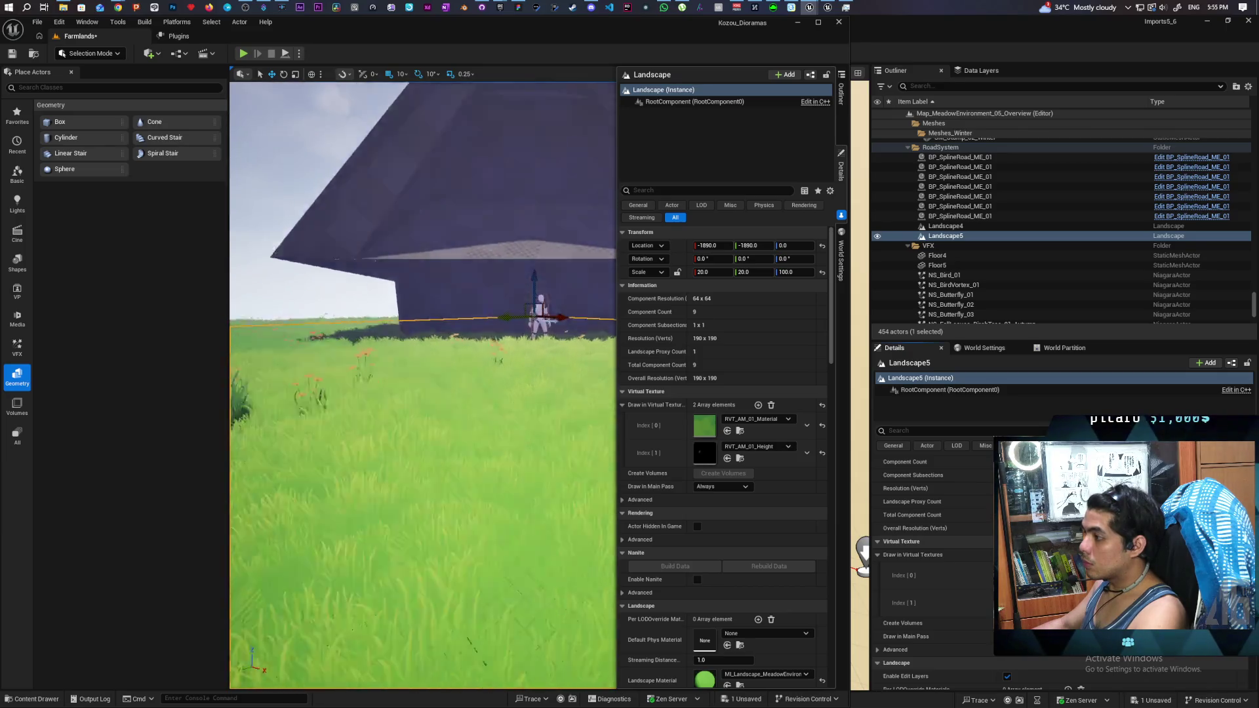
key("e")
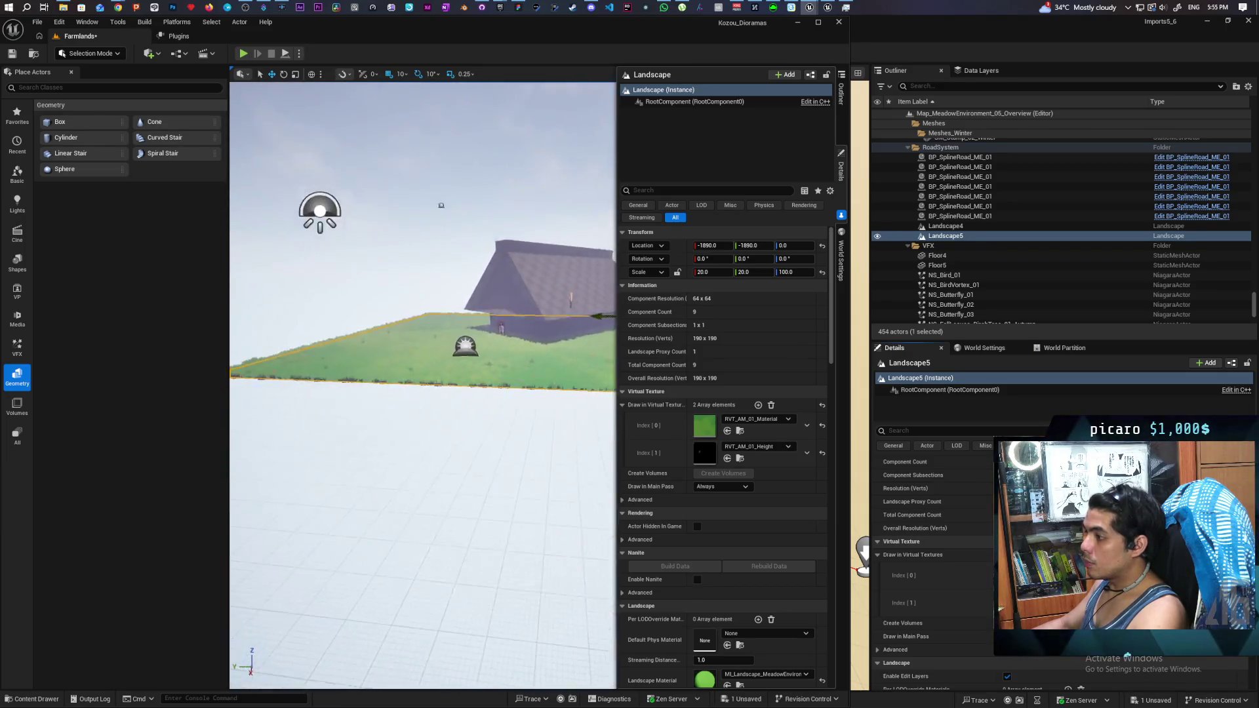
key("w")
key("s")
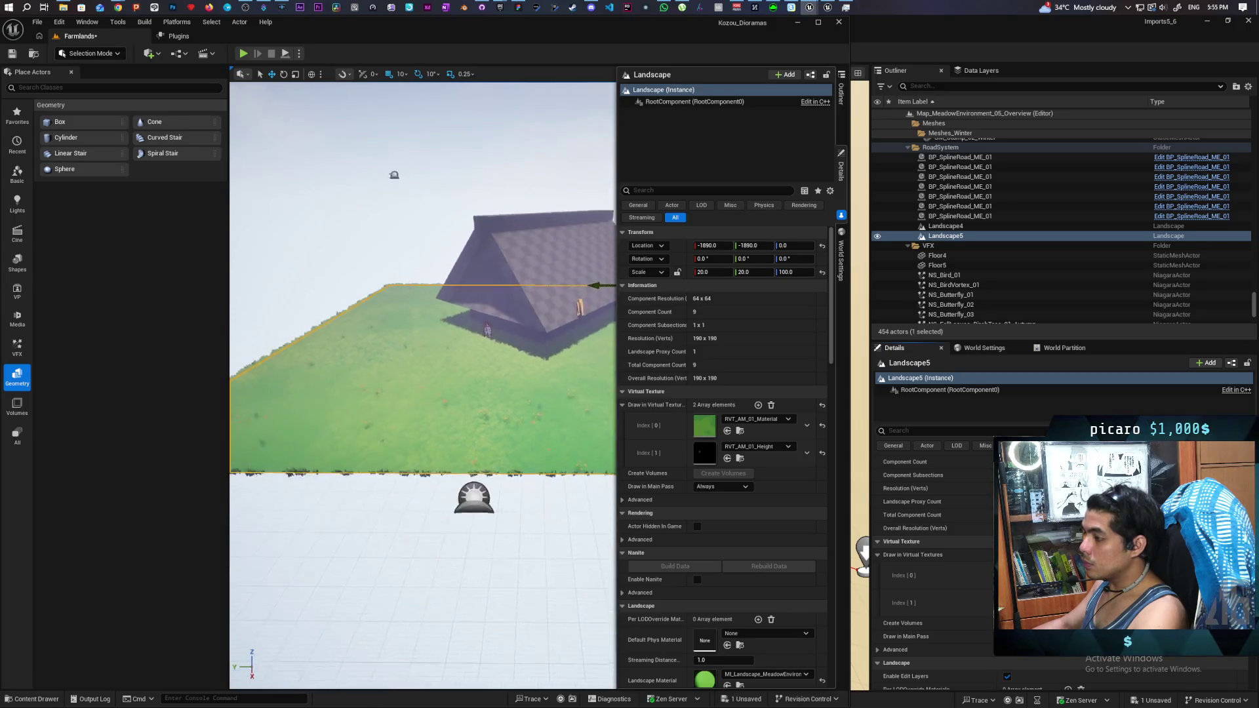
key("ctrl+s")
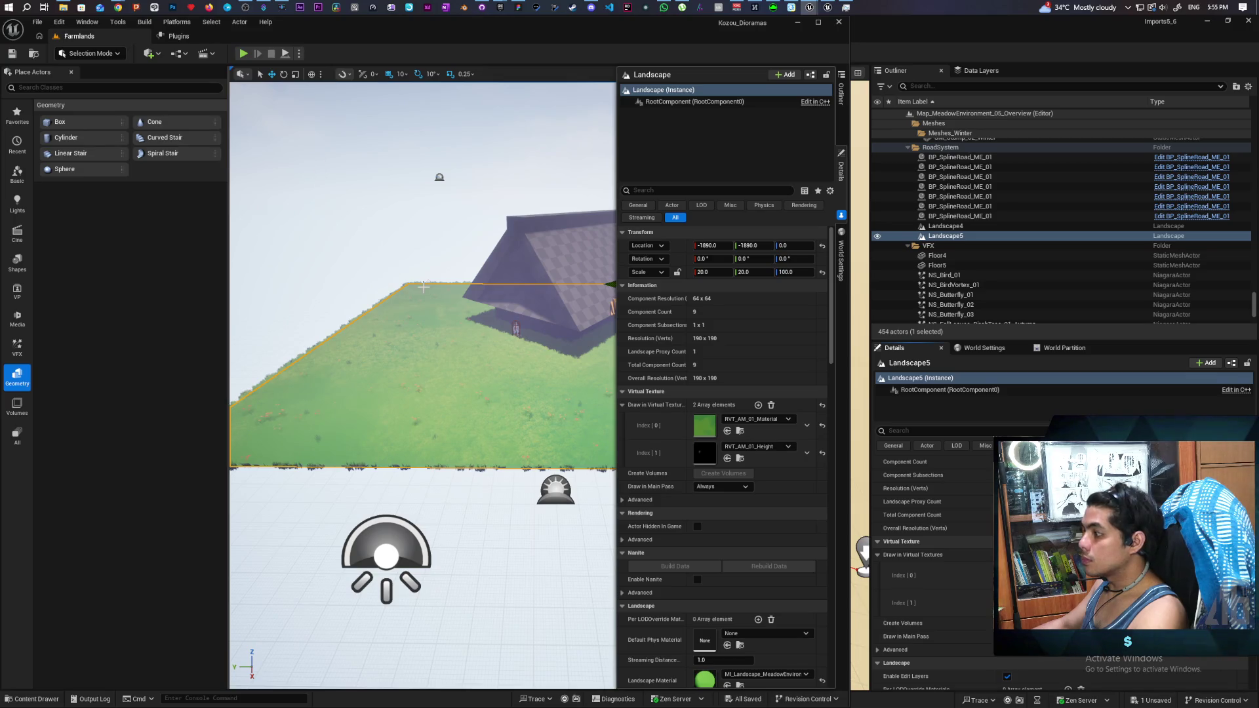
left_click(102, 56)
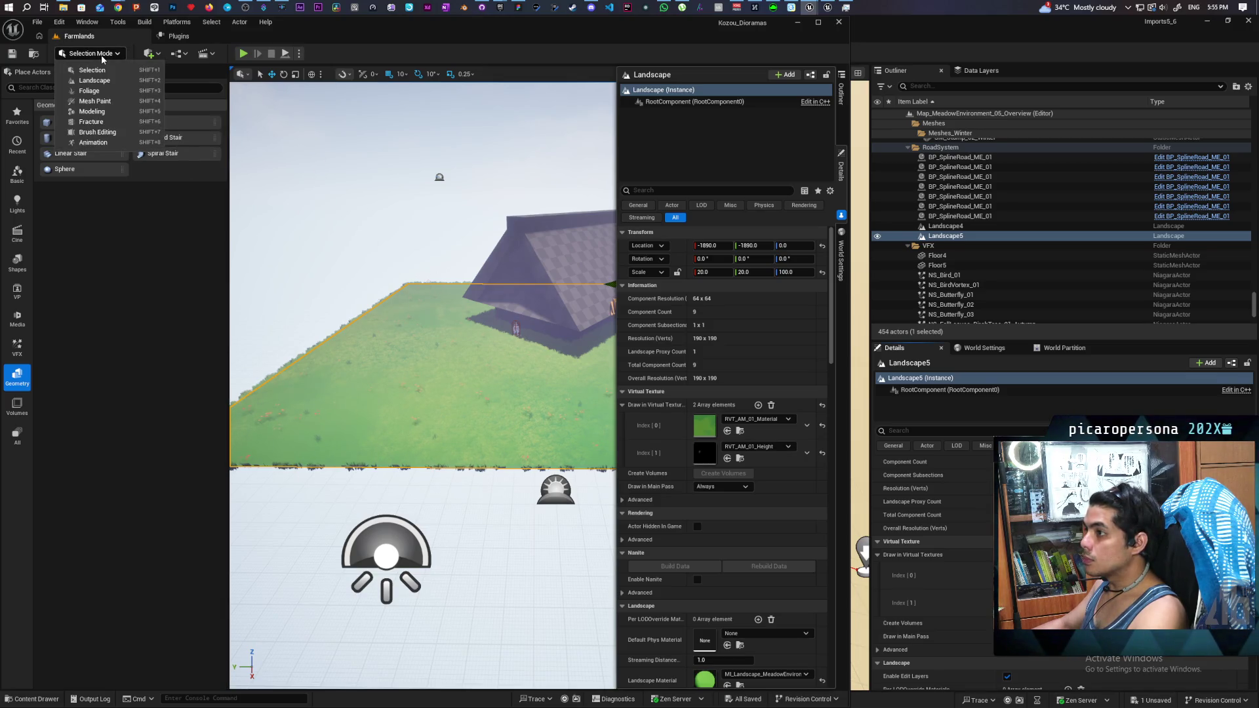
Step: In landscape Paint mode, paint the front area with the M2 layer at brush size 645.5
left_click(85, 84)
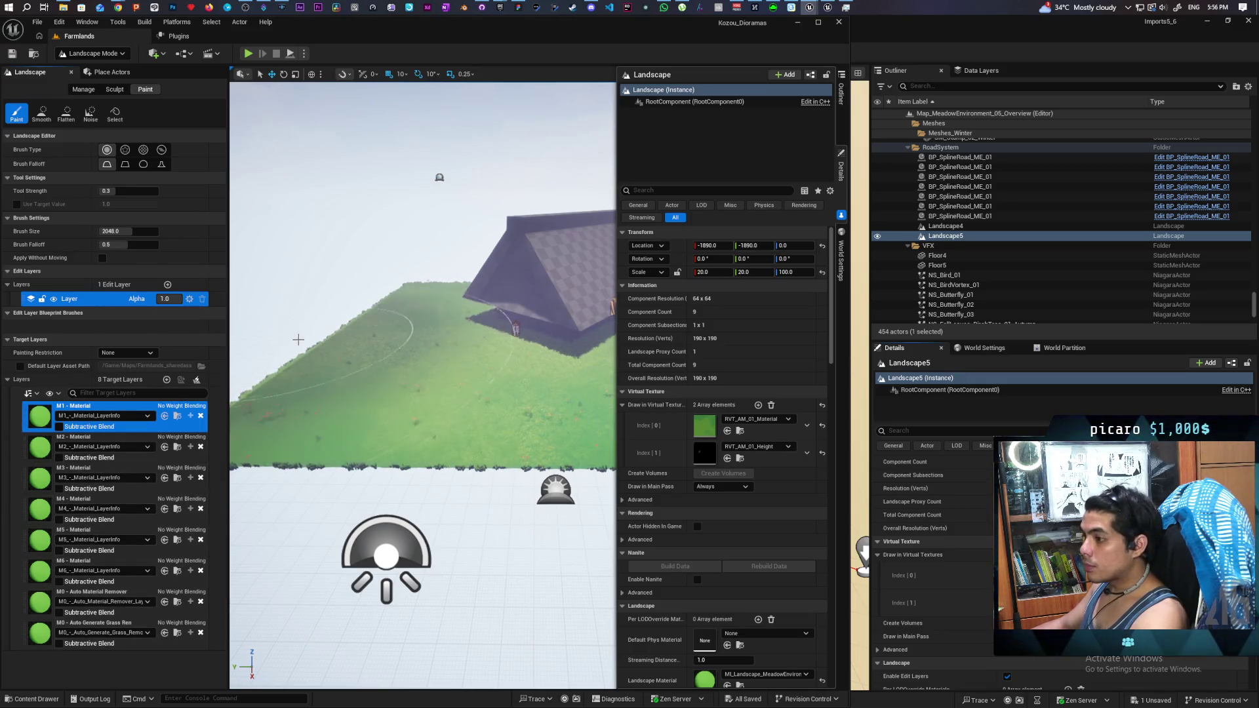
left_click(89, 440)
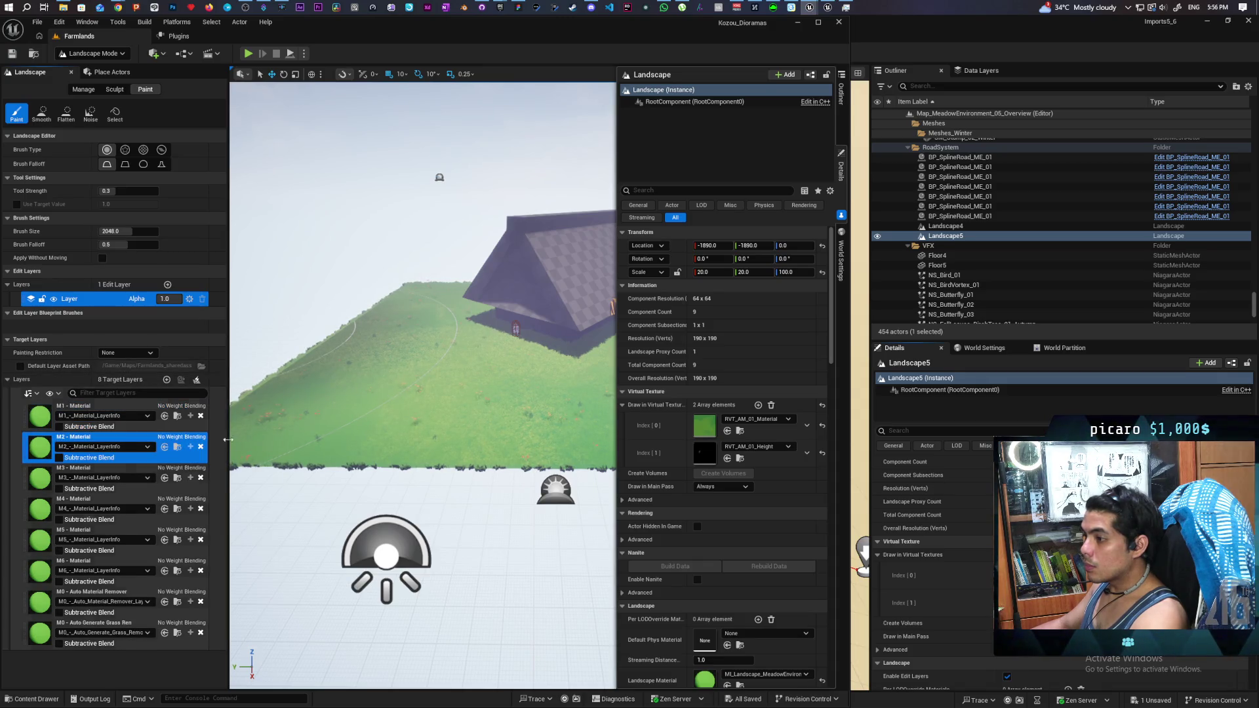
left_click_drag(128, 231, 118, 230)
left_click(280, 414)
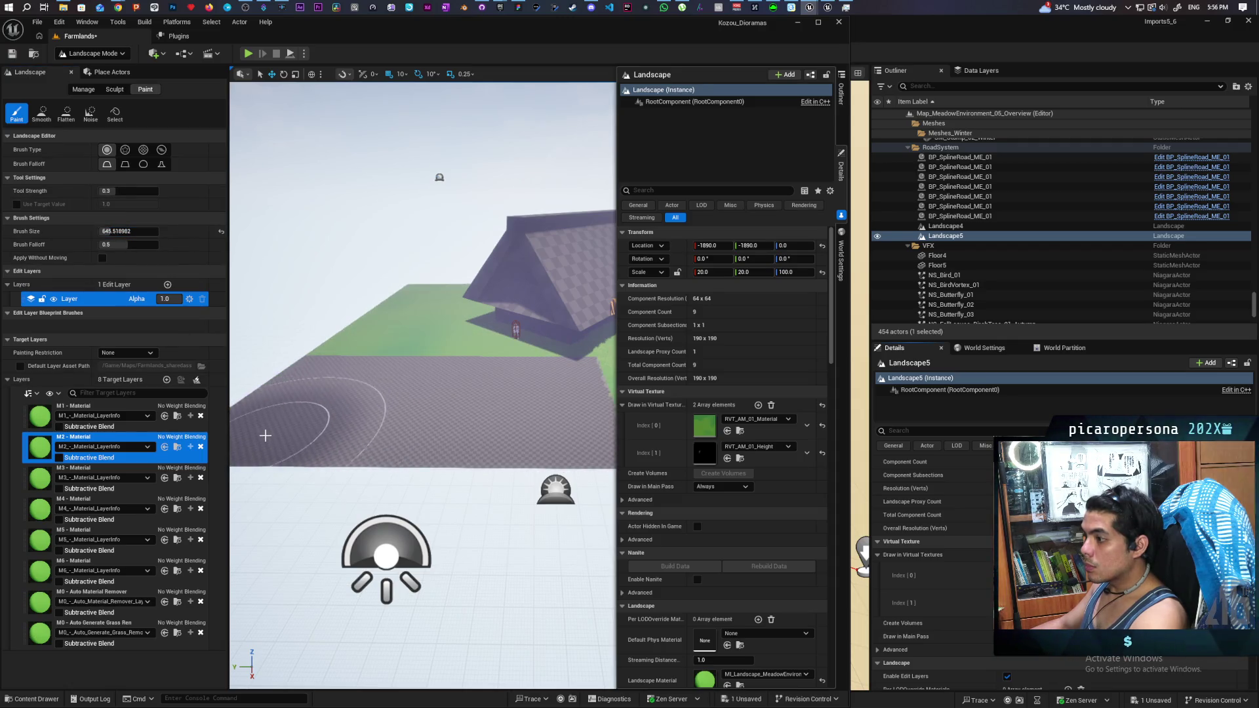
scroll(383, 488, "up", 10)
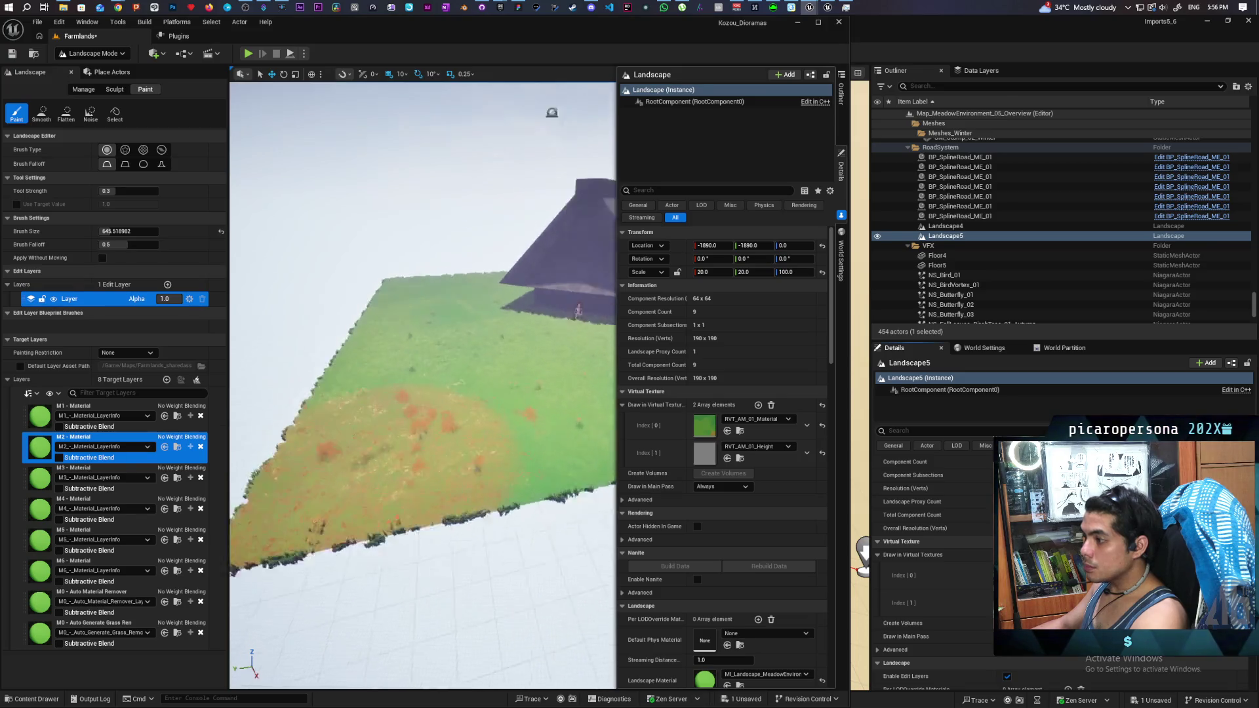
scroll(423, 387, "down", 5)
scroll(423, 387, "up", 5)
scroll(423, 386, "down", 5)
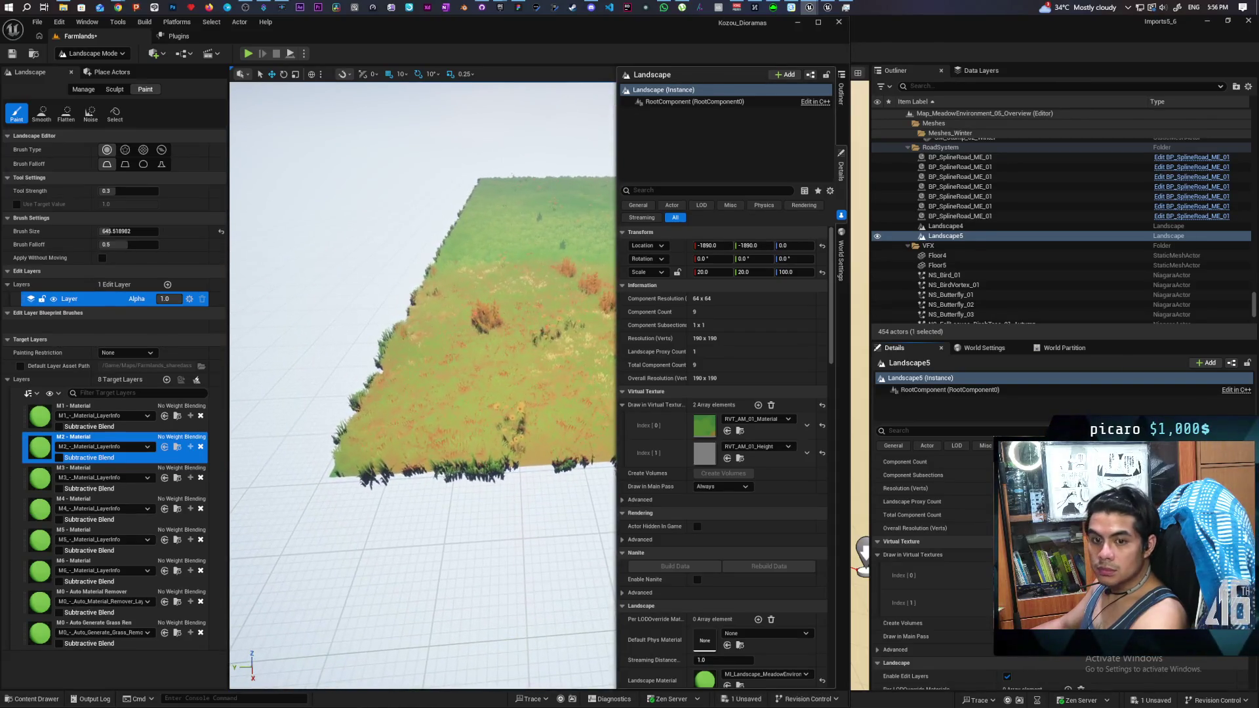
scroll(380, 487, "down", 1)
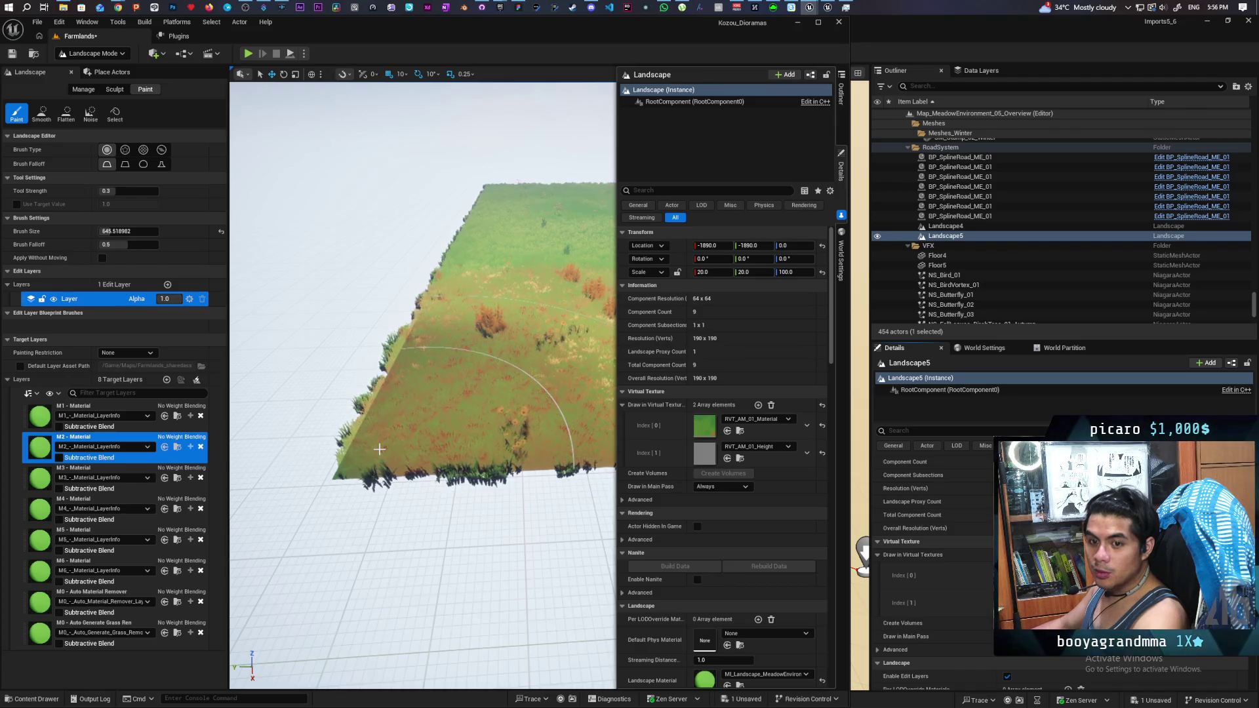
scroll(423, 386, "up", 5)
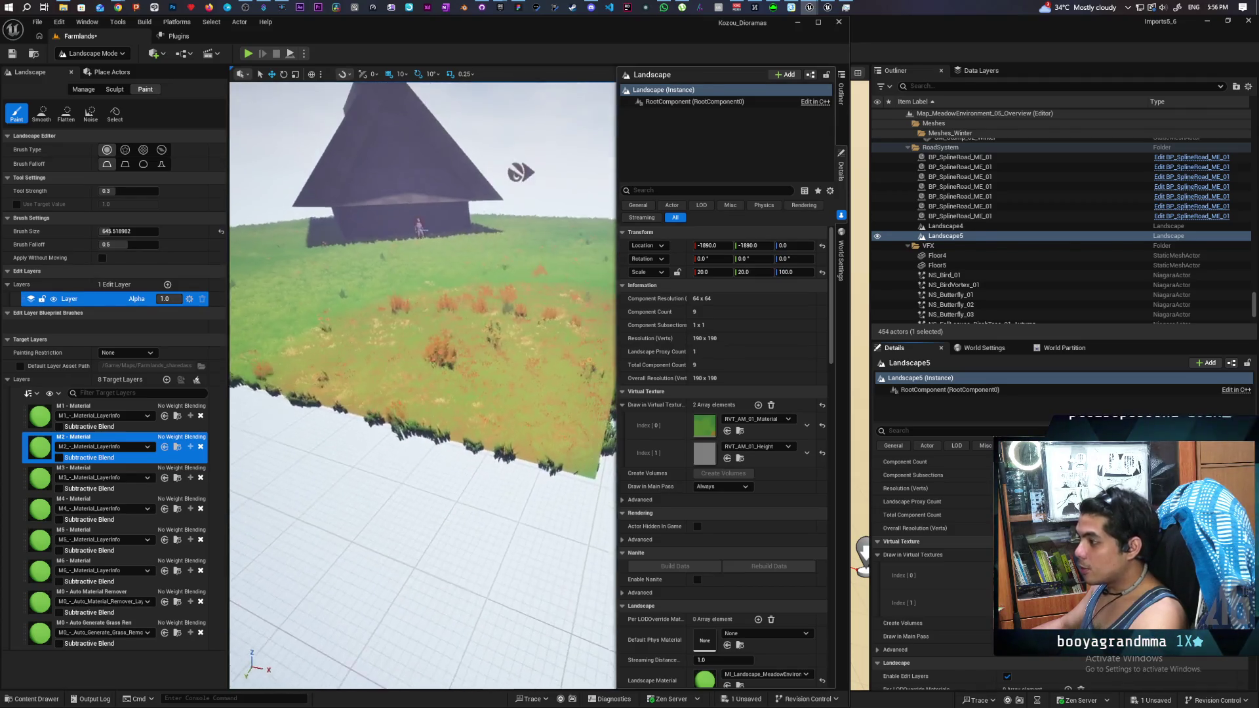
scroll(423, 387, "down", 5)
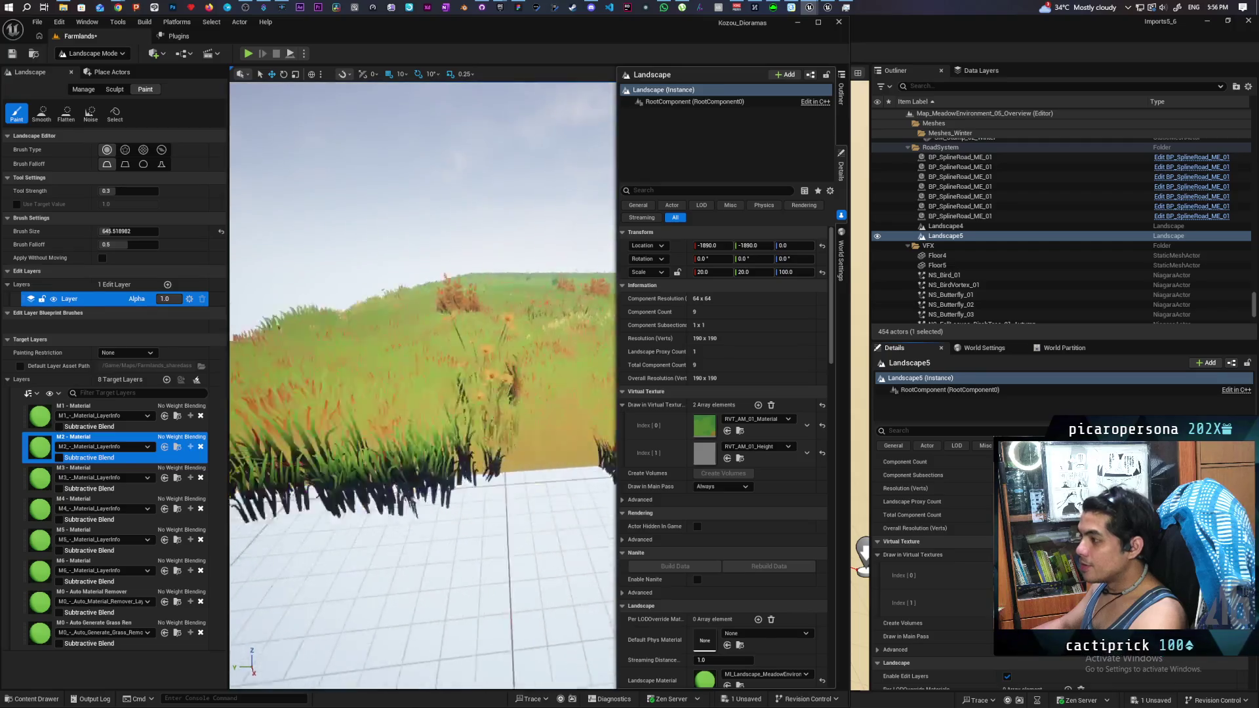
scroll(423, 387, "up", 3)
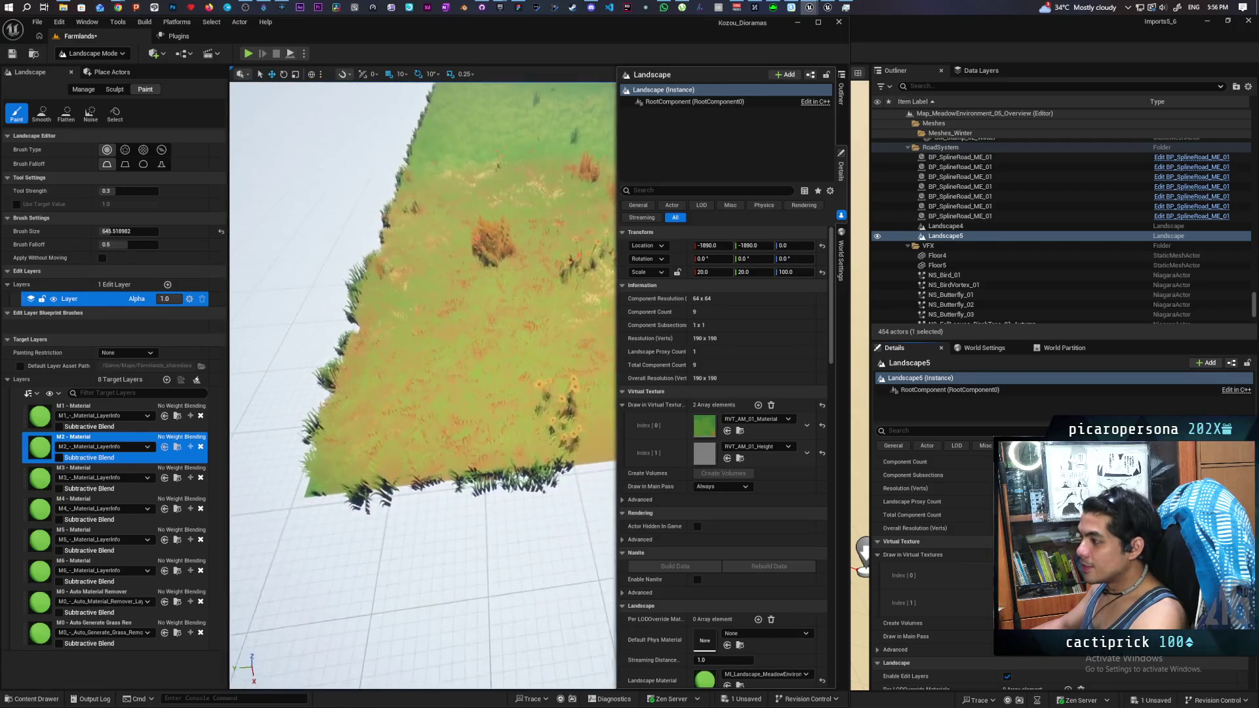
left_click(92, 420)
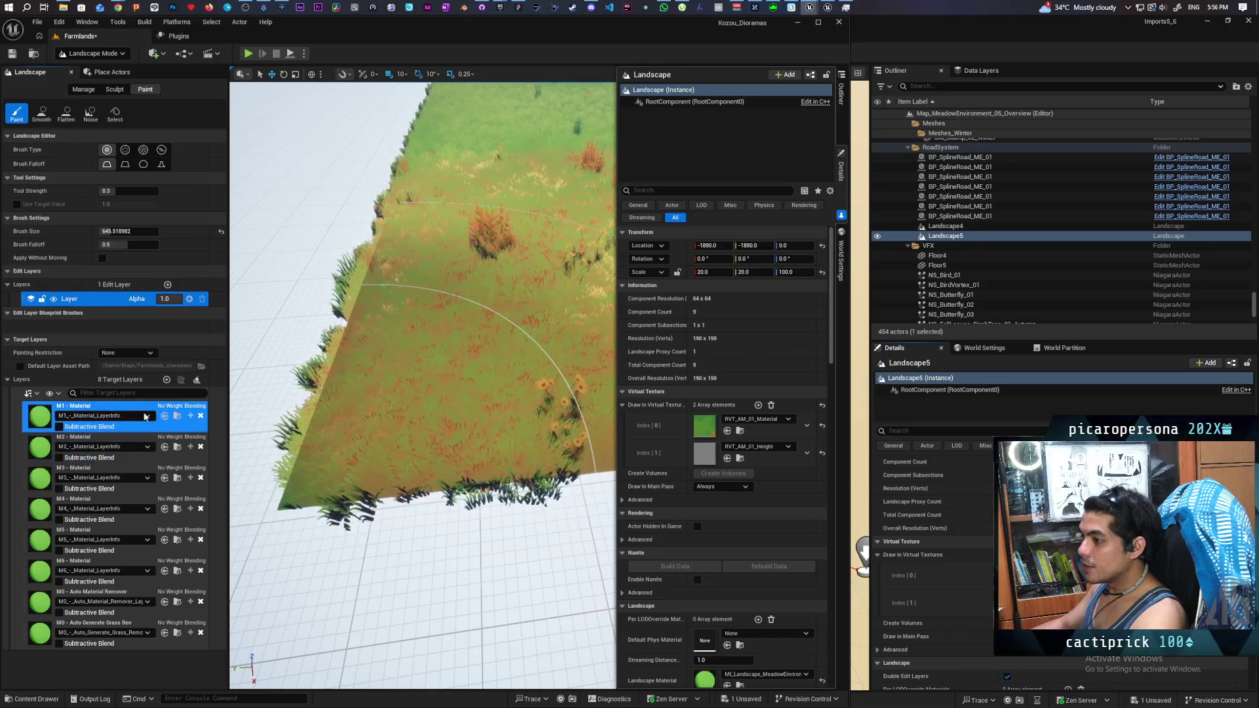
Step: Paint the front area with M1, then select M2 and fly to the orange-painted corner
left_click(358, 428)
left_click_drag(492, 461, 492, 461)
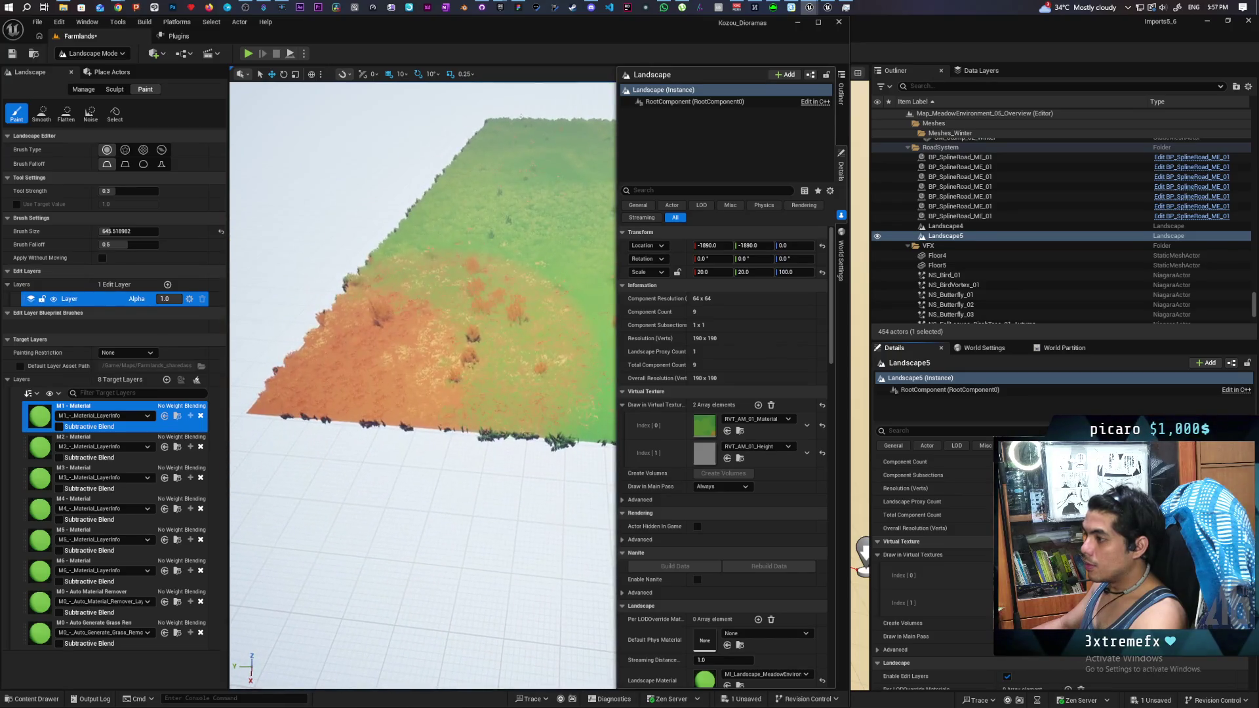
left_click(105, 438)
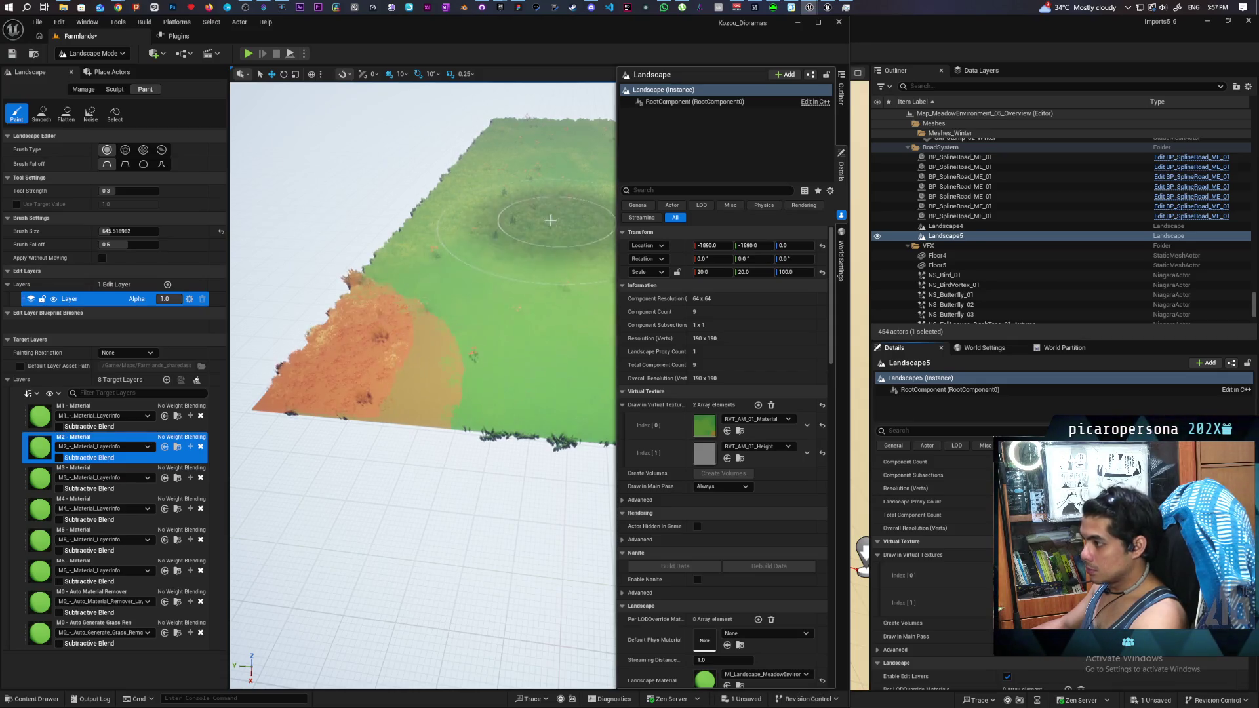
key("a")
key("a")
key("a")
key("w")
key("w")
key("w")
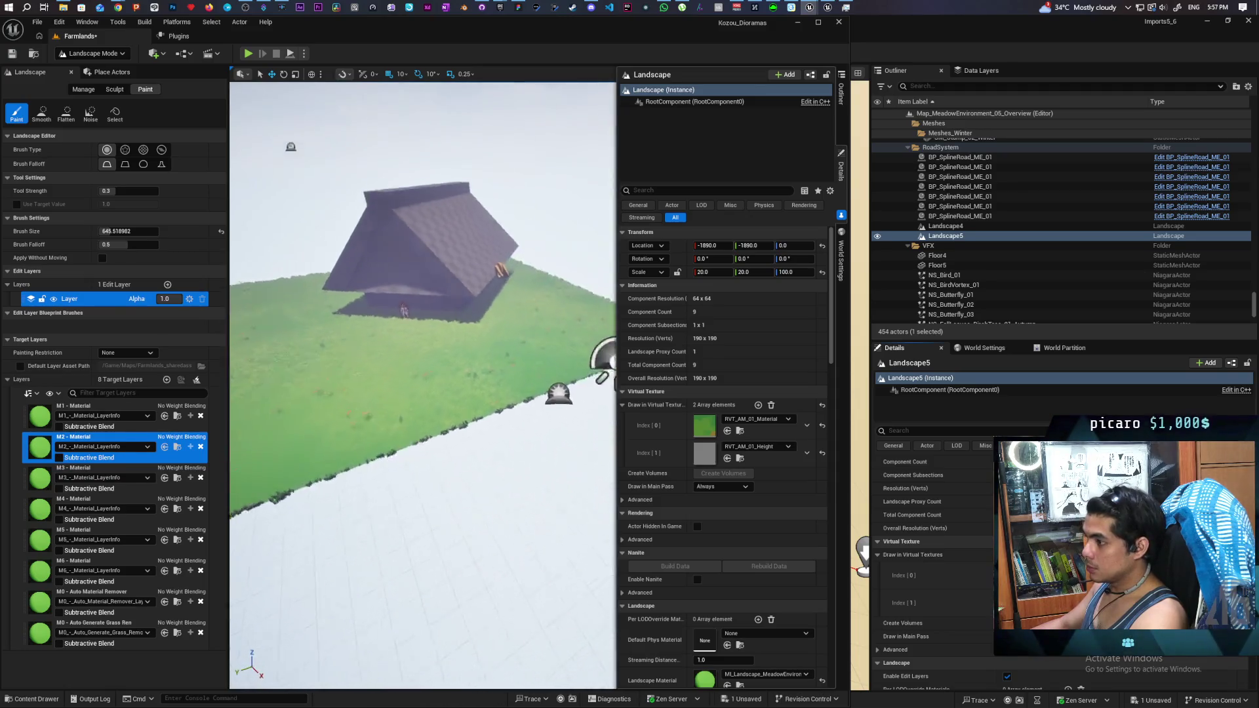
key("w")
key("w")
key("w")
key("s")
key("s")
key("s")
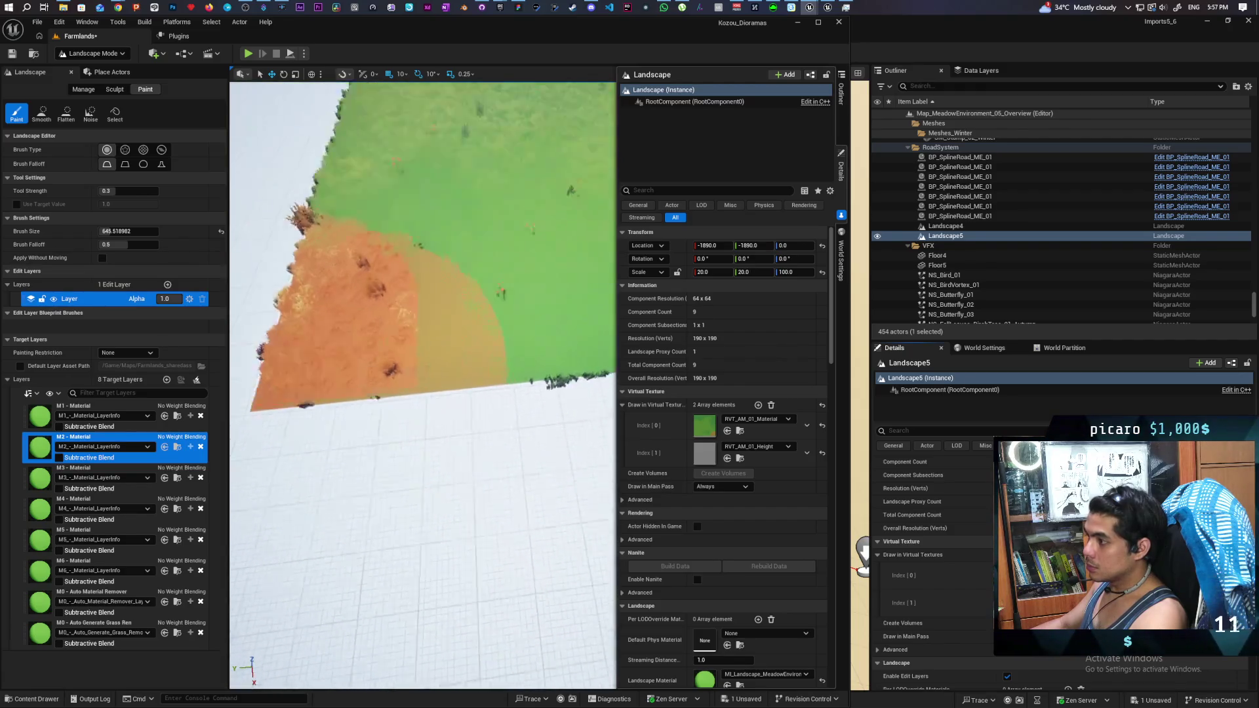
key("a")
key("a")
key("d")
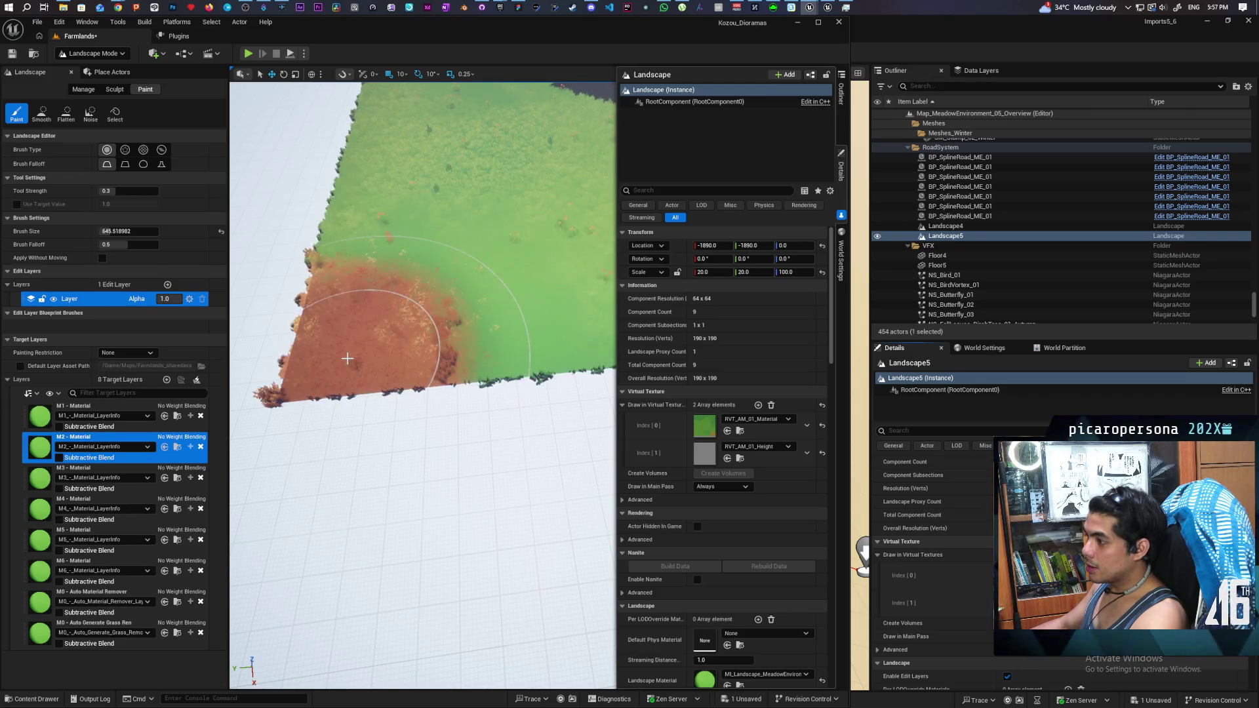
Step: Fly low through the orange grass at the landscape edge to inspect it
key("w")
key("w")
key("w")
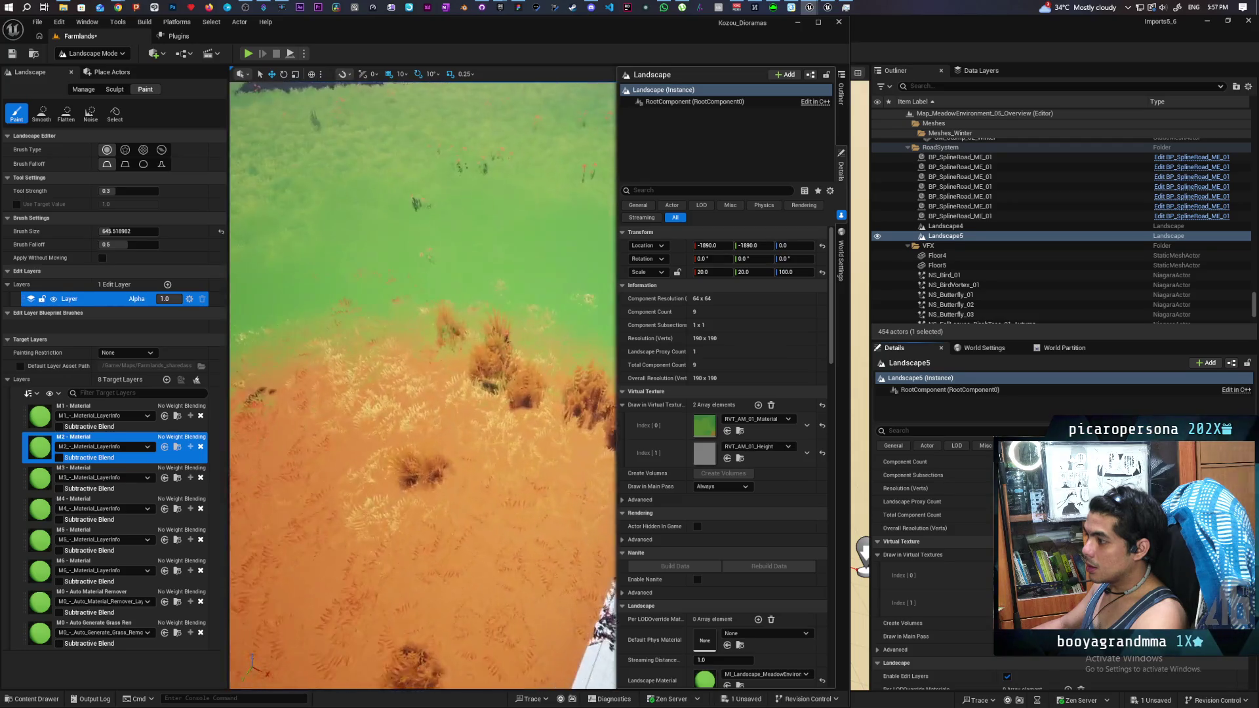
key("w")
key("w")
key("w")
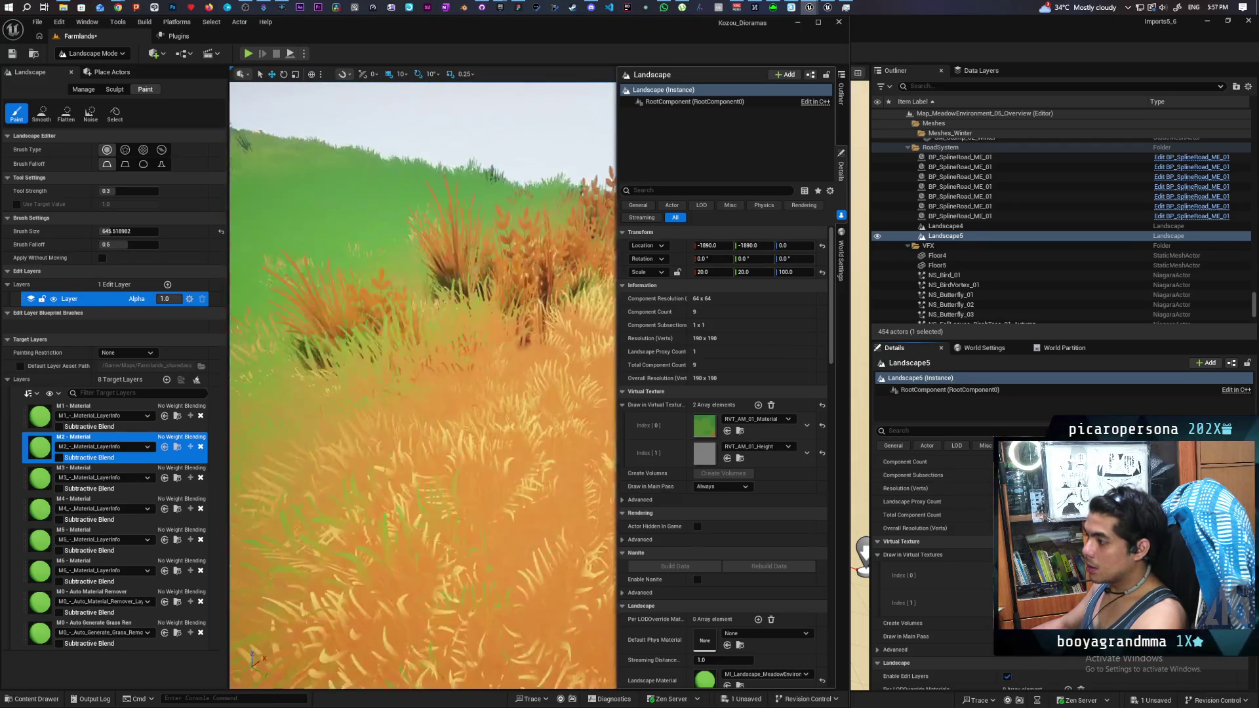
key("s")
key("s")
key("s")
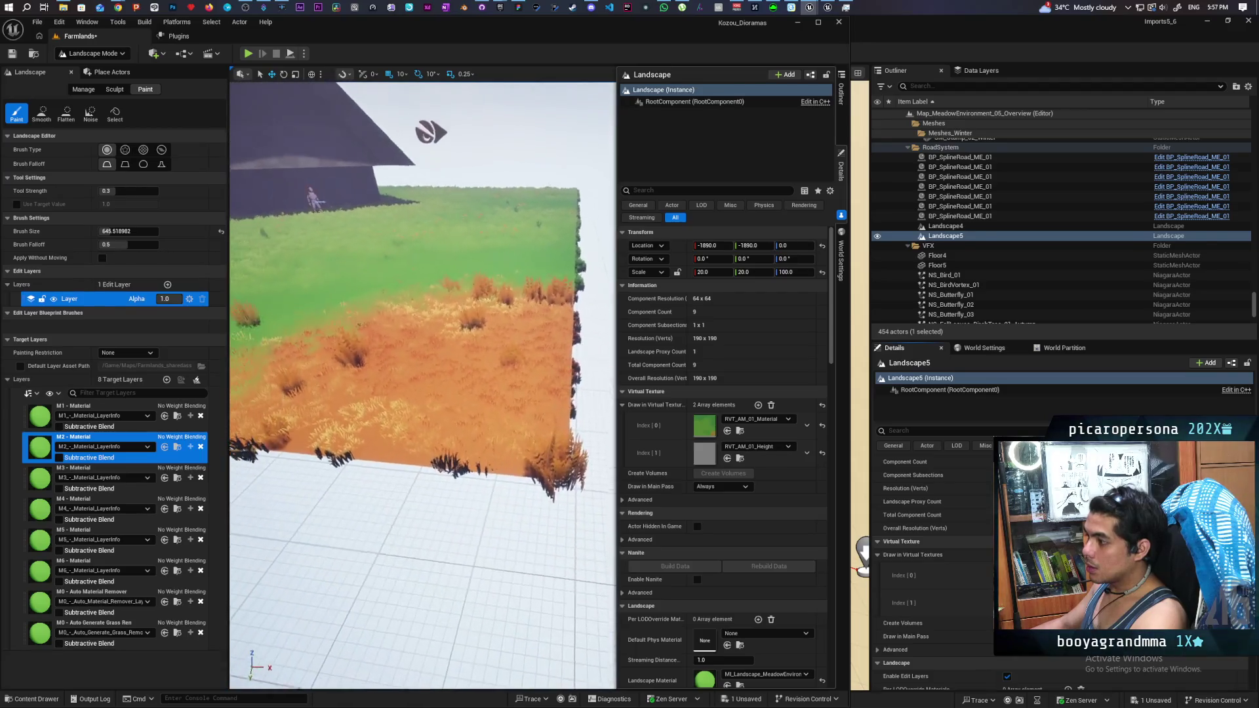
key("a")
key("w")
key("w")
key("w")
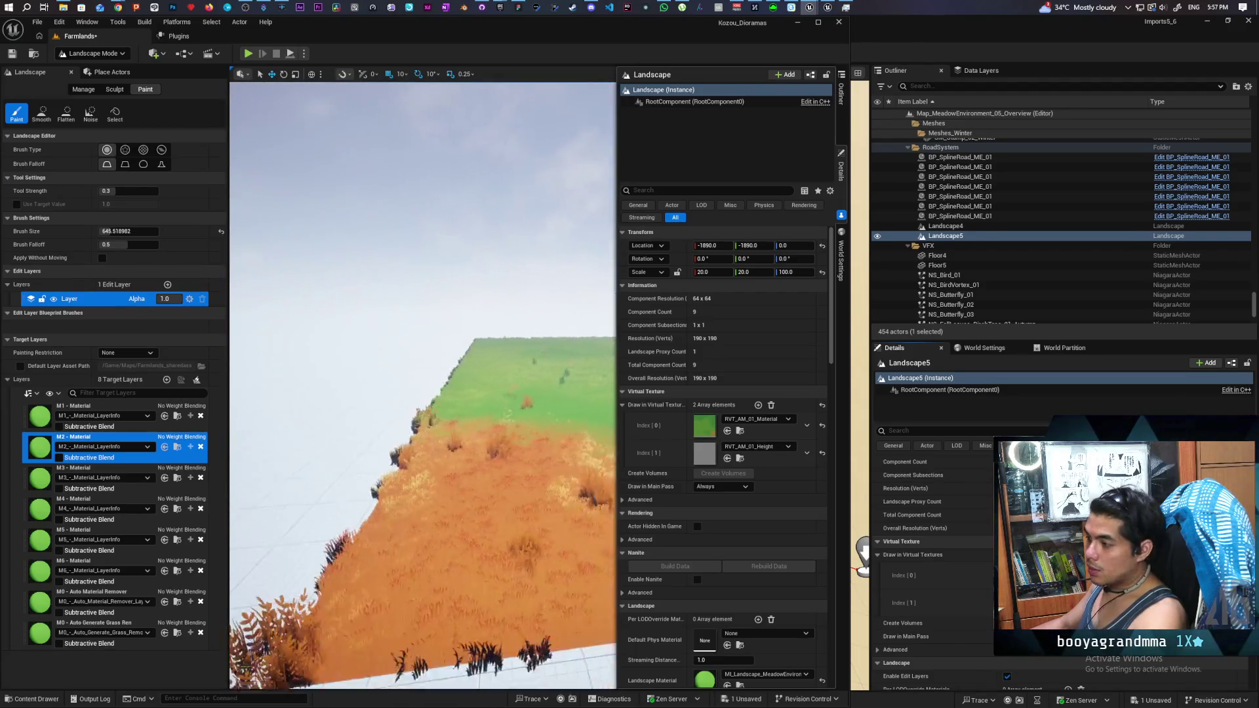
key("w")
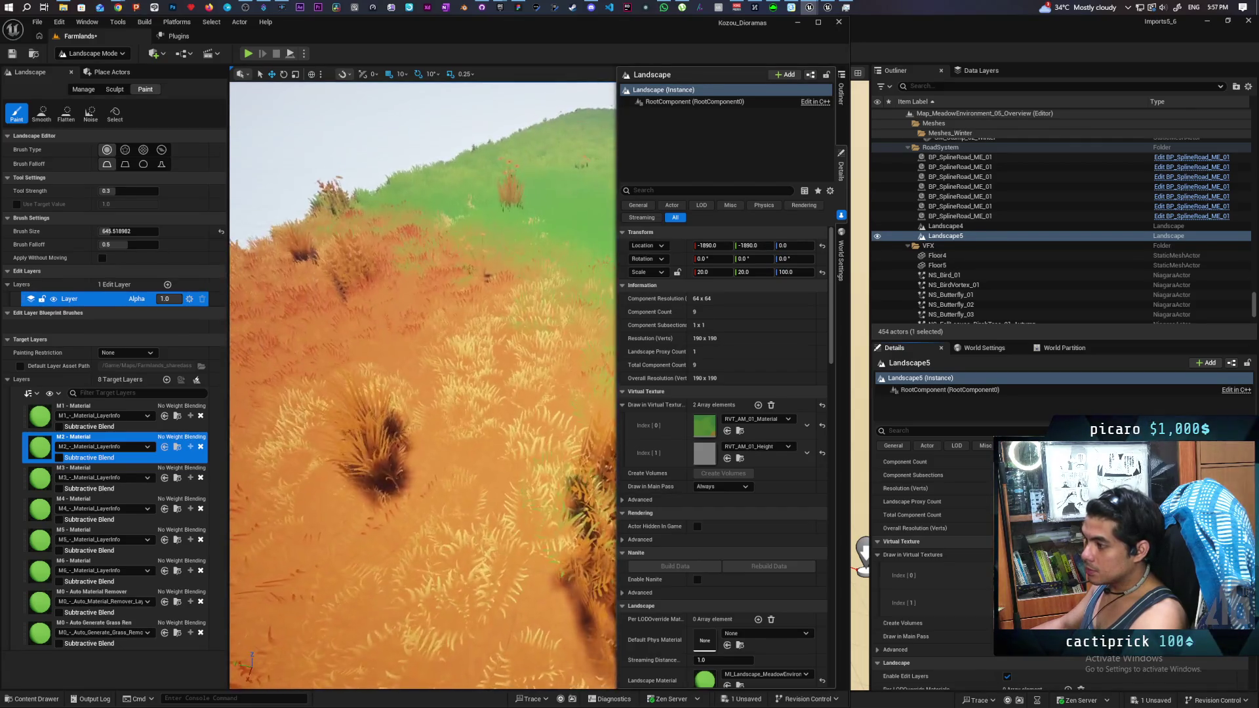
key("s")
key("s")
key("s")
key("w")
key("w")
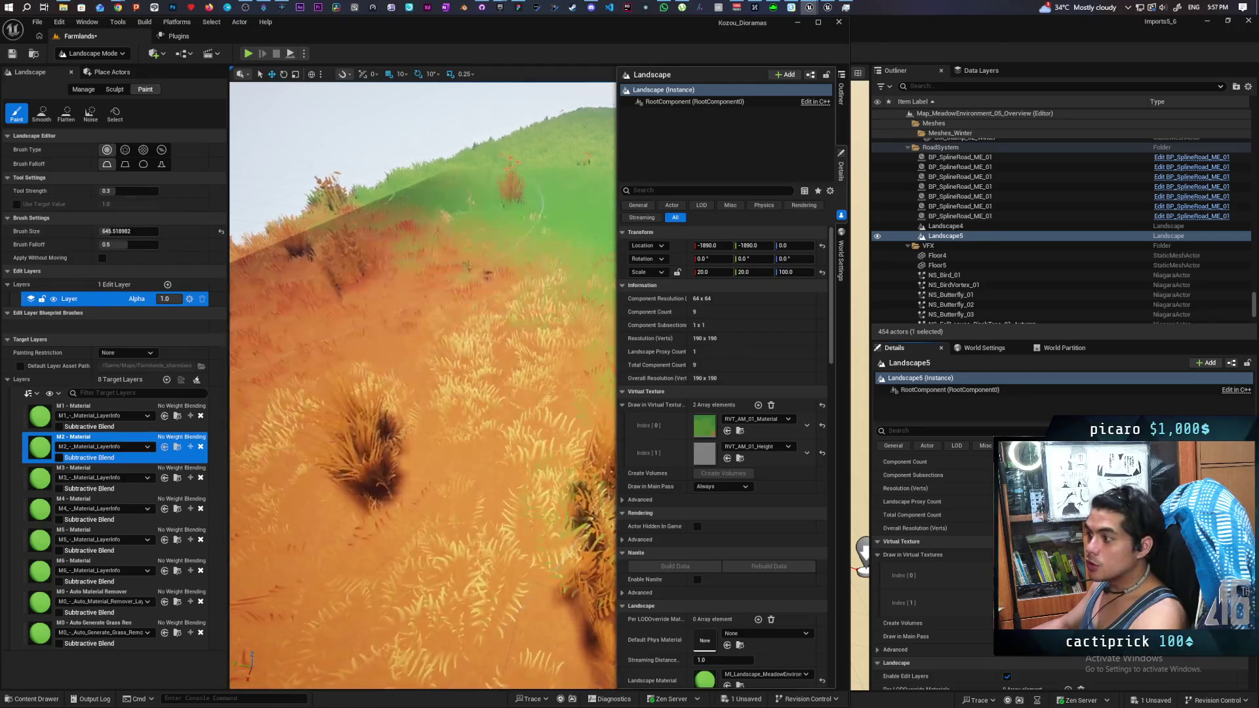
key("s")
key("s")
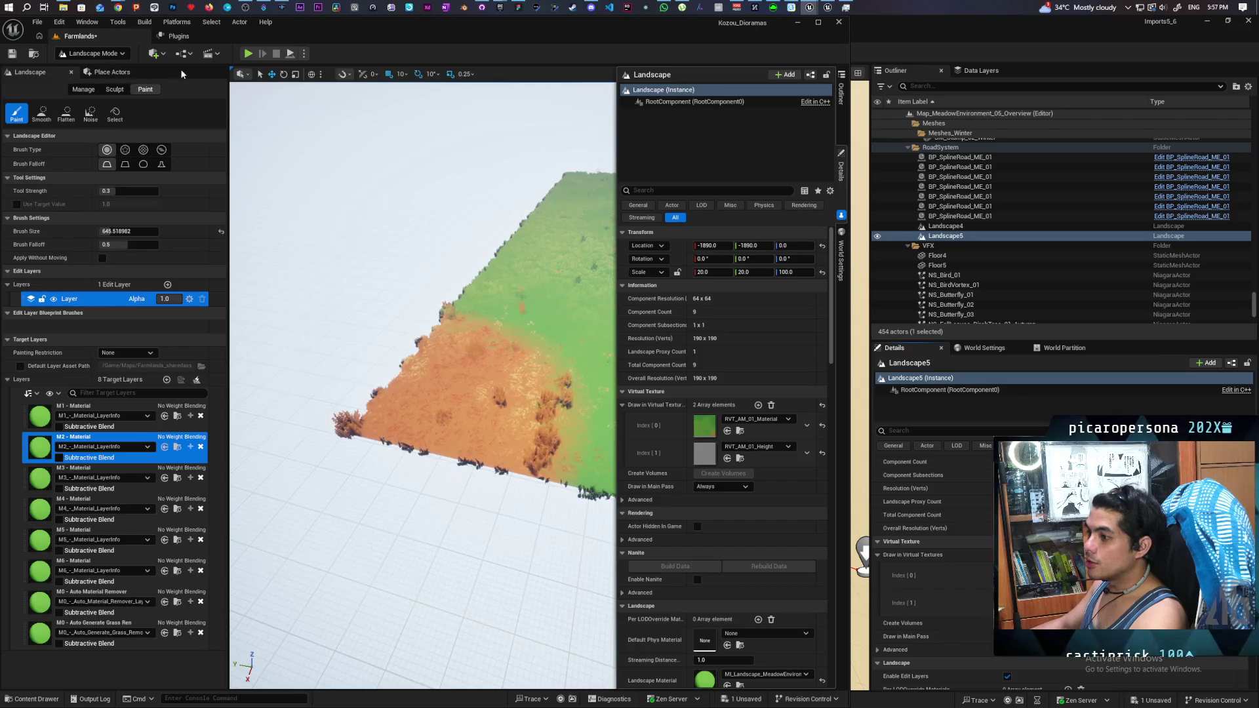
Step: Paint a round brown M4 patch beside the house and view it at eye level
left_click(98, 468)
key("w")
key("w")
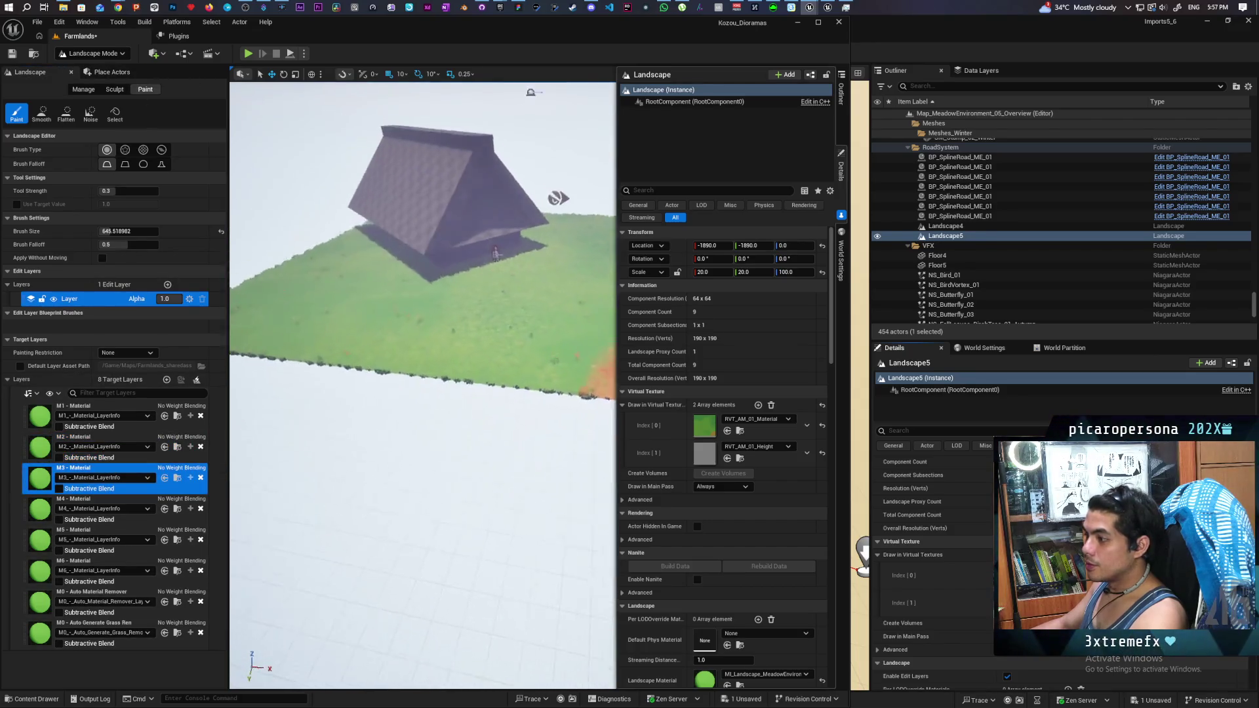
key("w")
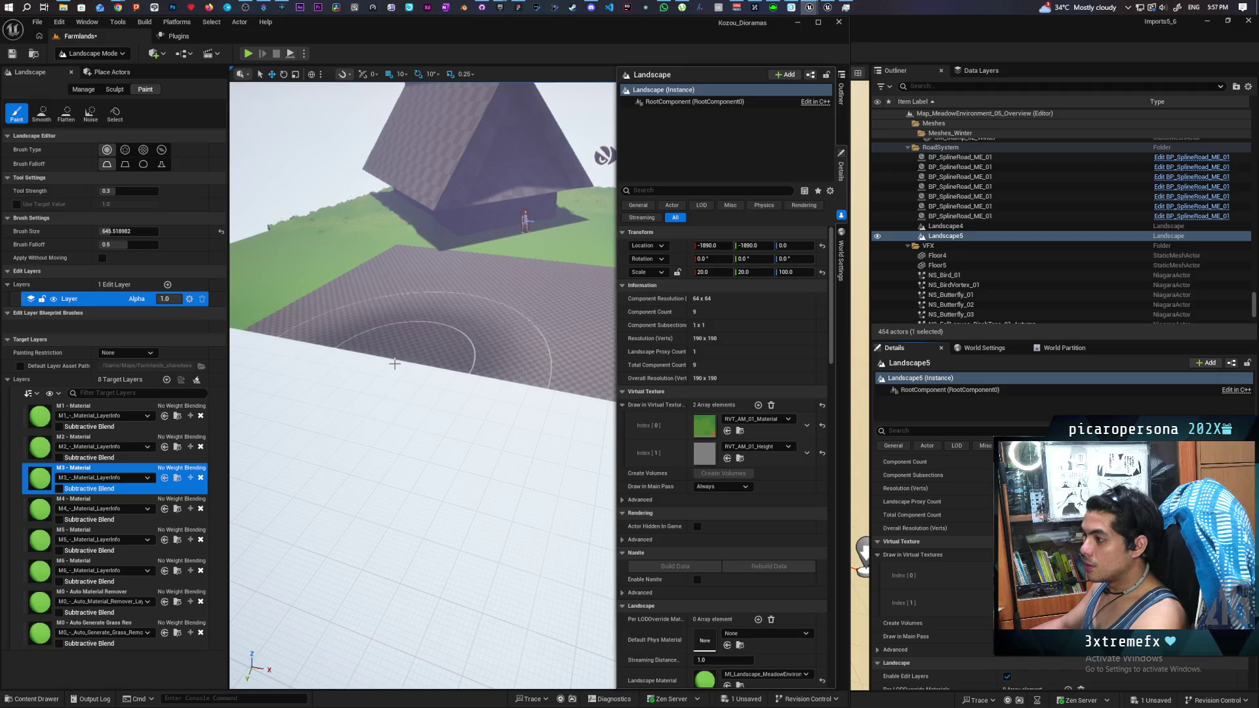
mouse_move(329, 418)
left_mouse_down()
mouse_move(382, 466)
mouse_move(387, 426)
mouse_move(329, 430)
left_mouse_up()
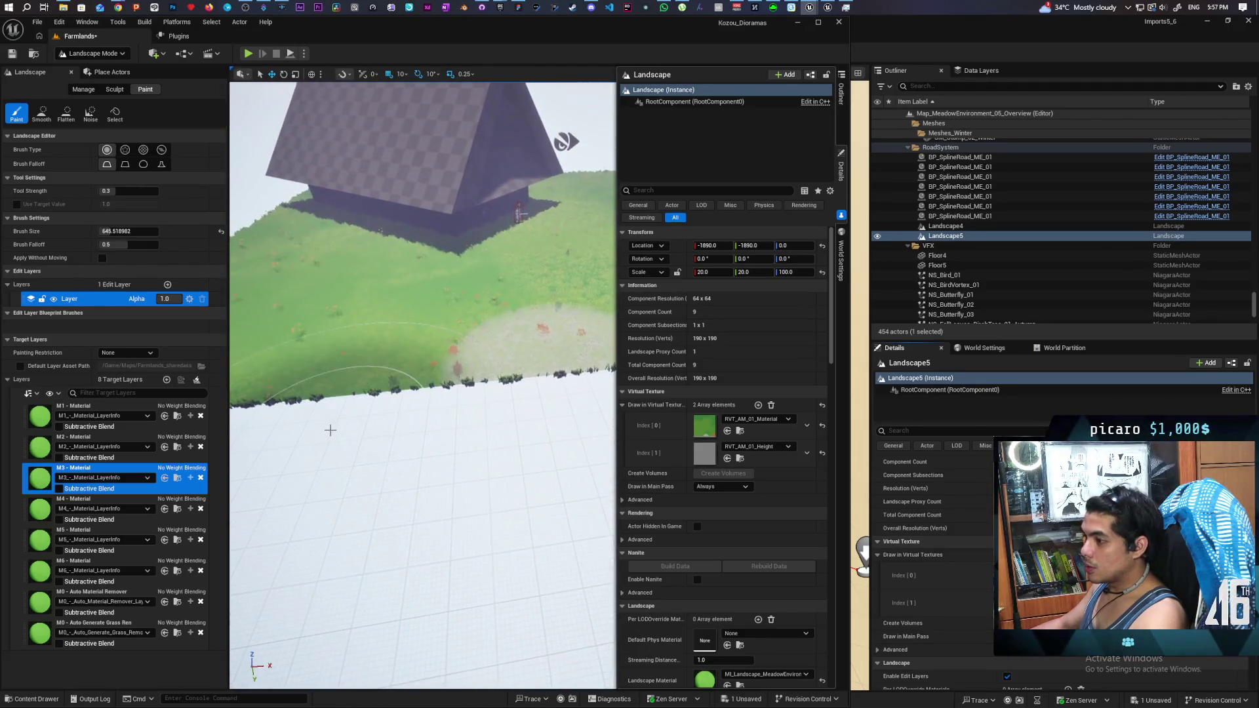
left_click(264, 389)
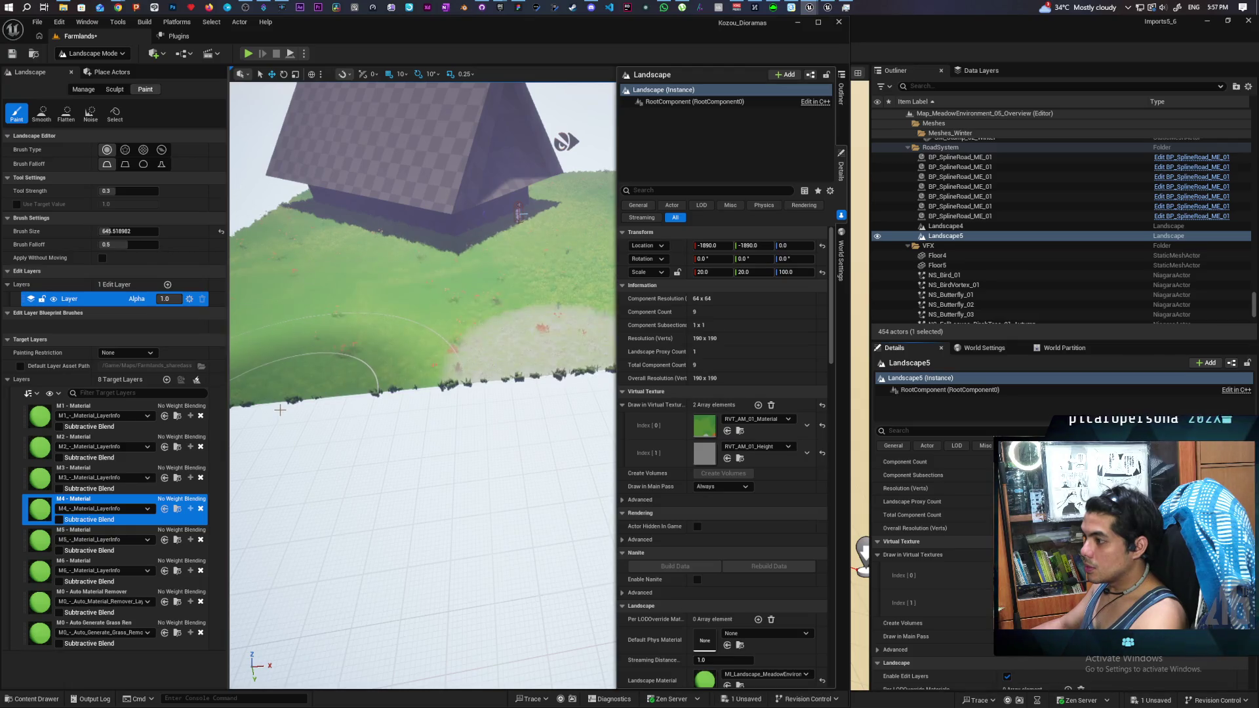
scroll(283, 393, "up", 5)
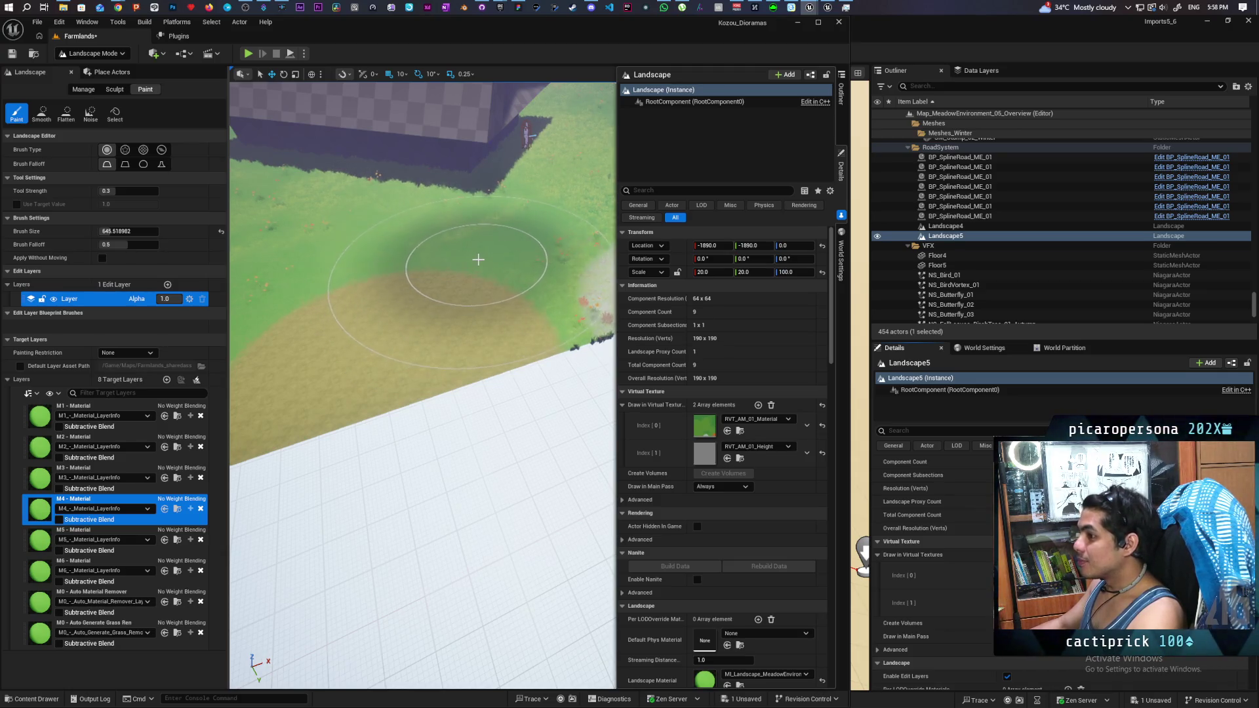
mouse_move(506, 281)
left_mouse_down()
mouse_move(505, 196)
mouse_move(485, 190)
mouse_move(467, 250)
left_mouse_up()
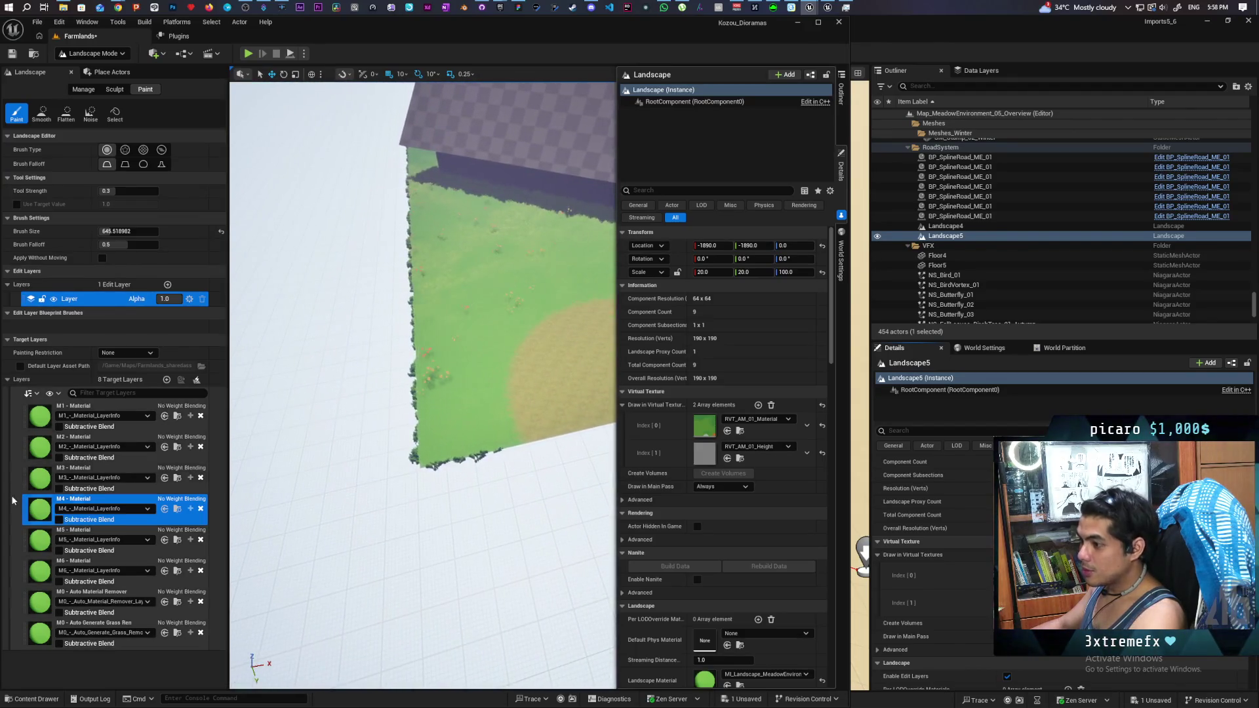
Step: Select the M5 layer and paint darker green strokes across the grass below the house
left_click(113, 533)
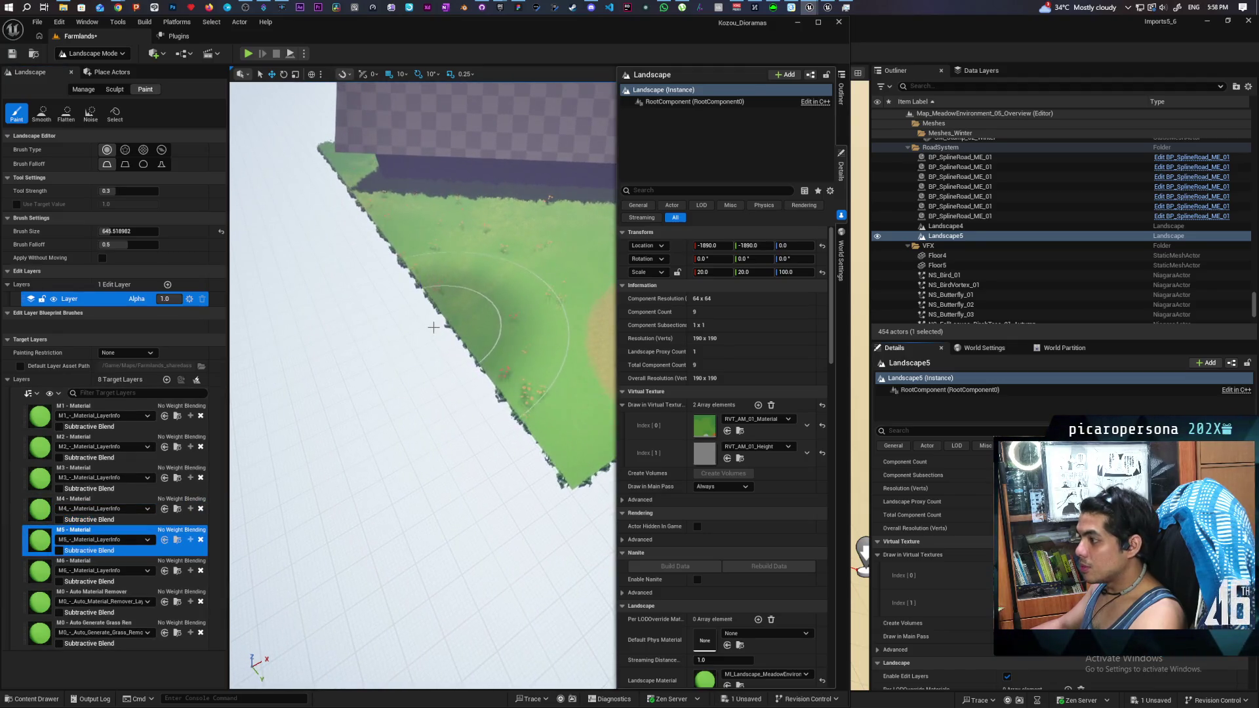
left_click(433, 327)
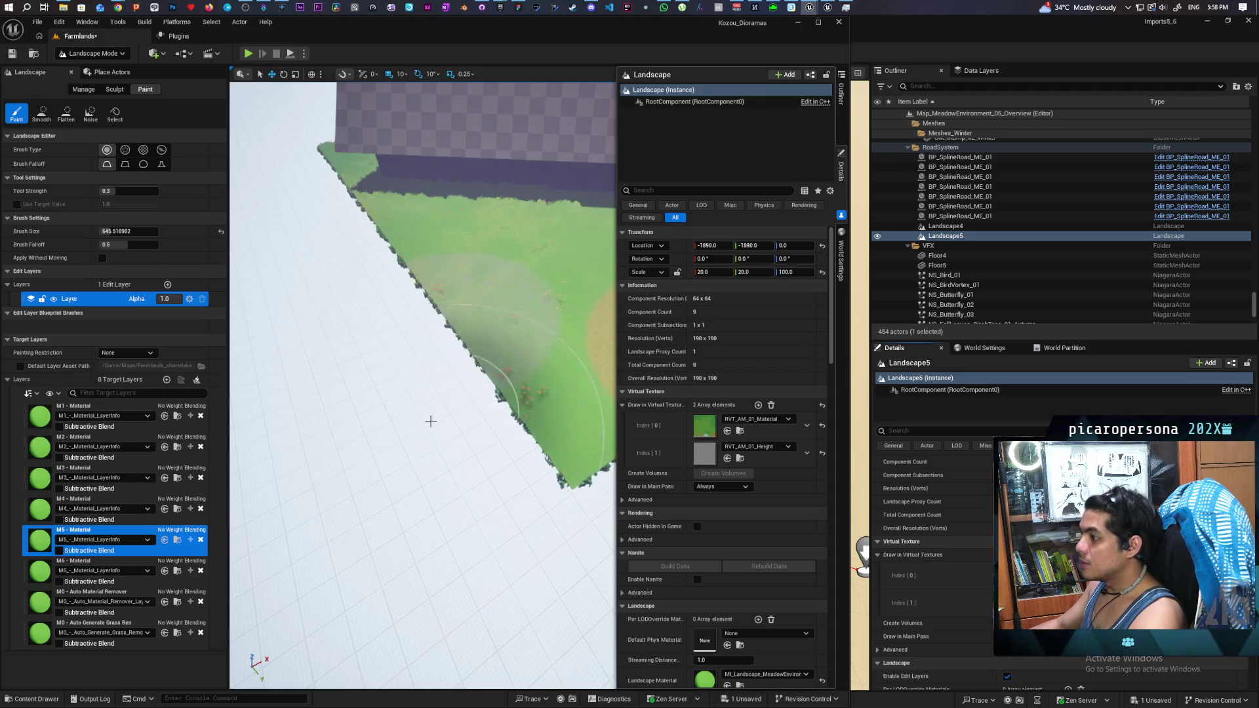
scroll(445, 315, "up", 5)
scroll(423, 387, "up", 5)
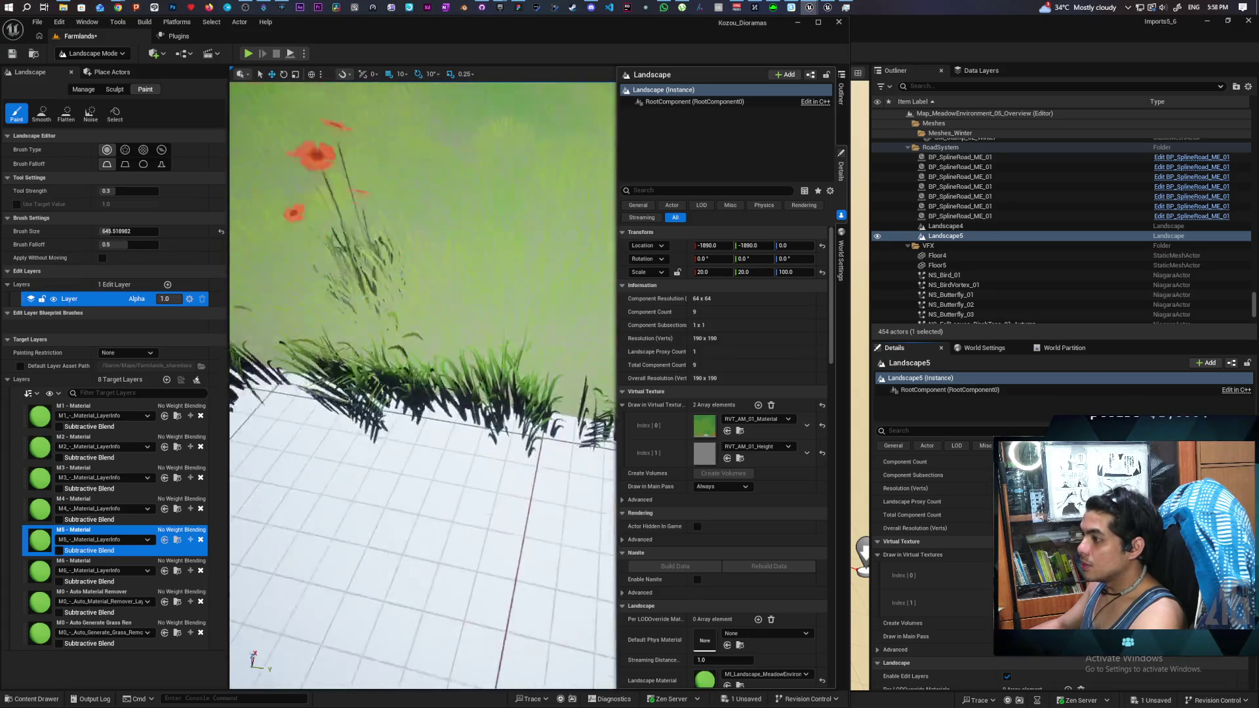
scroll(423, 387, "down", 3)
scroll(422, 439, "down", 3)
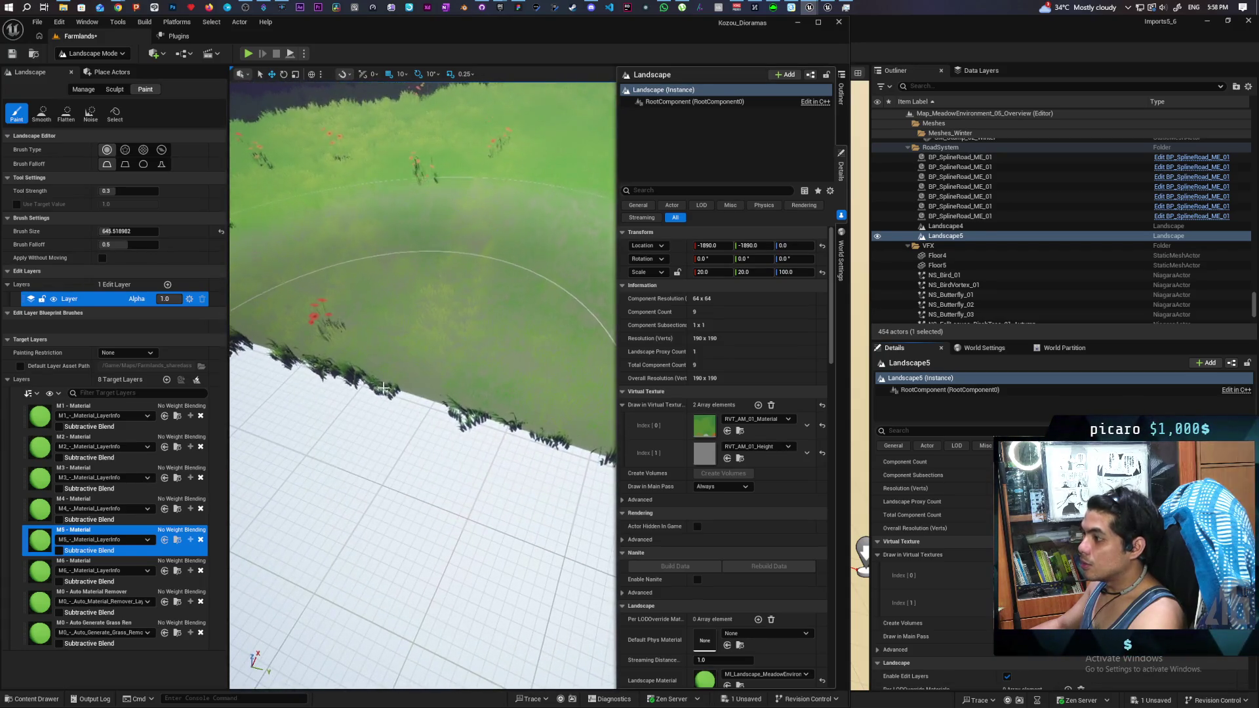
scroll(422, 440, "down", 10)
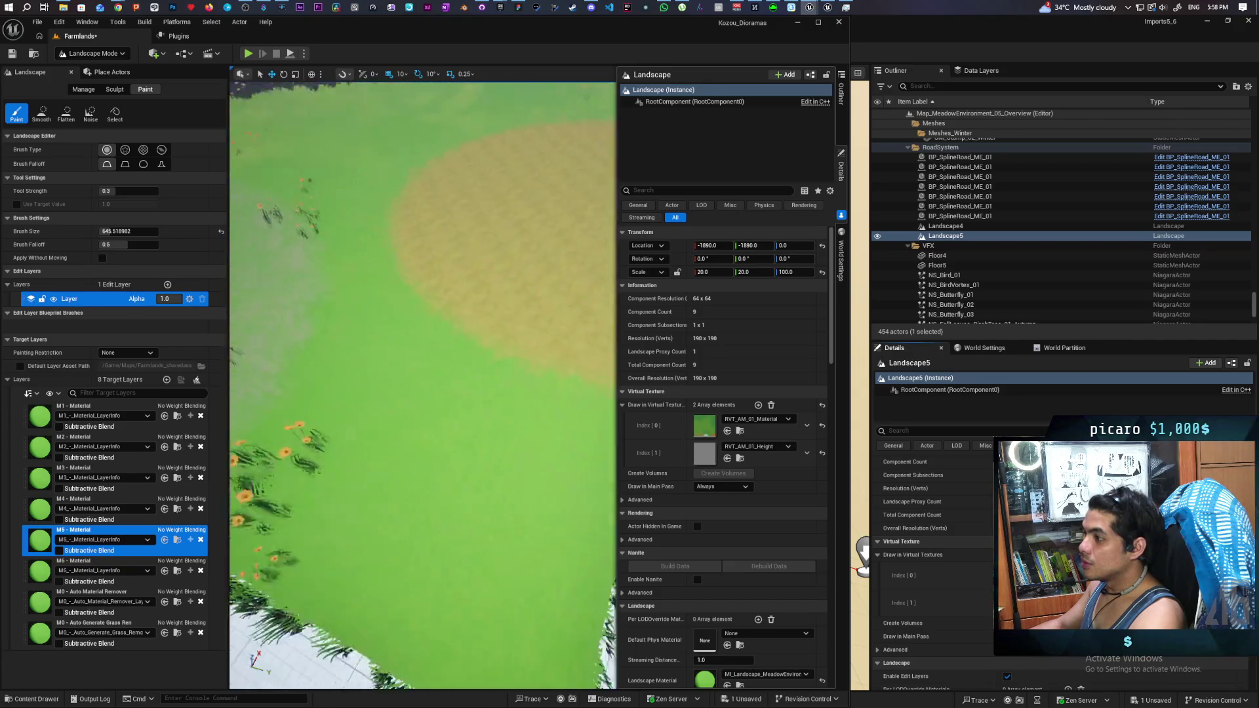
left_click_drag(435, 421, 444, 296)
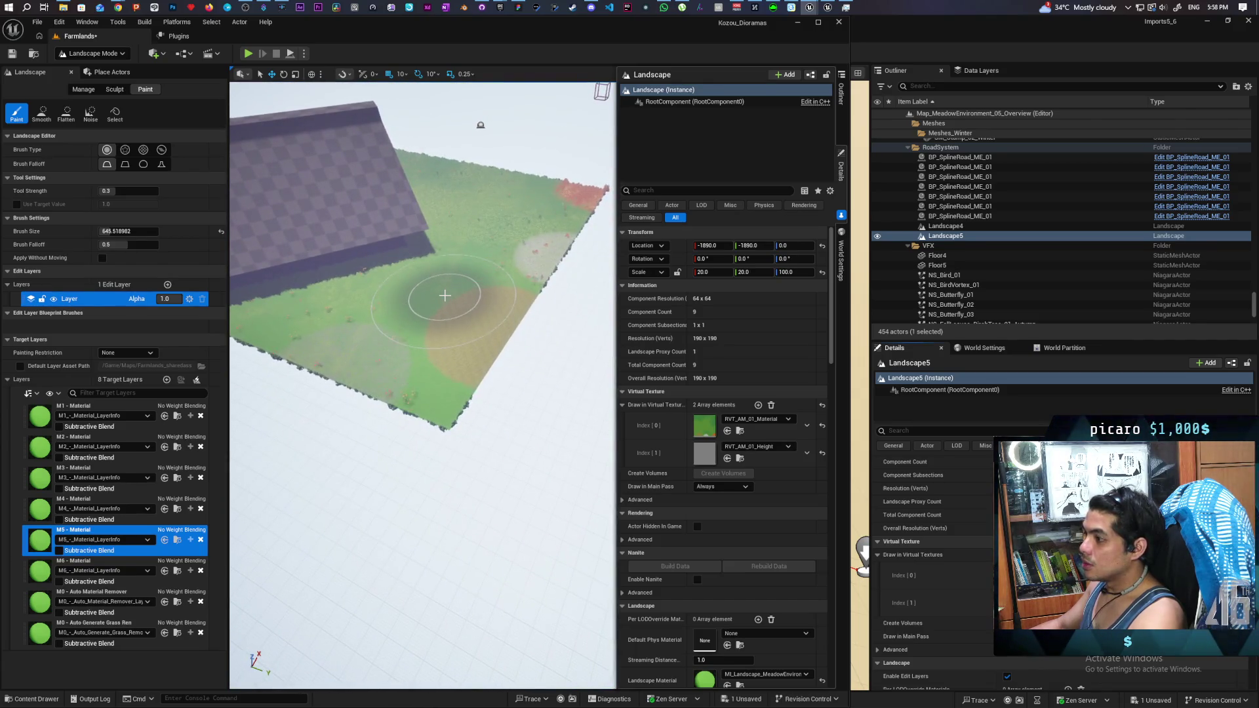
left_click(147, 570)
left_click(41, 547)
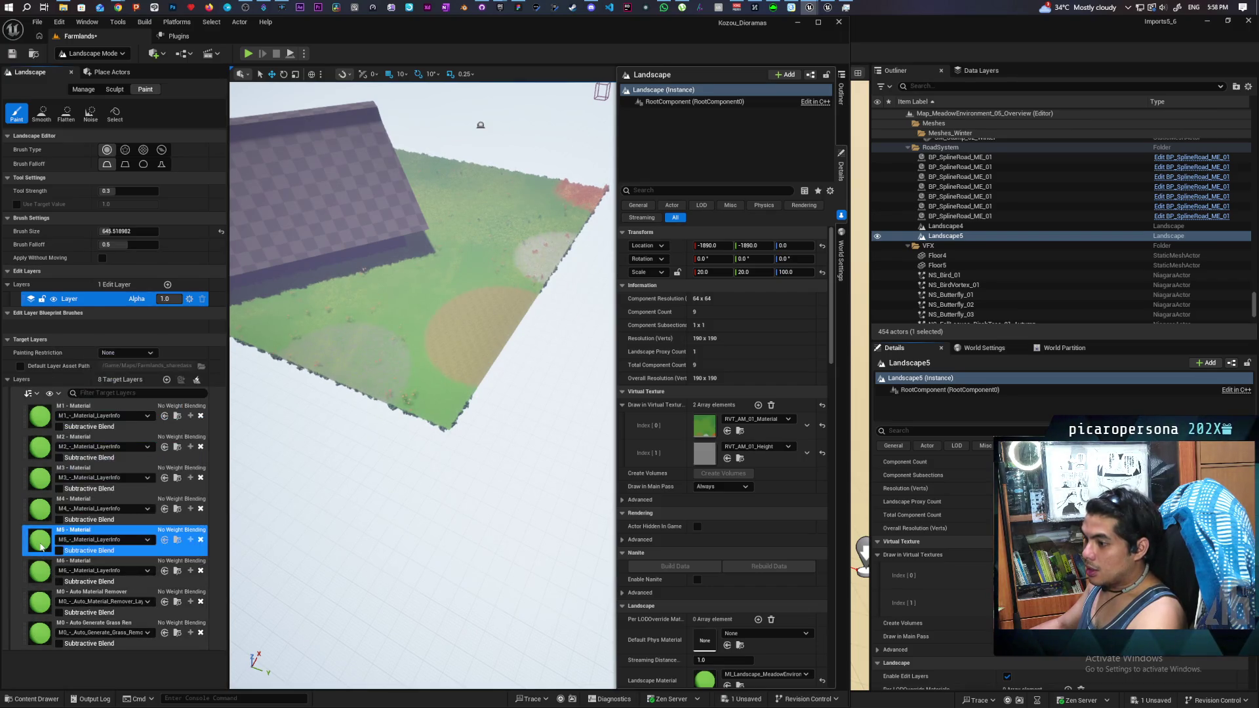
left_click_drag(420, 393, 498, 394)
scroll(415, 365, "up", 5)
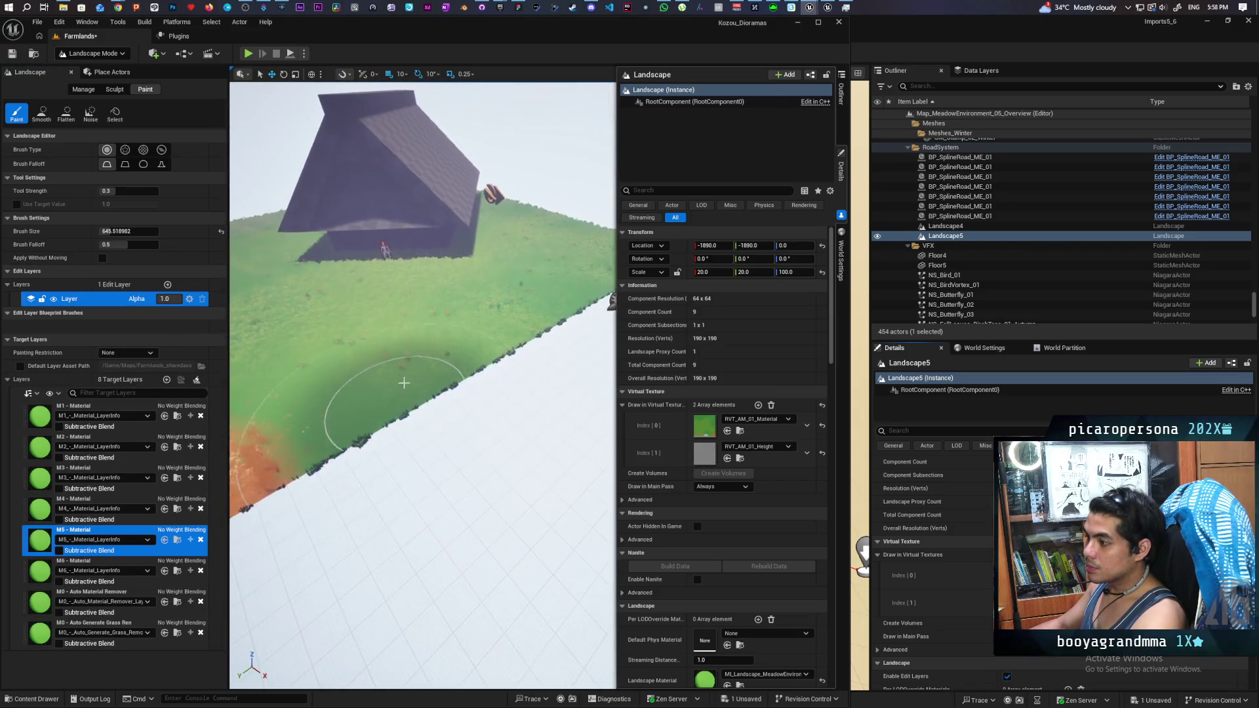
mouse_move(415, 365)
left_mouse_down()
mouse_move(470, 408)
mouse_move(446, 387)
mouse_move(459, 407)
mouse_move(468, 287)
mouse_move(365, 289)
mouse_move(398, 322)
mouse_move(373, 317)
mouse_move(339, 387)
mouse_move(373, 361)
left_mouse_up()
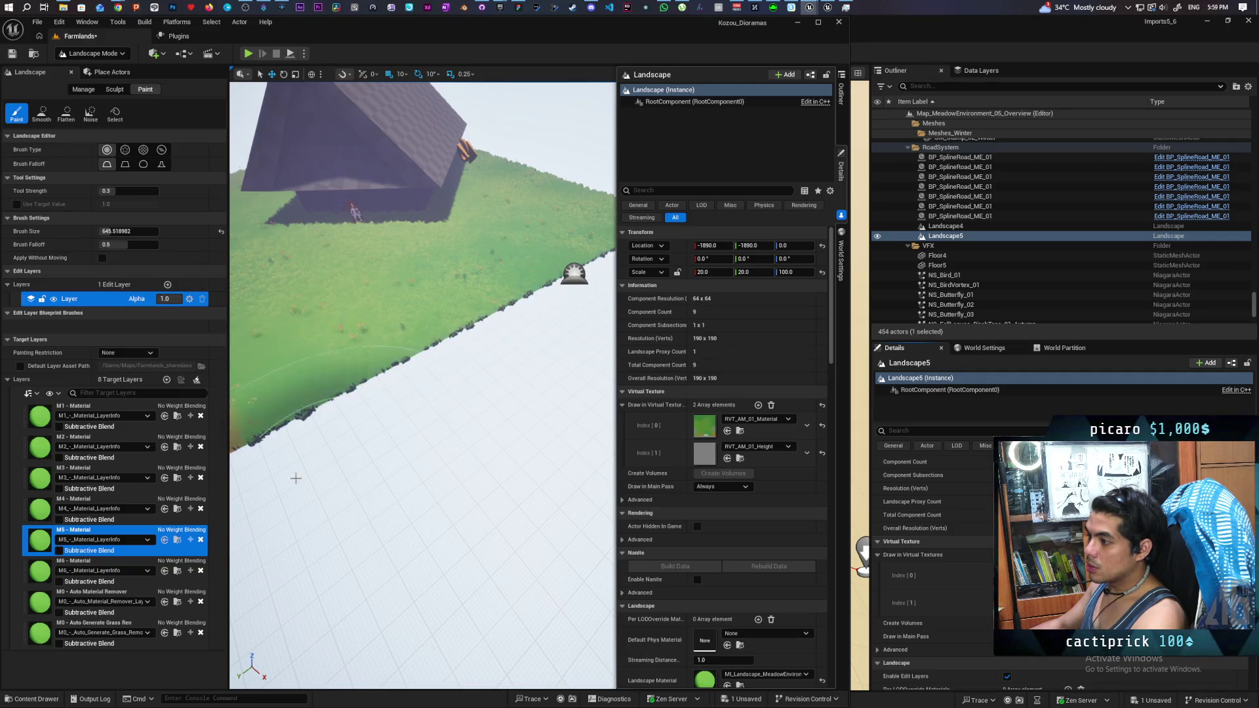
Step: Paint M6 strokes onto the grass below the house
left_click(104, 561)
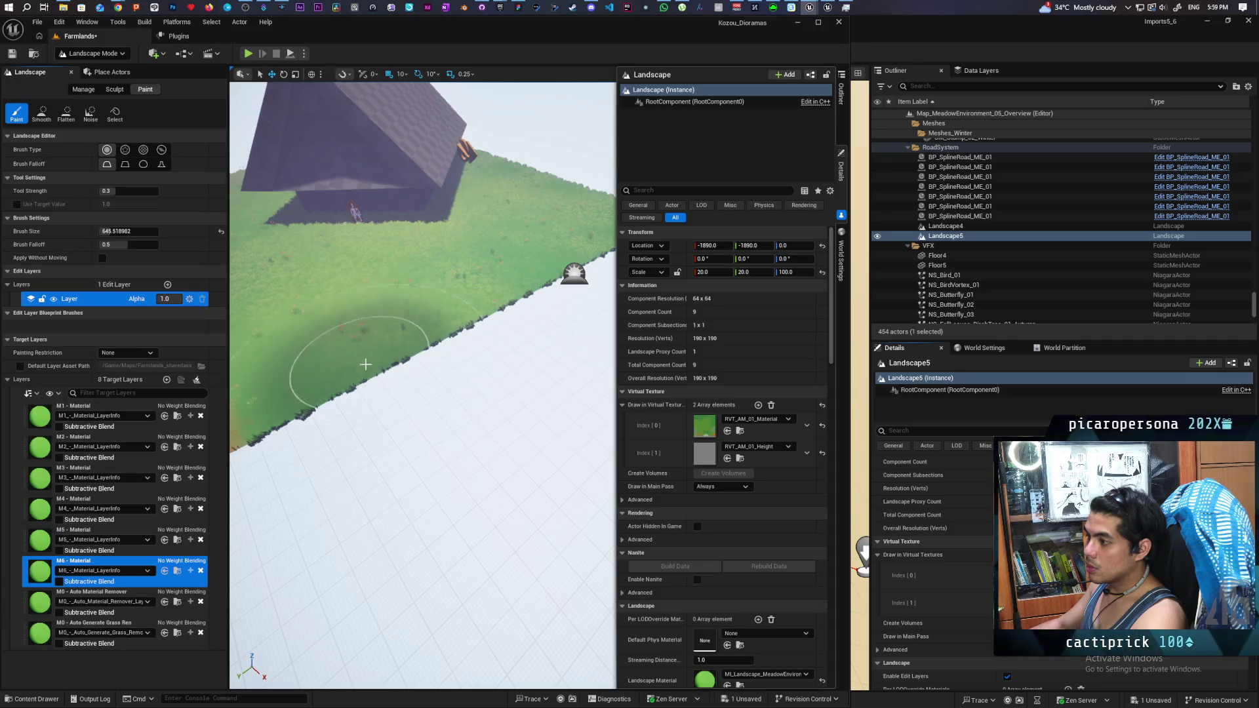
left_click(393, 349)
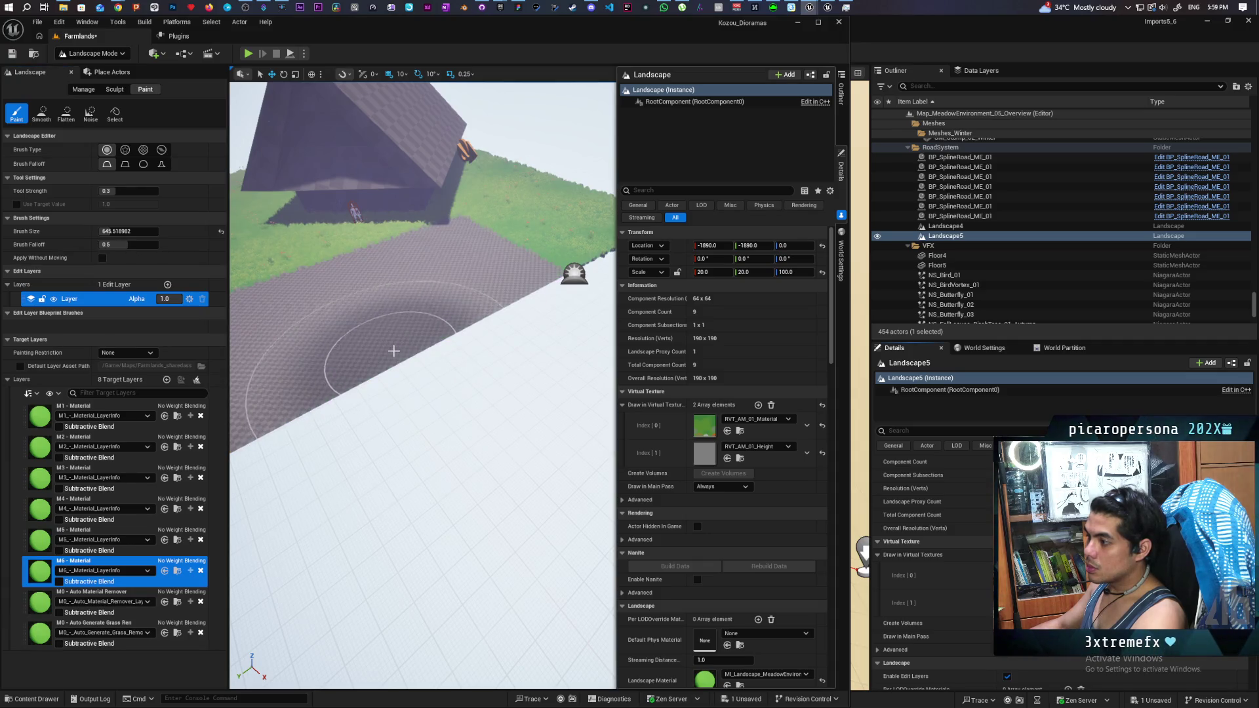
left_click_drag(391, 345, 393, 343)
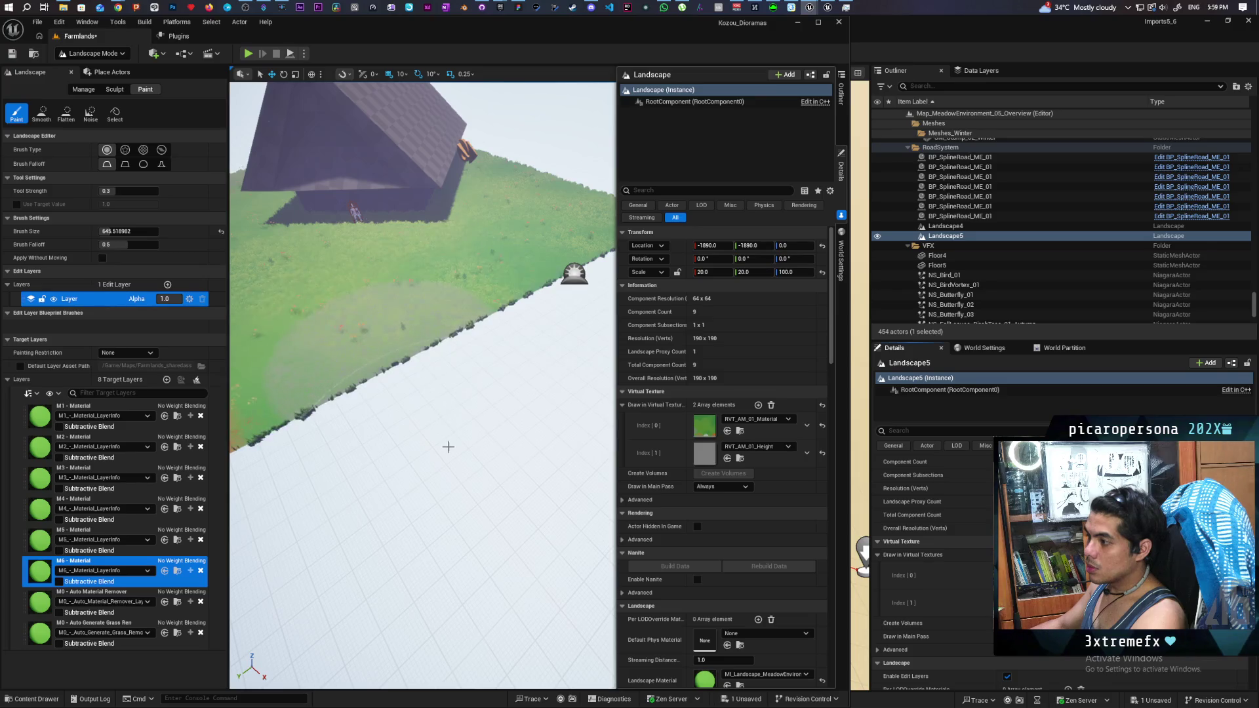
scroll(398, 351, "up", 5)
mouse_move(423, 385)
left_mouse_down()
mouse_move(459, 328)
mouse_move(393, 406)
mouse_move(218, 492)
left_mouse_up()
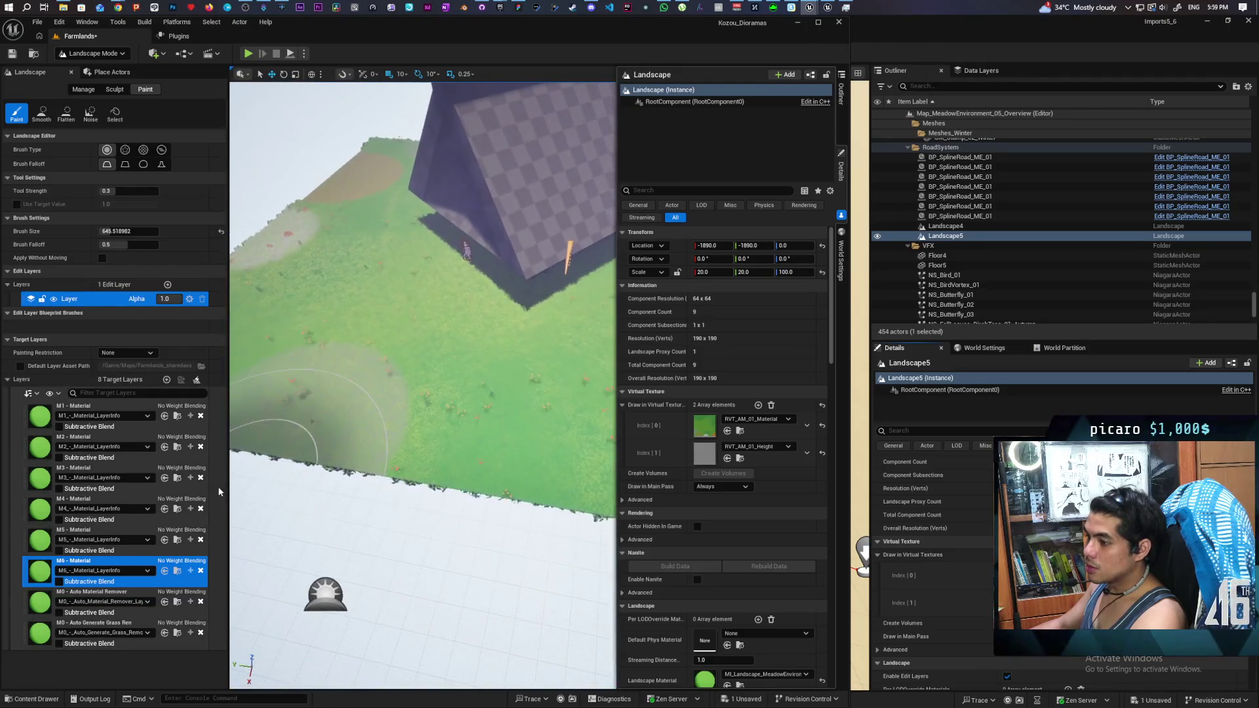
left_click(97, 595)
Step: Smooth the grass near the house with M0 Auto Material Remover, then paint M0 Auto Generate Grass around it
left_click_drag(394, 518, 416, 544)
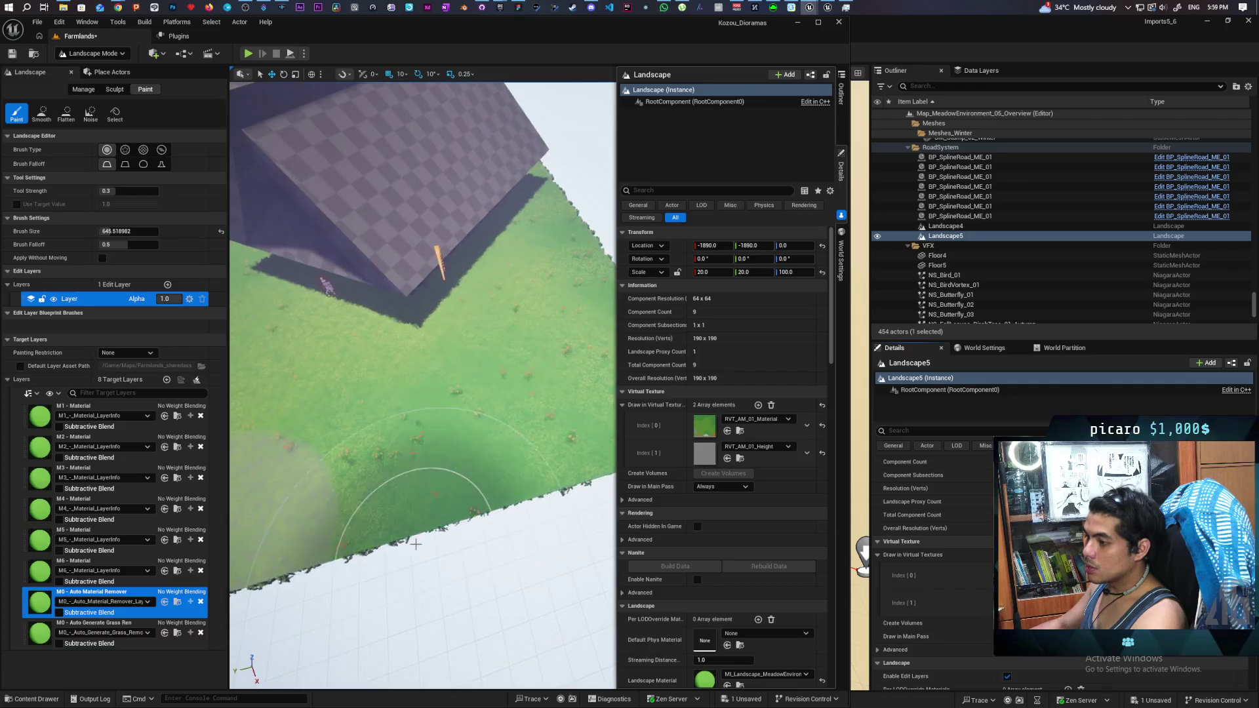
left_click_drag(514, 443, 520, 444)
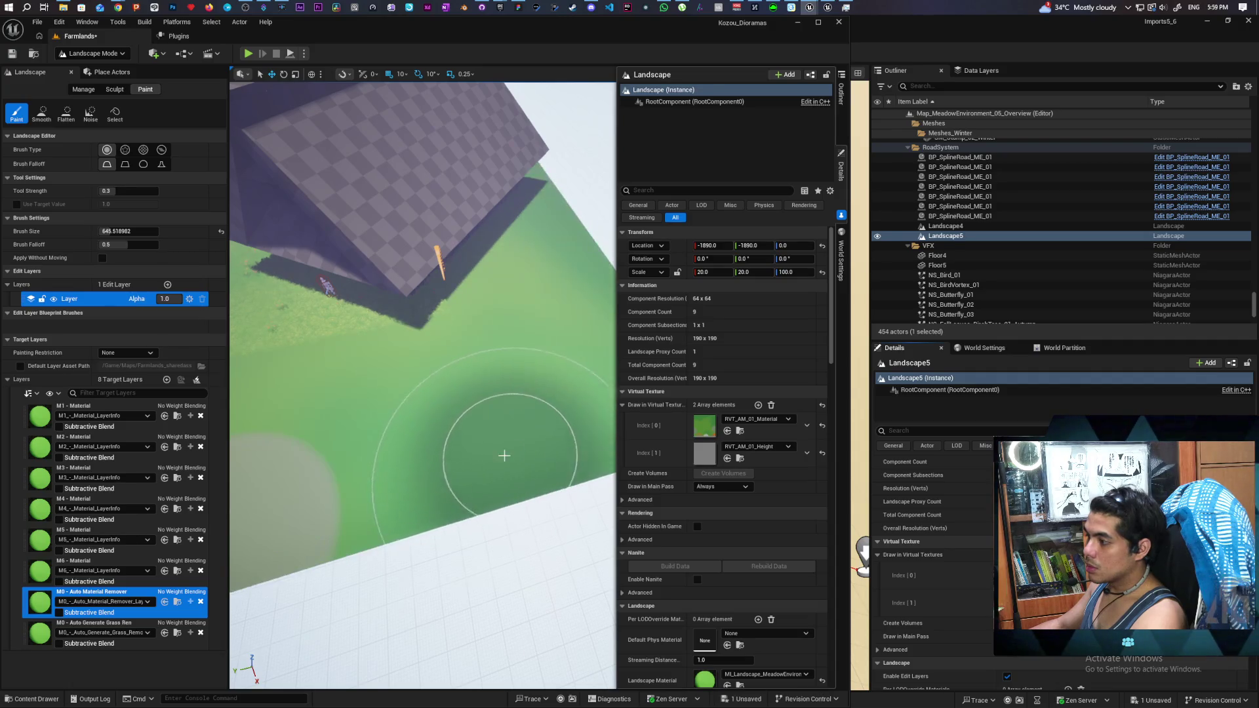
left_click_drag(545, 466, 507, 465)
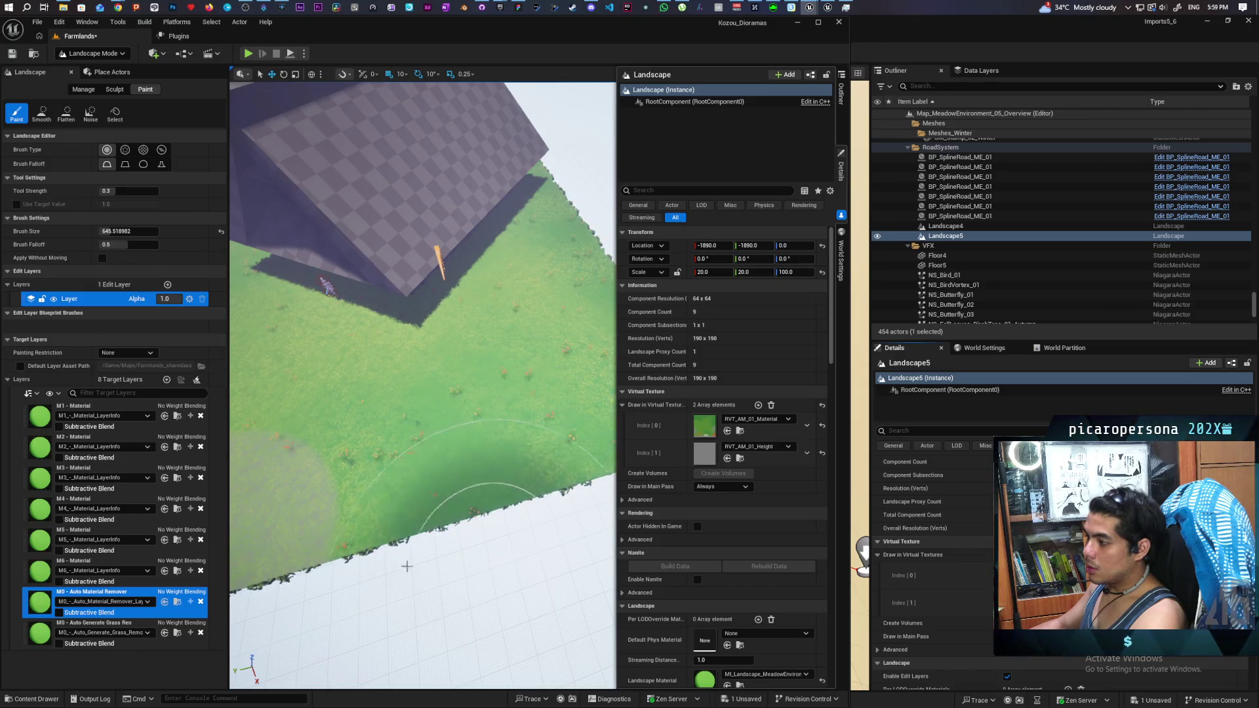
left_click(125, 627)
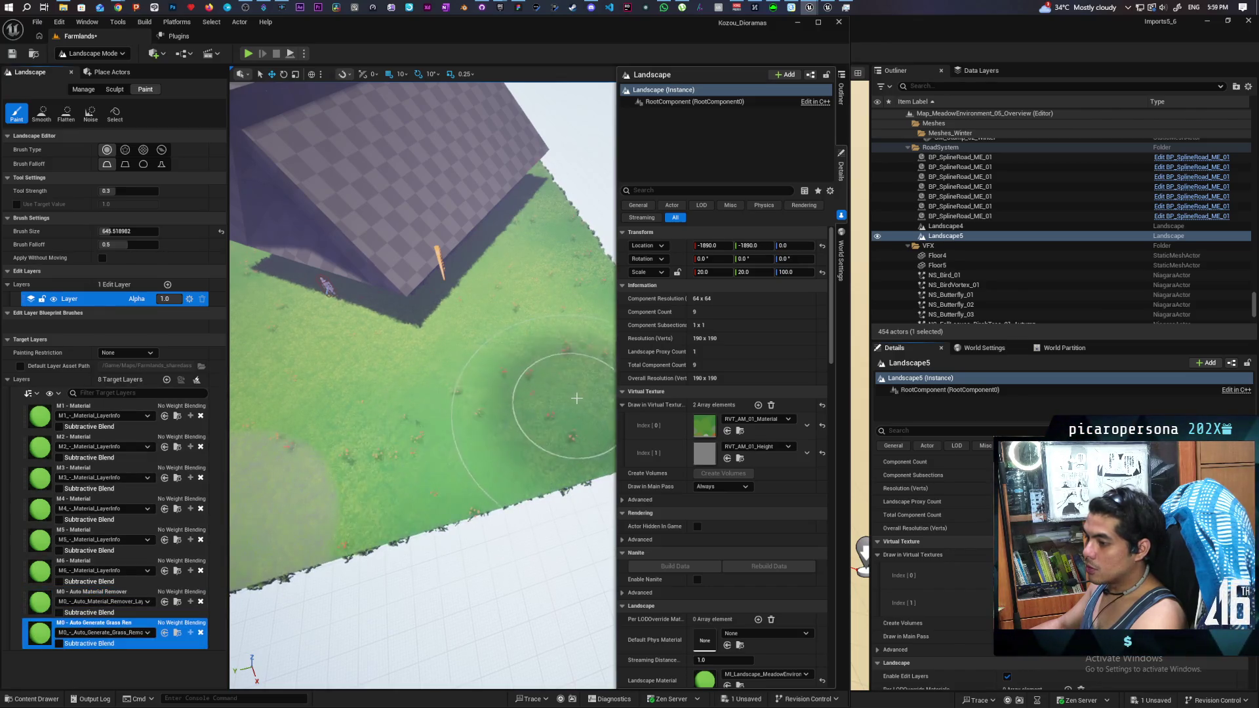
mouse_move(588, 333)
left_mouse_down()
mouse_move(573, 292)
mouse_move(567, 304)
left_mouse_up()
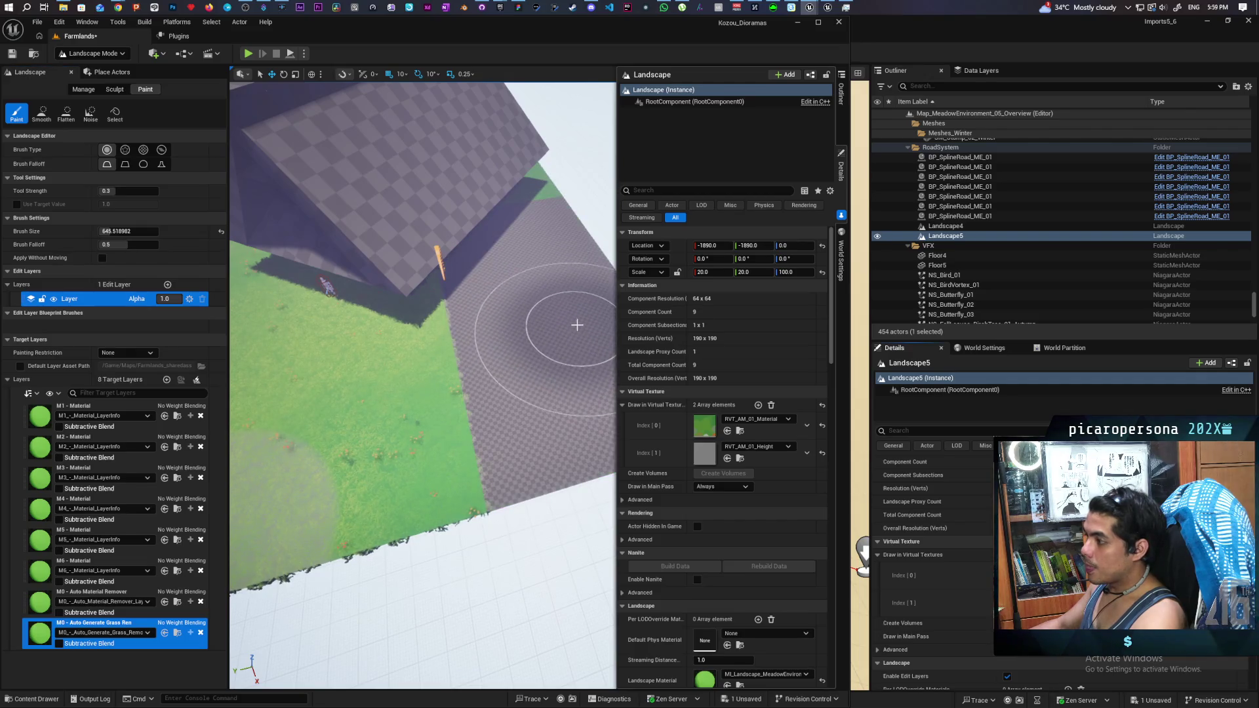
Step: Paint a round brown M2 - Material patch near the landscape's lower edge
key("Right")
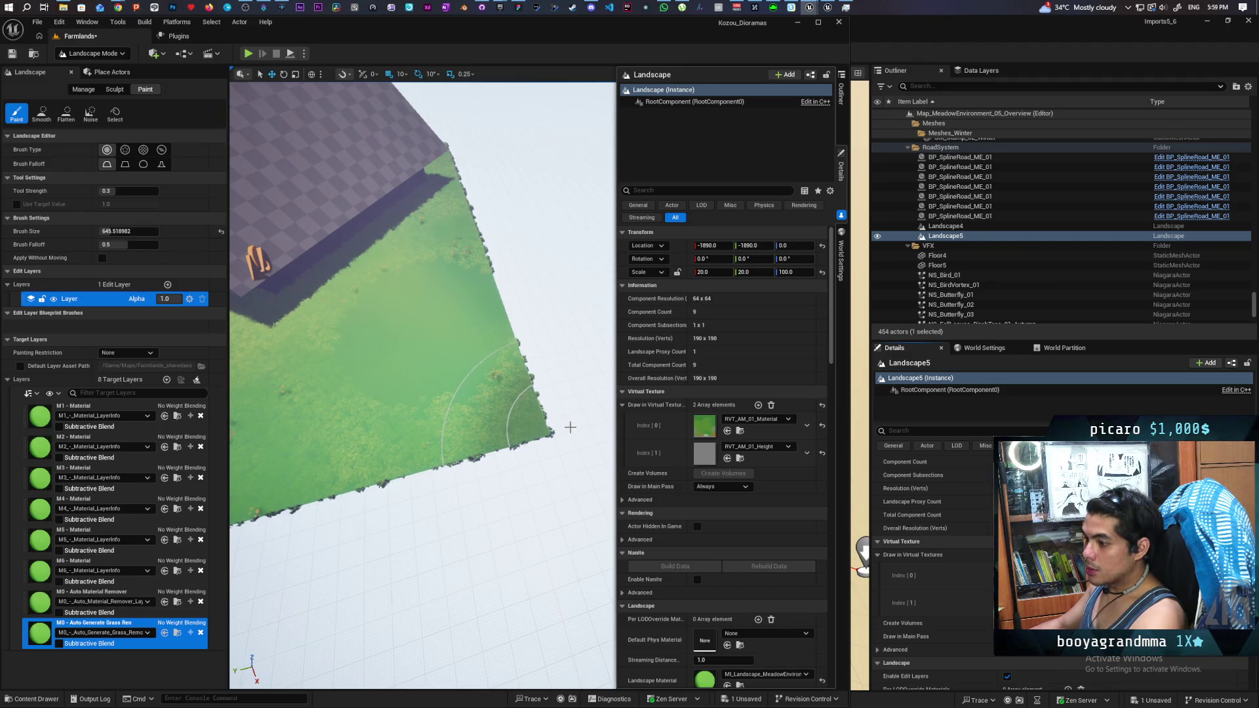
scroll(556, 437, "up", 5)
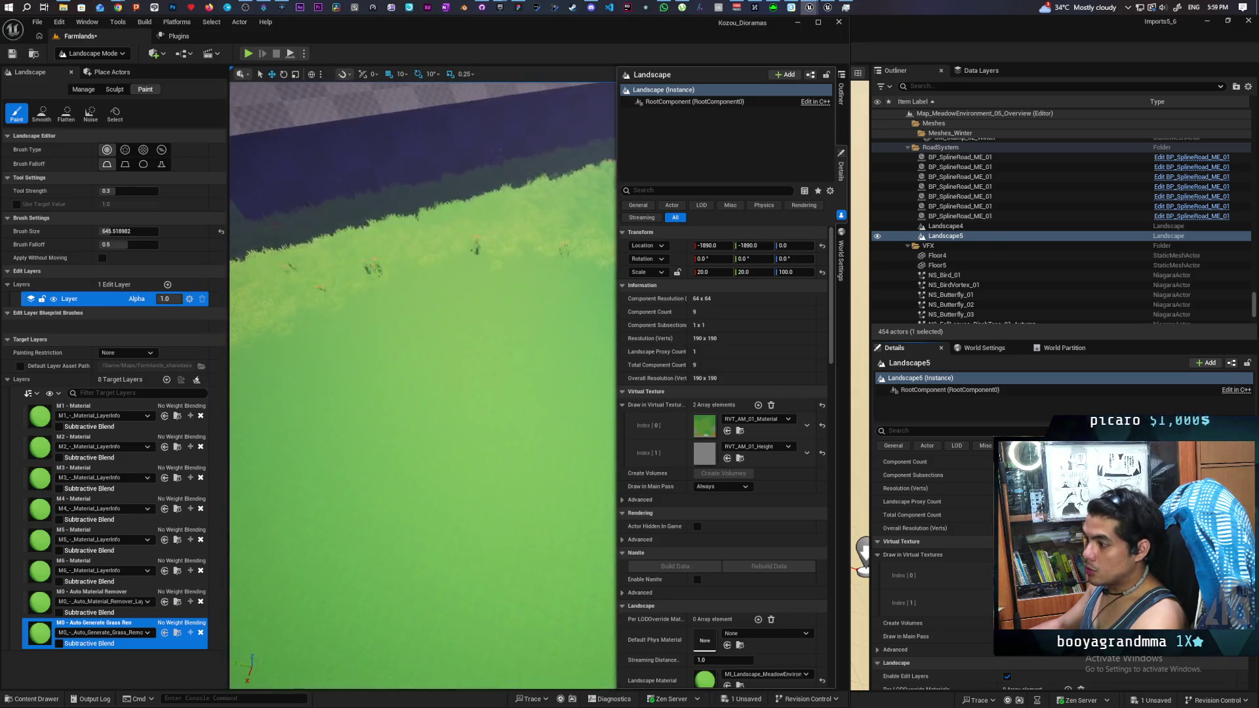
scroll(497, 511, "down", 5)
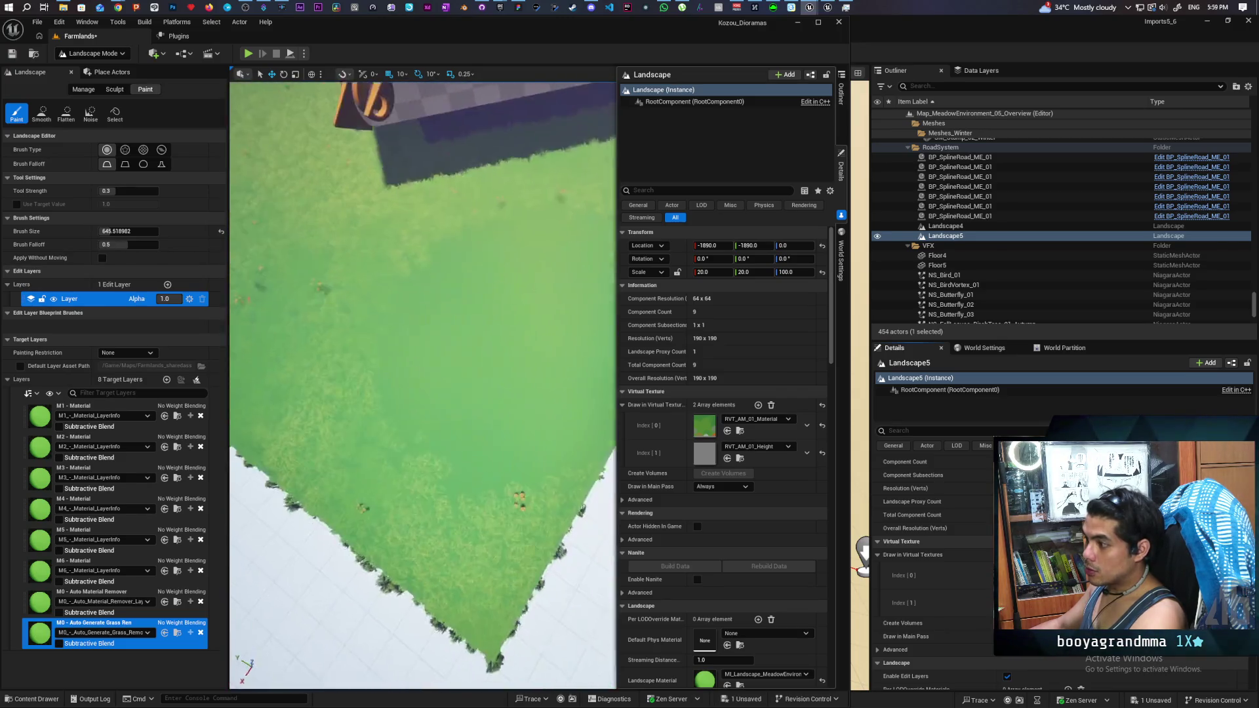
scroll(533, 456, "down", 1)
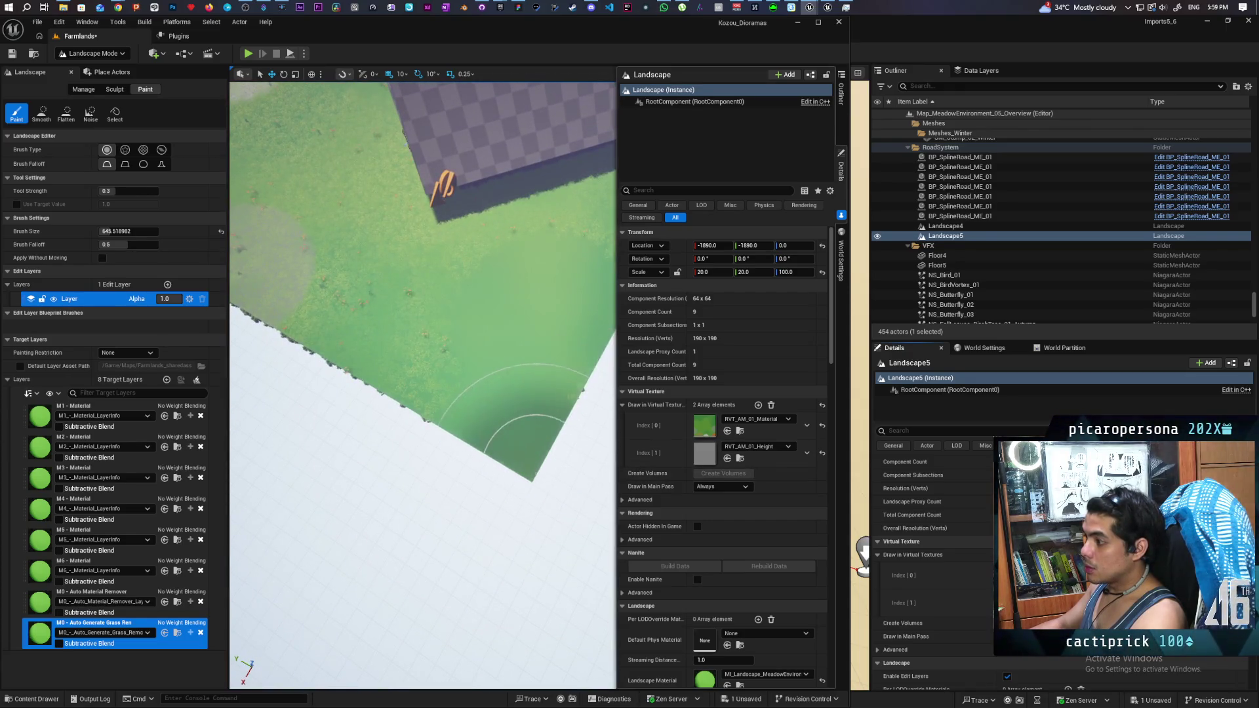
scroll(512, 446, "up", 3)
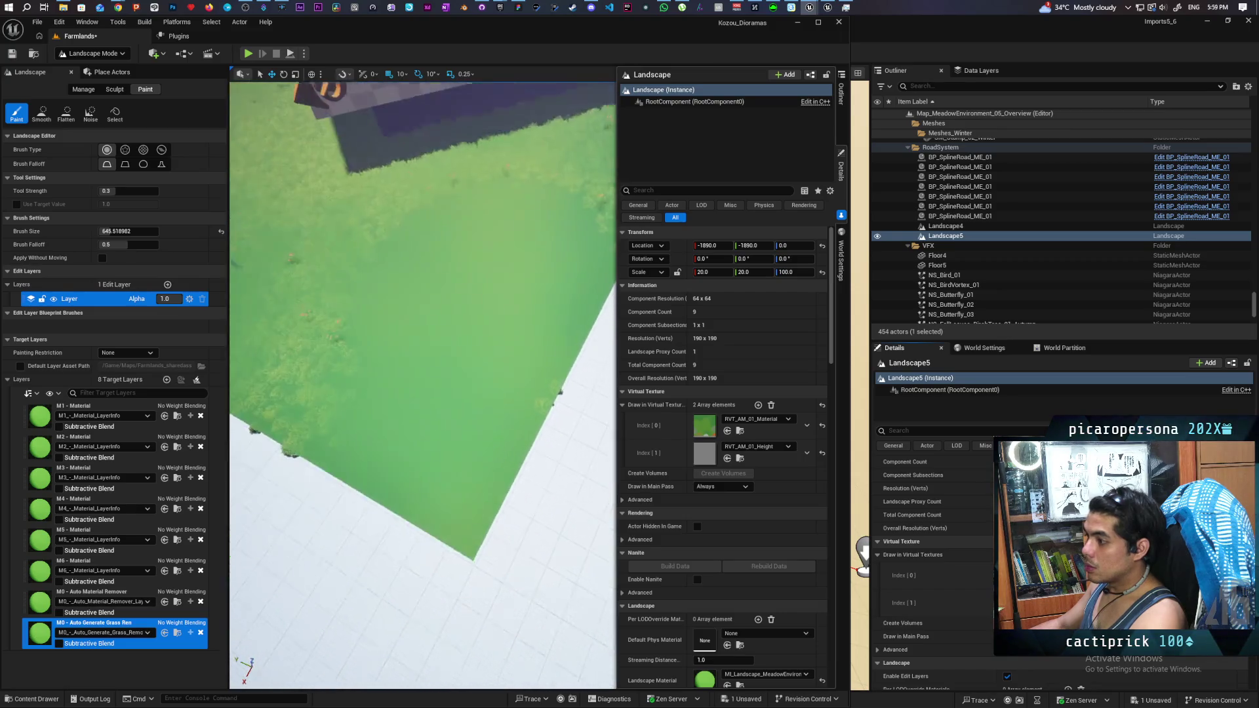
scroll(491, 394, "down", 2)
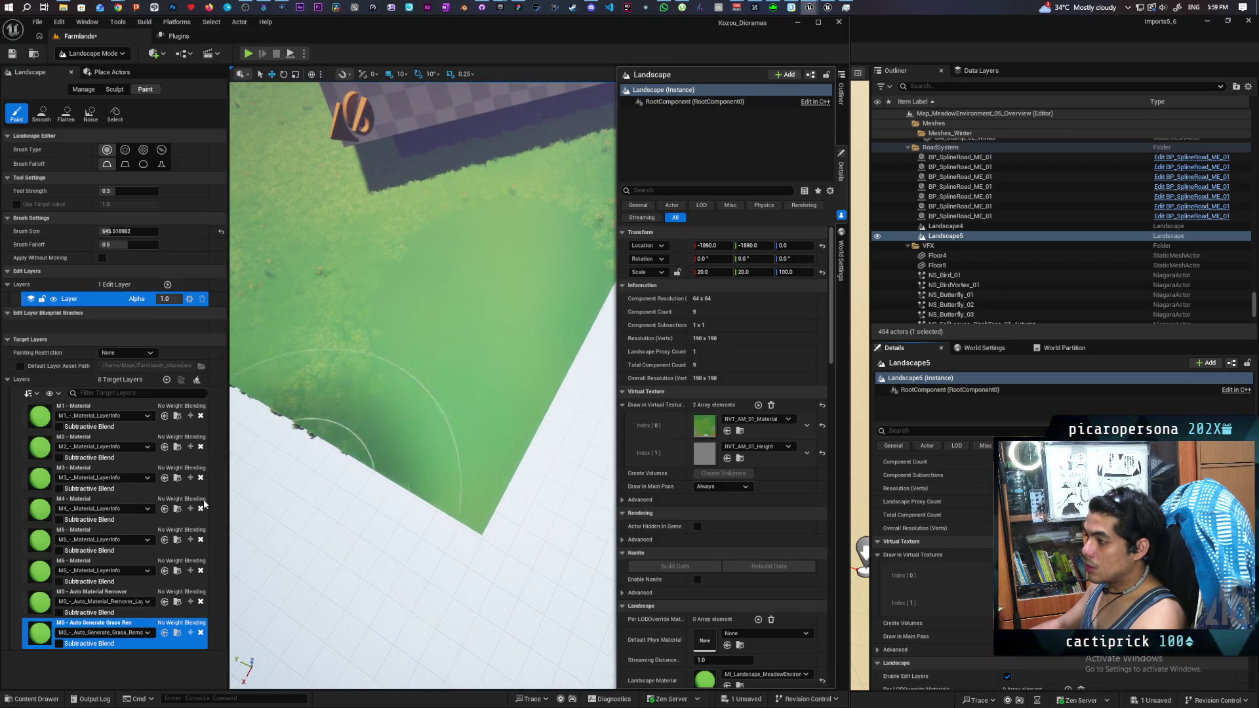
left_click(100, 438)
mouse_move(530, 352)
left_mouse_down()
mouse_move(506, 340)
mouse_move(526, 375)
left_mouse_up()
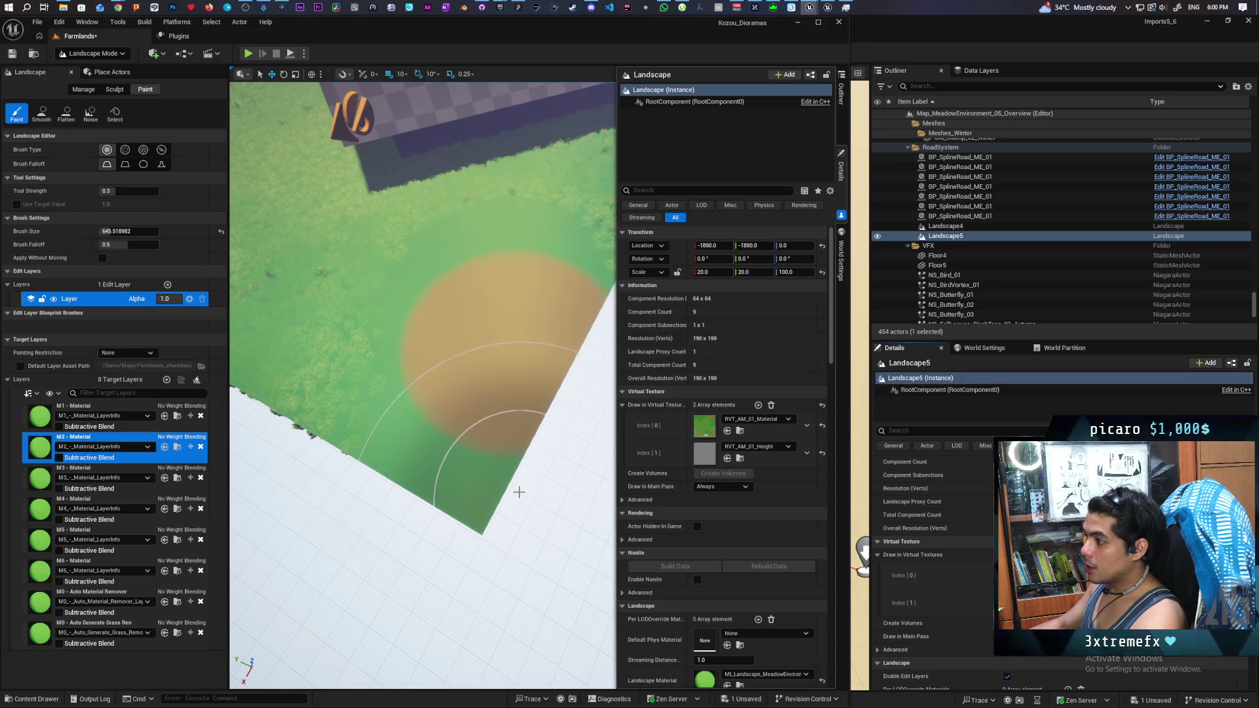
Step: Paint the Auto Generate Grass layer around the brown patch
scroll(519, 492, "up", 5)
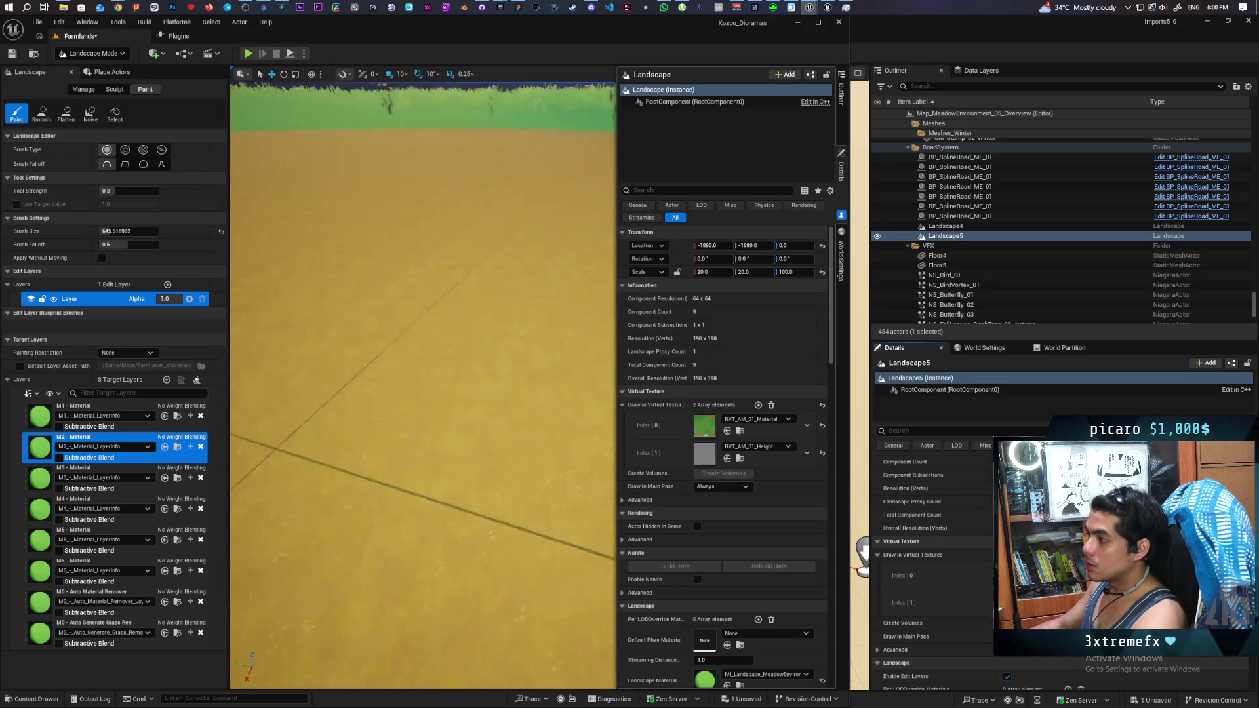
scroll(351, 518, "down", 5)
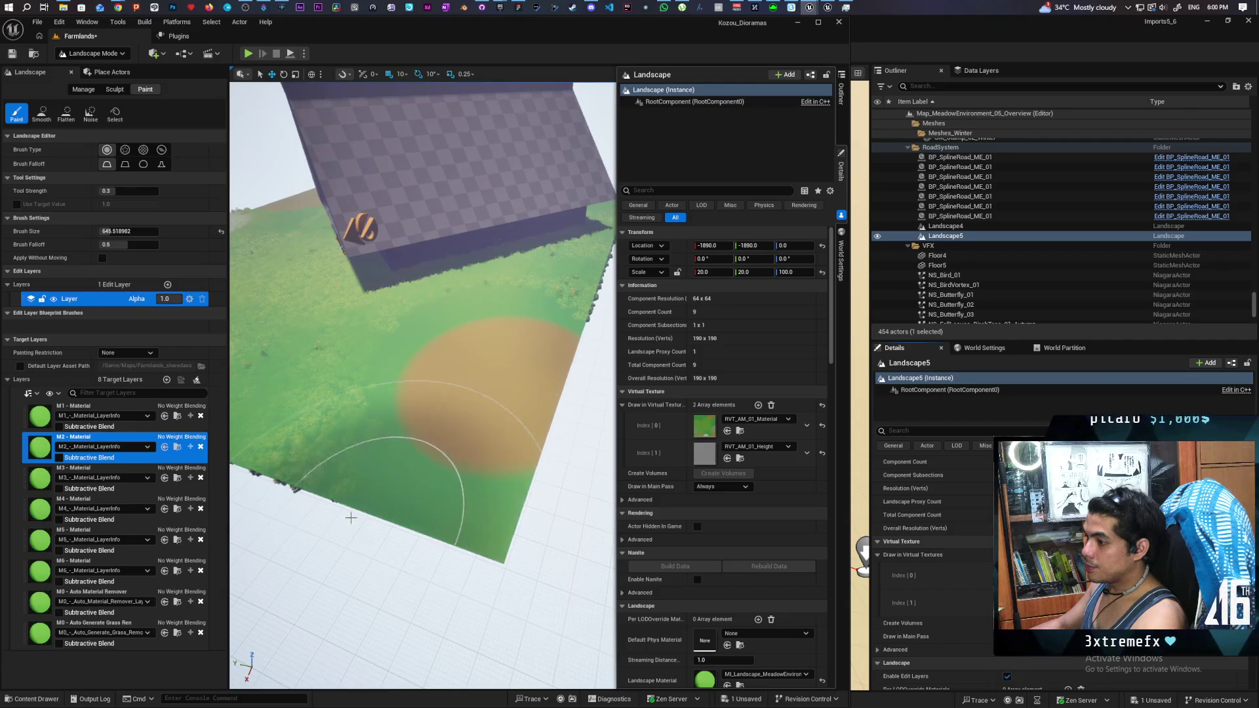
left_click(145, 620)
mouse_move(415, 431)
left_mouse_down()
mouse_move(501, 337)
mouse_move(520, 396)
mouse_move(494, 339)
left_mouse_up()
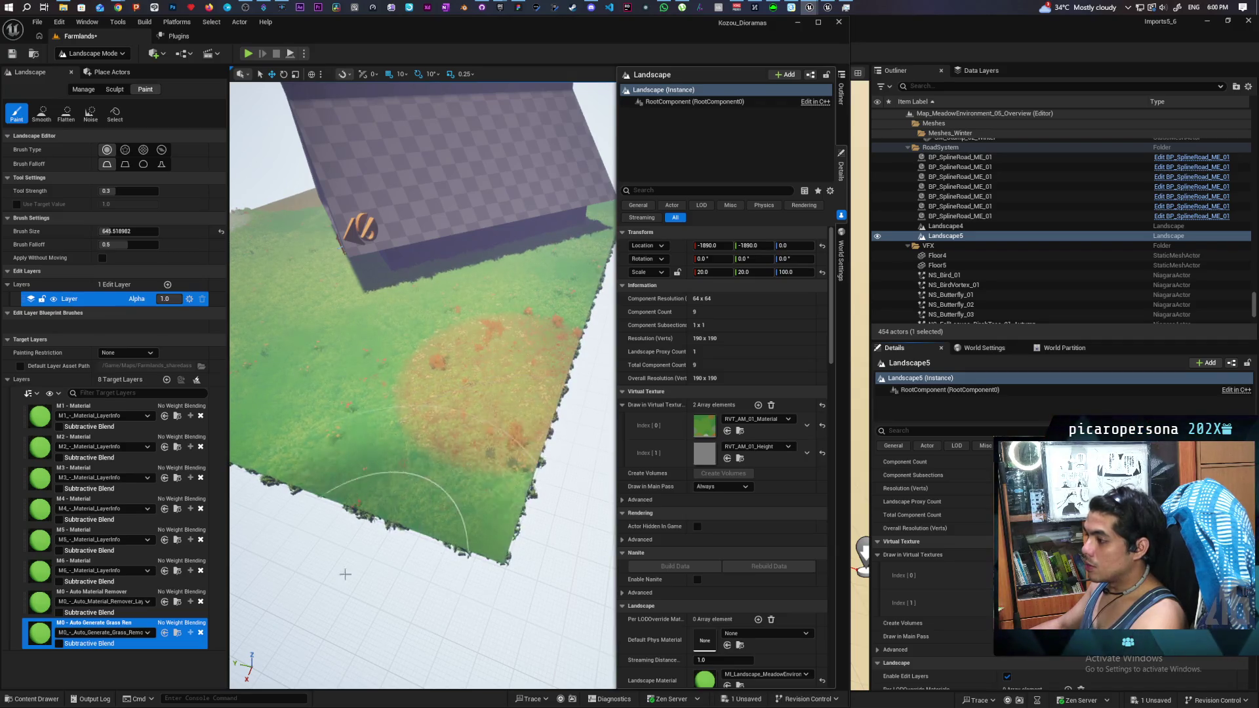
Step: Paint M2 - Material over the brown patch
left_click(128, 440)
mouse_move(498, 426)
left_mouse_down()
mouse_move(557, 432)
mouse_move(531, 341)
mouse_move(482, 357)
mouse_move(510, 468)
left_mouse_up()
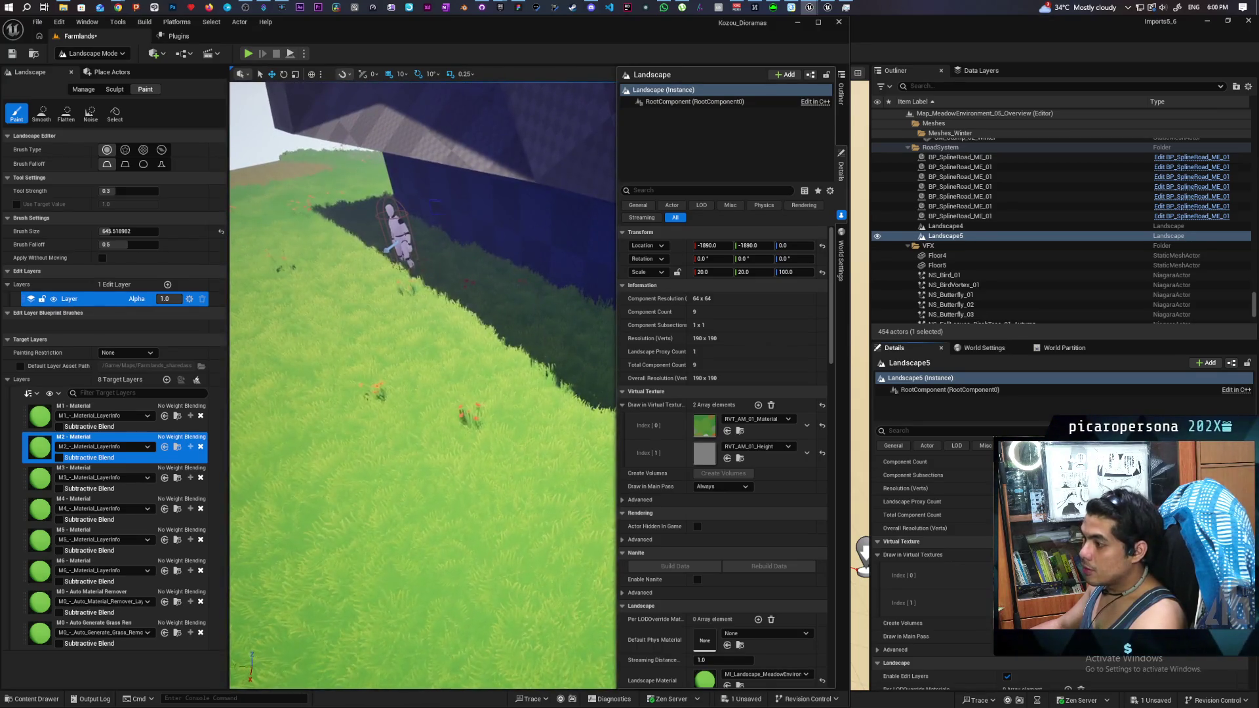
scroll(423, 385, "down", 10)
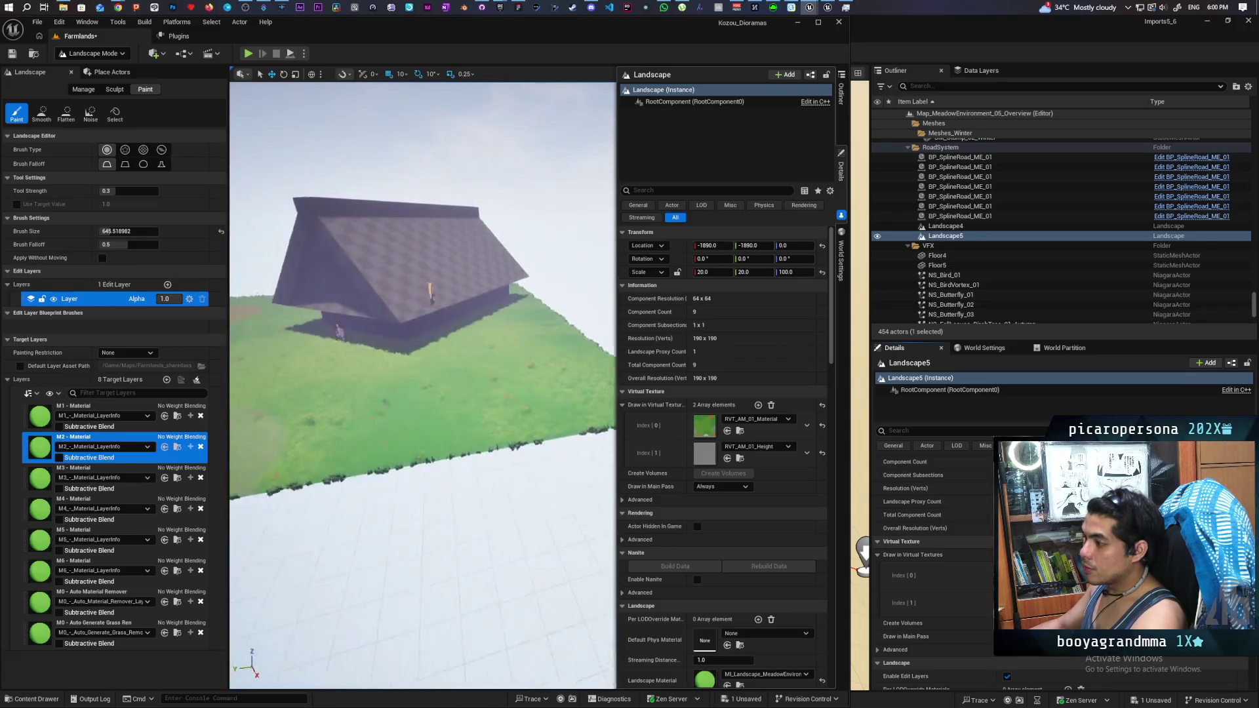
scroll(423, 385, "up", 5)
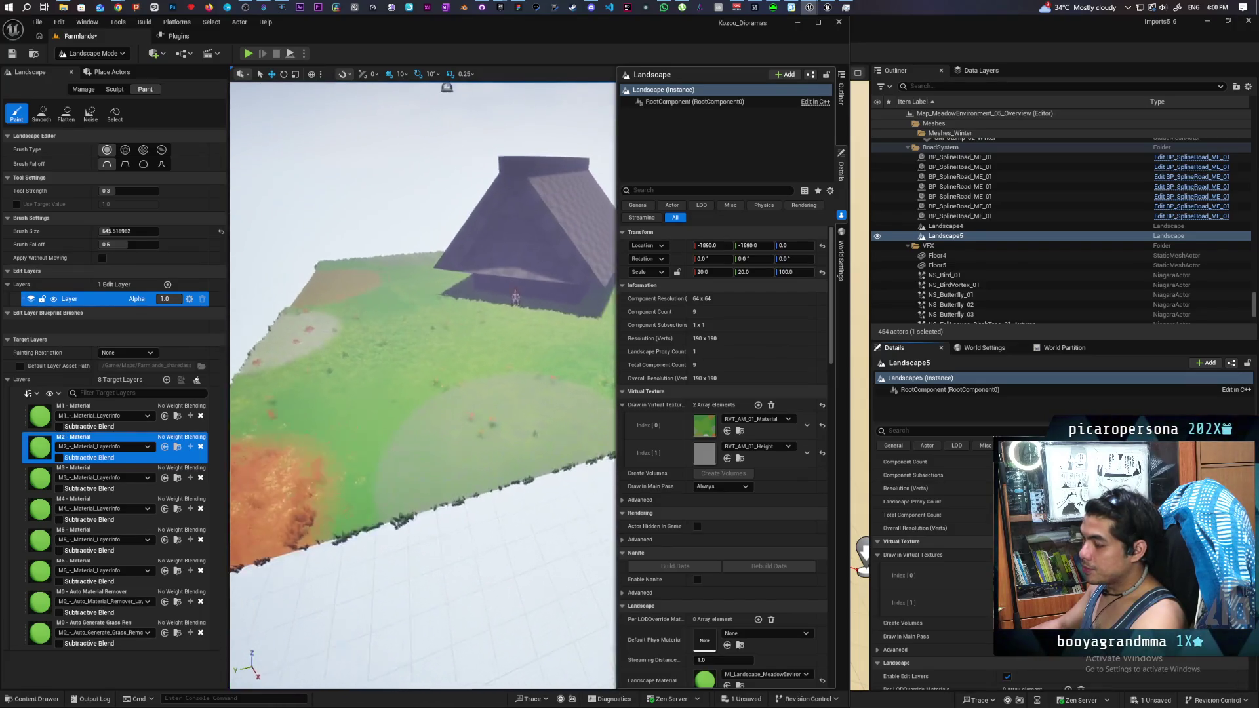
scroll(423, 385, "up", 10)
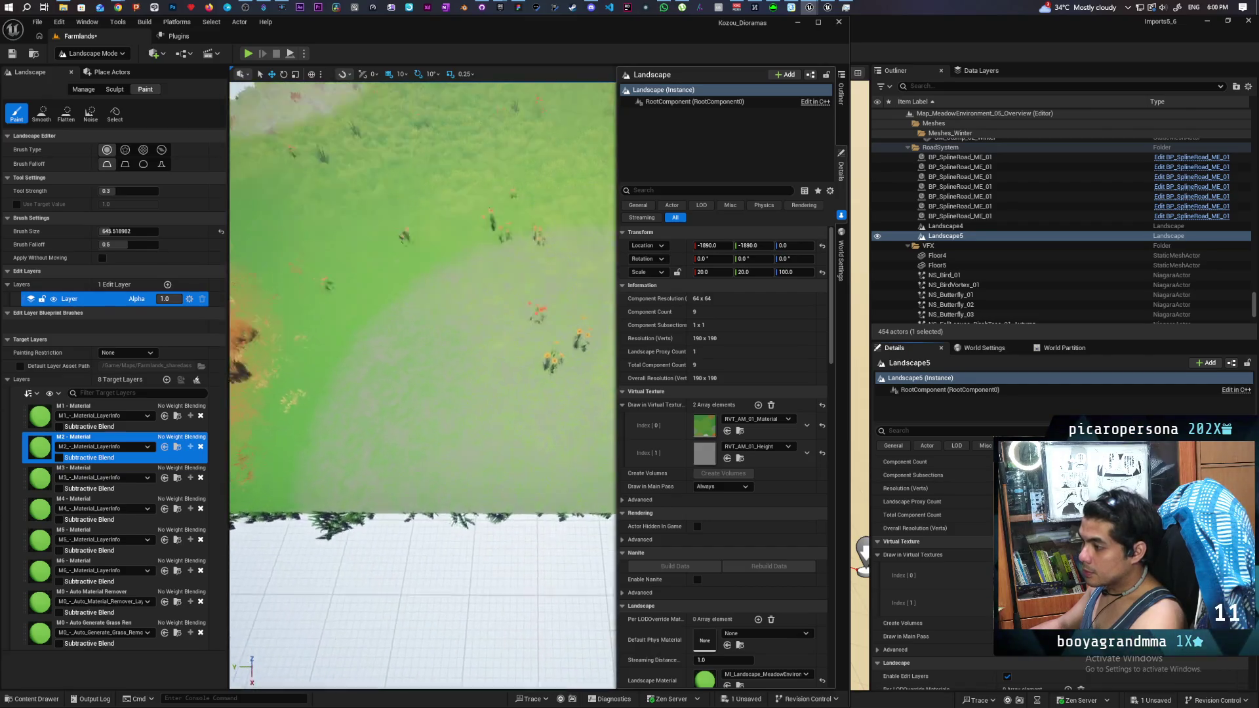
scroll(492, 407, "down", 5)
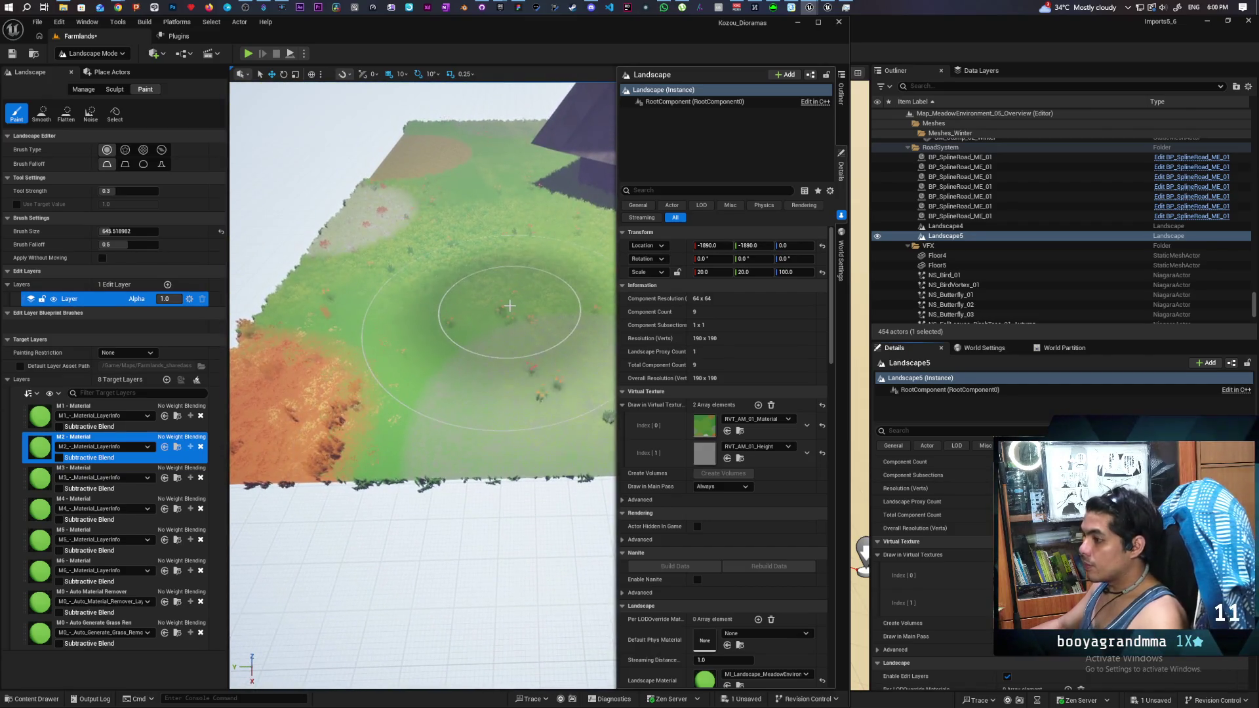
Step: Paint green grass over the grey patch, then make M0 - Auto Material Remover the active layer
mouse_move(505, 304)
left_mouse_down()
mouse_move(501, 329)
mouse_move(555, 368)
left_mouse_up()
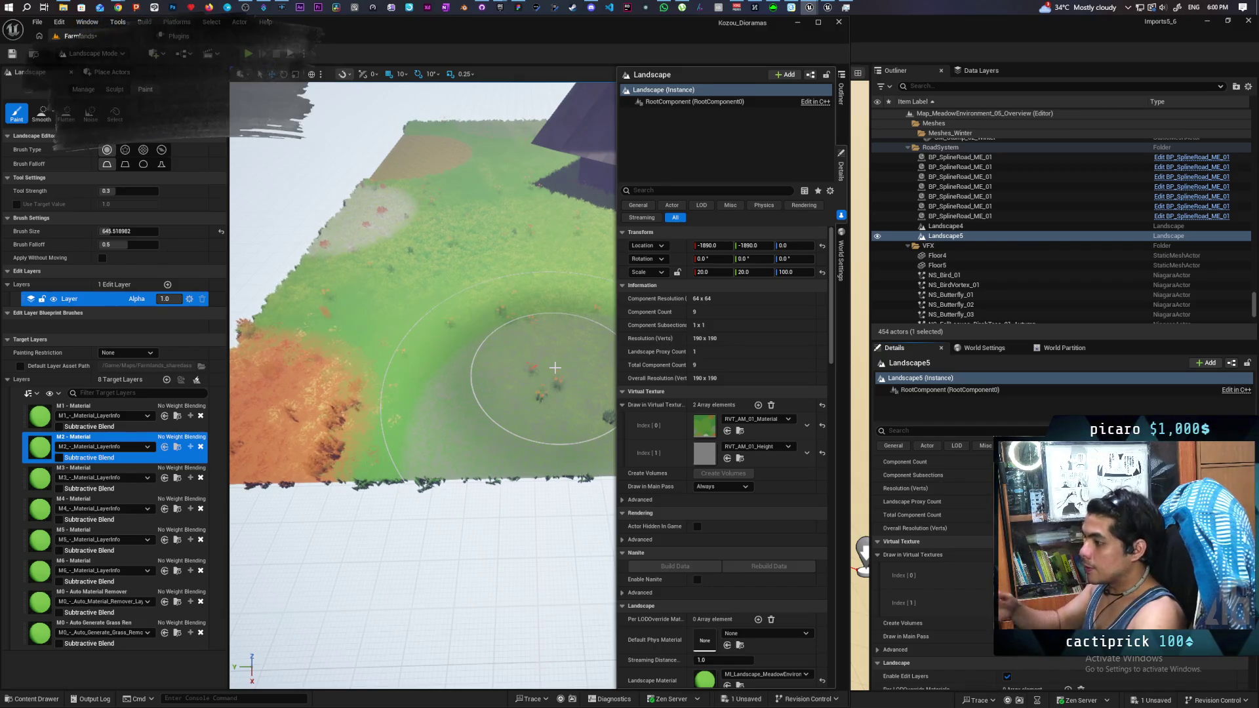
scroll(552, 352, "down", 5)
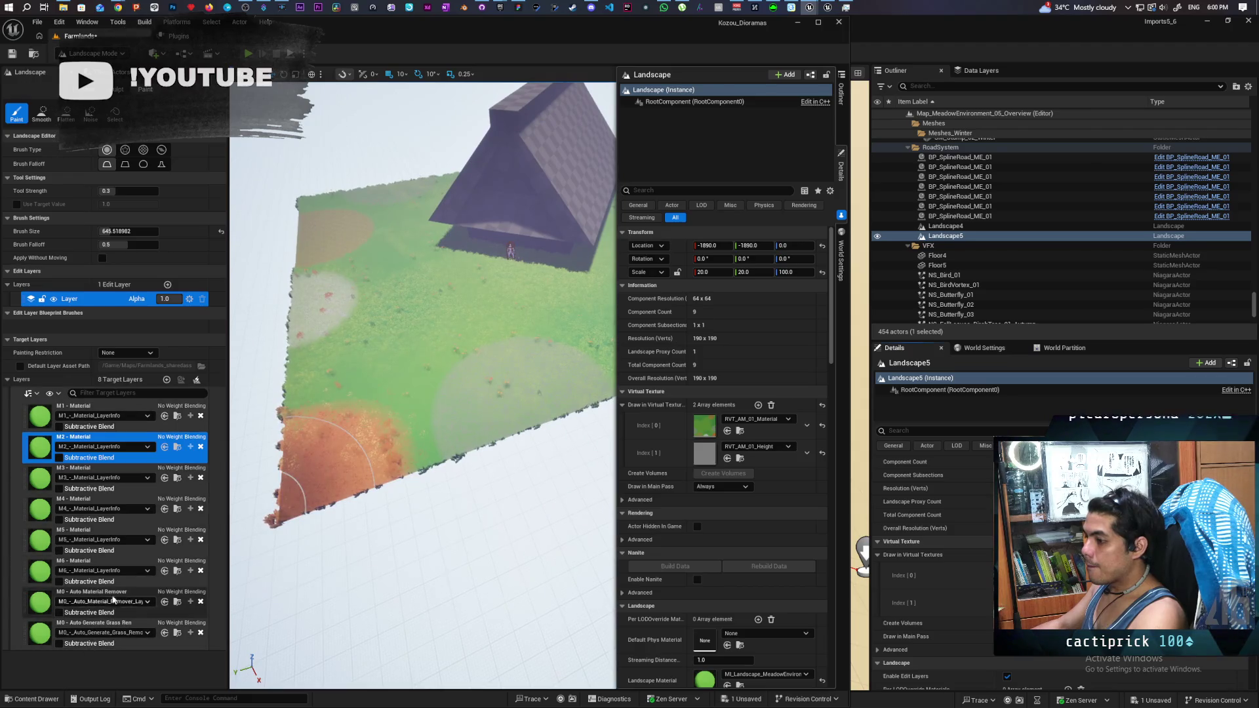
left_click(98, 593)
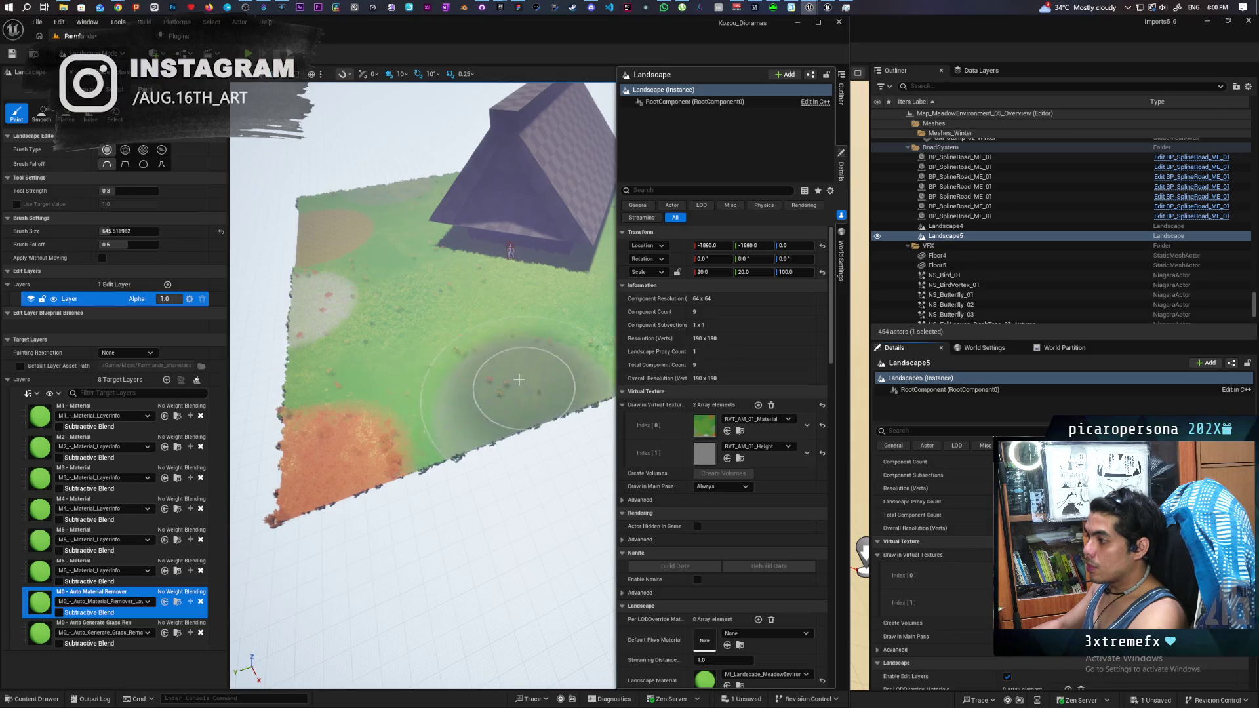
Step: Paint M0 - Auto Material Remover across the landscape's left side, orbiting around the house for coverage
left_click_drag(518, 379, 535, 402)
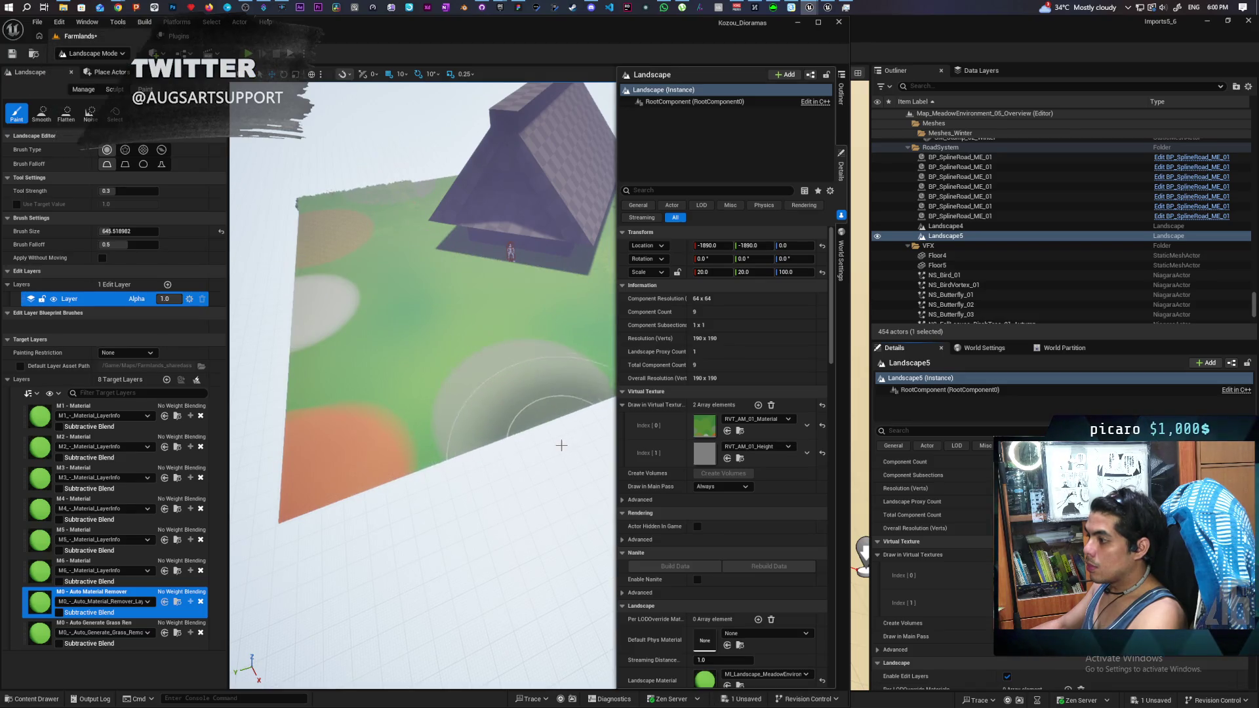
left_click(120, 562)
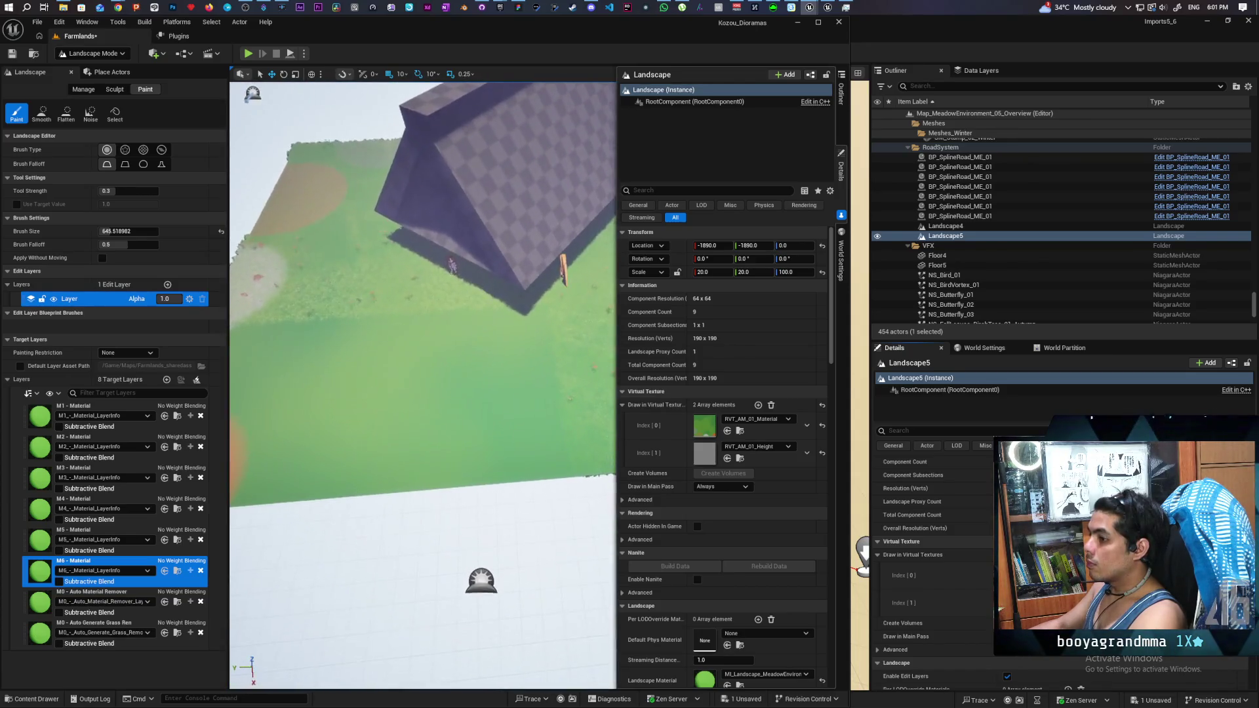
left_click(136, 595)
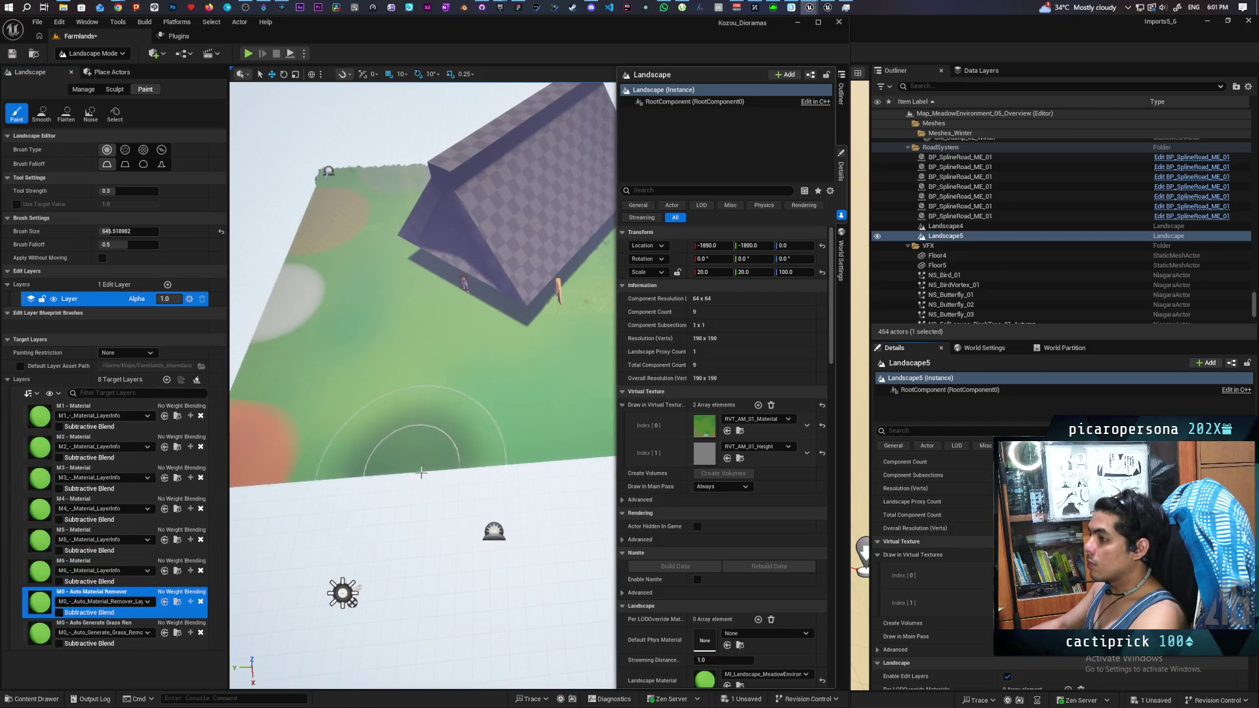
left_click_drag(457, 480, 457, 475)
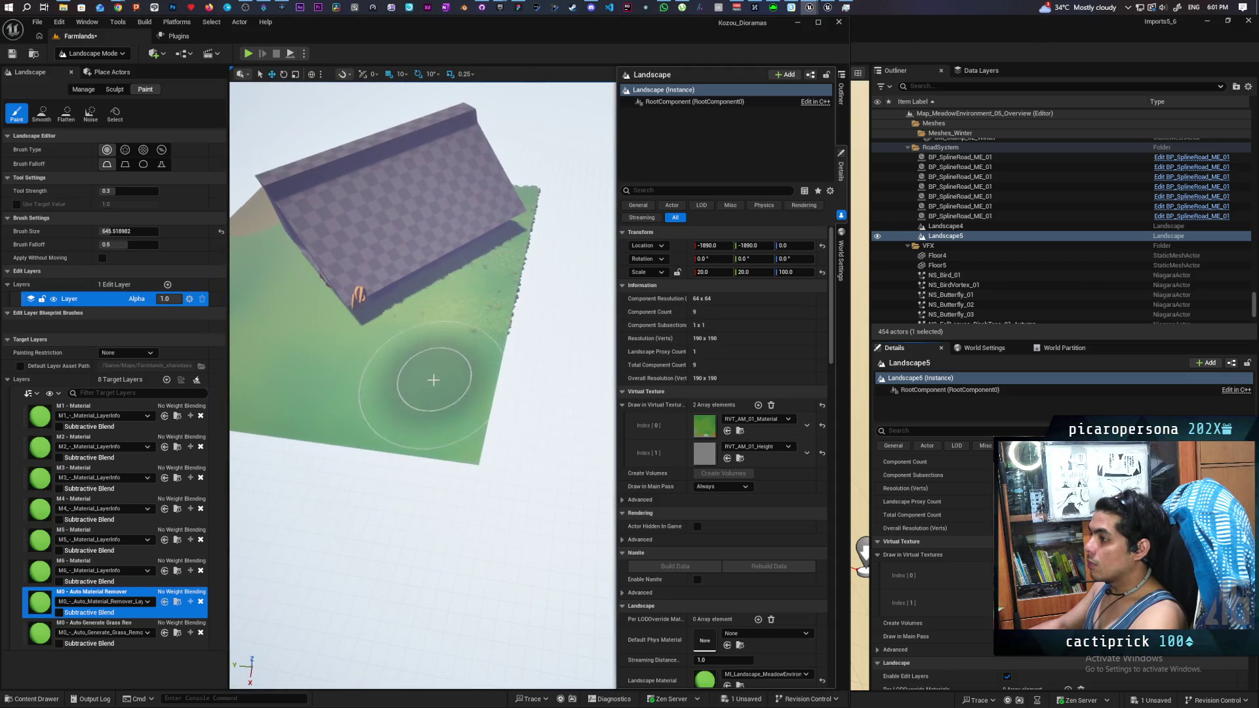
left_click_drag(308, 380, 309, 379)
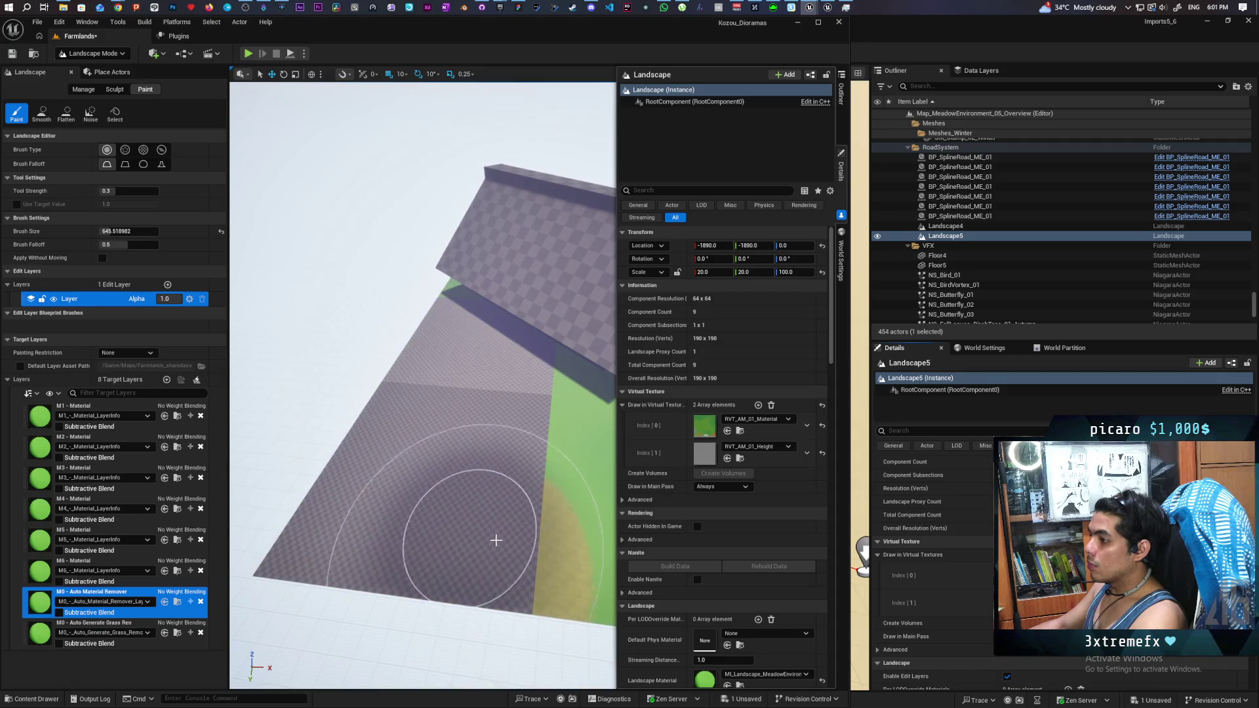
left_click_drag(491, 536, 491, 536)
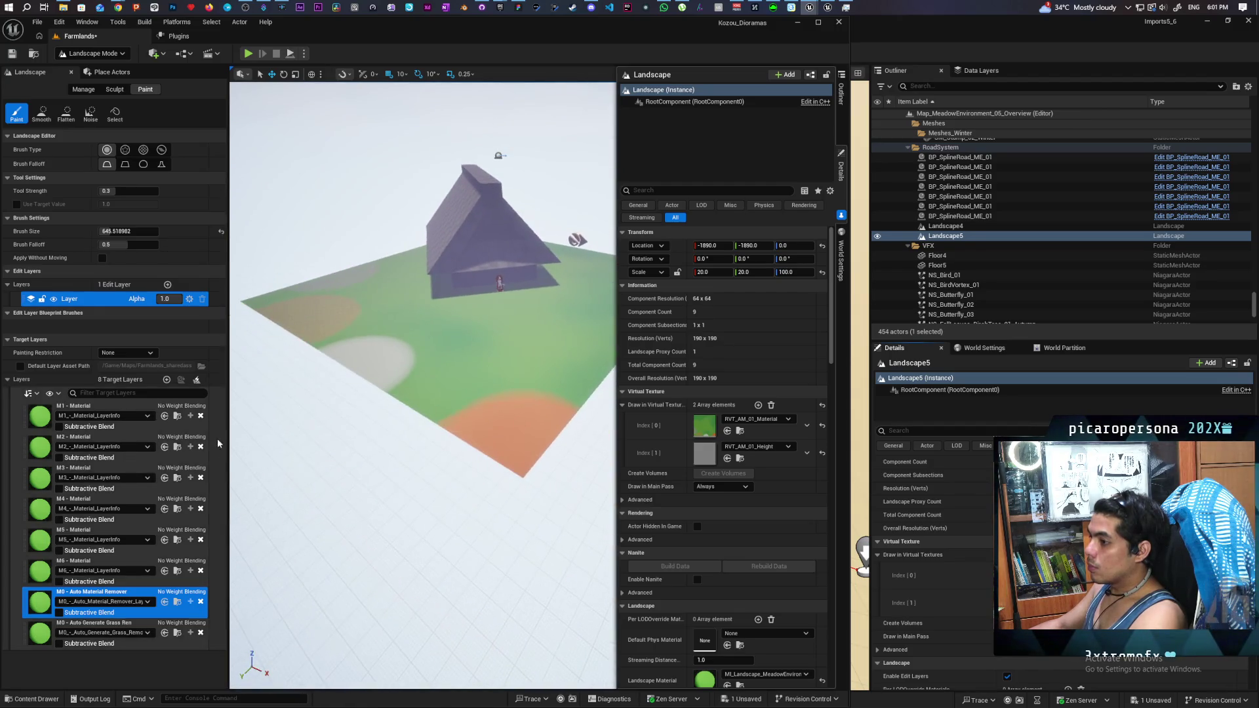
Step: Clear the weightmaps of the M1, M2, M3 and M4 - Material layers
right_click(188, 408)
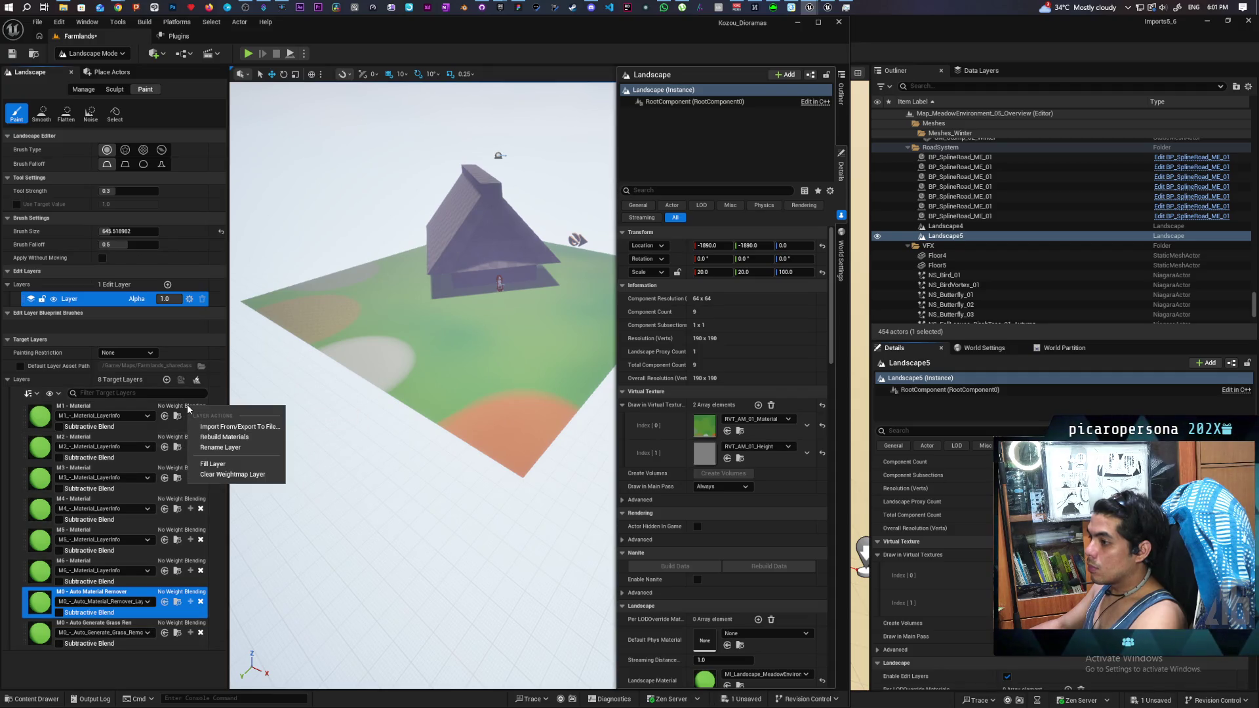
left_click(253, 464)
right_click(178, 442)
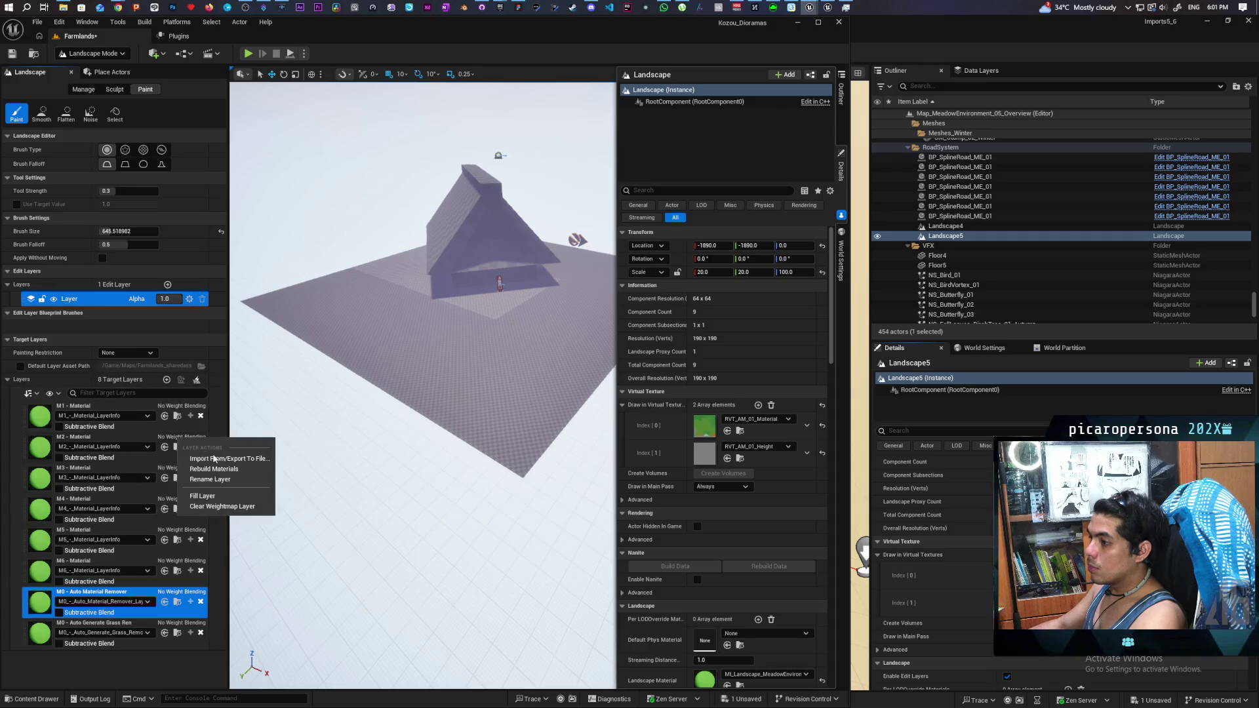
left_click(223, 507)
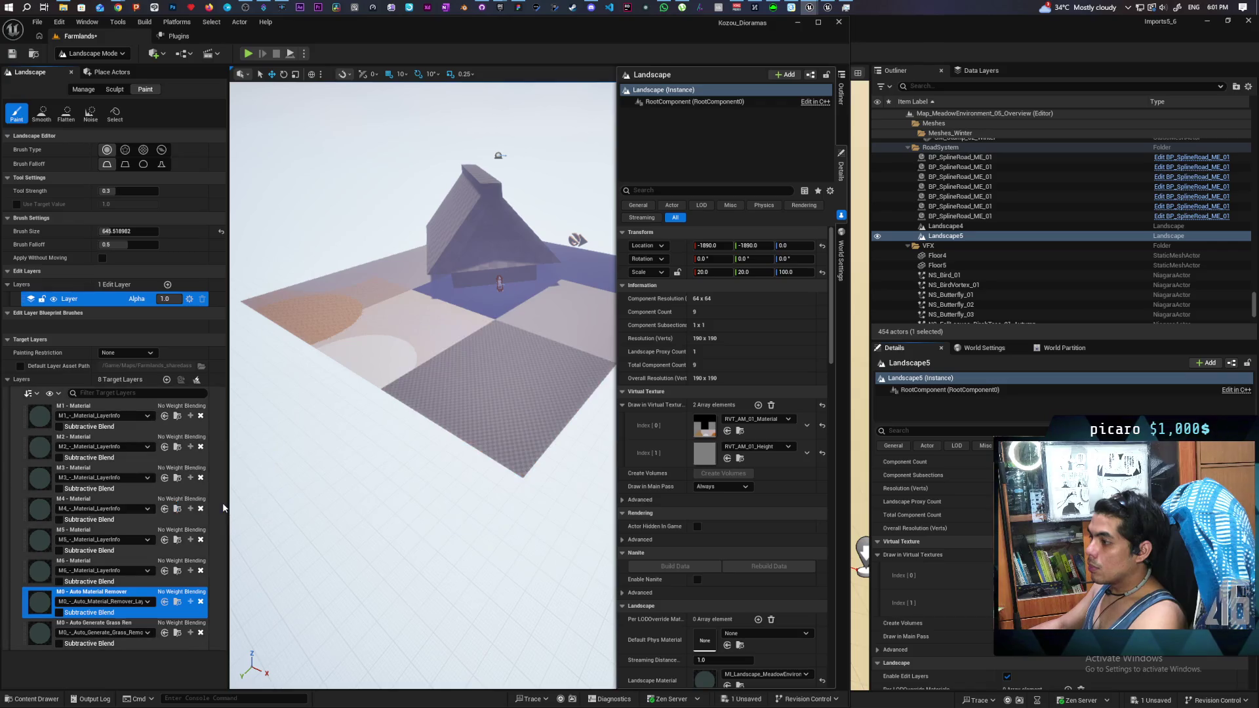
right_click(204, 486)
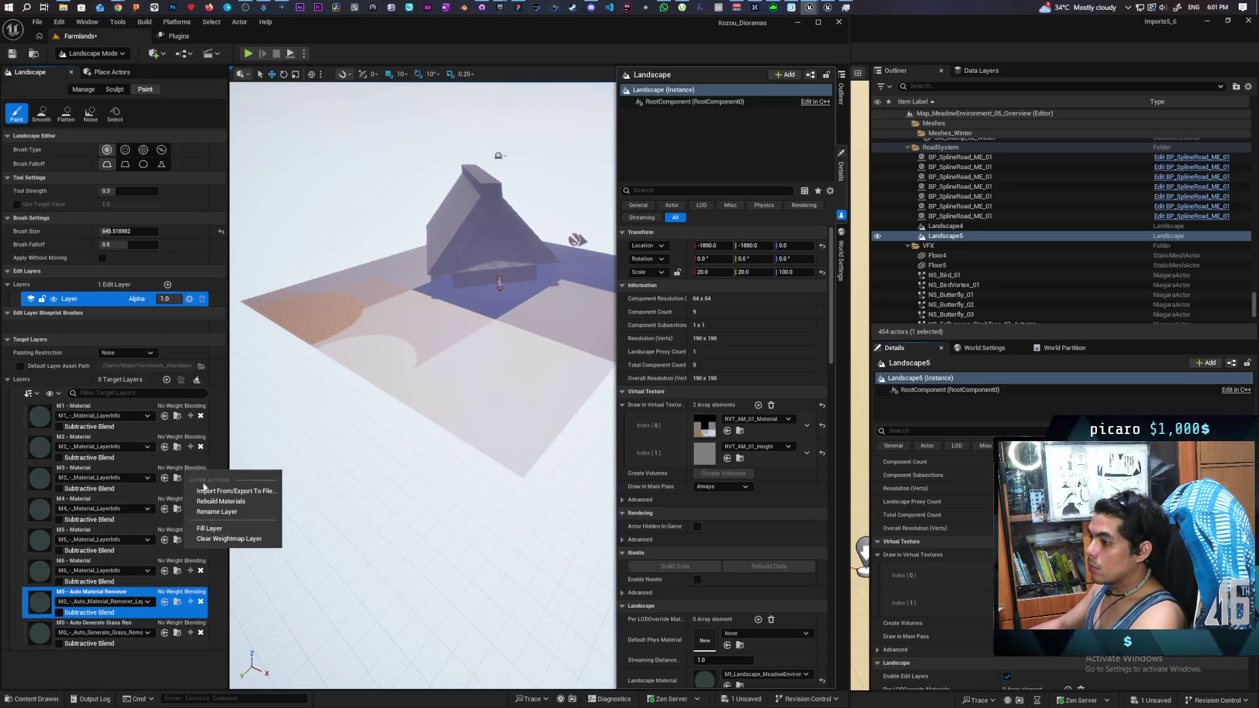
left_click(213, 539)
right_click(186, 511)
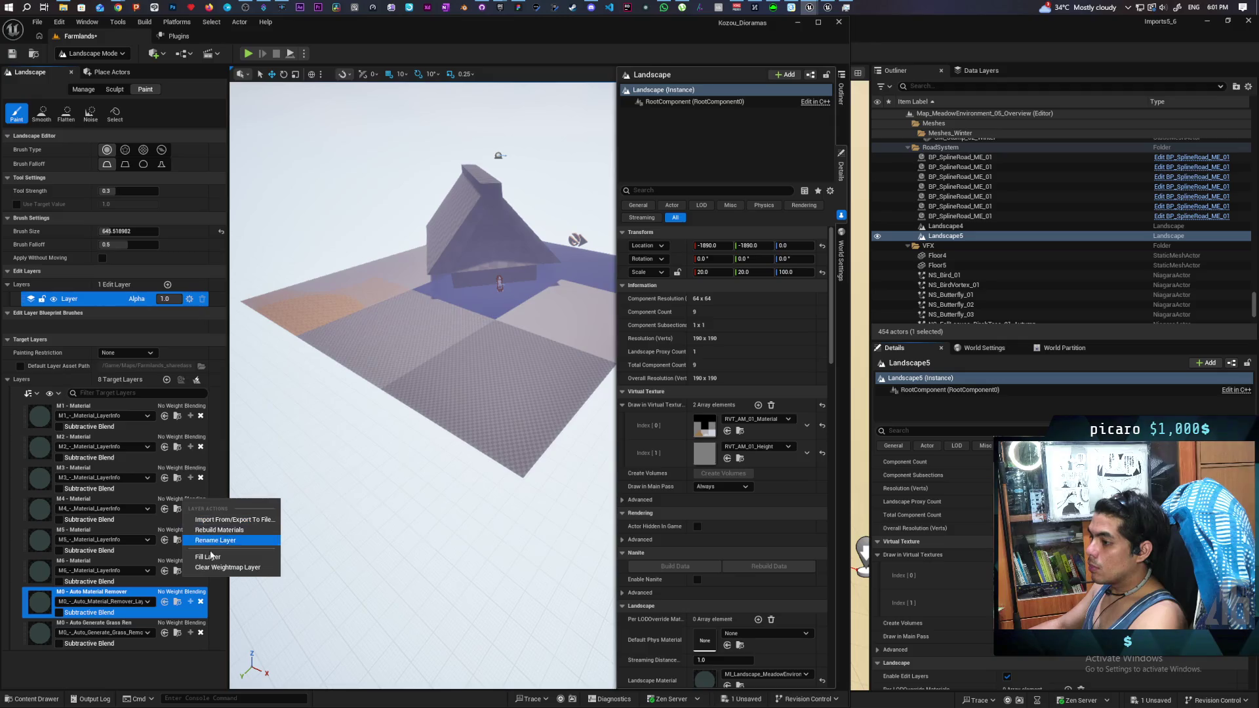
left_click(222, 569)
Step: Clear the weightmaps of M5, M6, Auto Material Remover and the grass layer
right_click(183, 533)
left_click(216, 588)
right_click(188, 564)
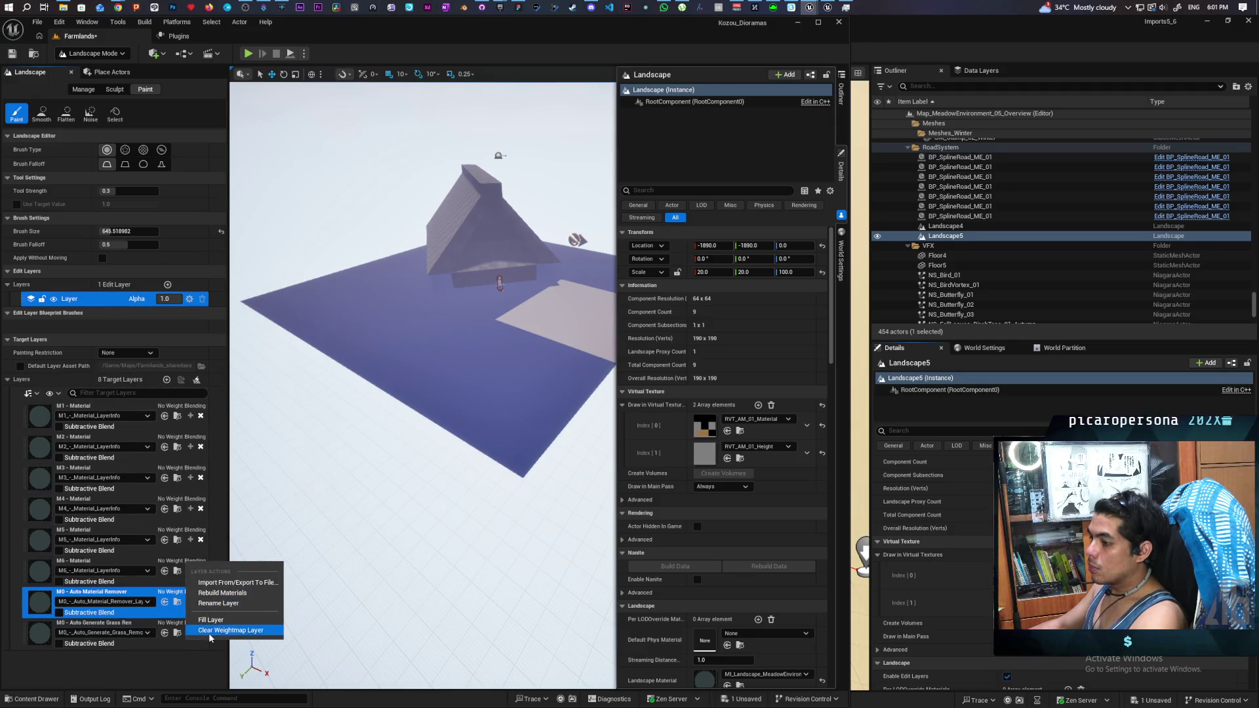
left_click(210, 634)
right_click(182, 597)
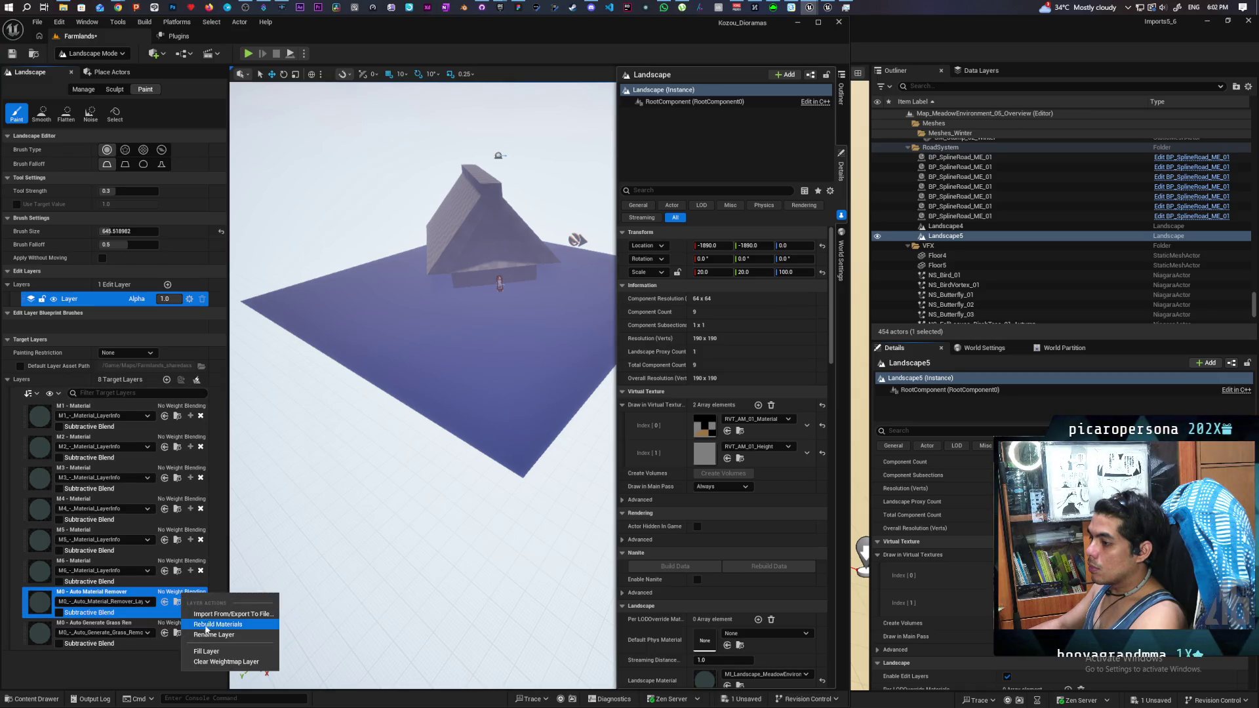
left_click(205, 661)
right_click(178, 631)
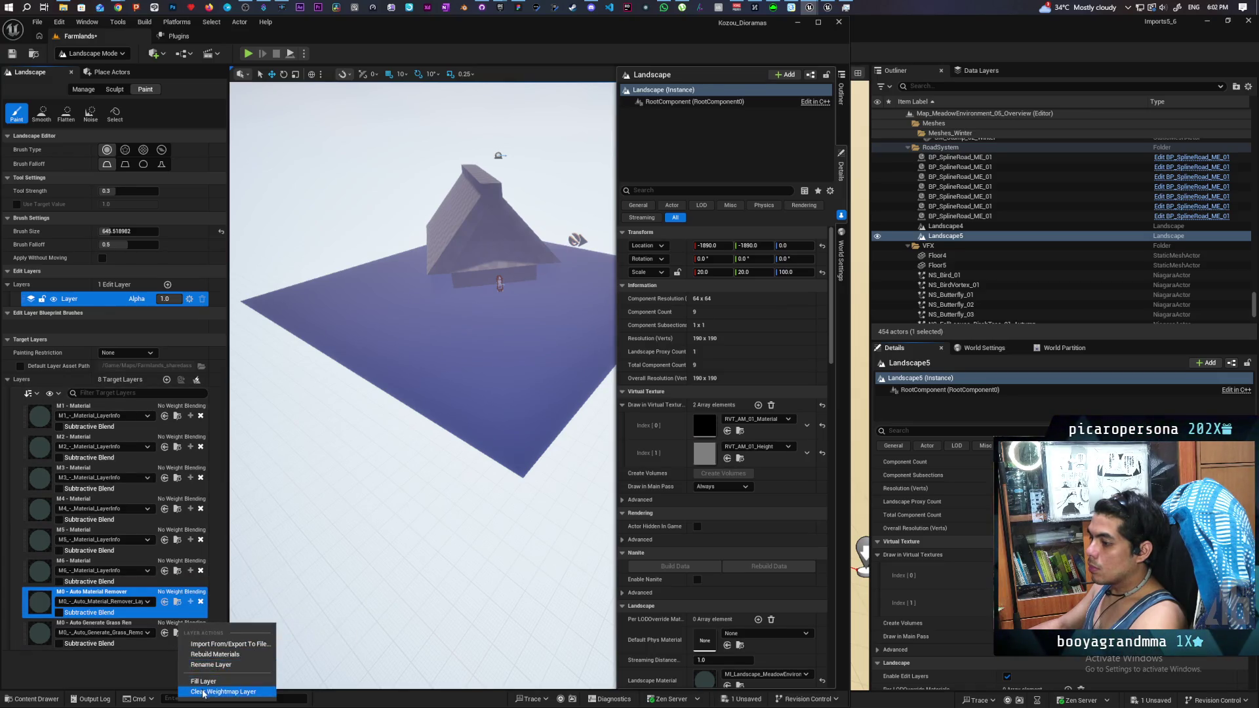
left_click(203, 693)
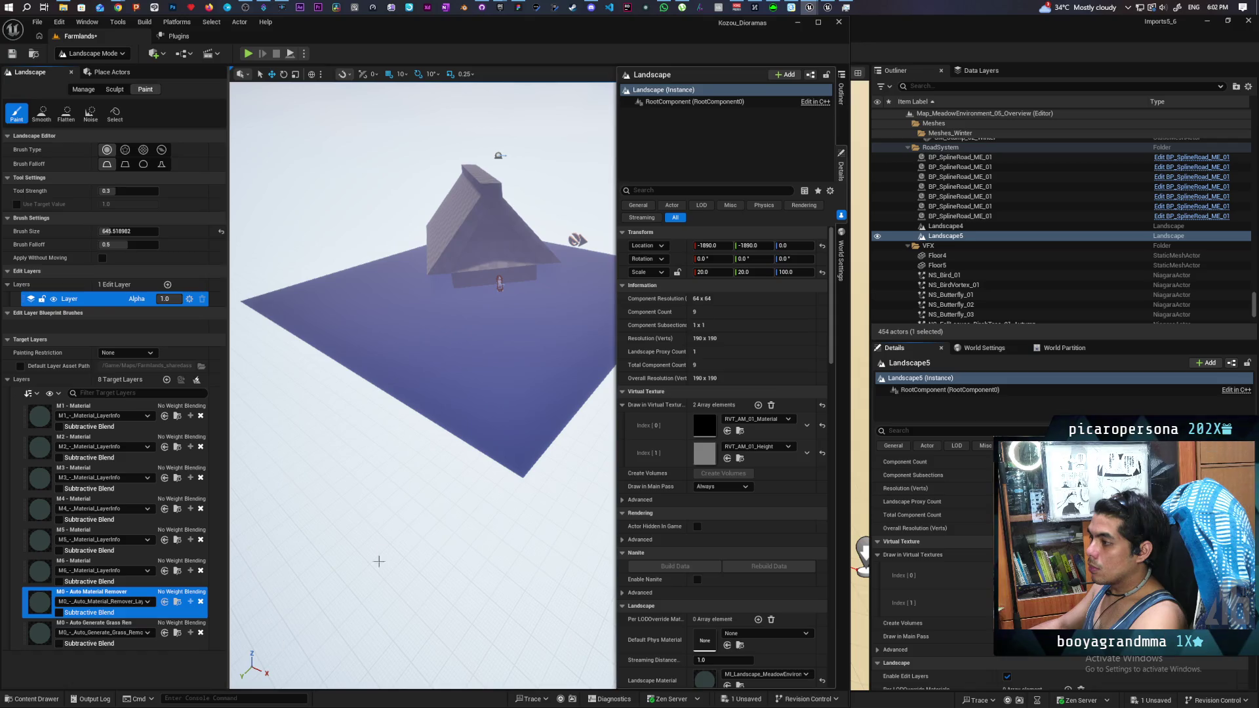
Step: Fill the landscape with M1 - Material, then clear the Auto Material Remover, Auto Generate Grass and M5 weightmaps
right_click(186, 411)
left_click(230, 467)
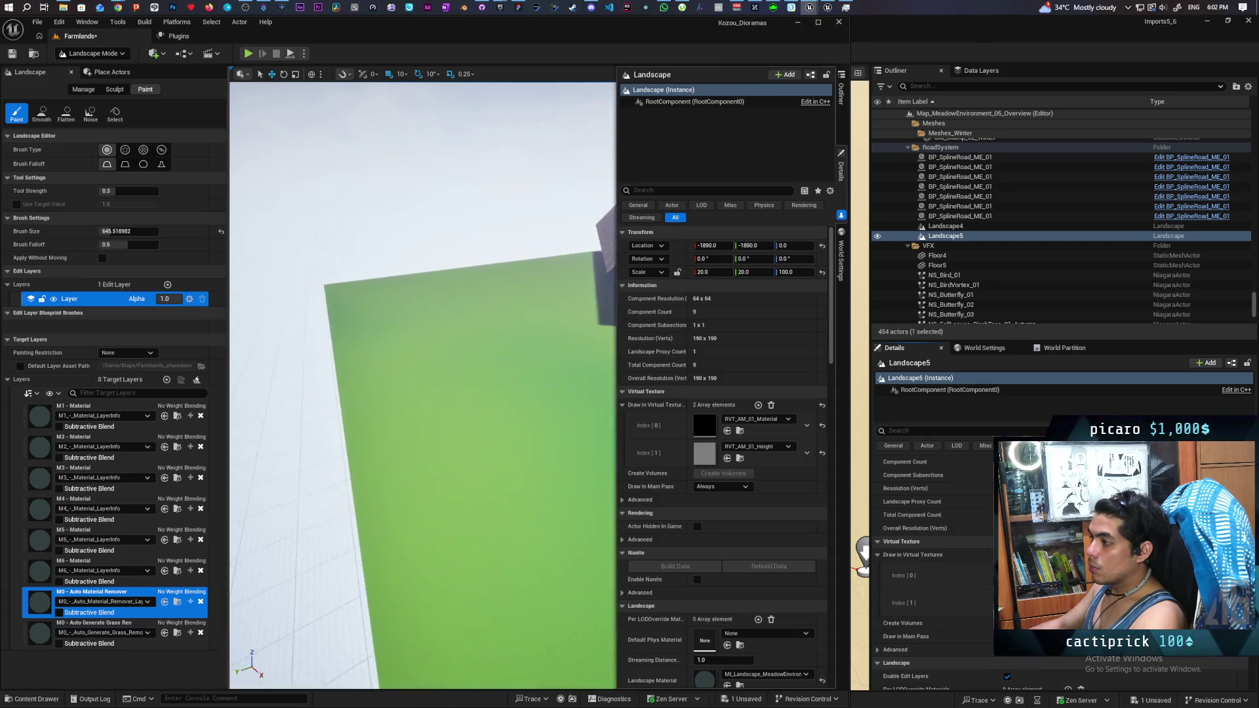
right_click(181, 597)
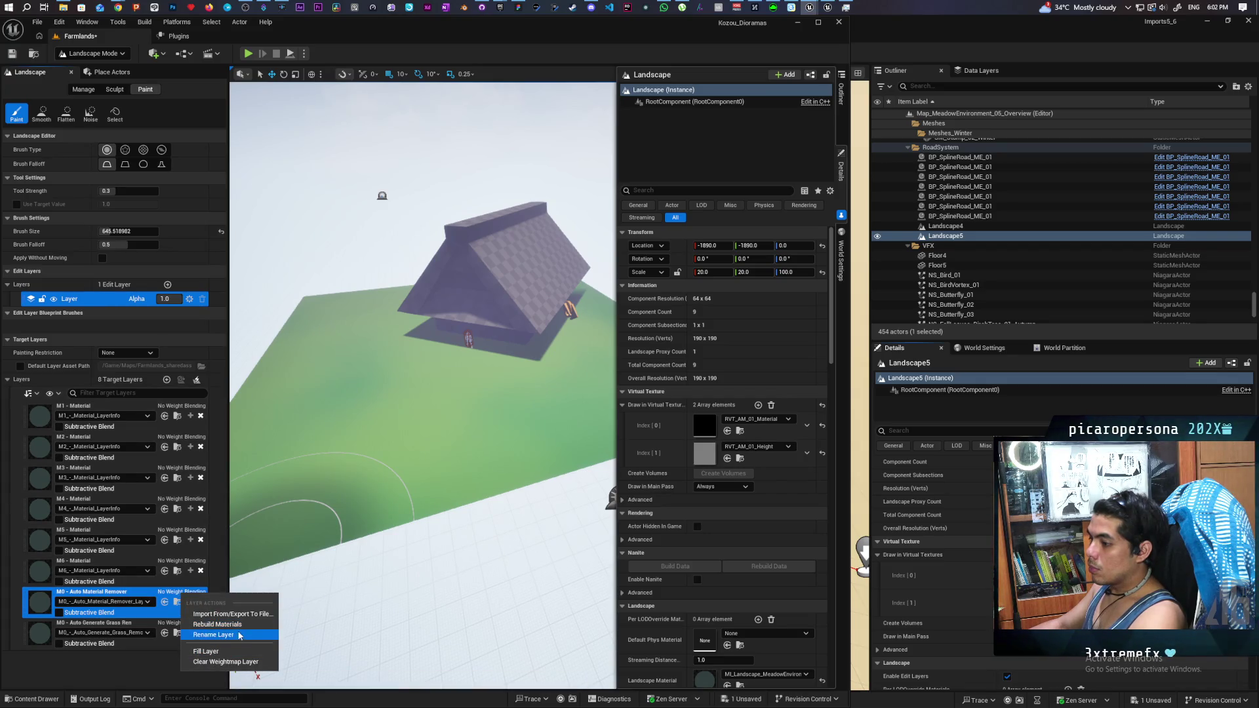
left_click(225, 663)
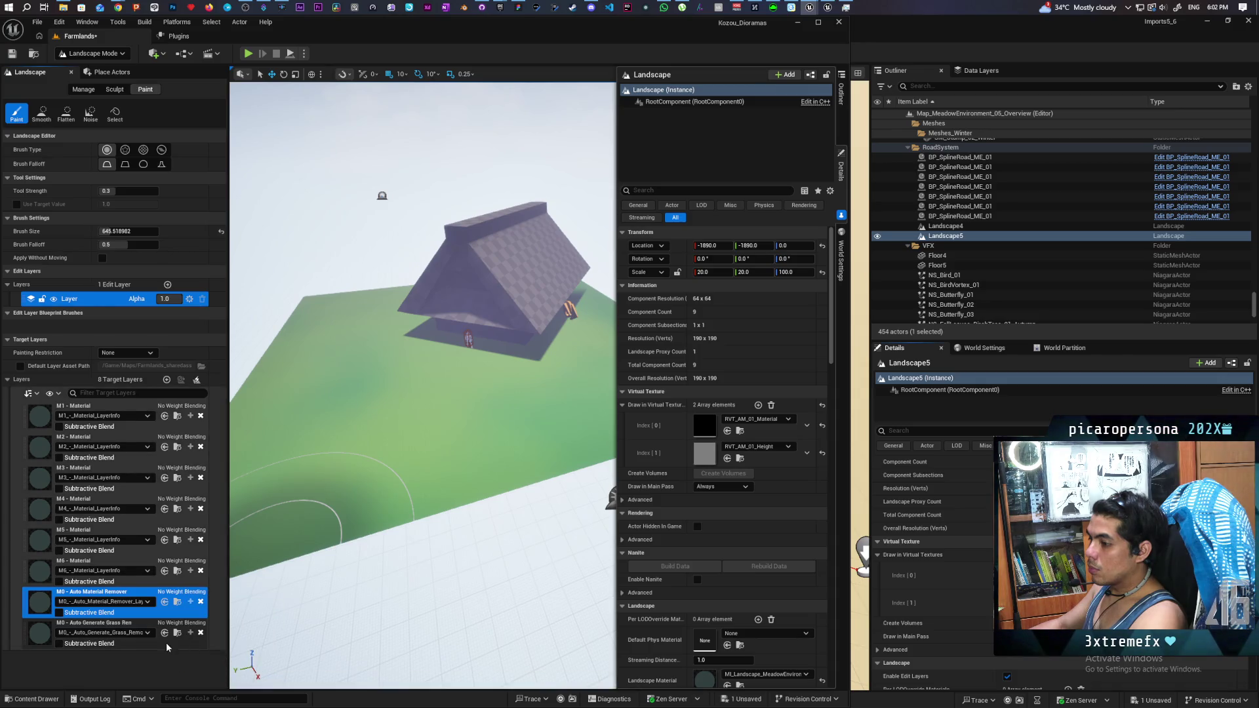
right_click(122, 627)
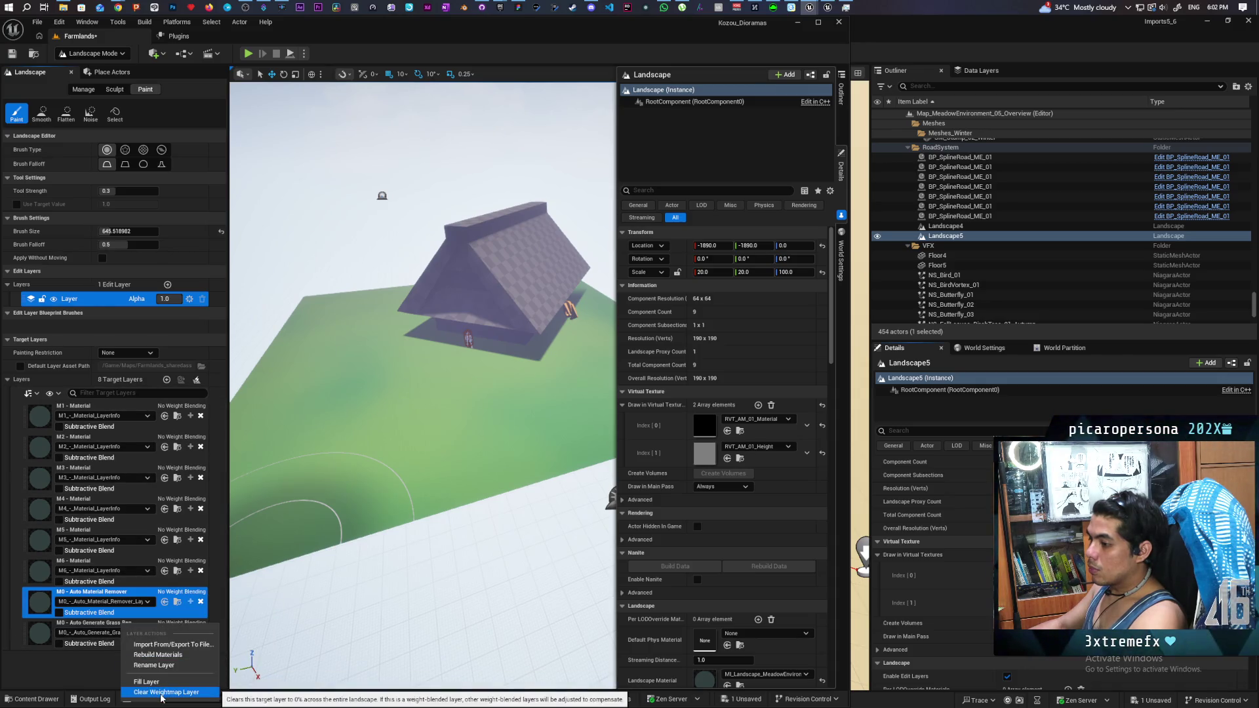
left_click(139, 642)
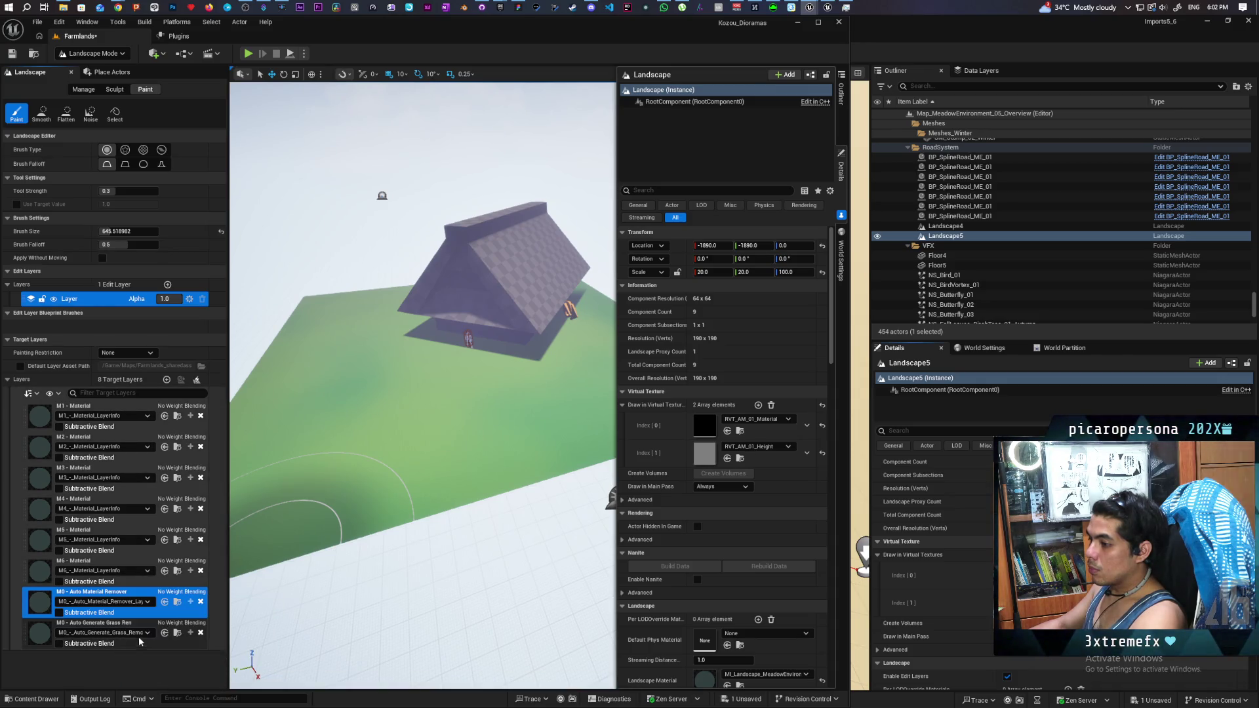
left_click(118, 568)
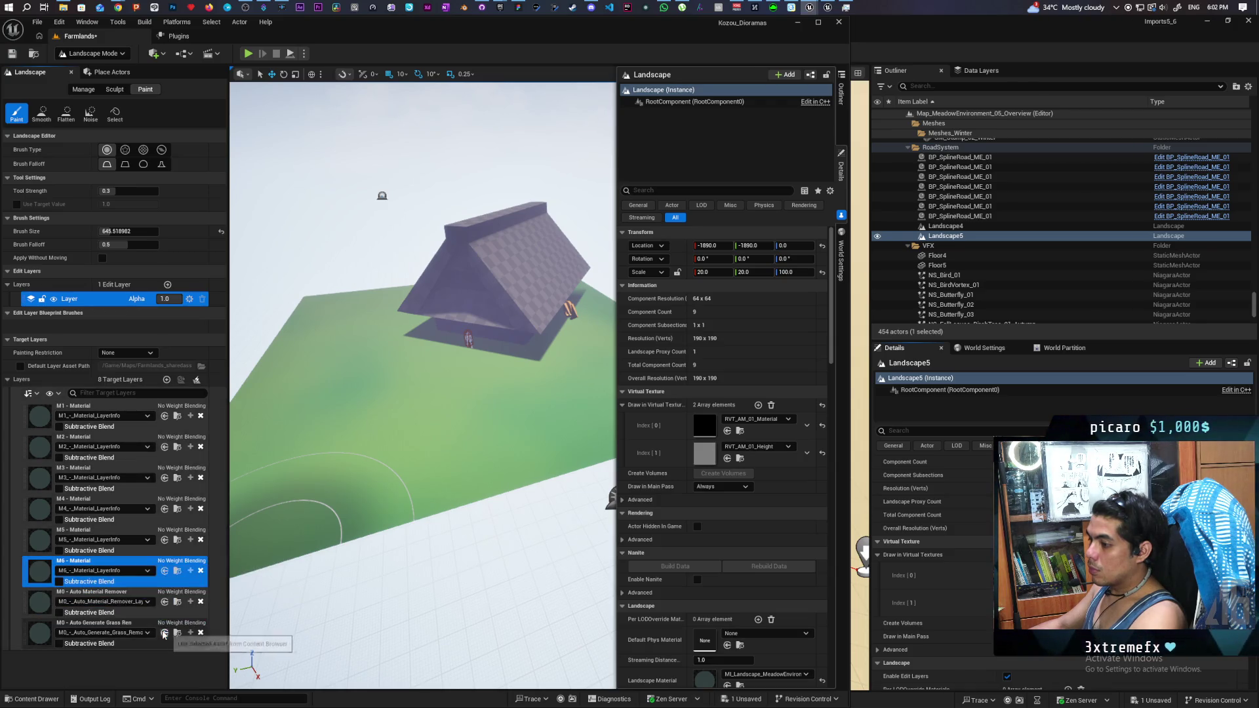
right_click(111, 536)
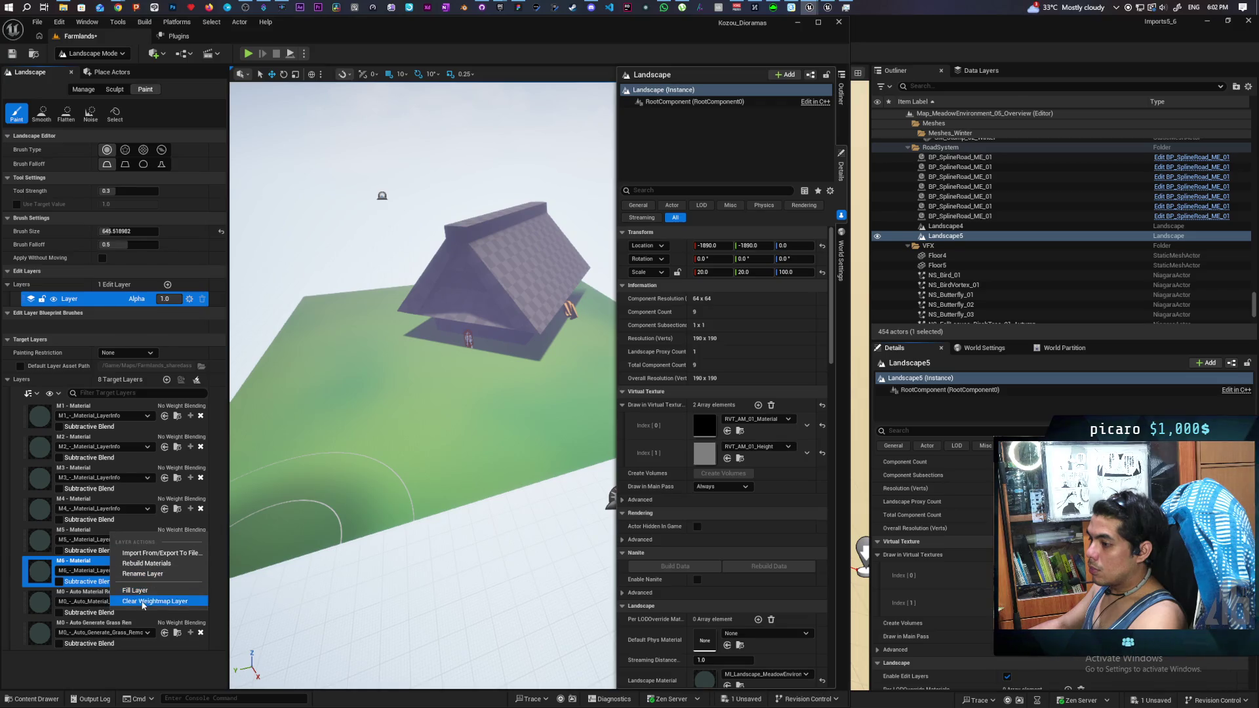
left_click(143, 602)
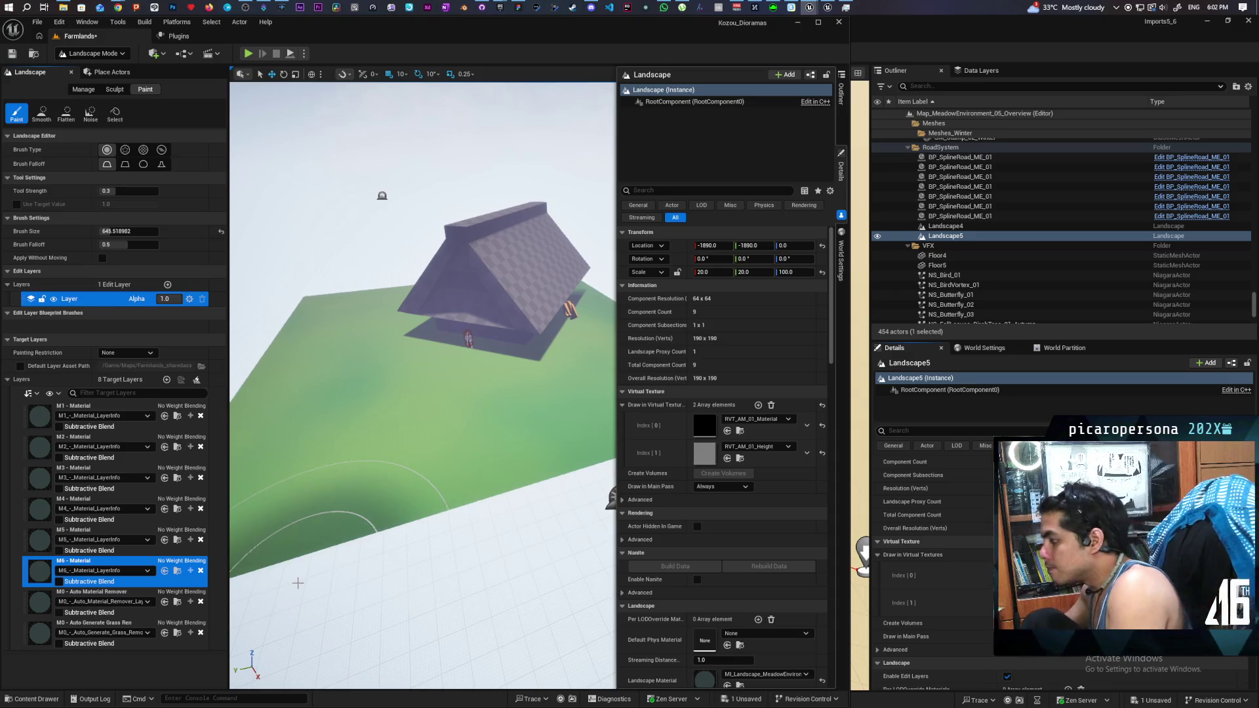
Step: Reset Landscape Material to None, then search 'mi mead' and assign MI_Landscape_MeadowEnvironment
scroll(718, 657, "down", 2)
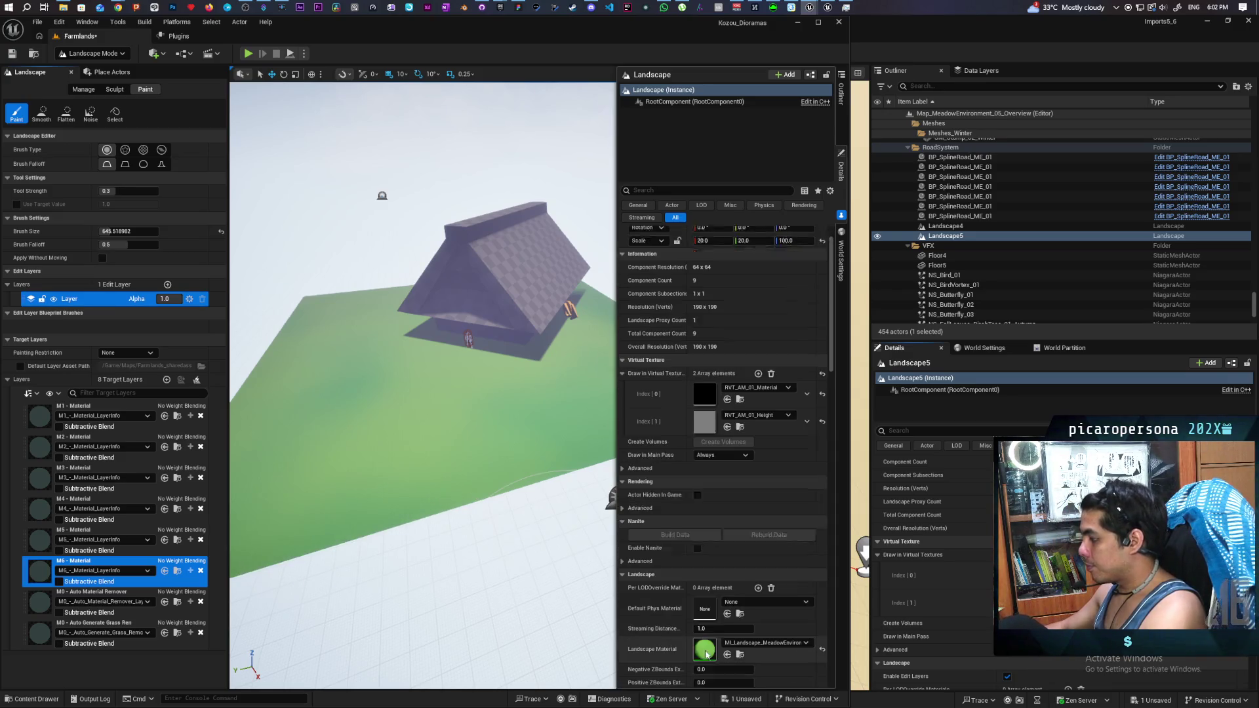
scroll(670, 636, "down", 1)
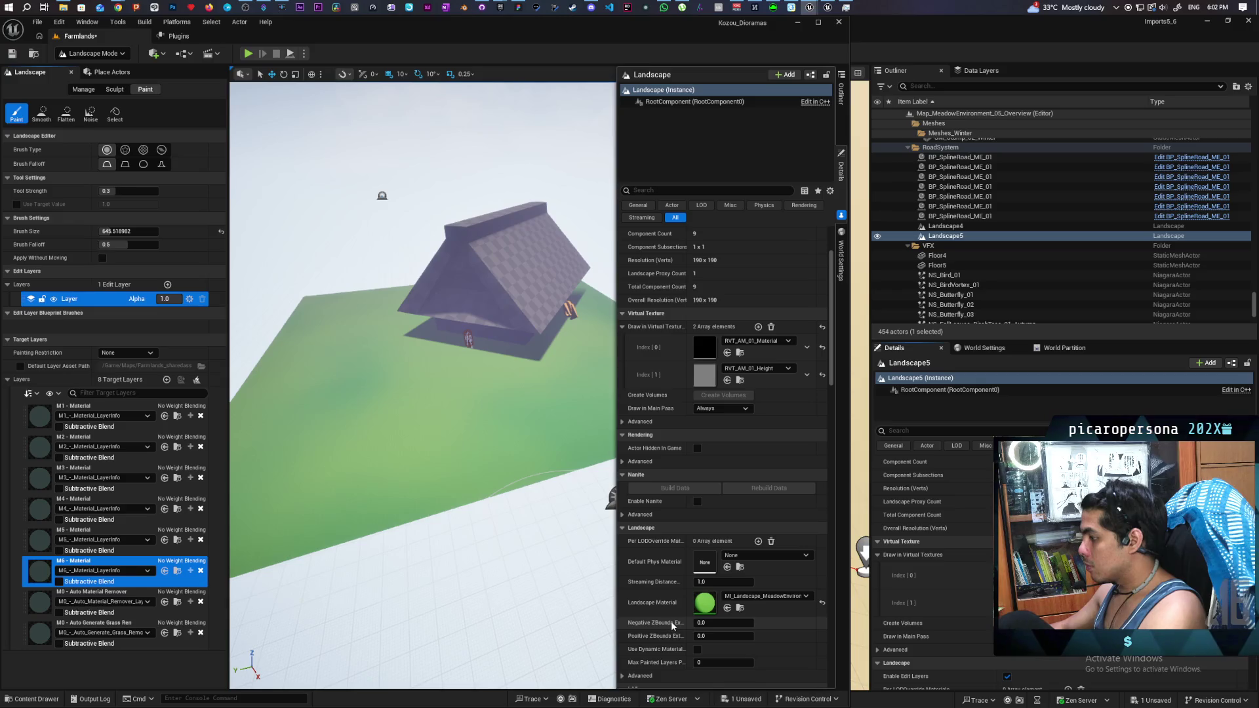
left_click(822, 602)
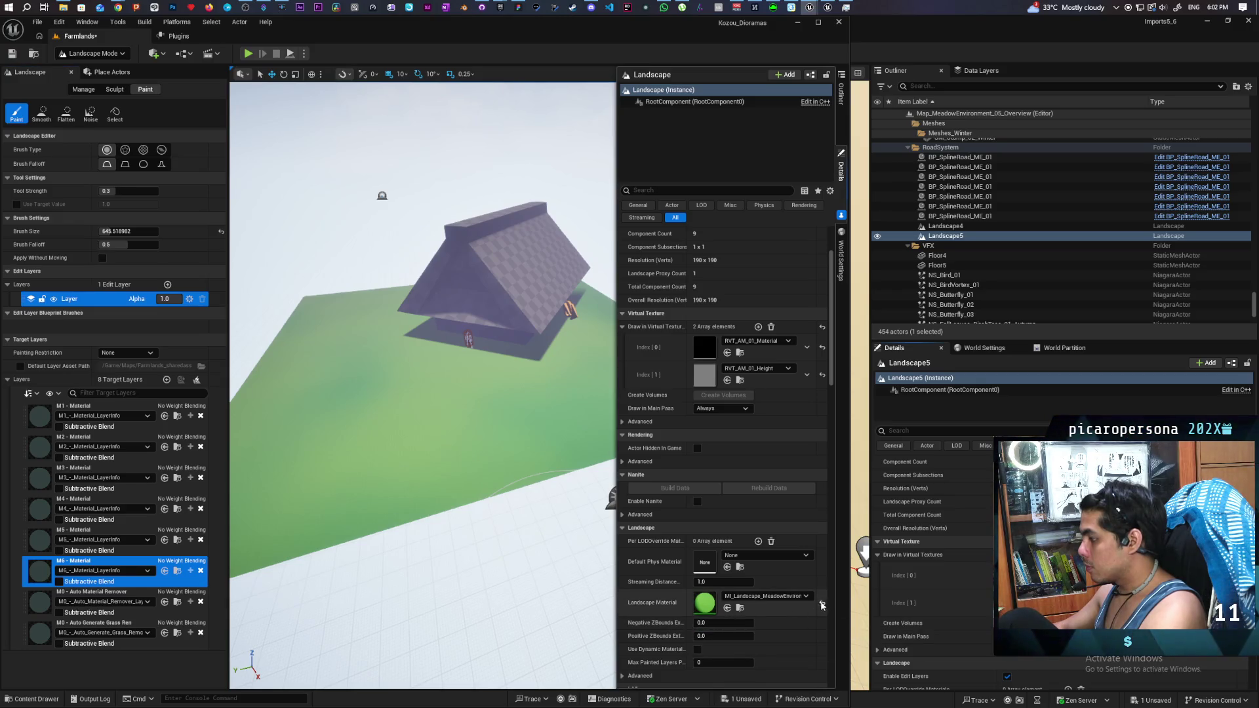
left_click(772, 597)
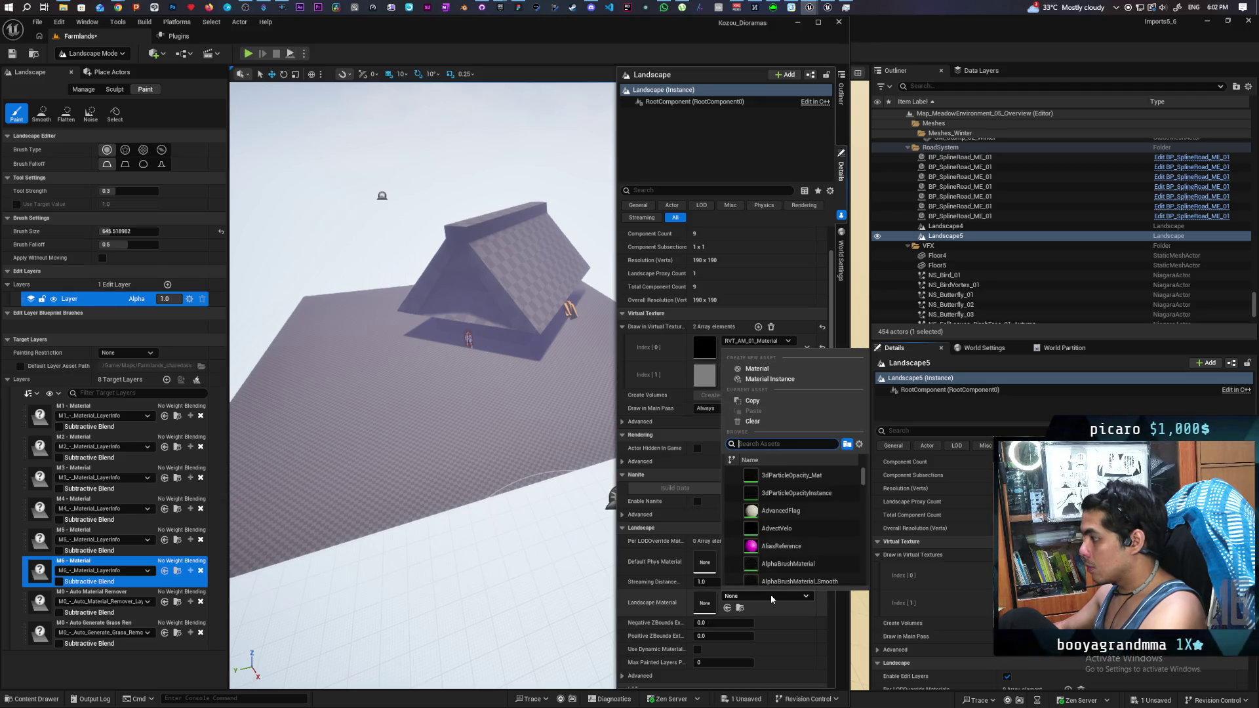
type("mi mae")
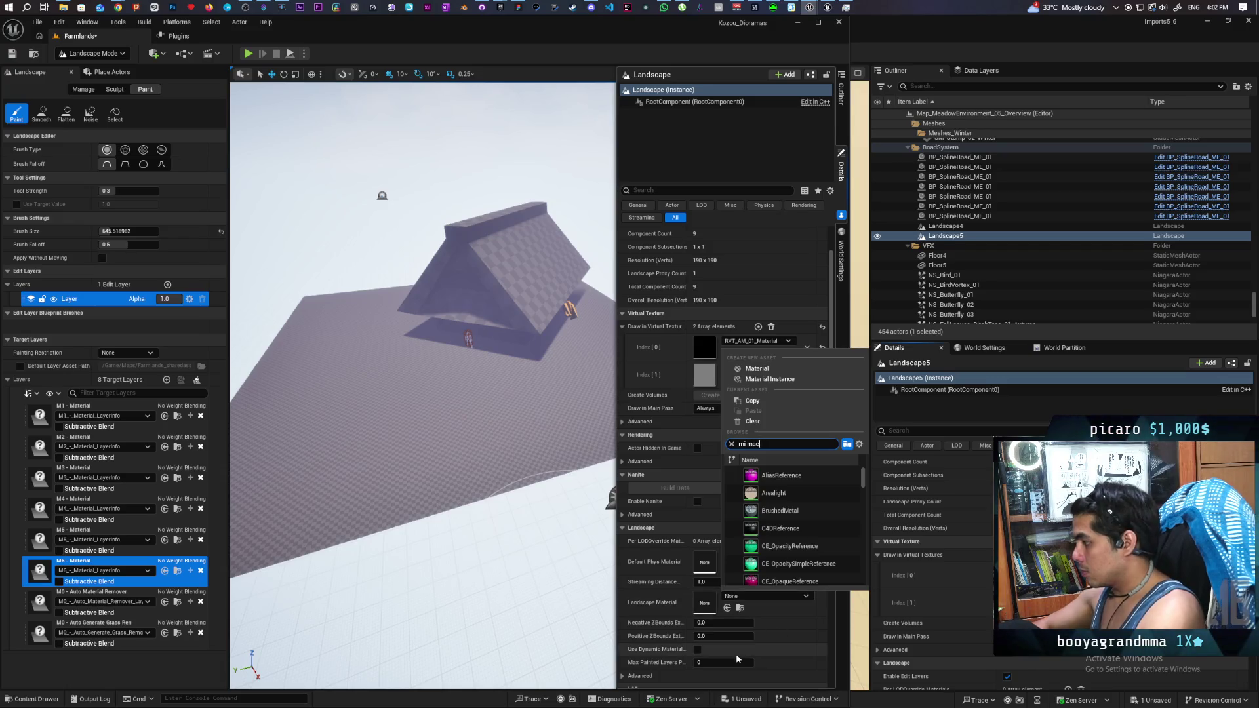
key("BackSpace")
type("ead")
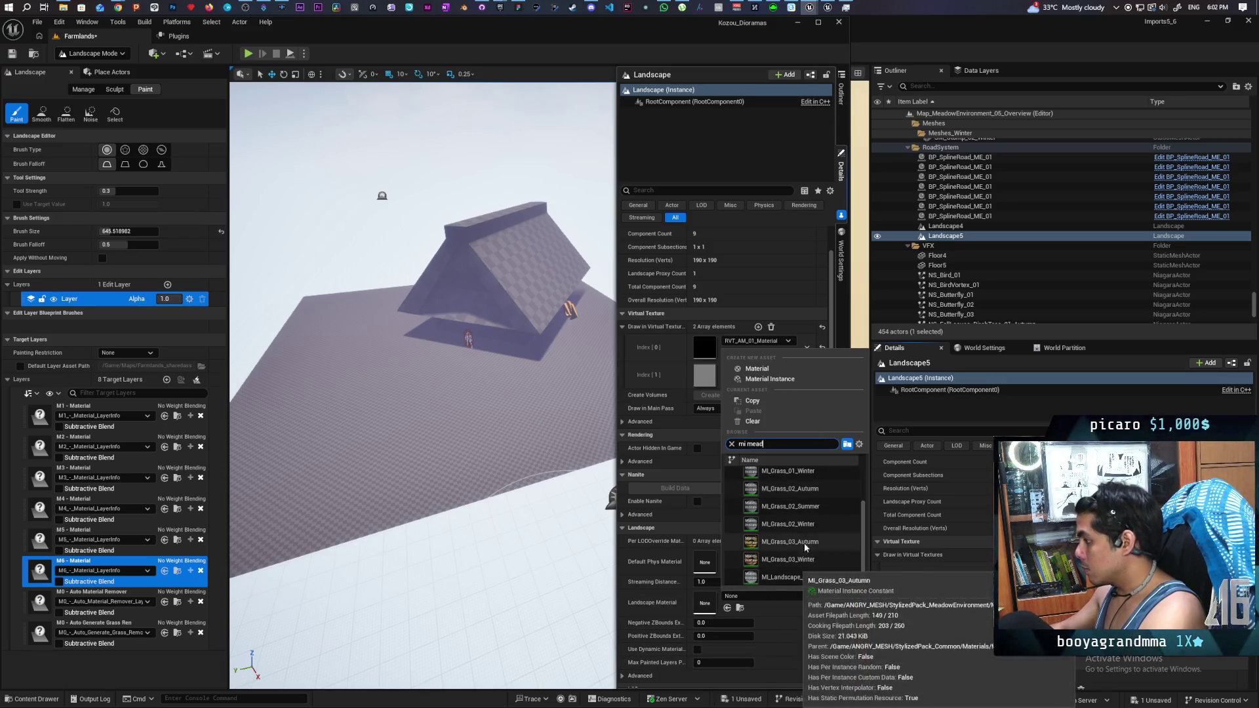
left_click(813, 577)
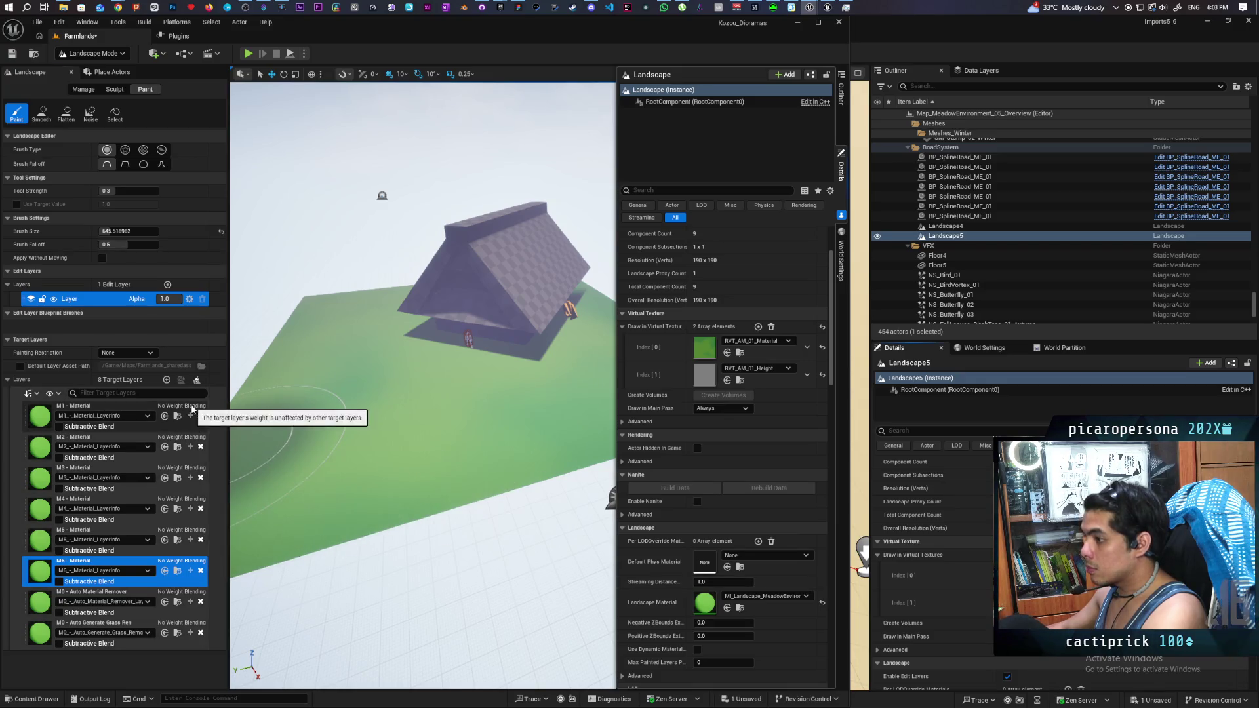
Step: Clear the M1 - Material weightmap and check the M3, M4 and M5 layer menus
left_click(192, 408)
right_click(192, 408)
left_click(221, 477)
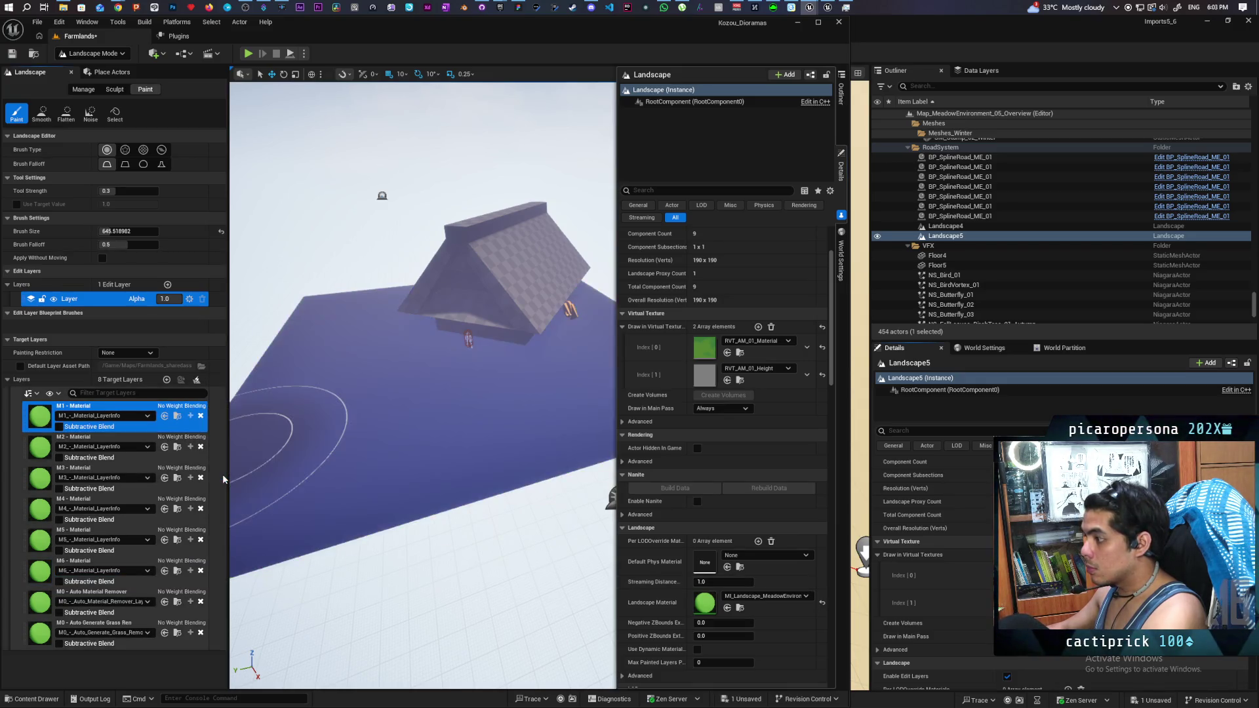
right_click(141, 441)
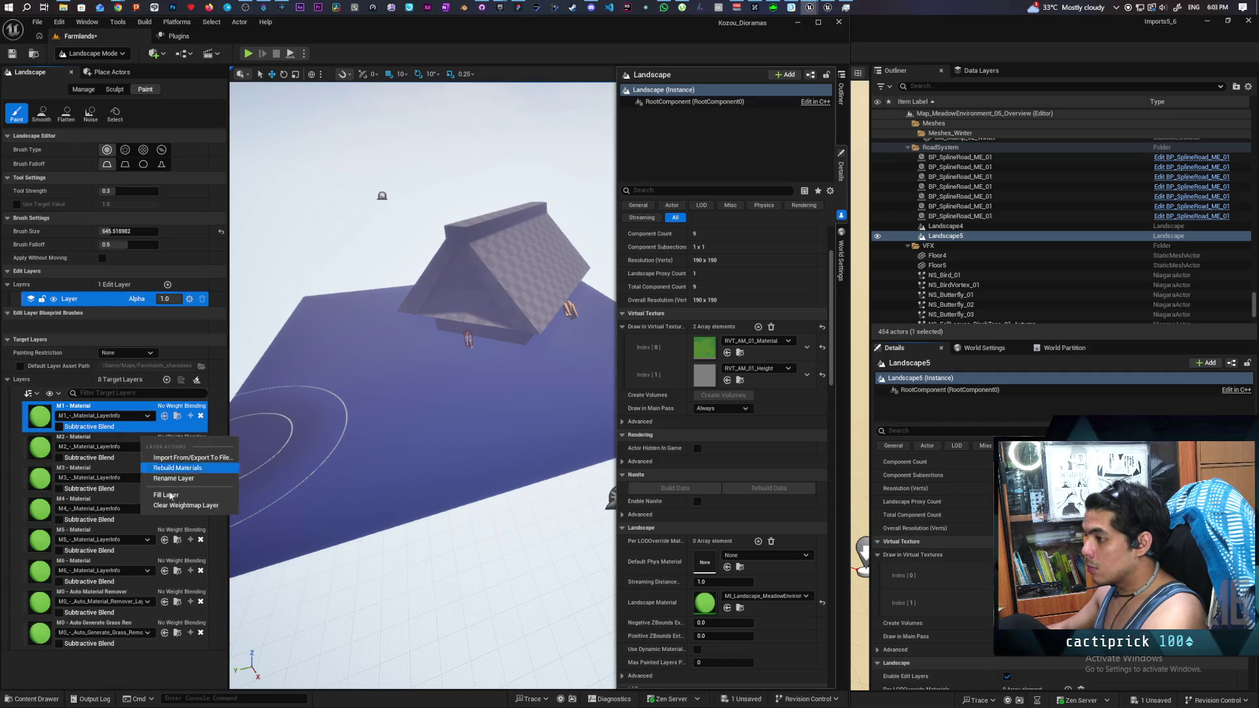
key("Escape")
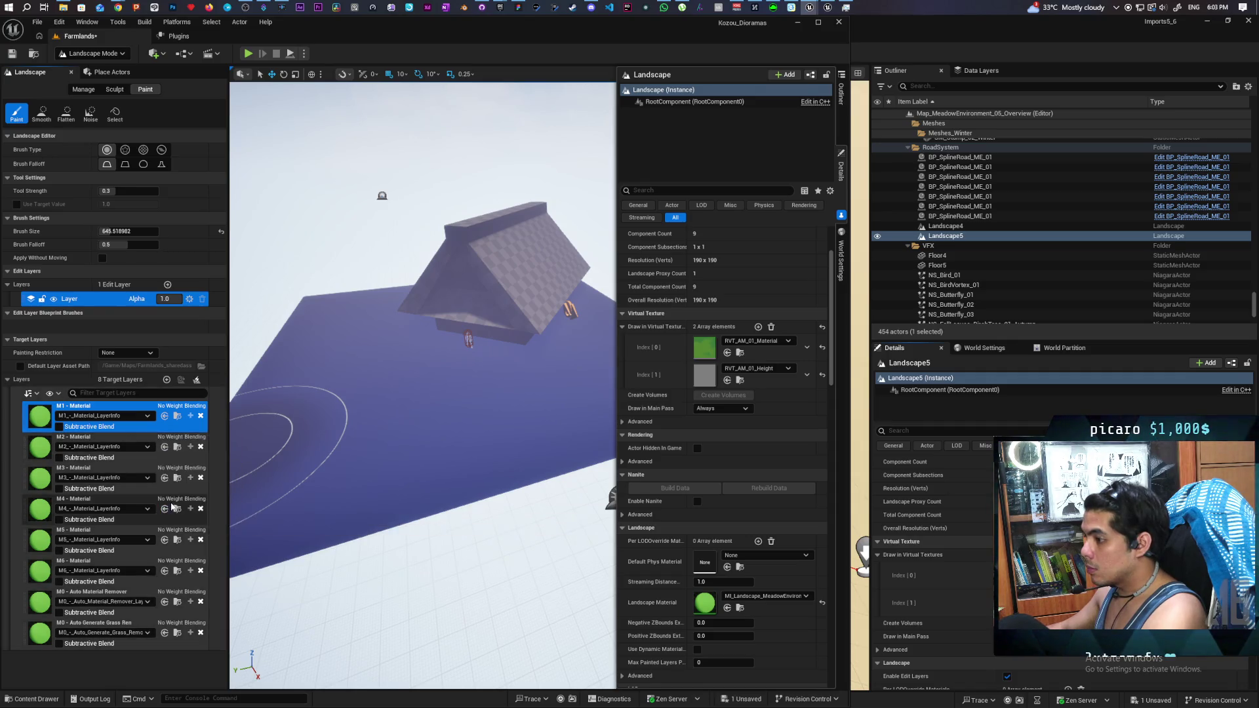
left_click(138, 474)
right_click(137, 473)
key("Escape")
left_click(126, 503)
right_click(126, 503)
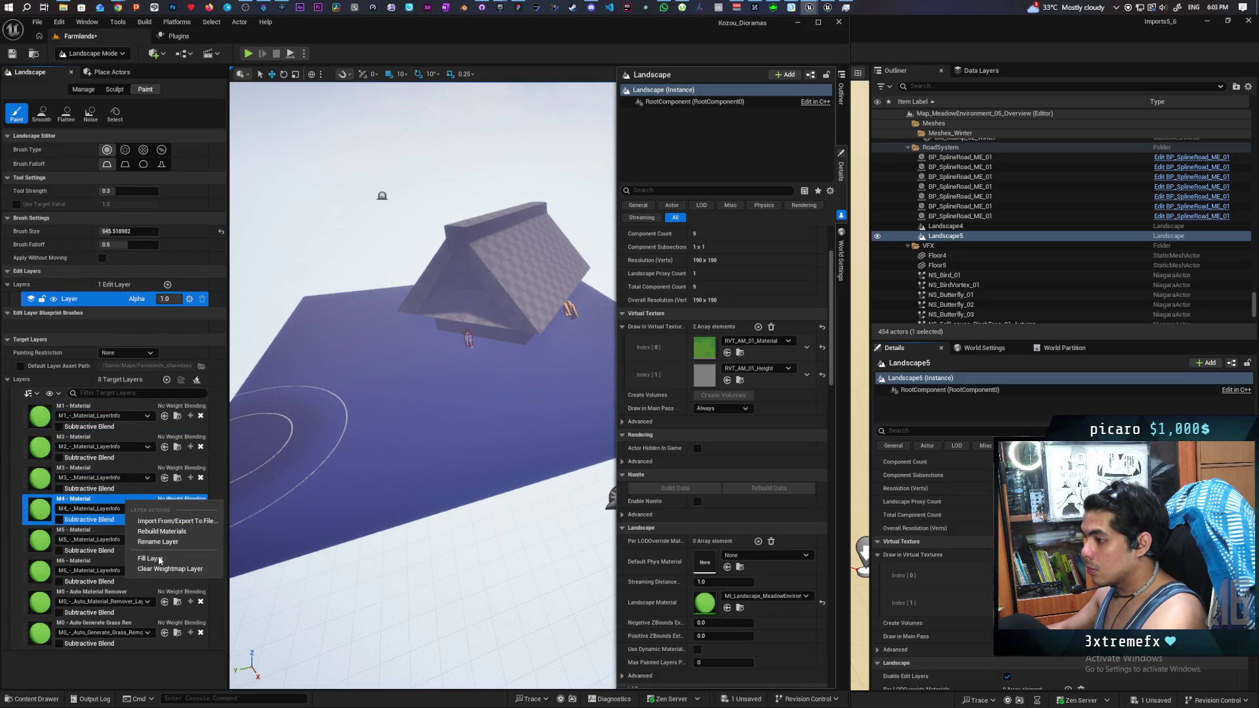
key("Escape")
left_click(132, 535)
right_click(132, 535)
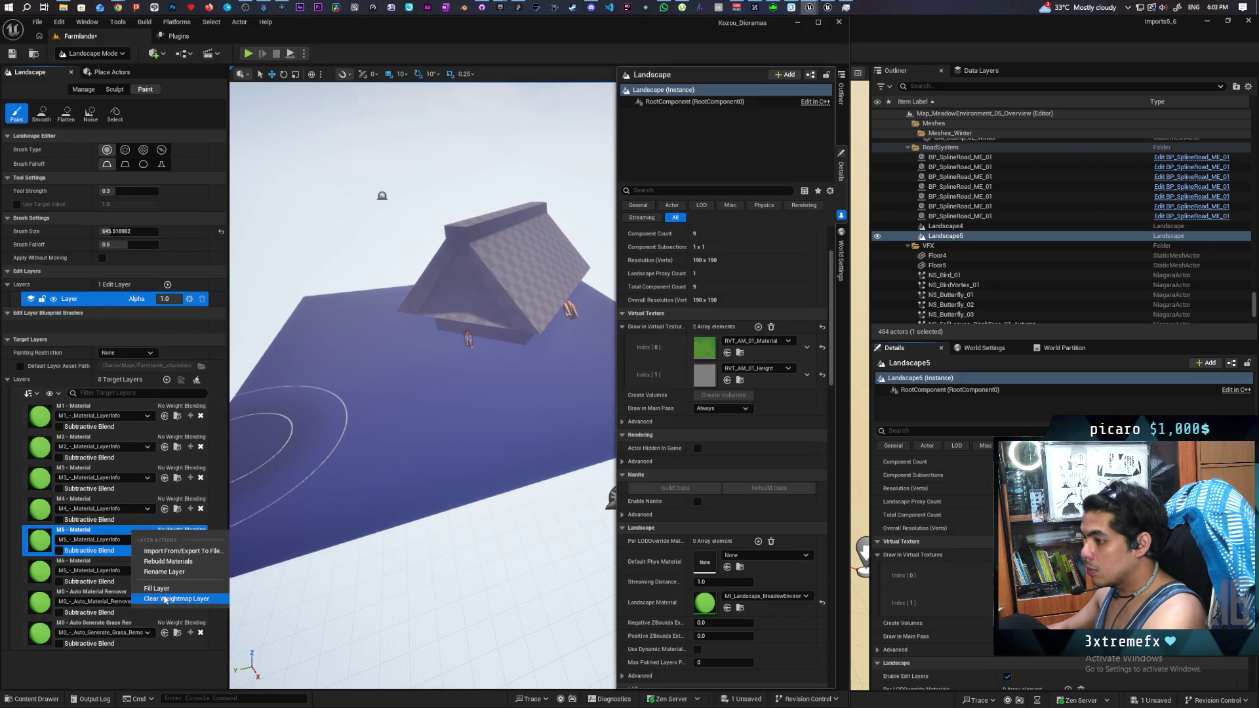
key("Escape")
Step: Clear the M6, M0 - Auto Material Remover and Auto Generate Grass weightmaps
left_click(126, 565)
right_click(126, 565)
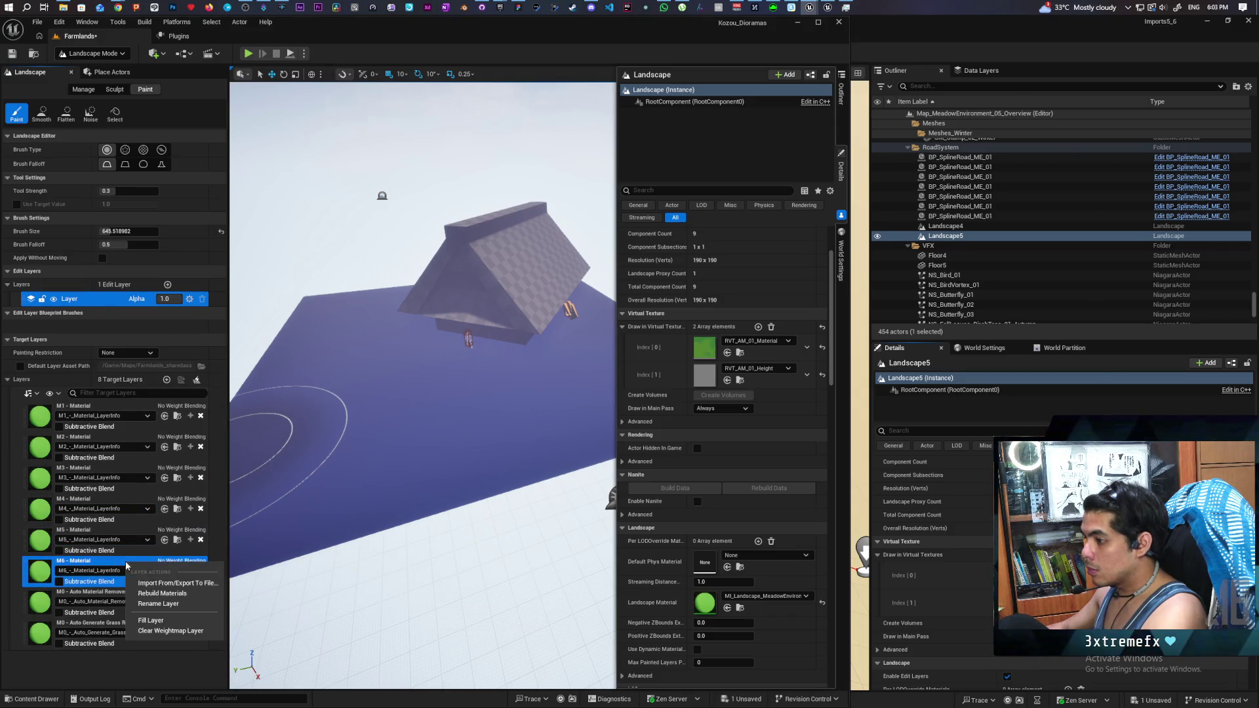
left_click(158, 633)
left_click(132, 595)
right_click(136, 595)
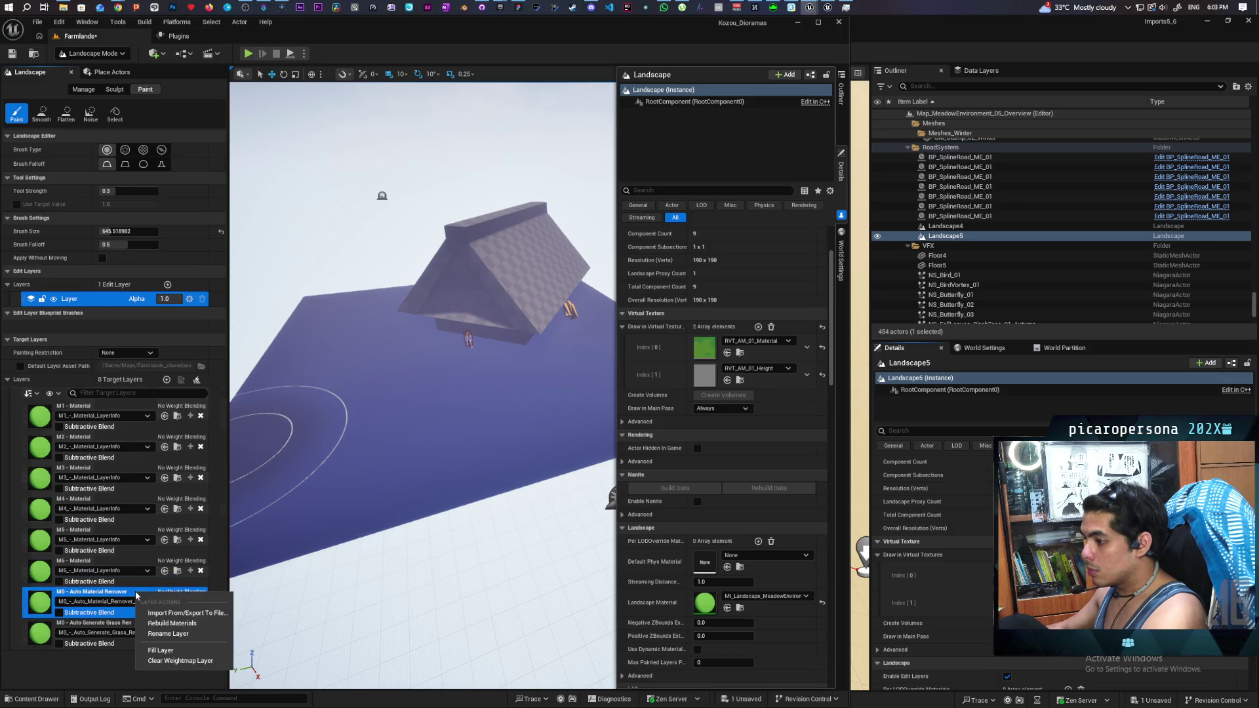
left_click(161, 661)
left_click(139, 628)
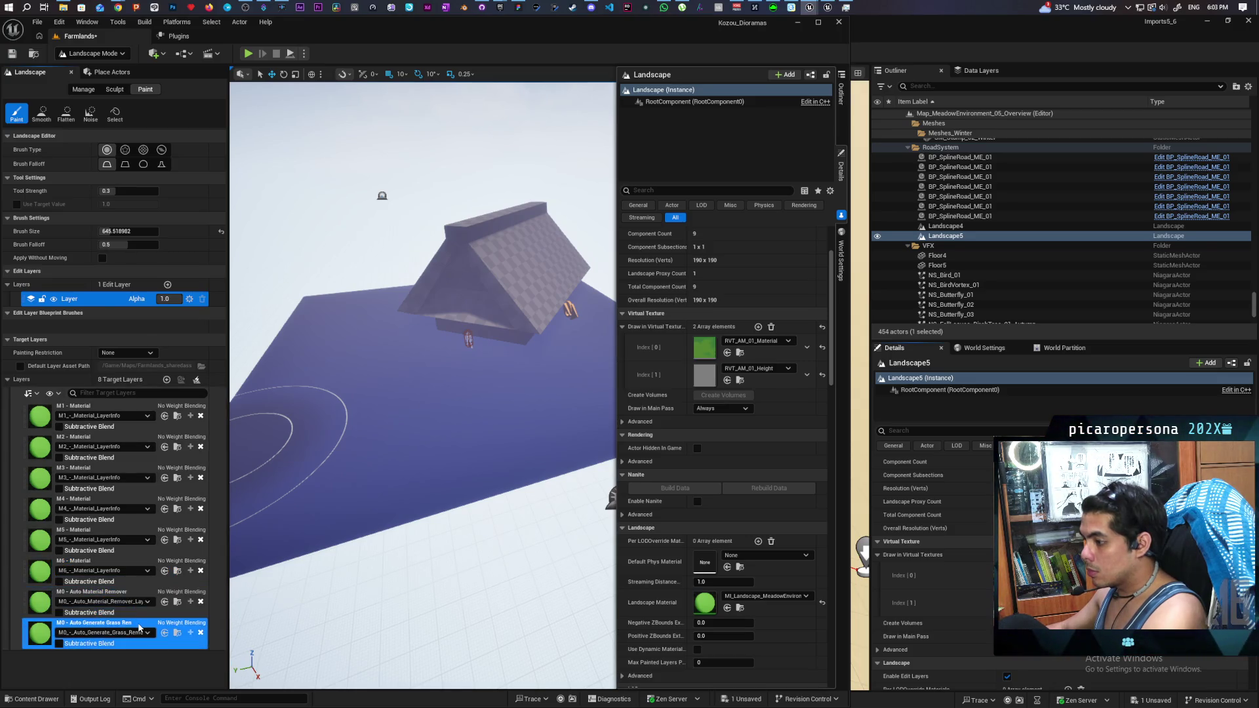
right_click(141, 628)
left_click(180, 692)
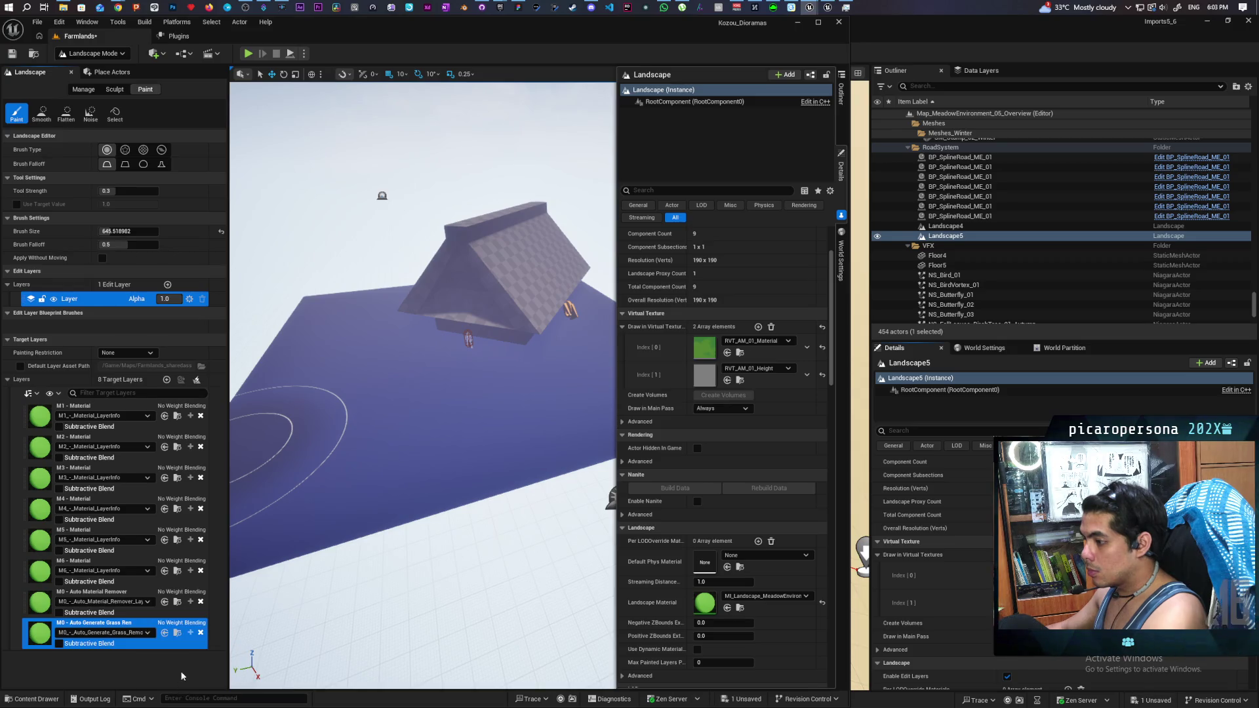
left_click(147, 409)
Step: Paint green M1 grass over the lower landscape, then frame the whole landscape to check coverage
mouse_move(484, 514)
left_mouse_down()
mouse_move(416, 484)
mouse_move(427, 479)
mouse_move(457, 556)
left_mouse_up()
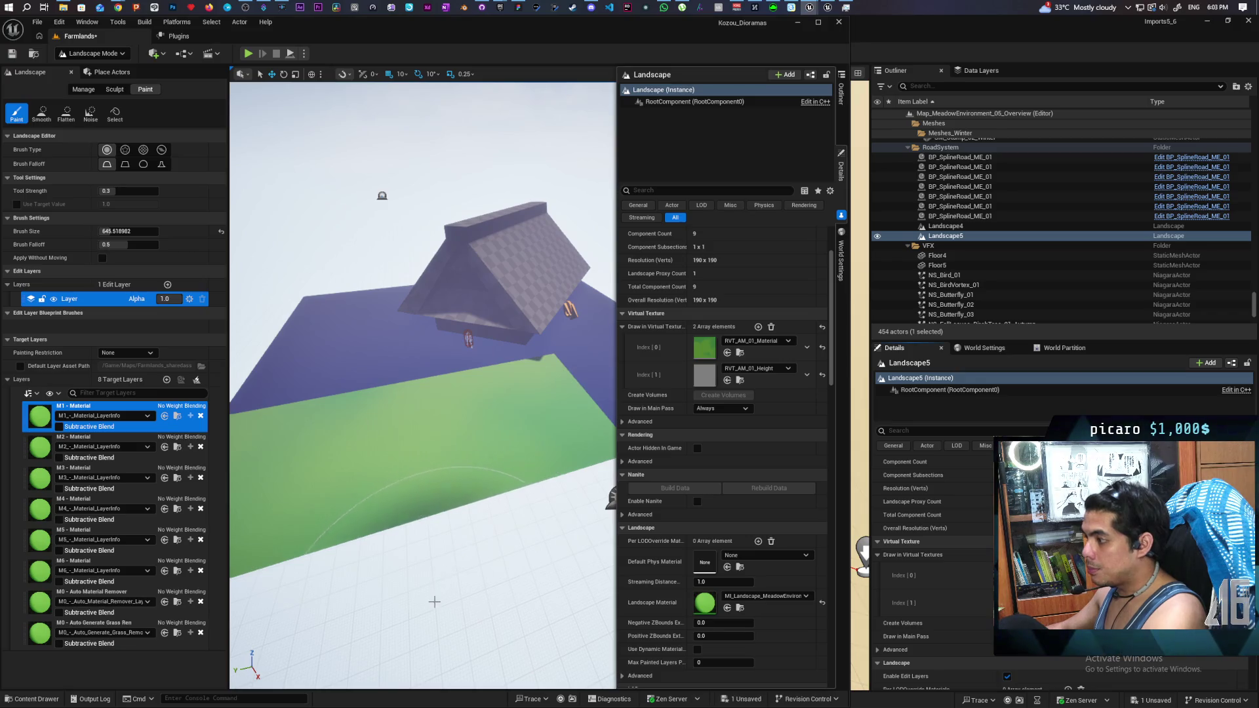
scroll(457, 556, "down", 10)
scroll(423, 387, "down", 5)
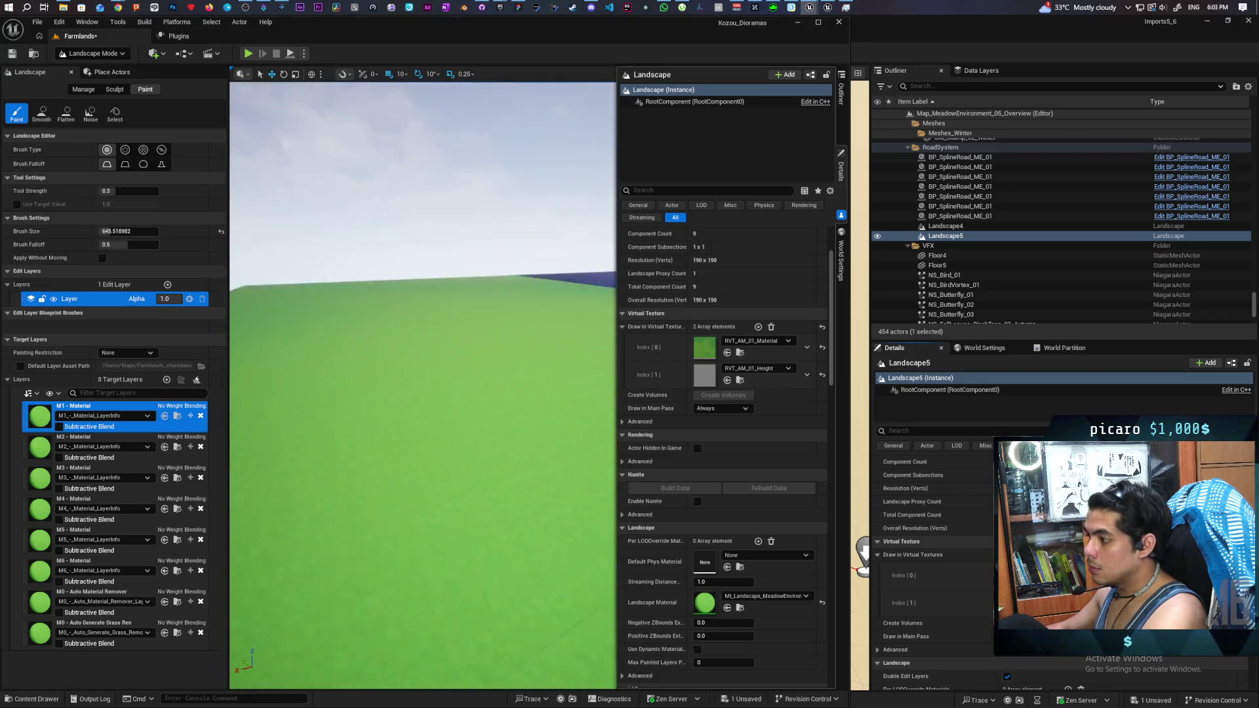
scroll(423, 386, "down", 5)
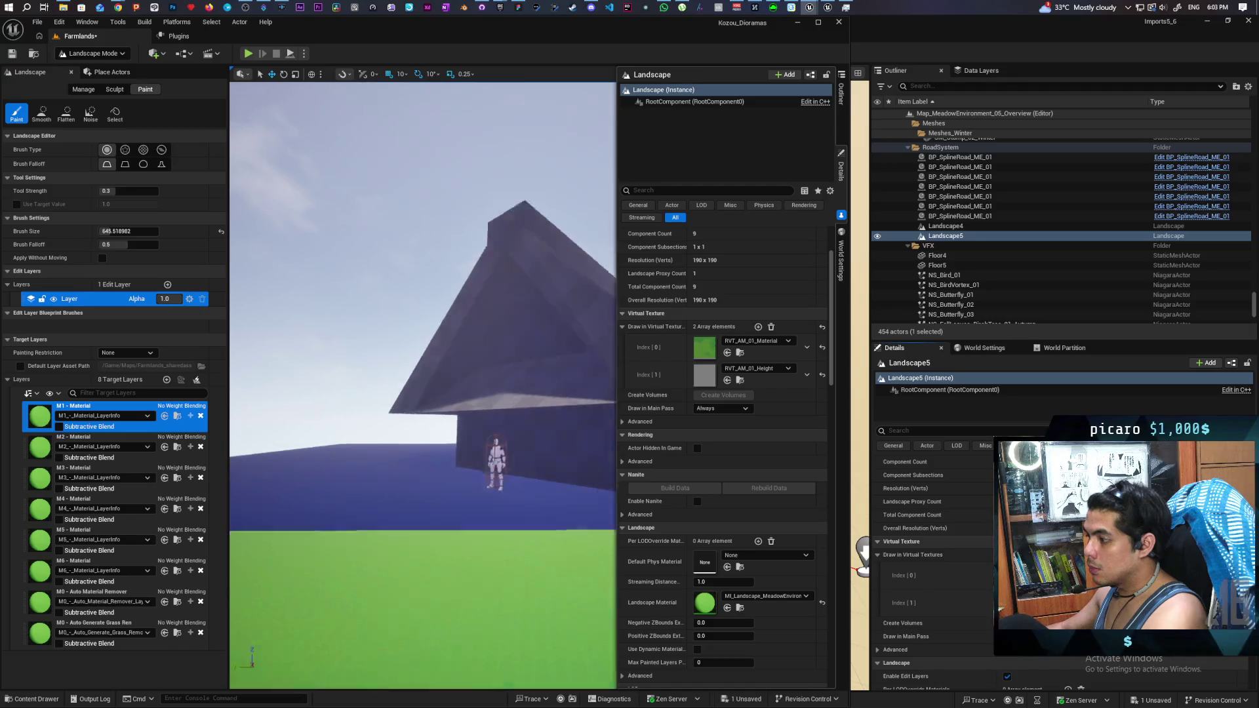
scroll(428, 595, "up", 5)
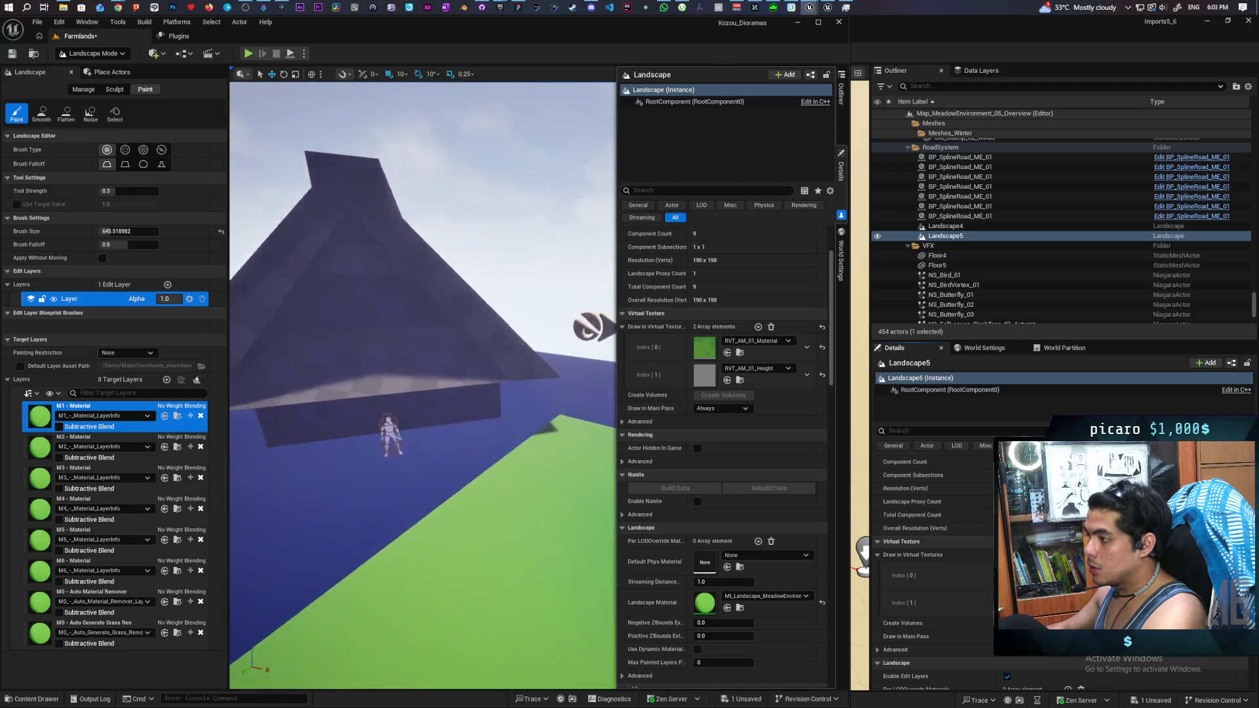
scroll(444, 500, "up", 5)
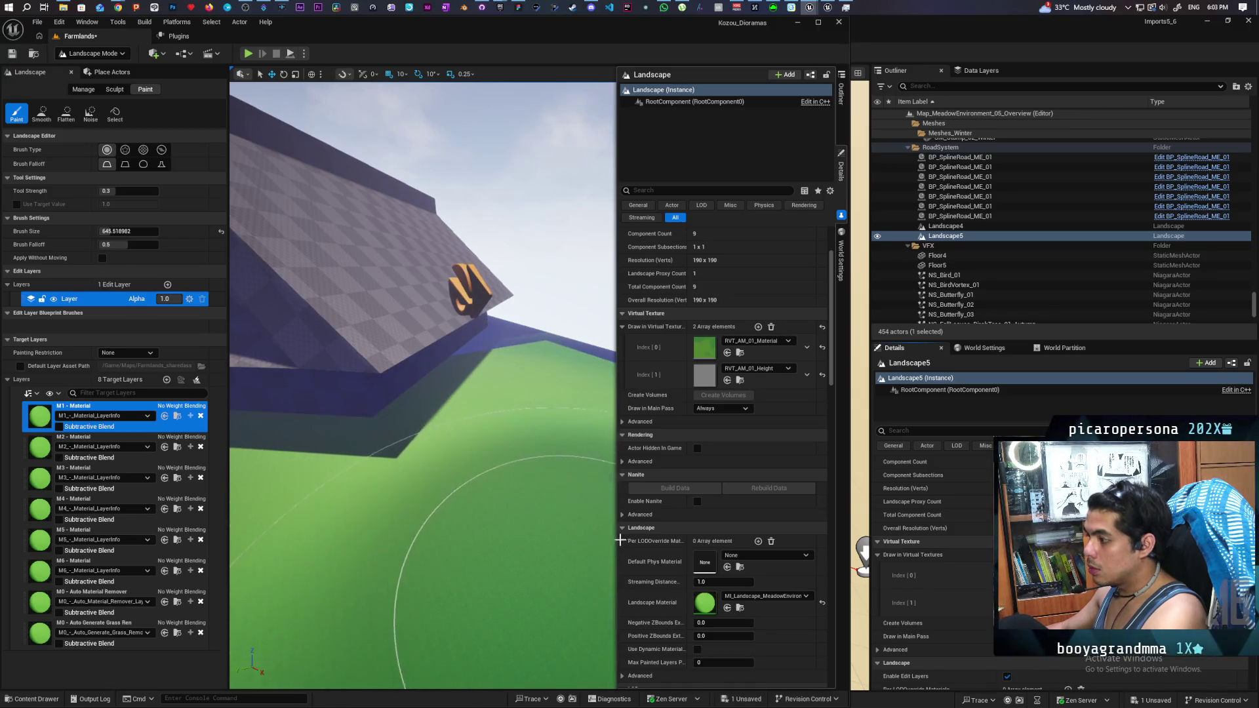
scroll(483, 596, "up", 5)
key("f")
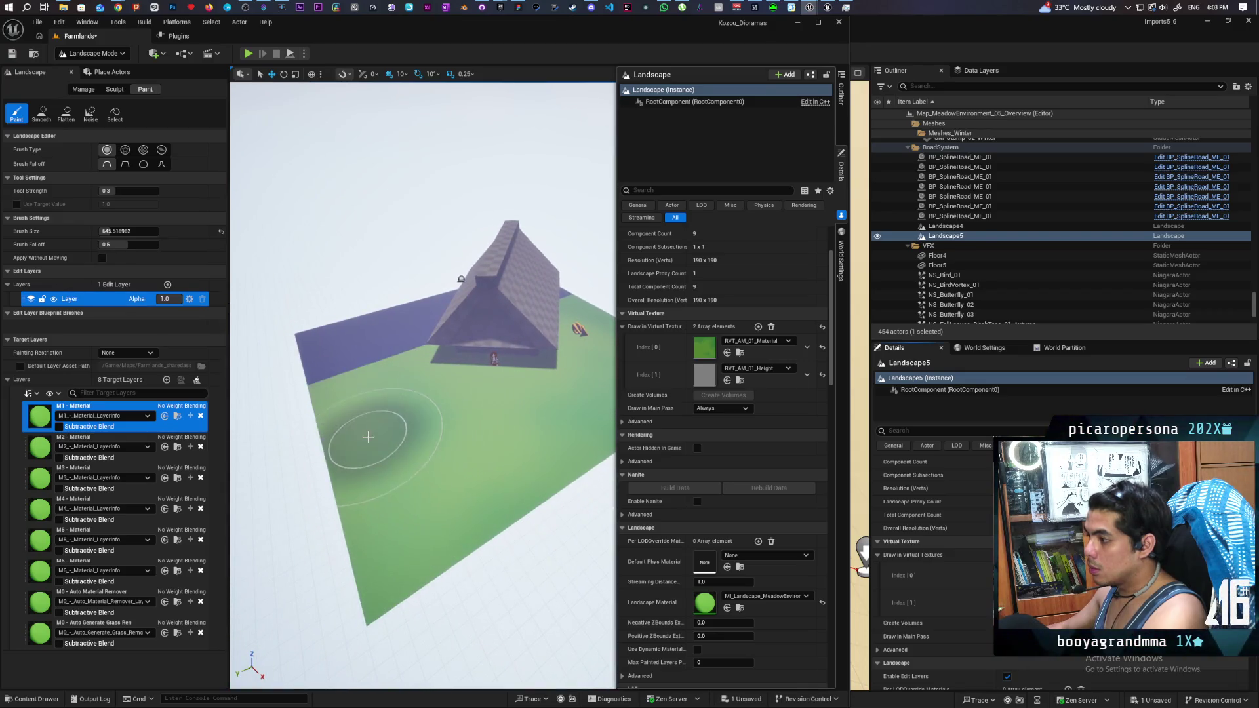
scroll(407, 470, "up", 5)
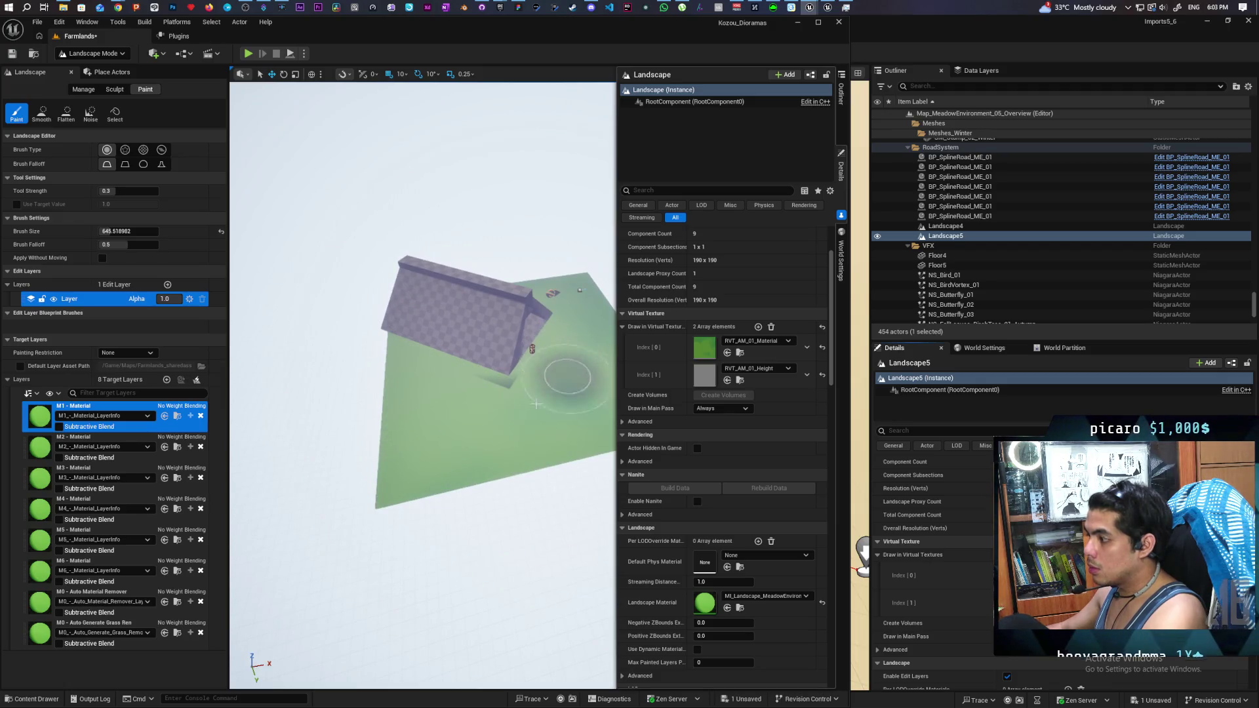
scroll(423, 386, "up", 10)
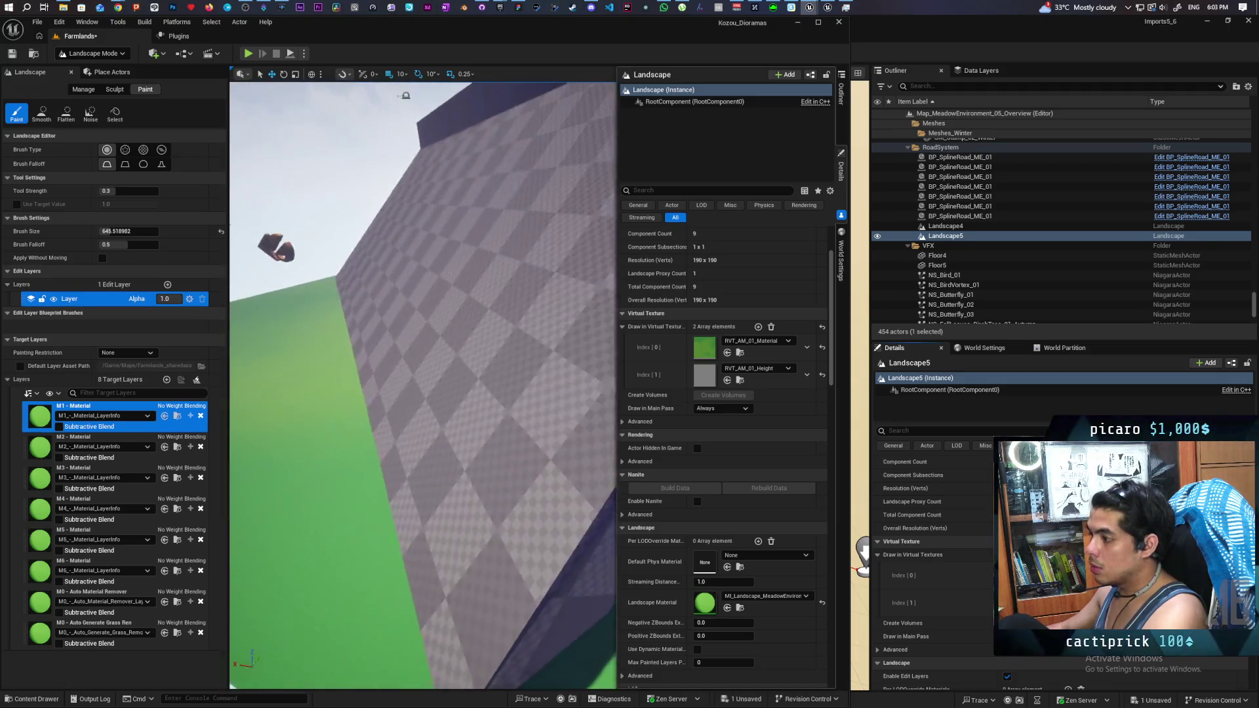
scroll(477, 114, "up", 10)
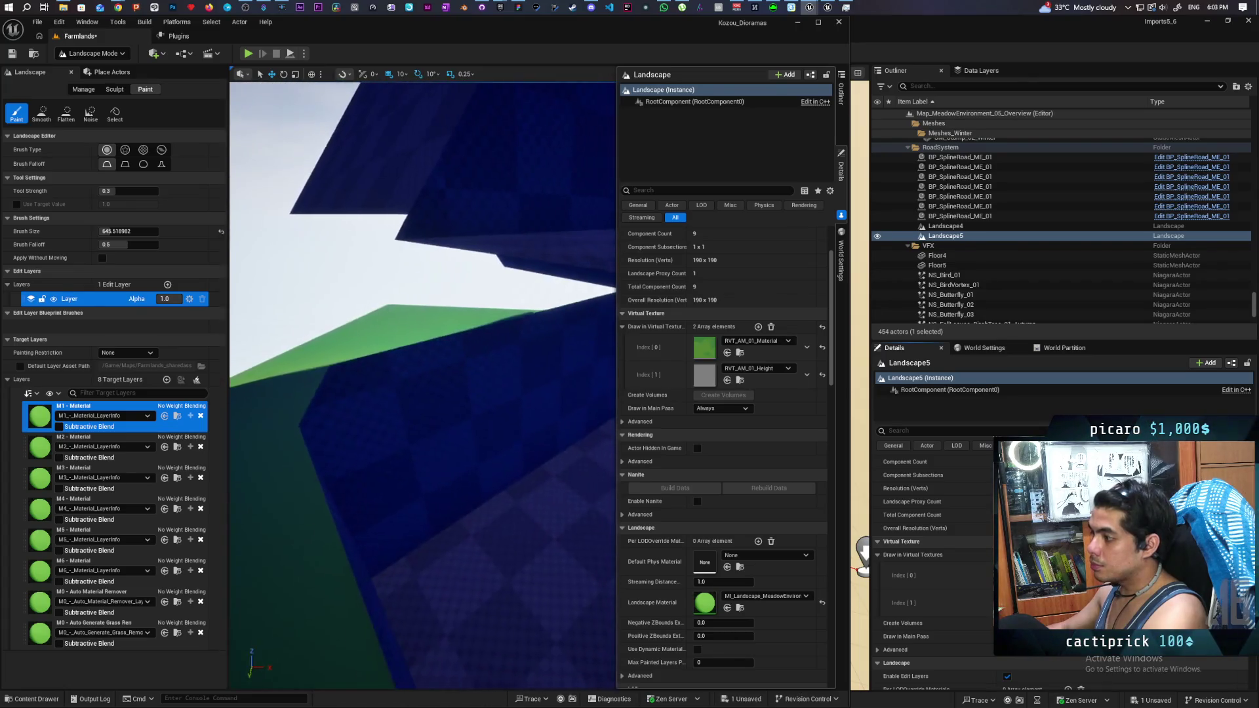
scroll(422, 275, "up", 3)
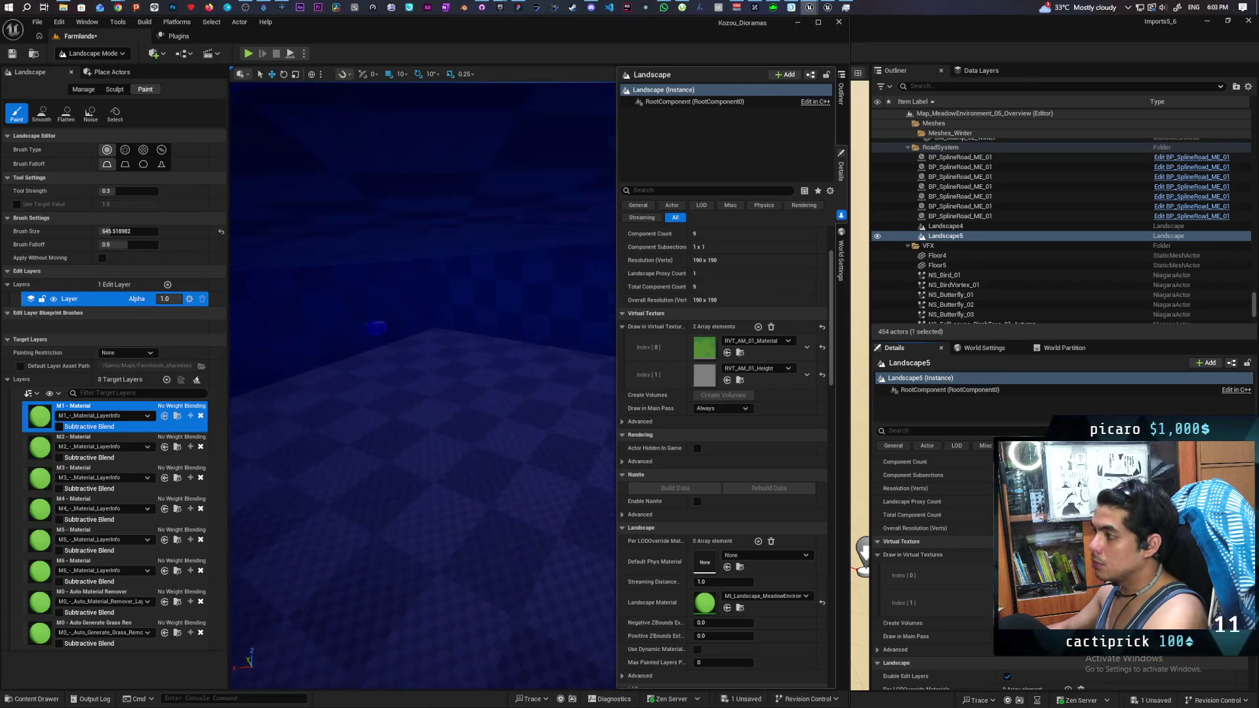
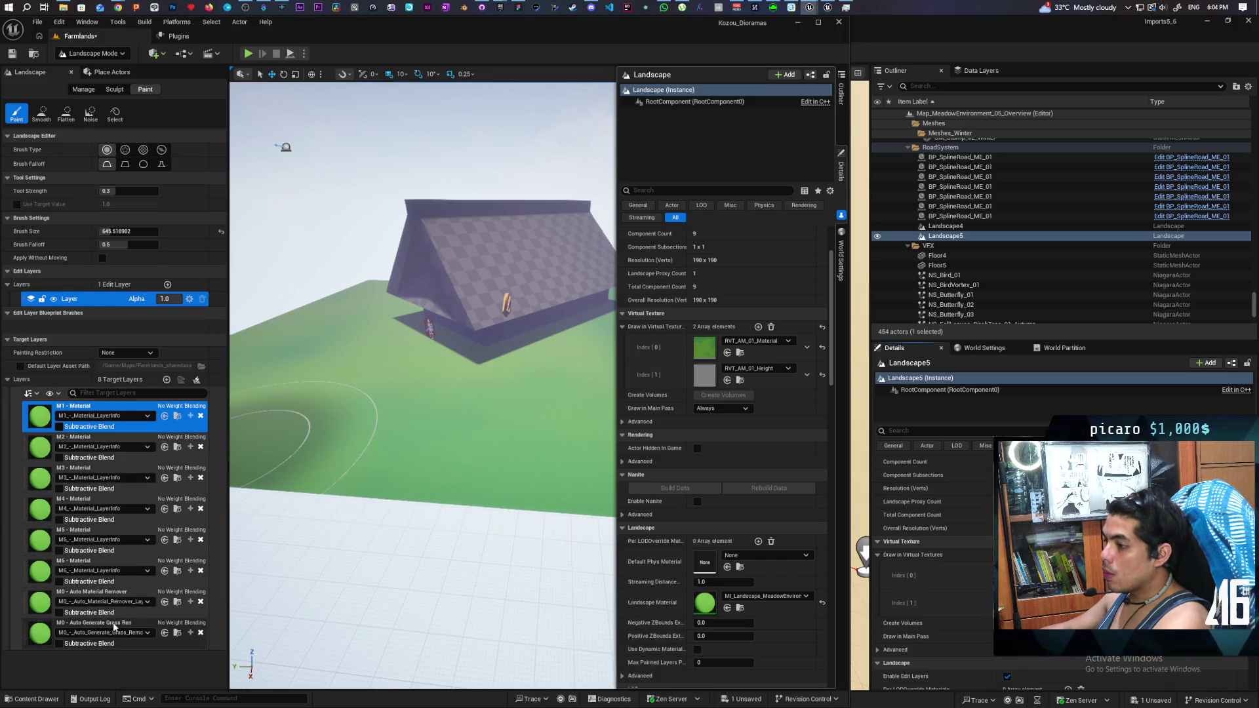
Step: Enable Subtractive Blend on M0 - Auto Material Remover, then bring up the meadow material graph
left_click(59, 612)
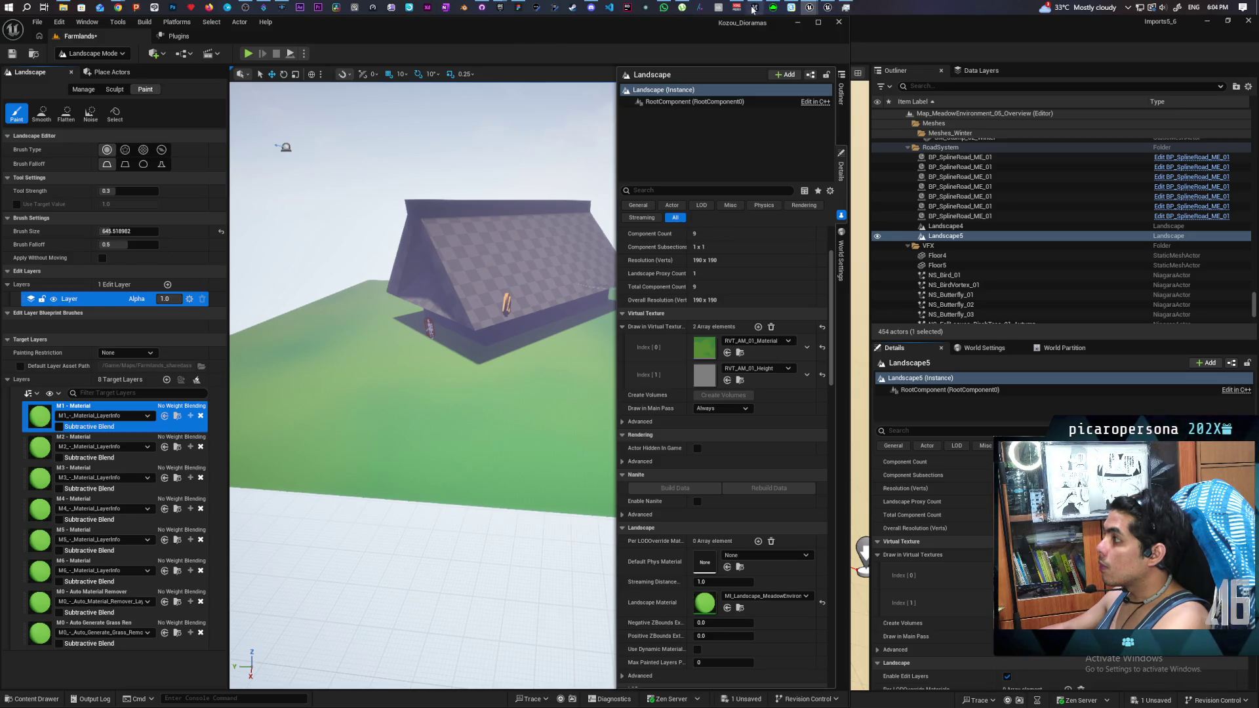
mouse_move(806, 7)
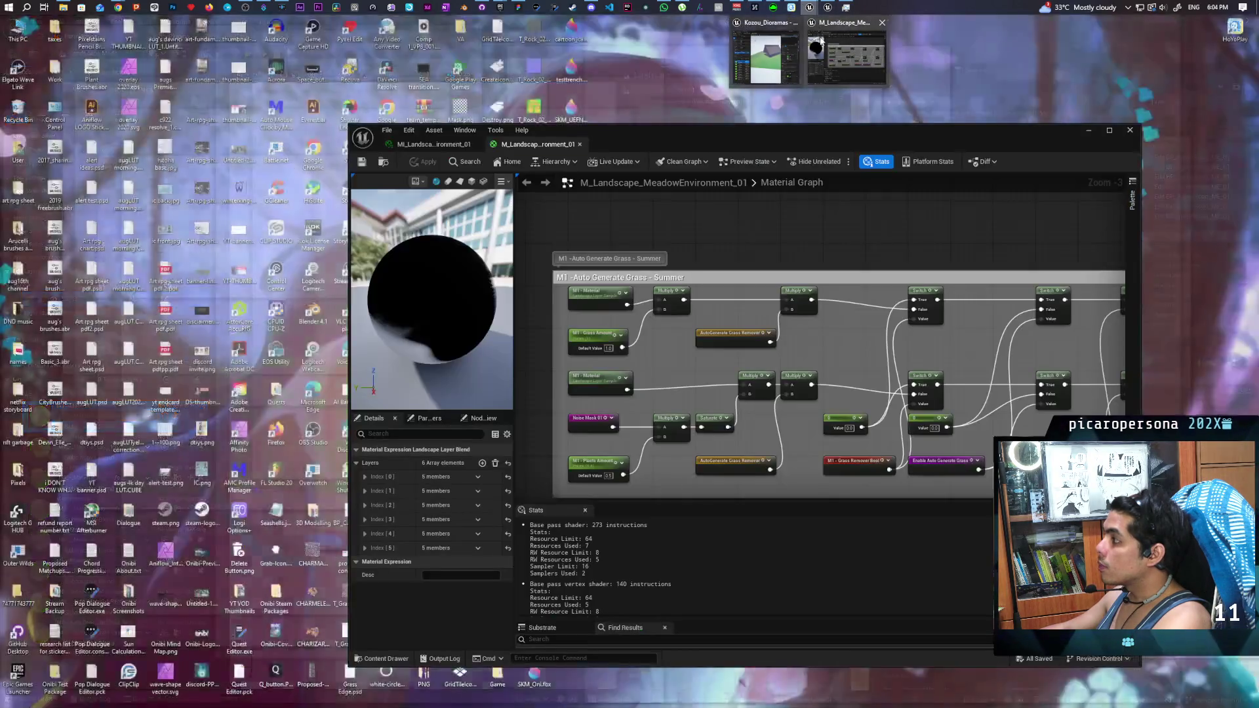
left_click(825, 56)
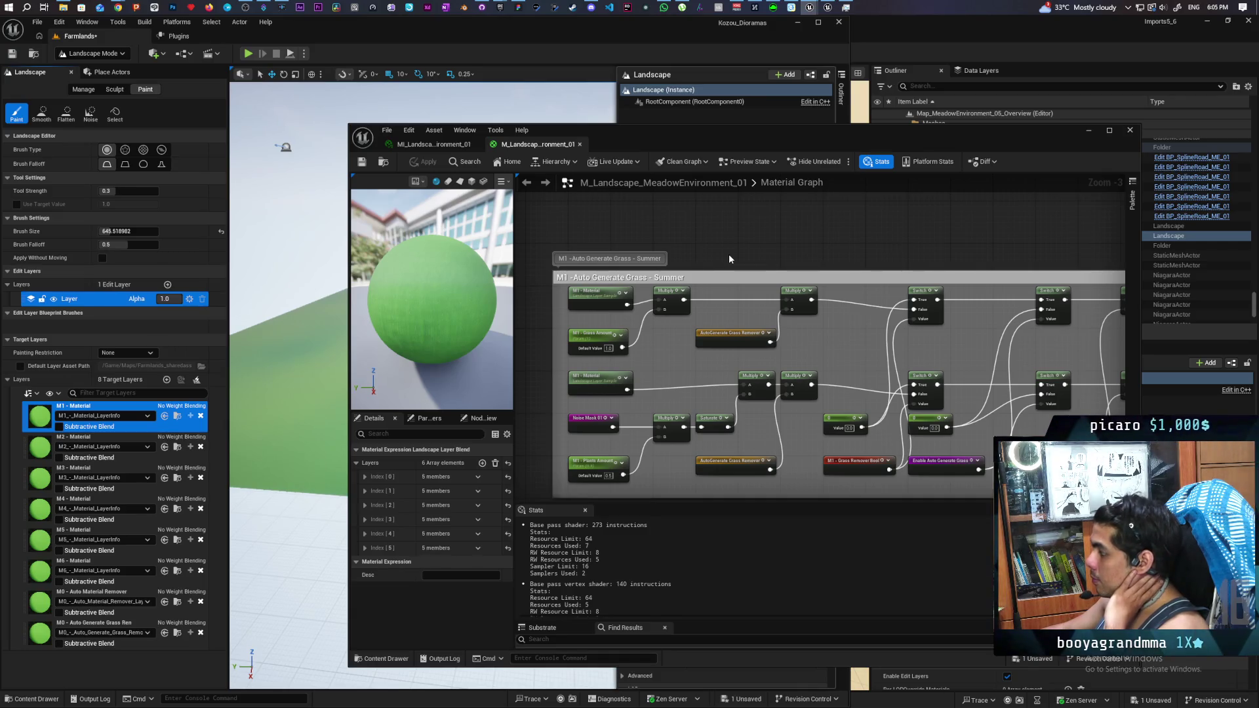
scroll(729, 258, "down", 5)
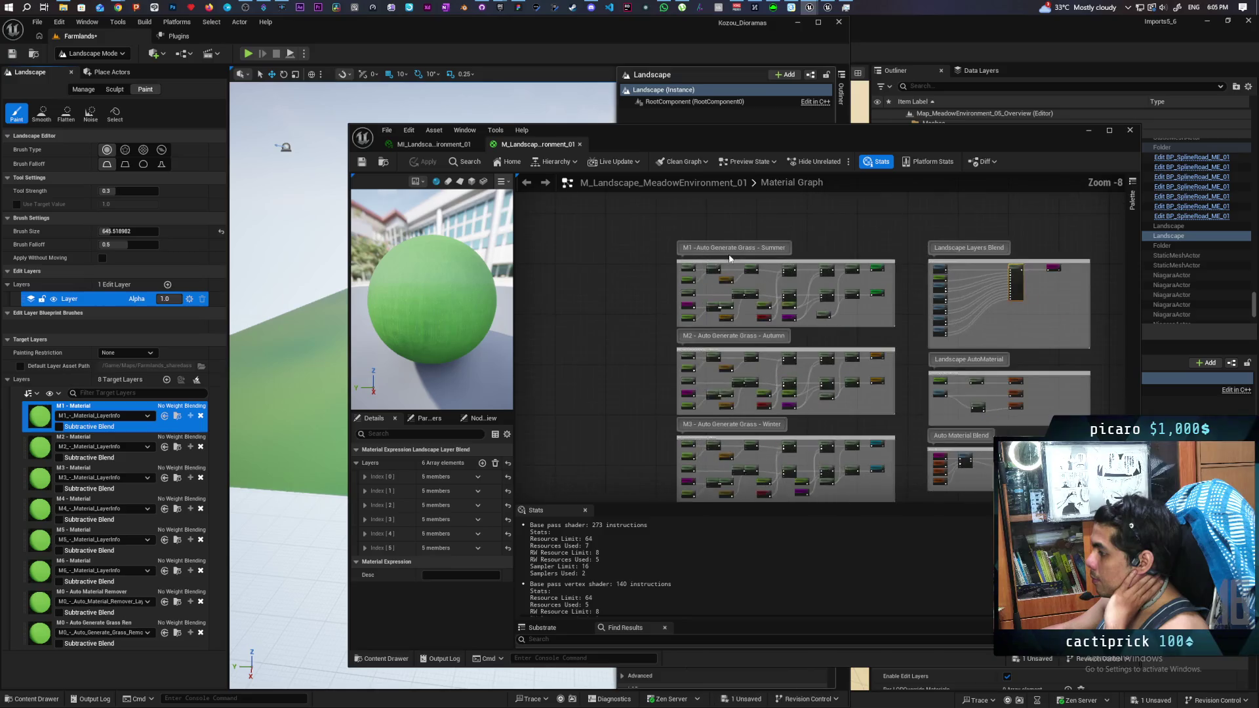
scroll(894, 347, "down", 5)
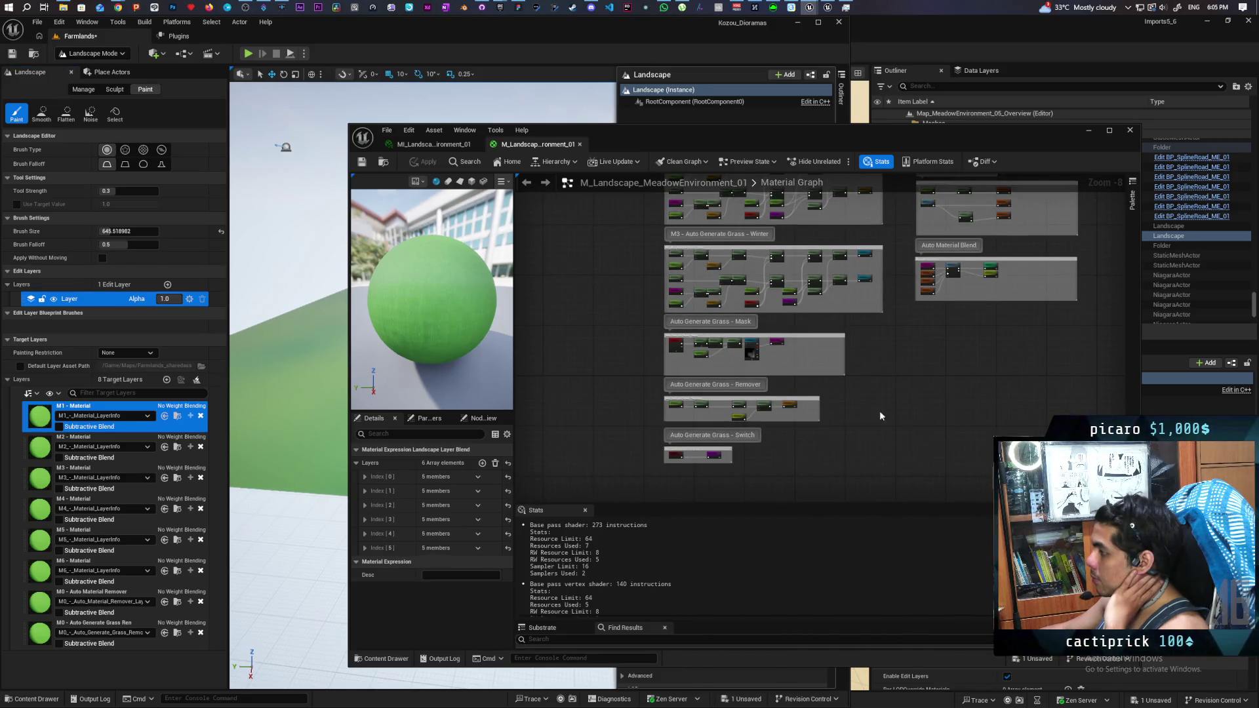
scroll(665, 366, "up", 6)
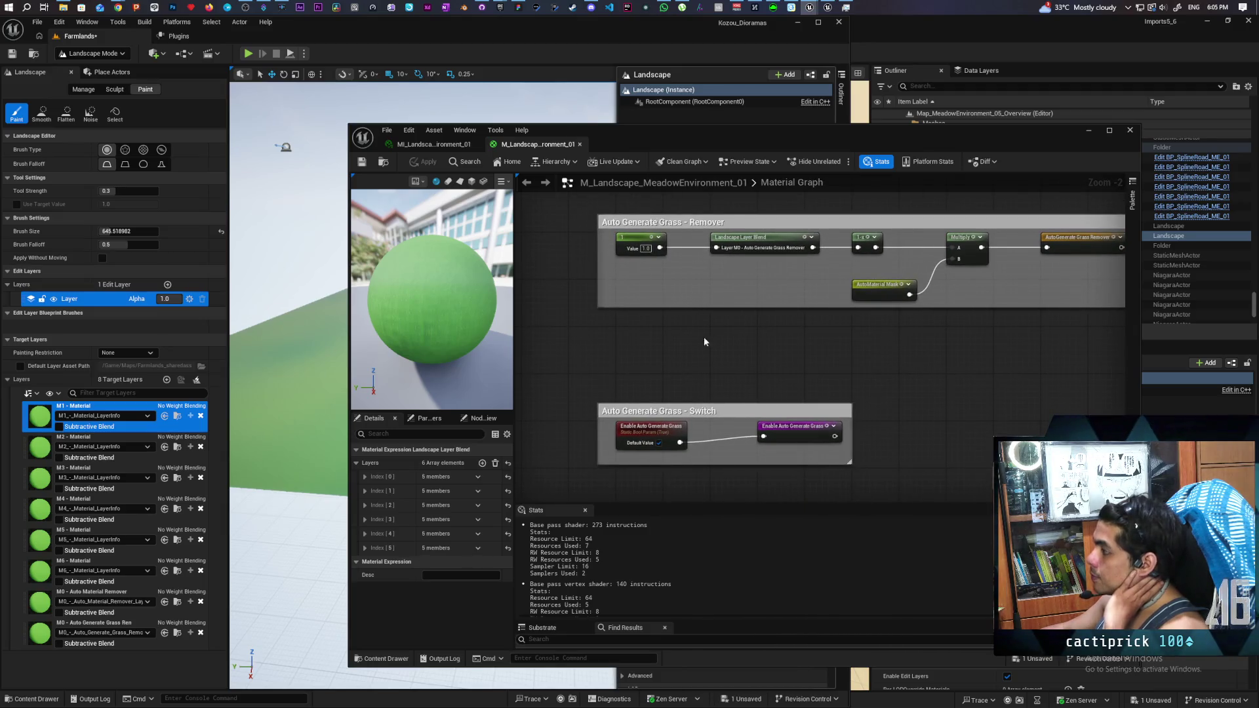
left_click_drag(702, 336, 652, 351)
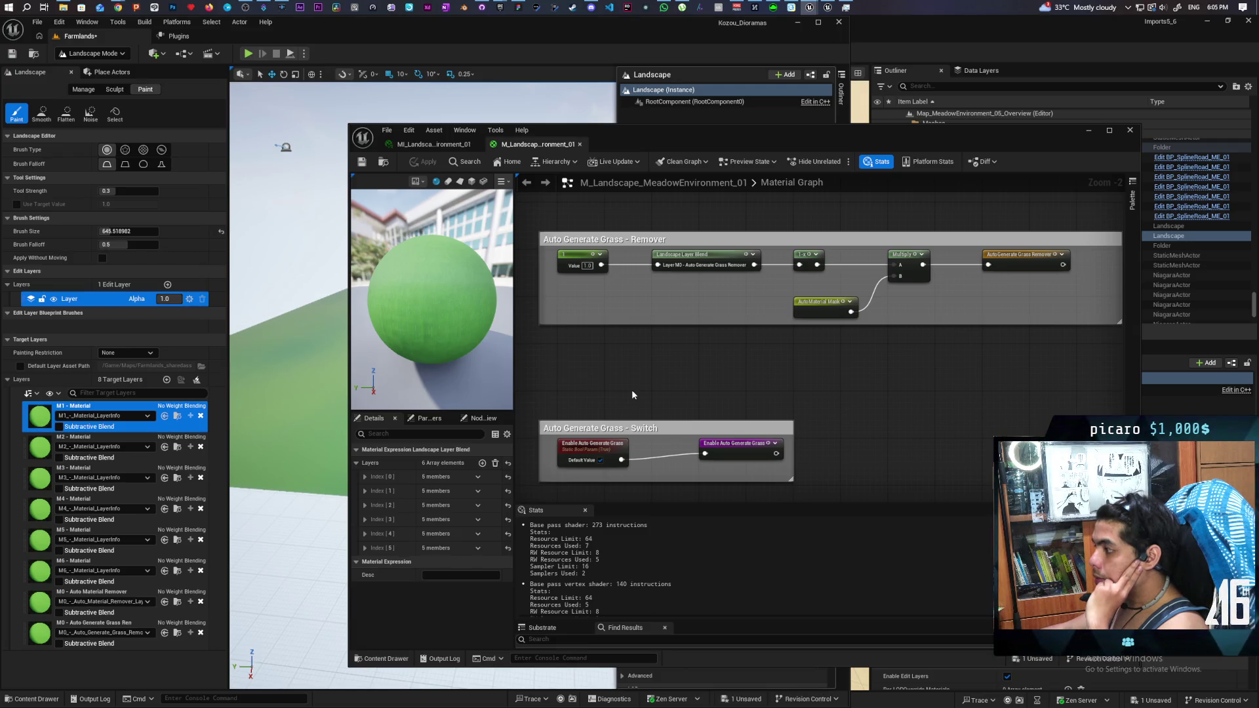
scroll(631, 390, "down", 8)
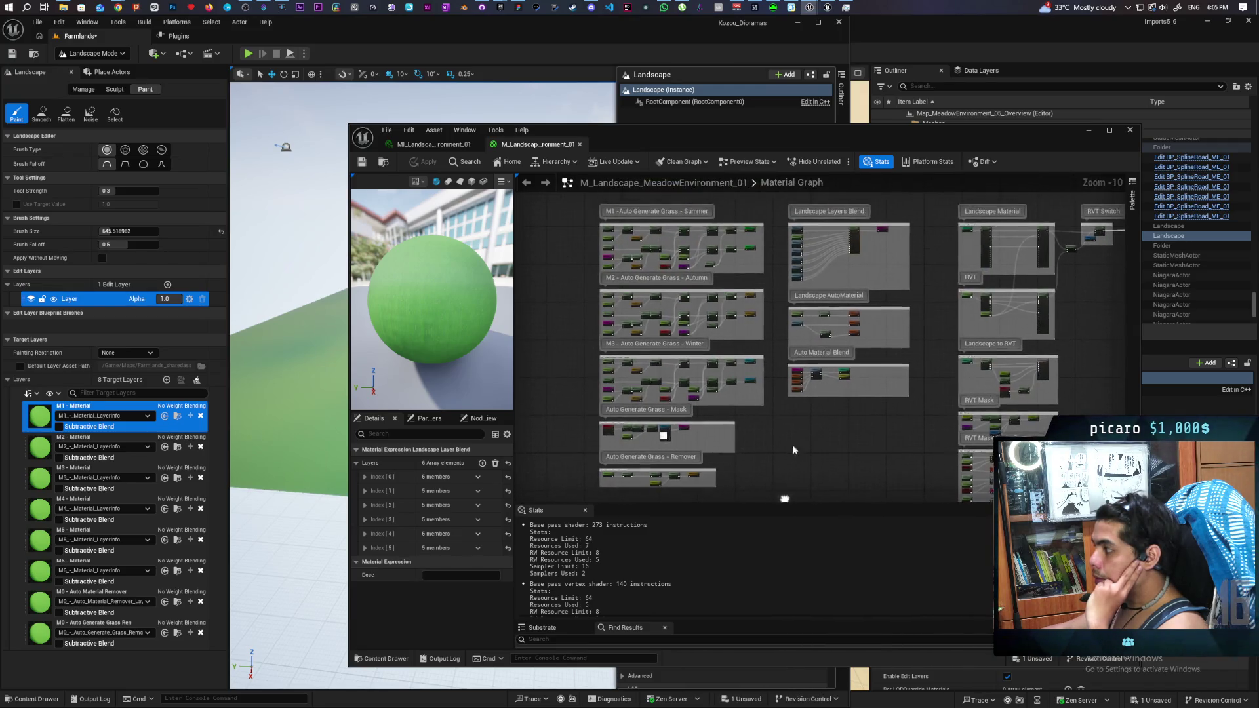
mouse_move(784, 498)
left_mouse_down()
mouse_move(784, 425)
mouse_move(722, 367)
mouse_move(689, 309)
mouse_move(708, 436)
mouse_move(789, 471)
left_mouse_up()
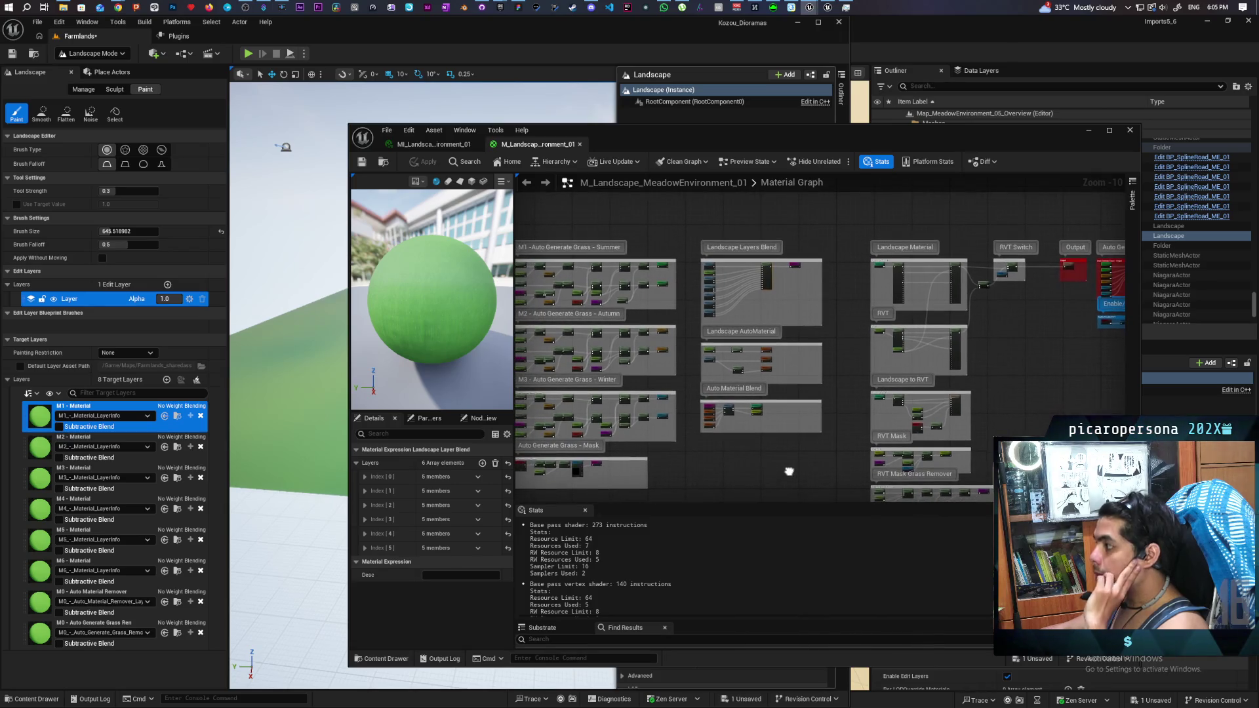
scroll(763, 348, "up", 4)
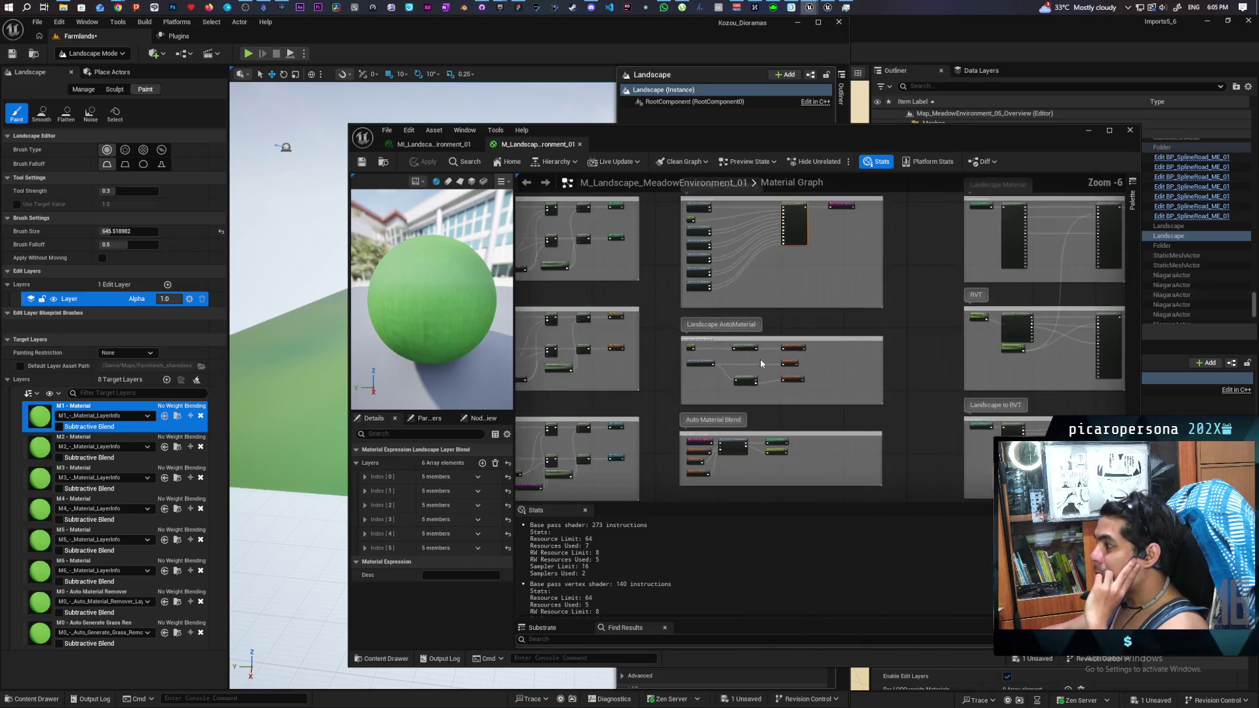
scroll(760, 363, "up", 3)
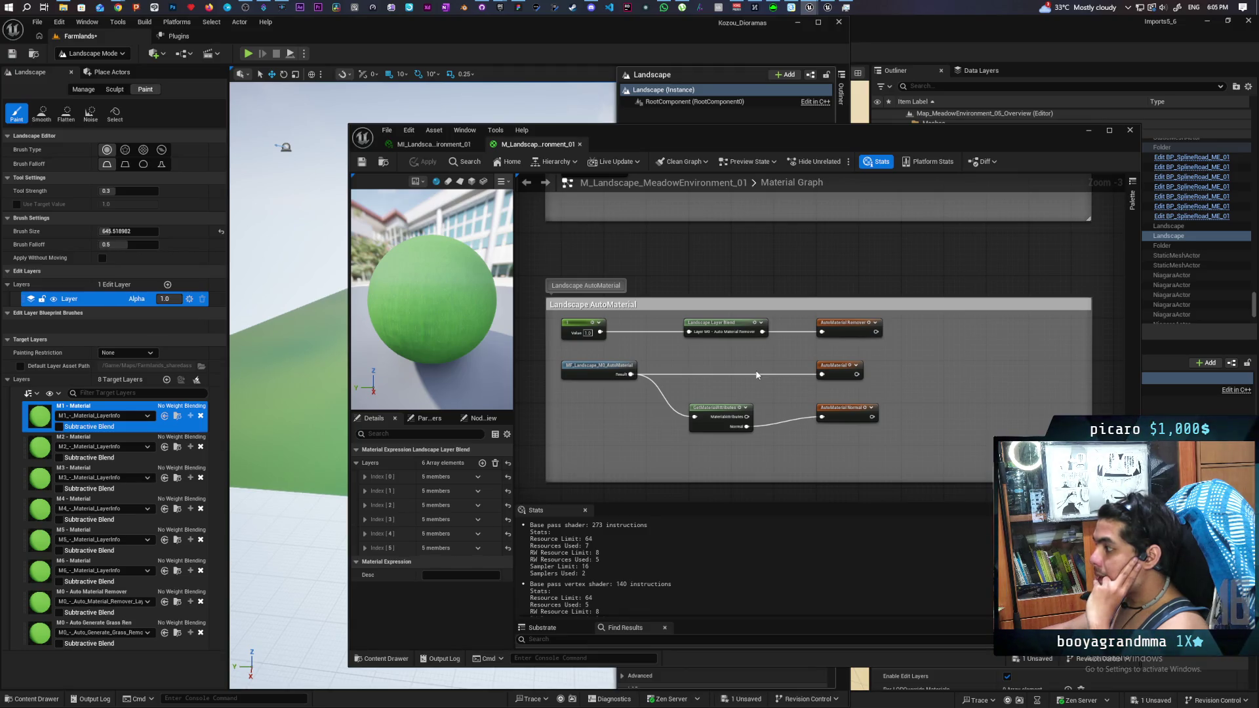
Step: Select the Landscape Layer Blend node and expand Index [0] in its Layers array
left_click(751, 327)
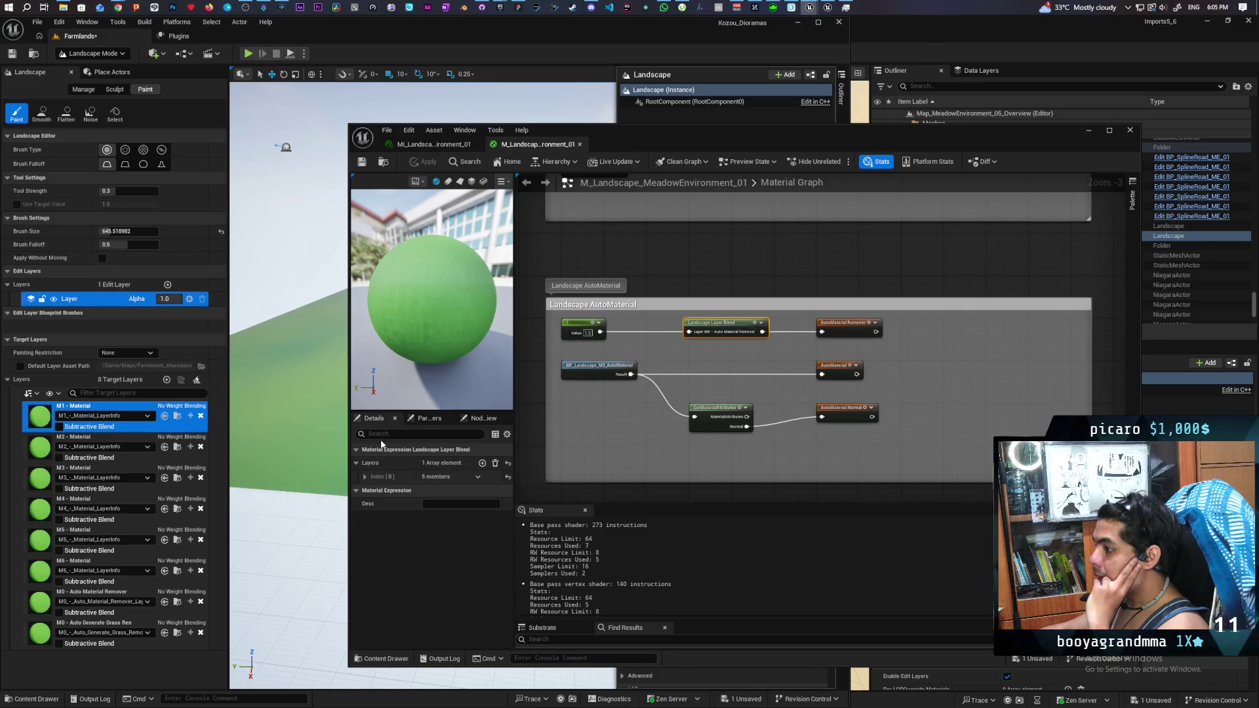
left_click(364, 477)
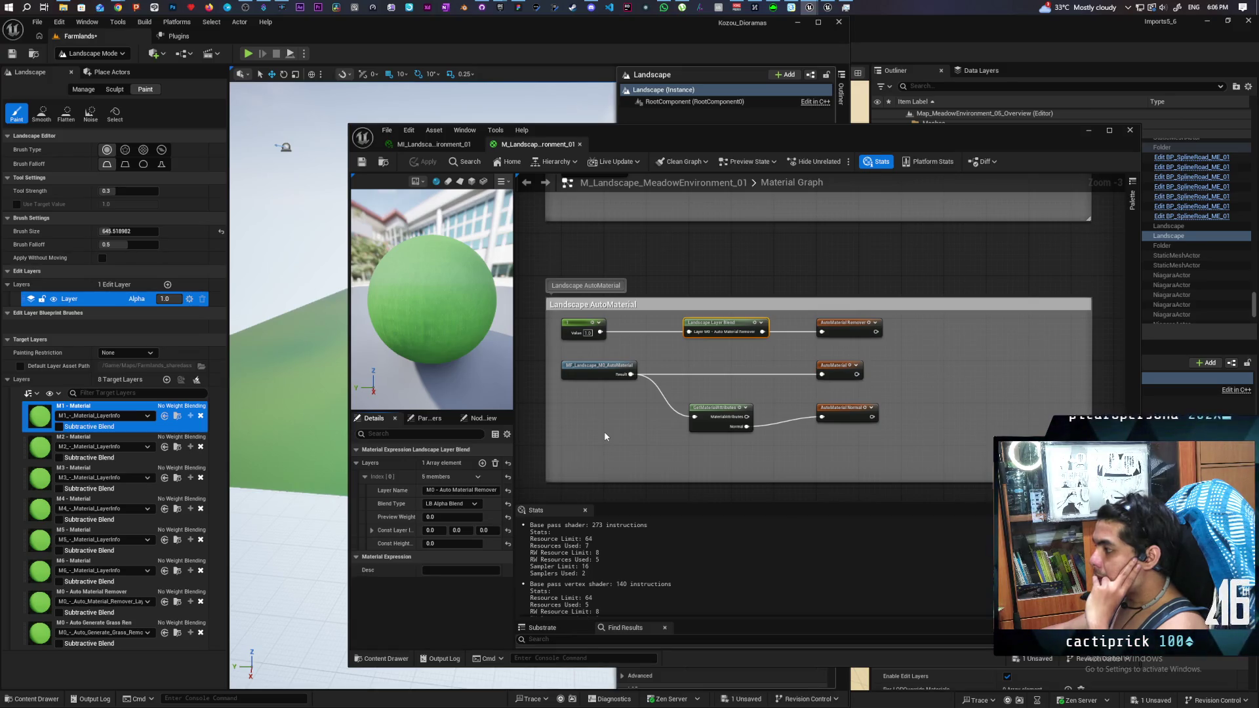
scroll(610, 423, "down", 3)
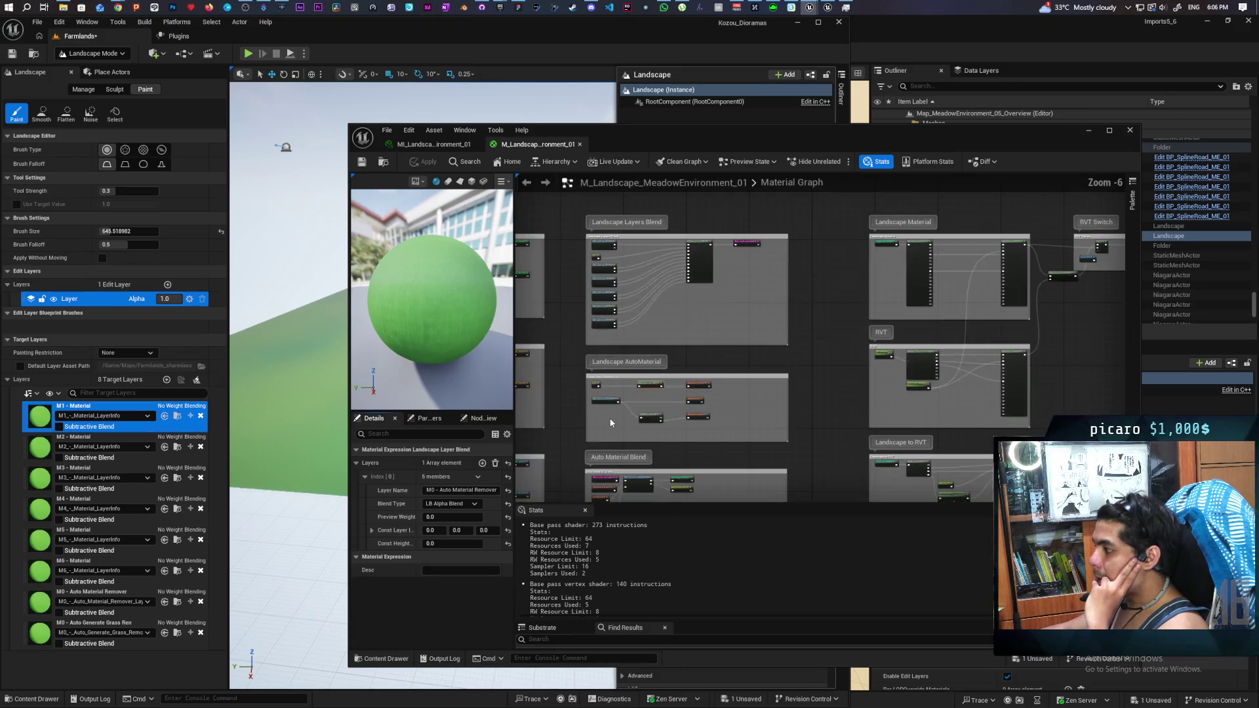
scroll(673, 372, "up", 4)
Step: Inspect the M2 through M6 layer material function nodes feeding the blend
mouse_move(672, 372)
left_mouse_down()
mouse_move(892, 335)
mouse_move(850, 392)
left_mouse_up()
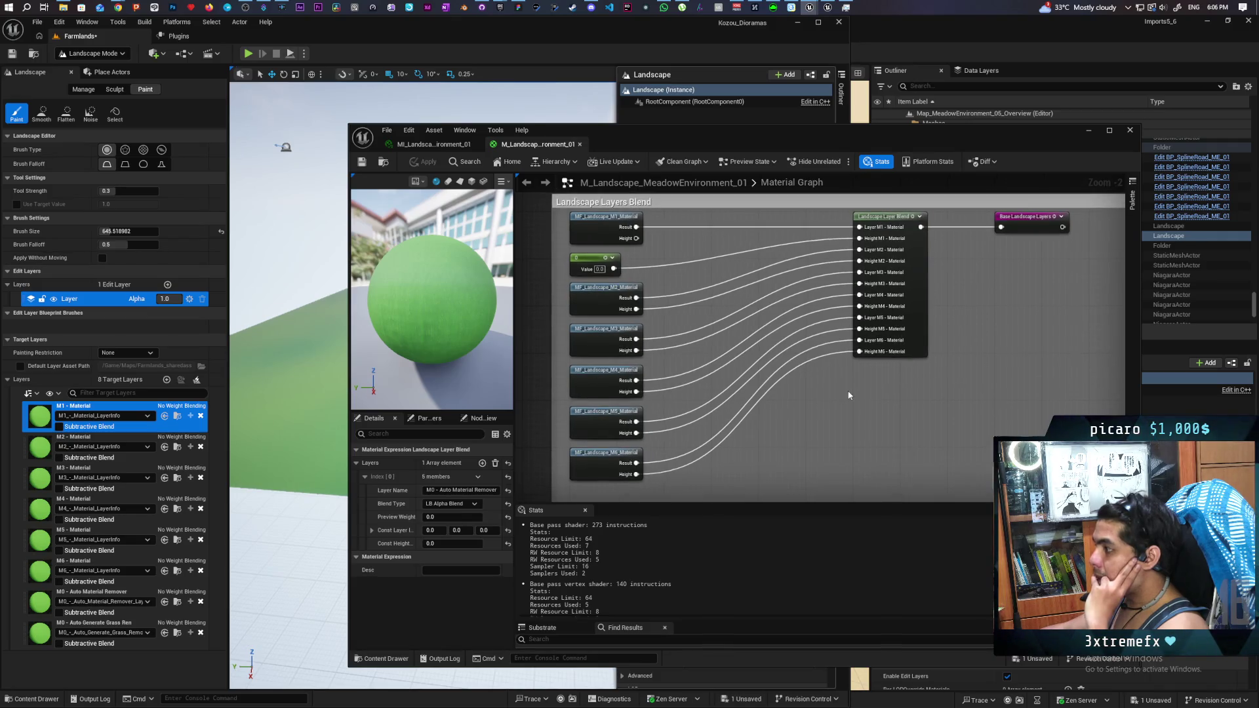
left_click(605, 304)
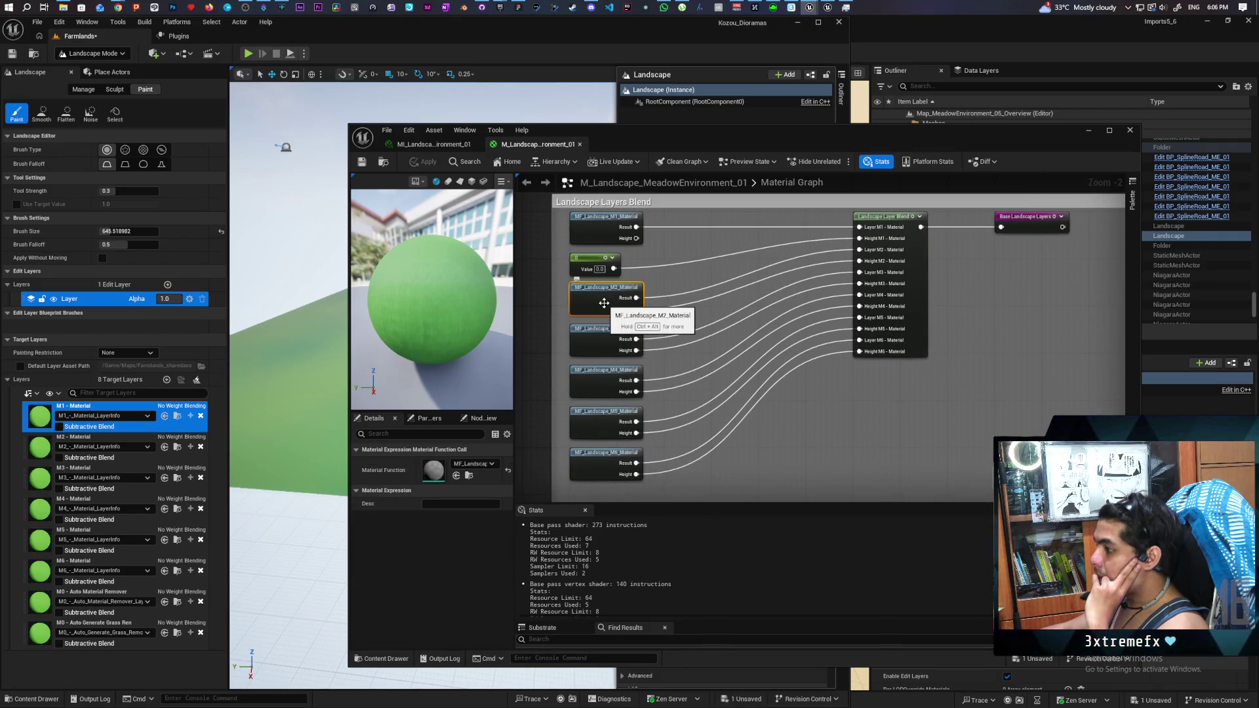
left_click(596, 338)
left_click(595, 394)
left_click(613, 422)
left_click(626, 455)
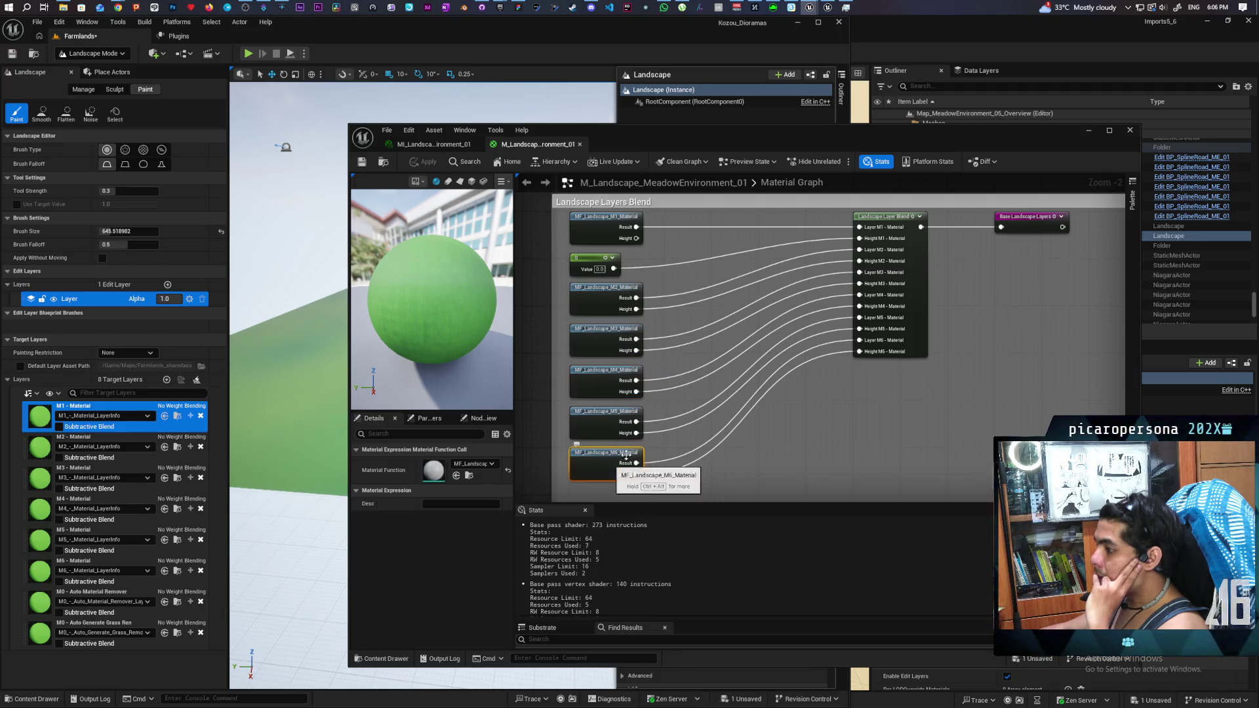
left_click_drag(754, 377, 759, 431)
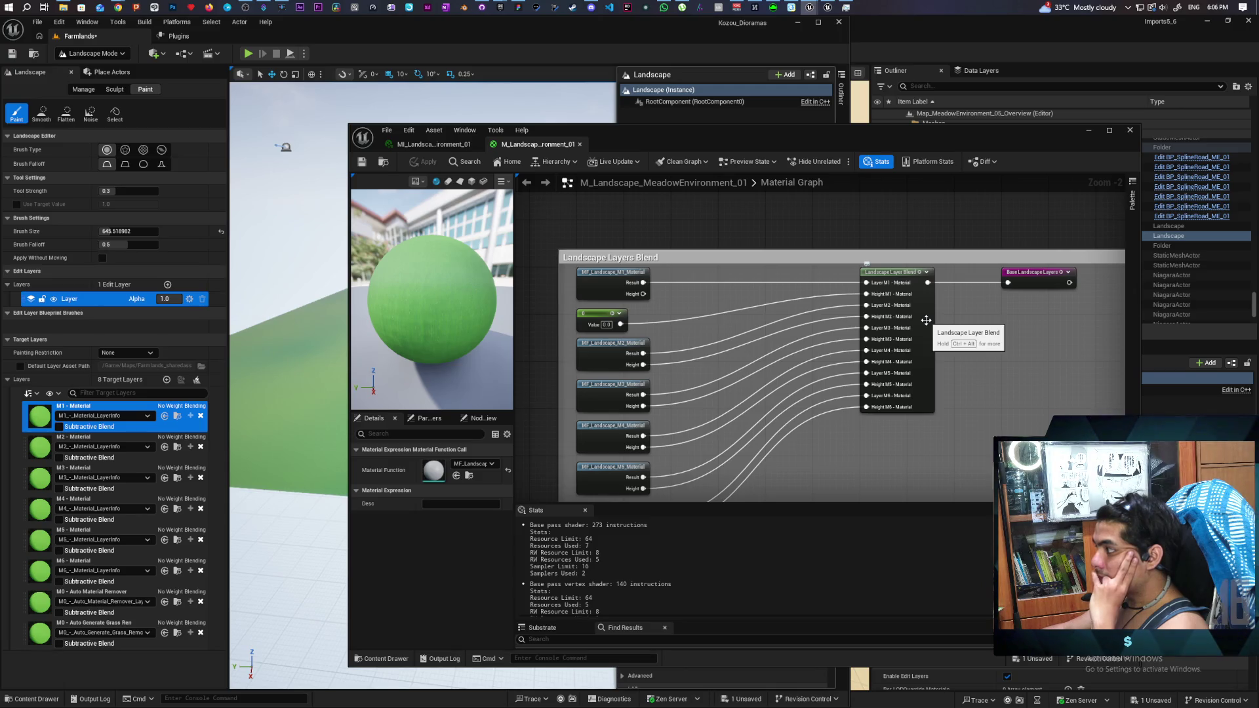
Step: Reselect the Landscape Layer Blend node and expand Index [1] in the Layers array
left_click(926, 320)
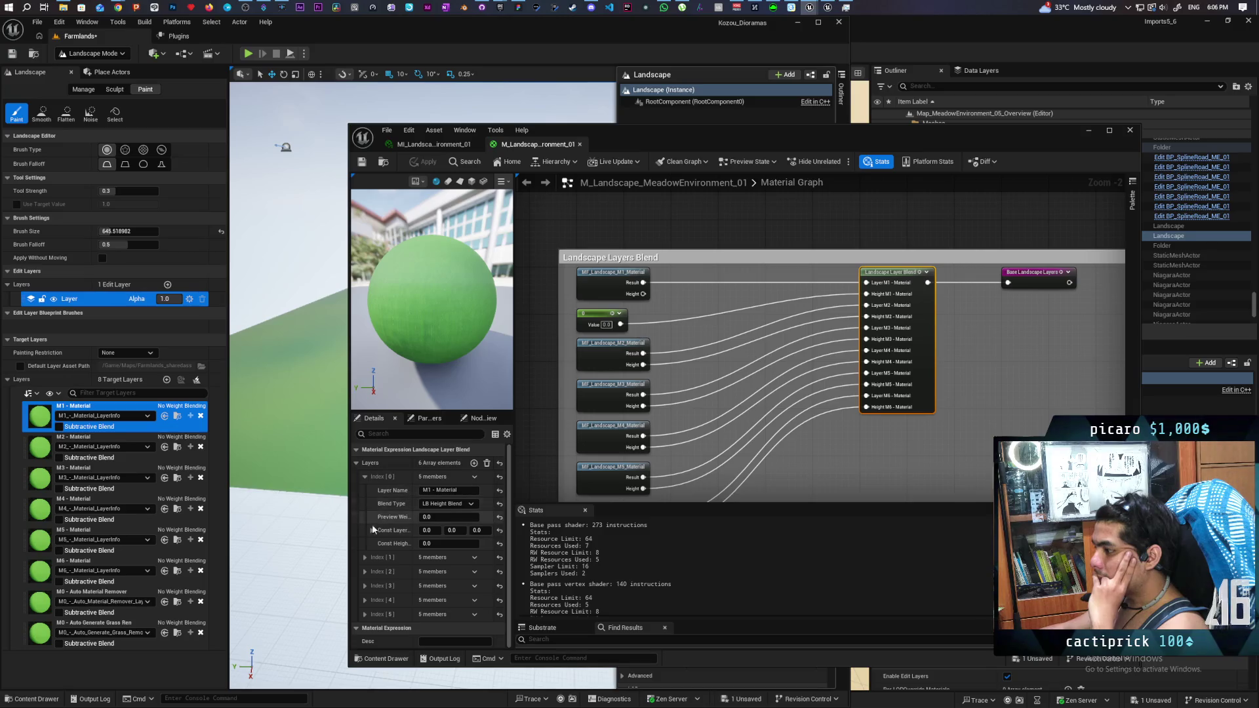
left_click(366, 557)
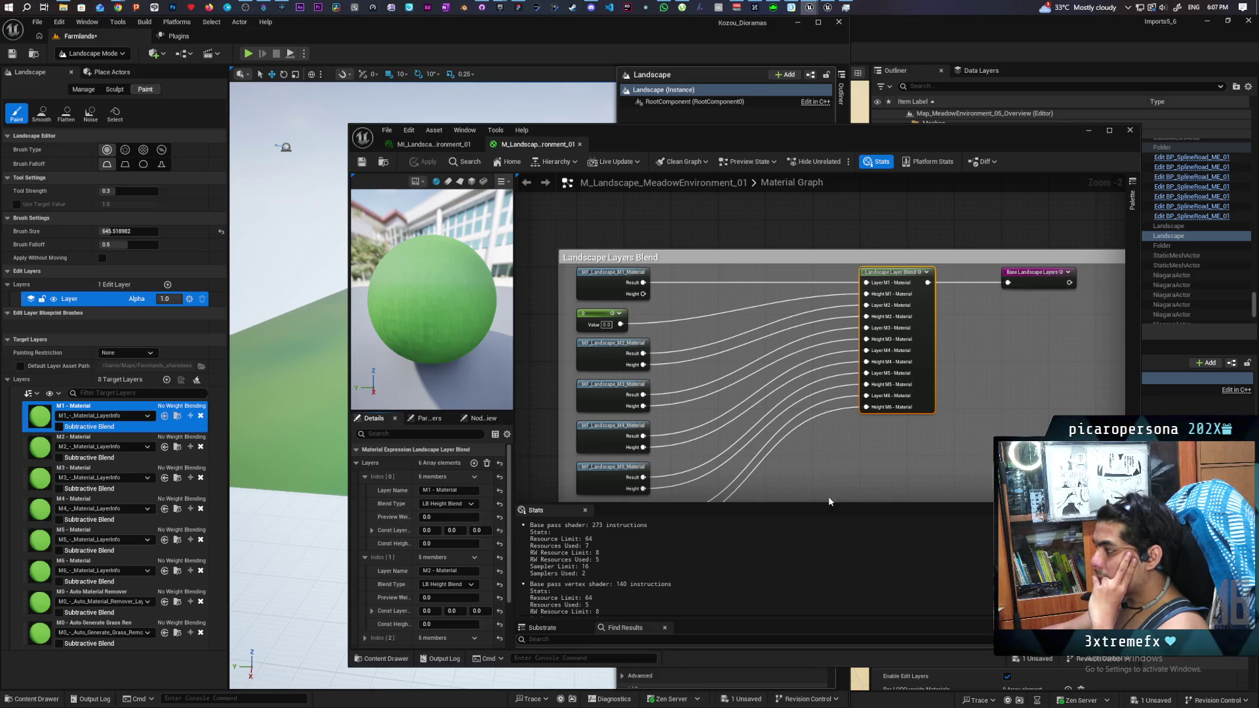
scroll(907, 468, "down", 1)
mouse_move(907, 468)
left_mouse_down()
mouse_move(869, 372)
mouse_move(832, 444)
mouse_move(832, 421)
left_mouse_up()
scroll(801, 377, "up", 1)
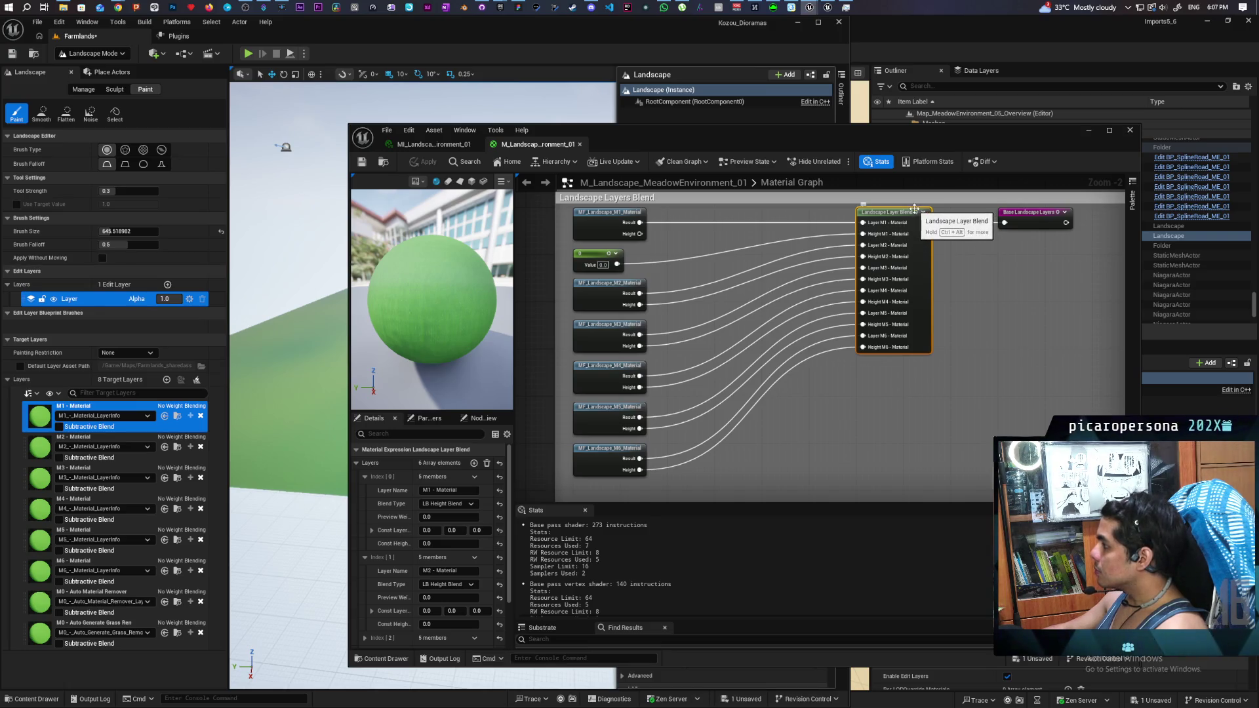
key("space")
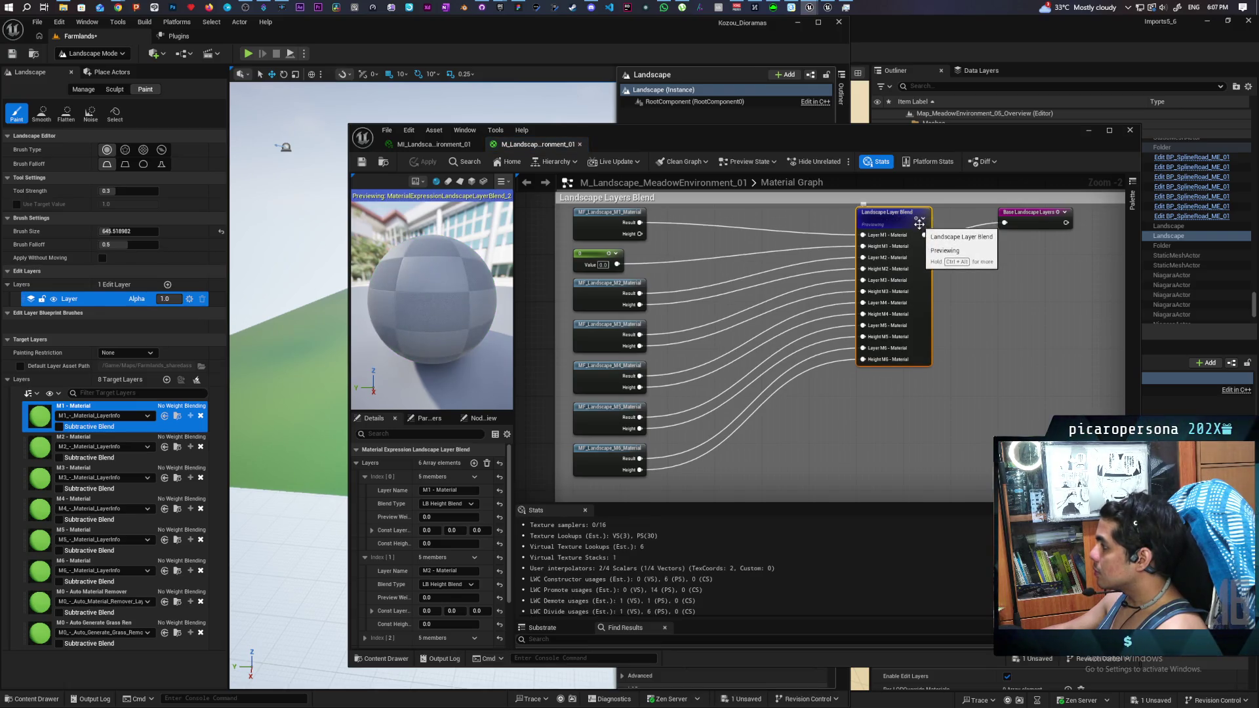
key("space")
key("Home")
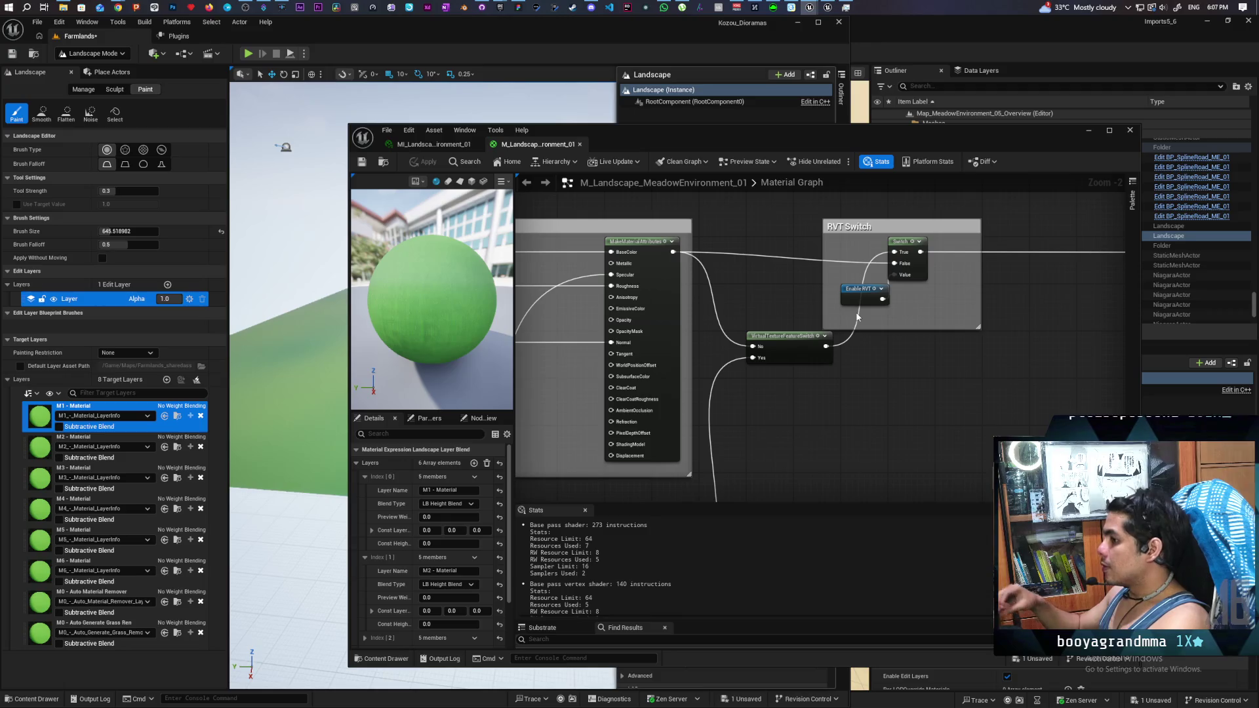
mouse_move(923, 357)
left_mouse_down()
mouse_move(974, 391)
mouse_move(680, 335)
mouse_move(695, 347)
mouse_move(706, 324)
left_mouse_up()
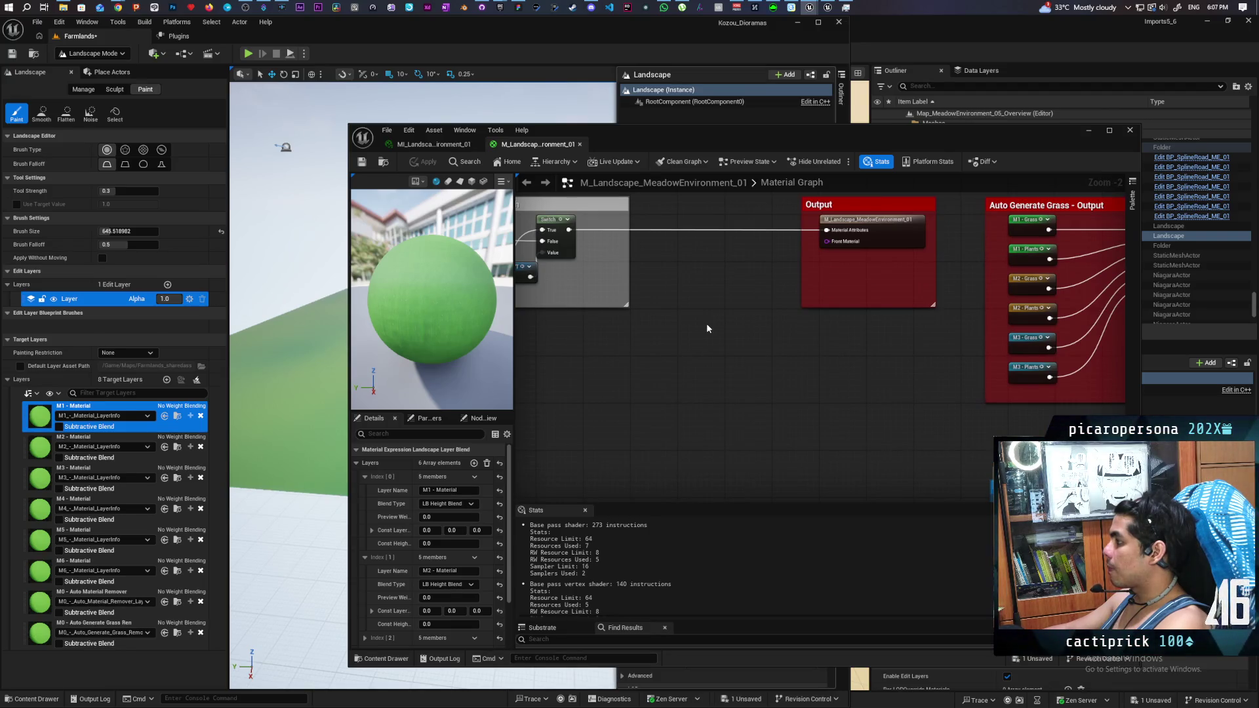
mouse_move(706, 328)
left_mouse_down()
mouse_move(787, 328)
mouse_move(649, 329)
mouse_move(765, 343)
mouse_move(646, 346)
left_mouse_up()
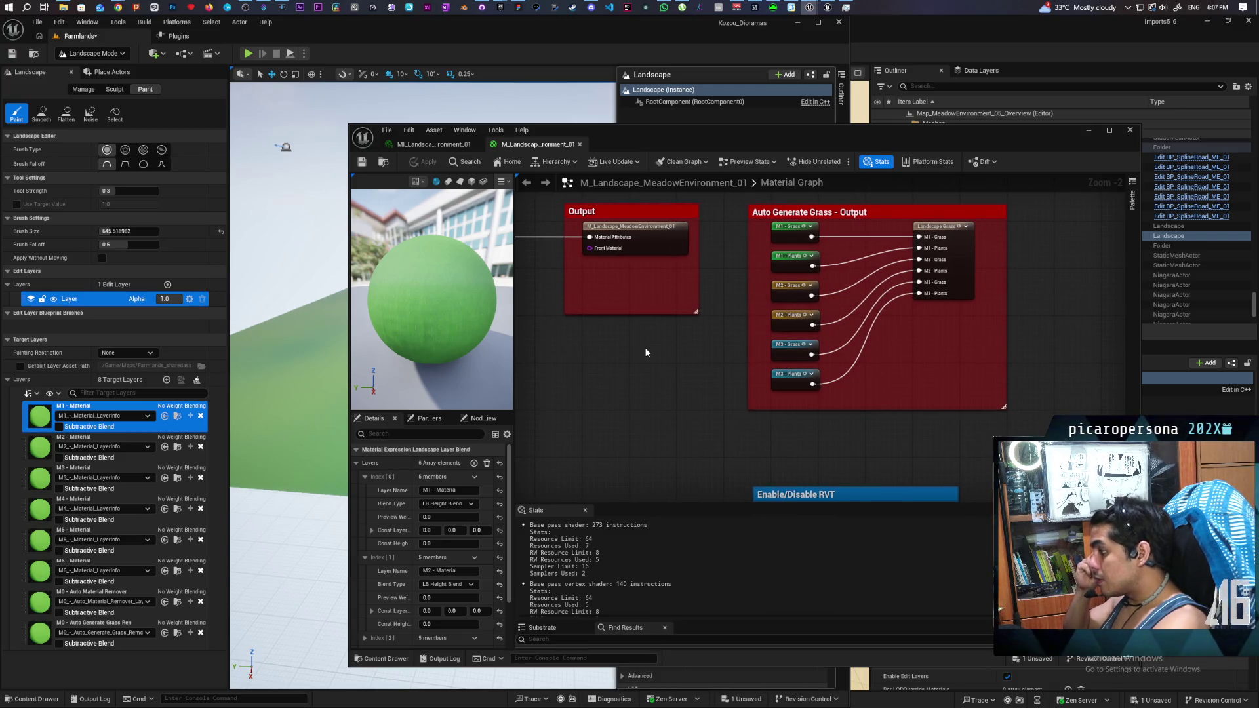
left_click_drag(664, 359, 656, 245)
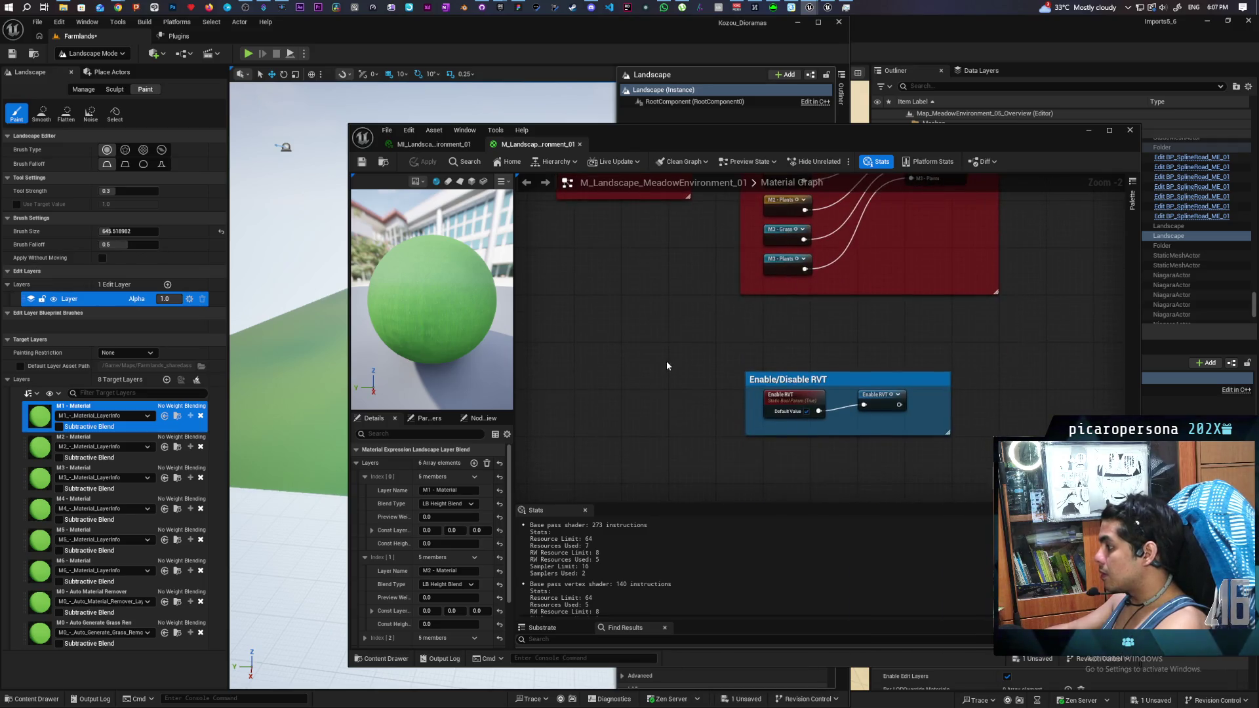
left_click_drag(644, 329, 809, 289)
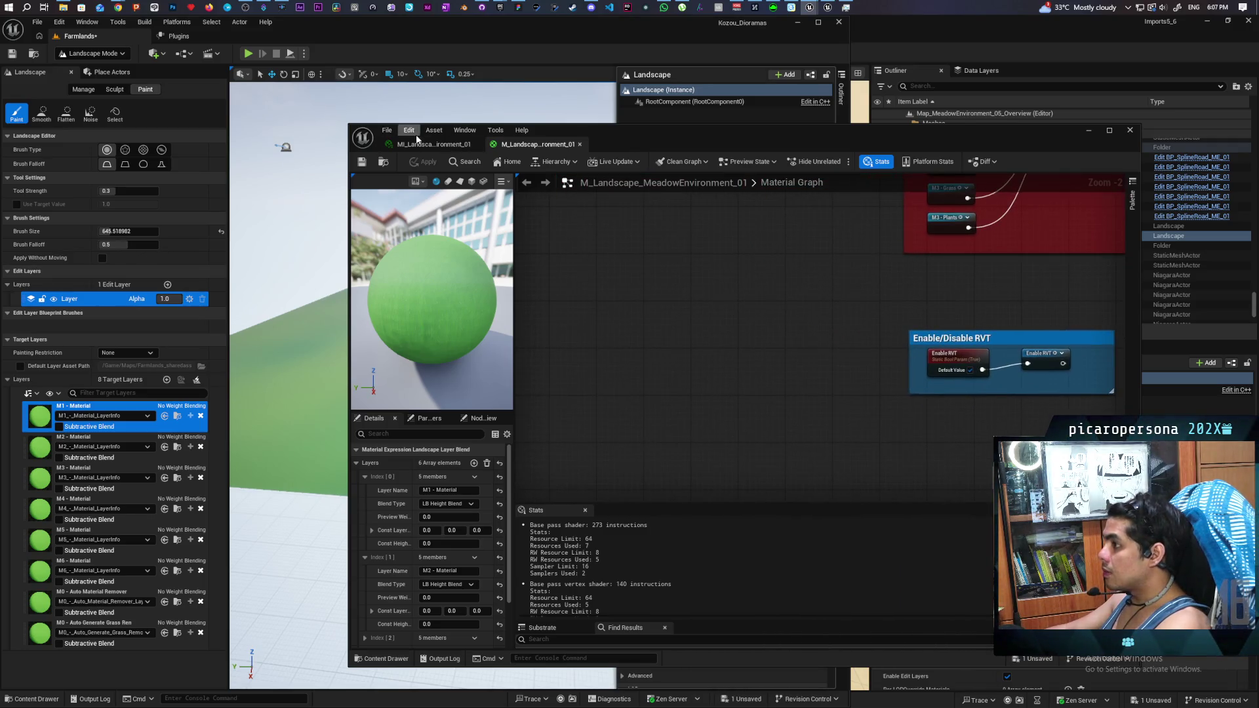
left_click(431, 147)
Step: Save the Farmlands level and show the Painting Restriction options
left_click_drag(432, 146, 592, 122)
scroll(454, 385, "up", 10)
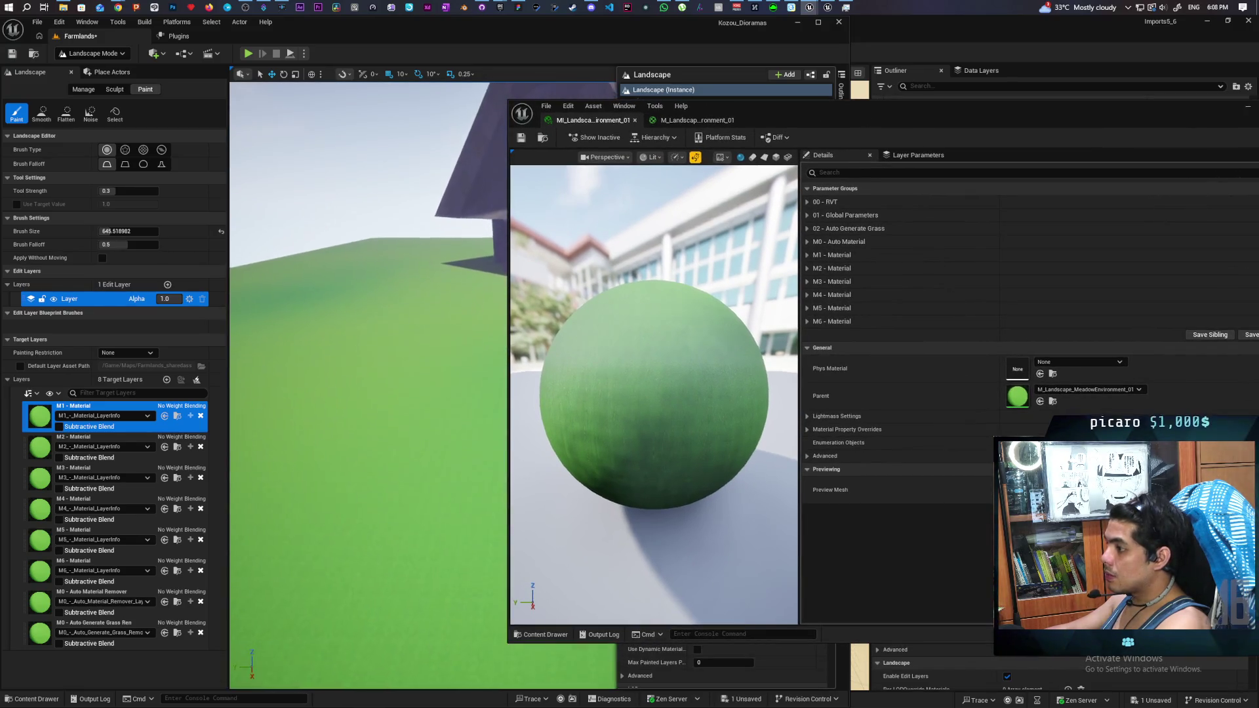
scroll(367, 385, "down", 10)
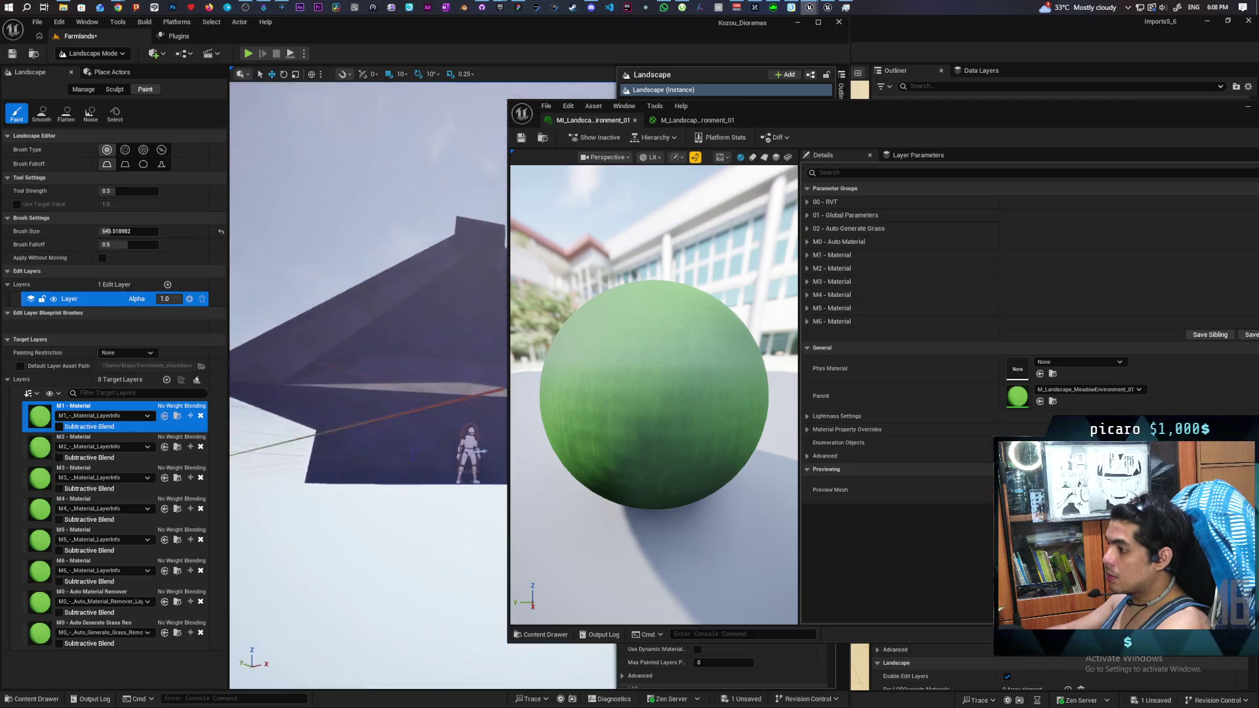
scroll(360, 326, "down", 10)
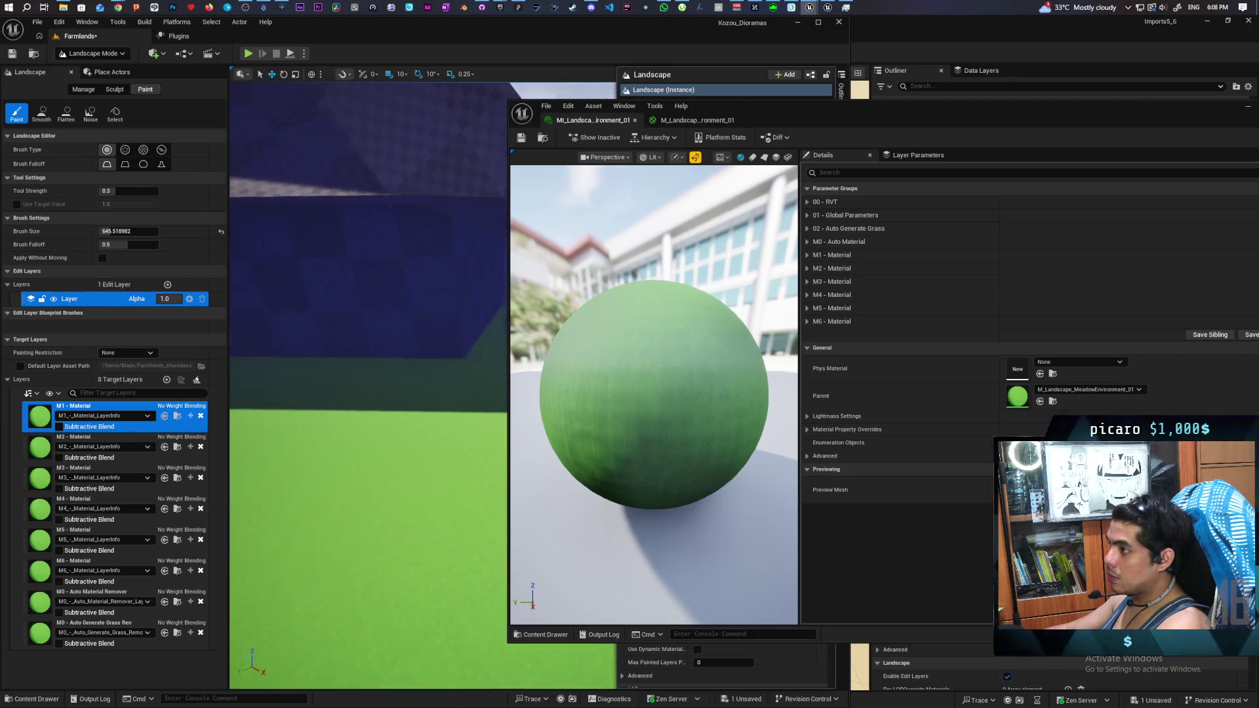
left_click(14, 54)
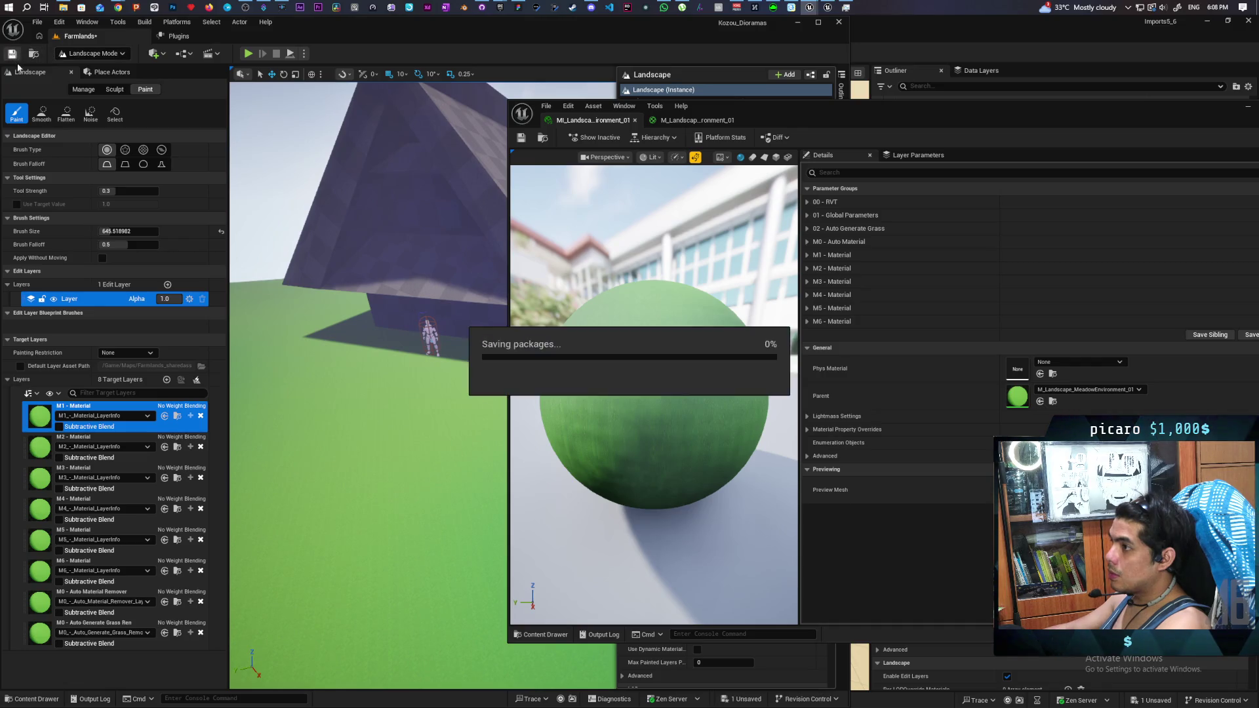
left_click(131, 353)
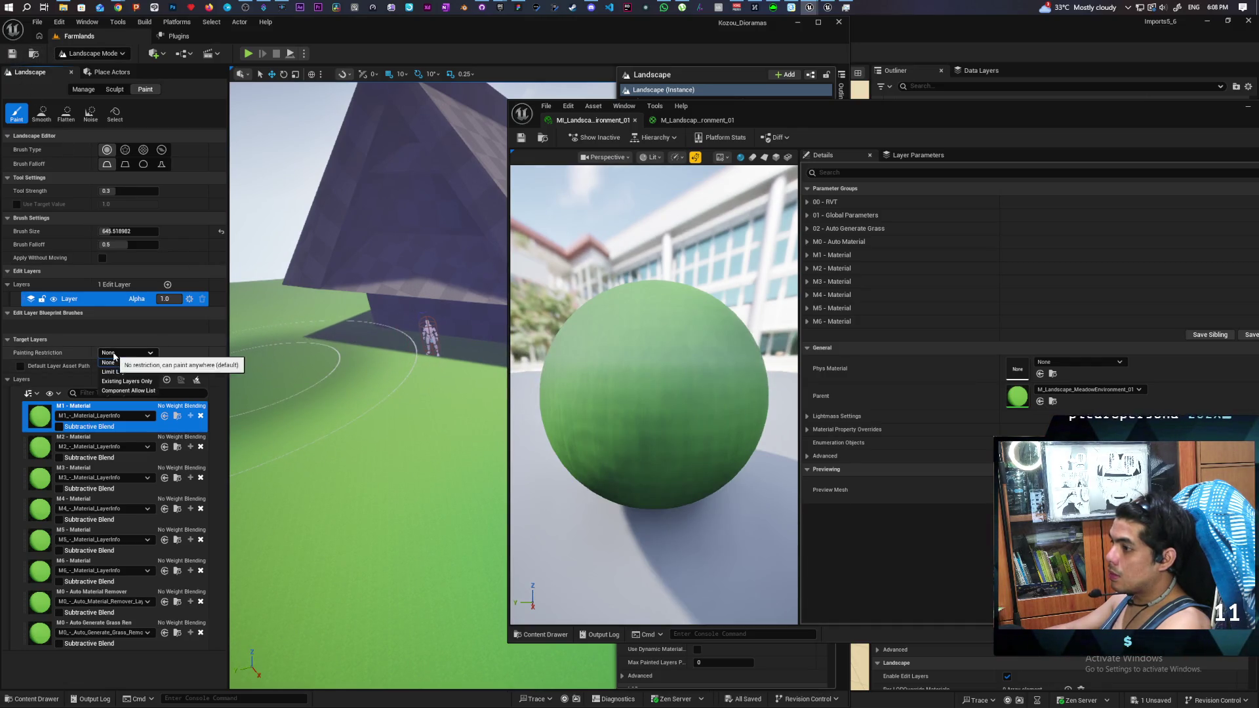
Step: Keep Painting Restriction at None and clear all target layers of the edit layer
left_click(175, 348)
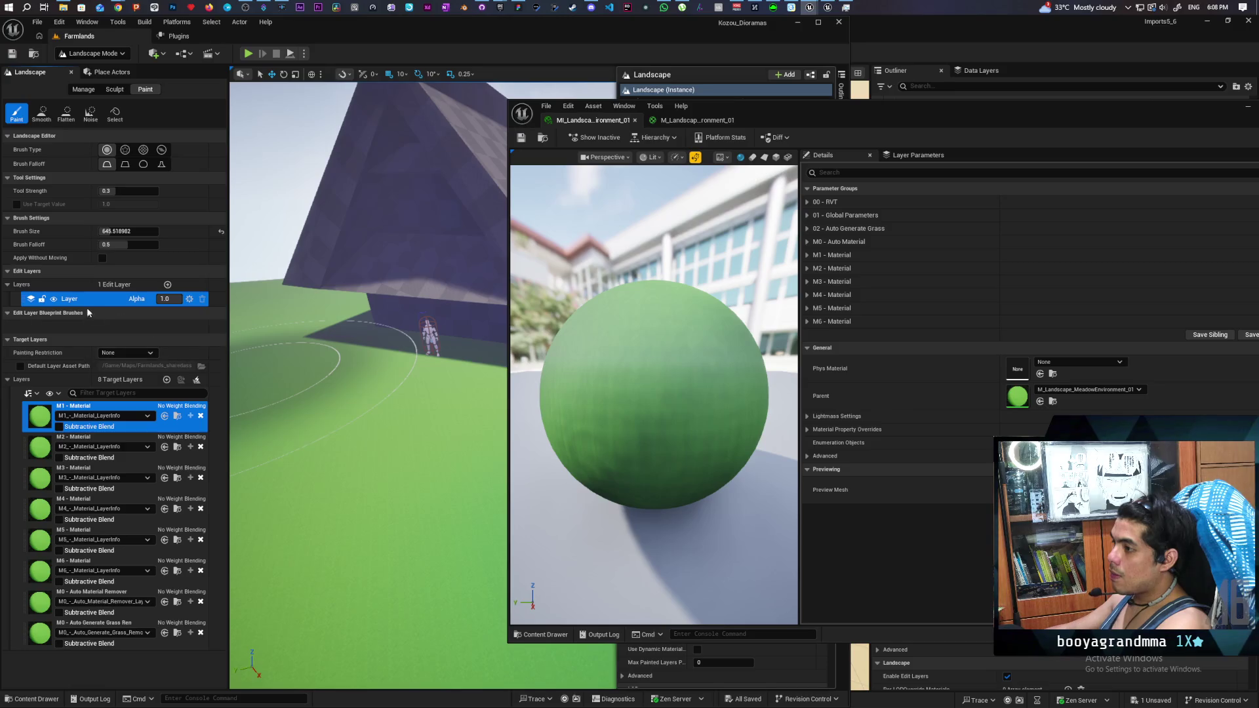
left_click(54, 300)
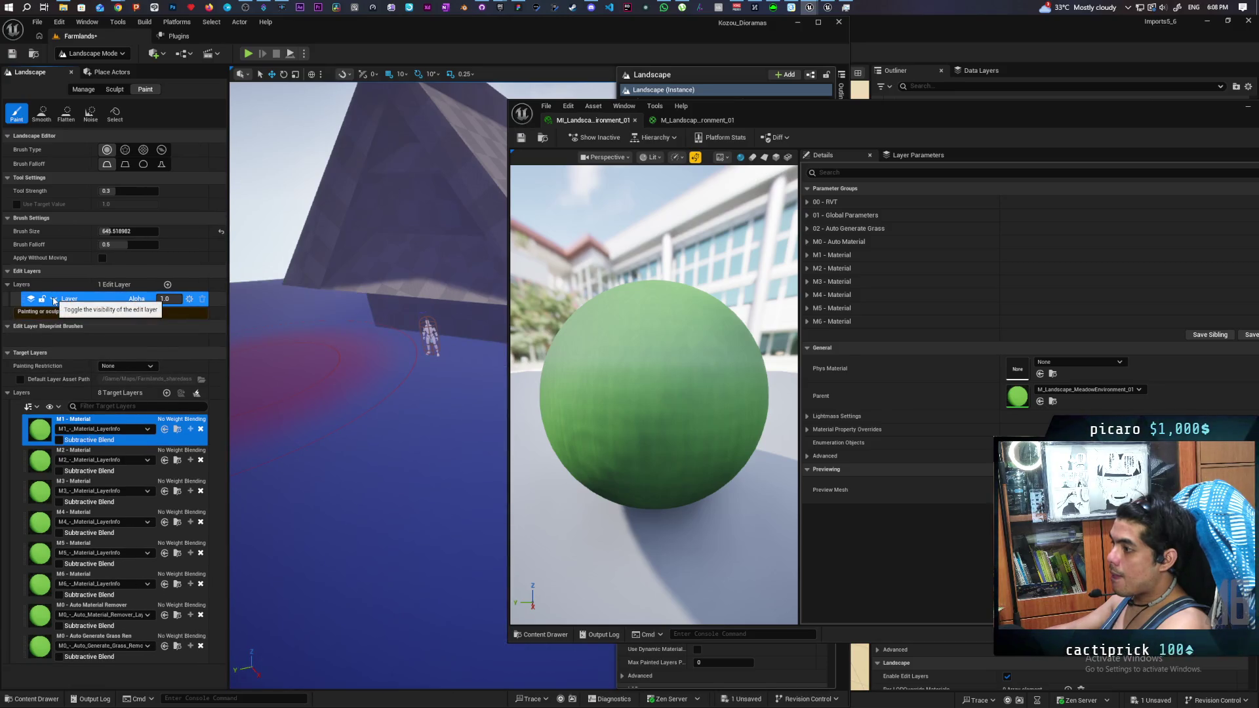
left_click(54, 300)
left_click(55, 300)
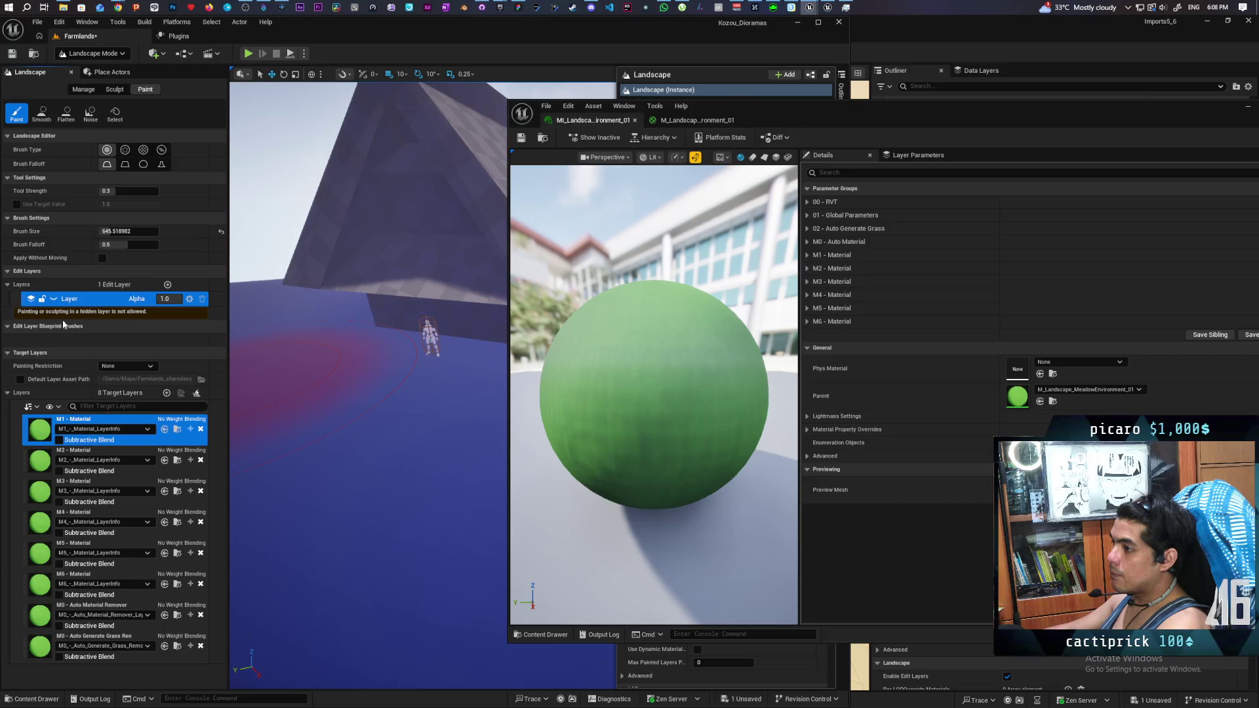
left_click(54, 300)
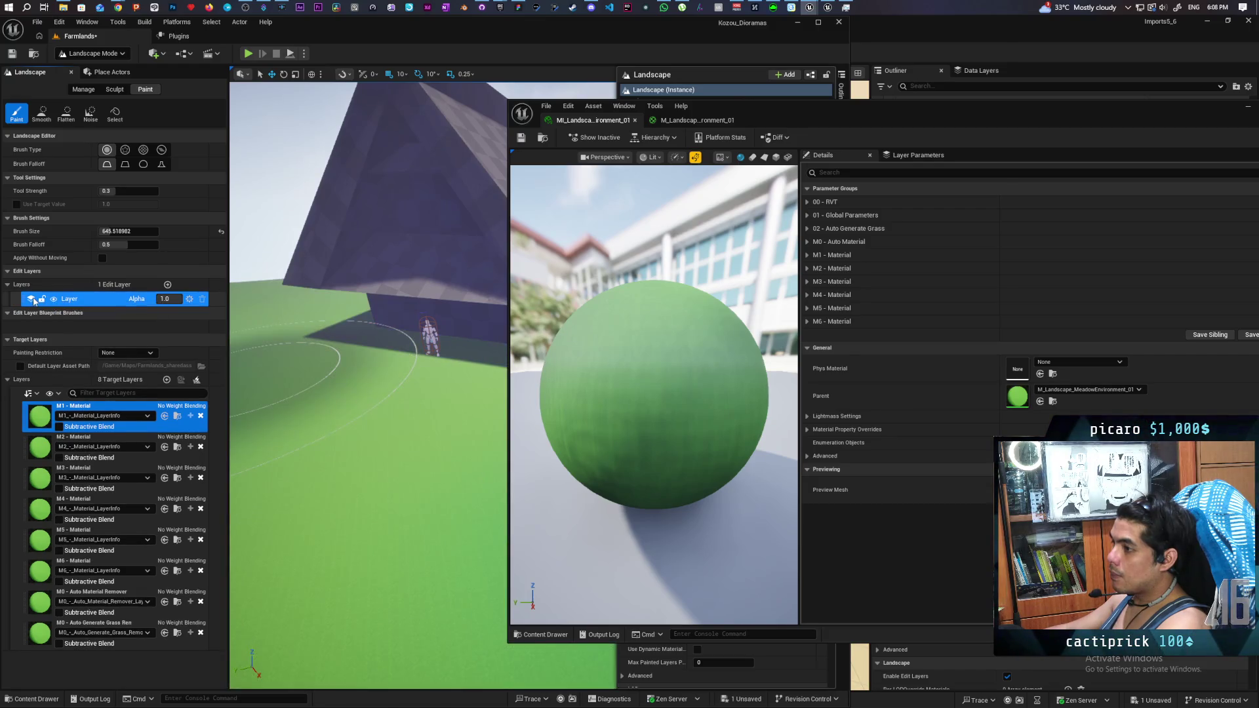
right_click(34, 301)
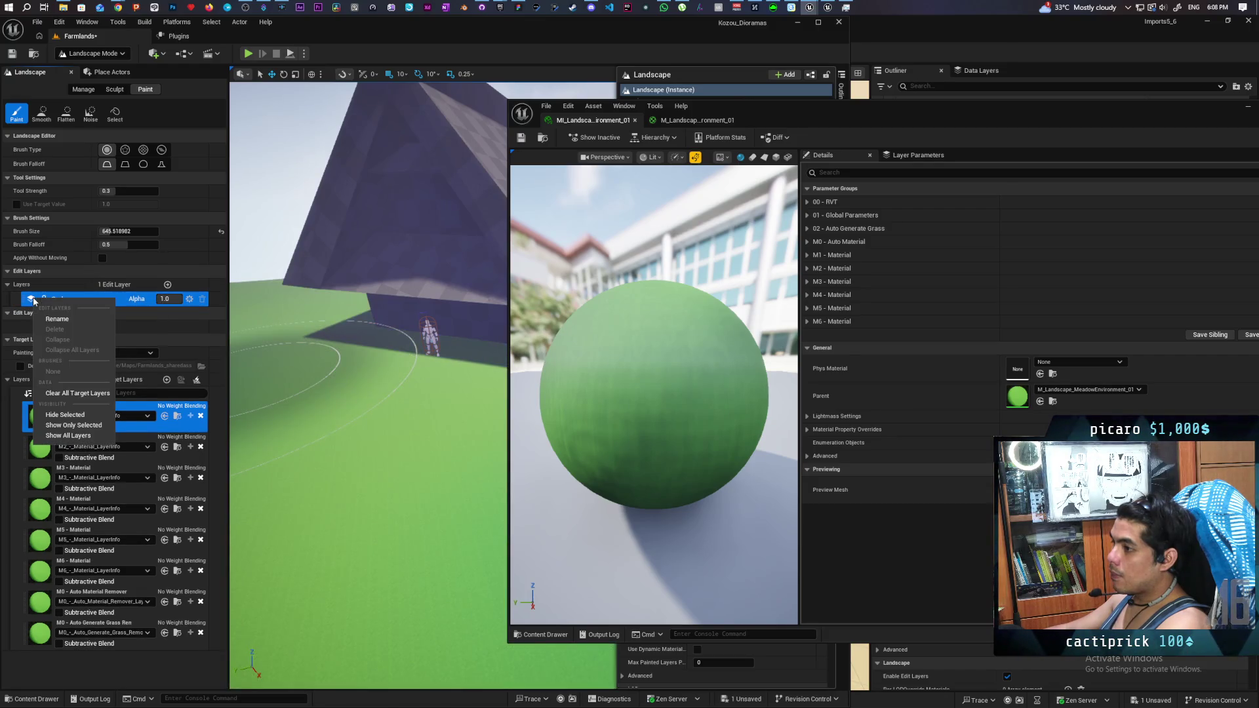
left_click(83, 394)
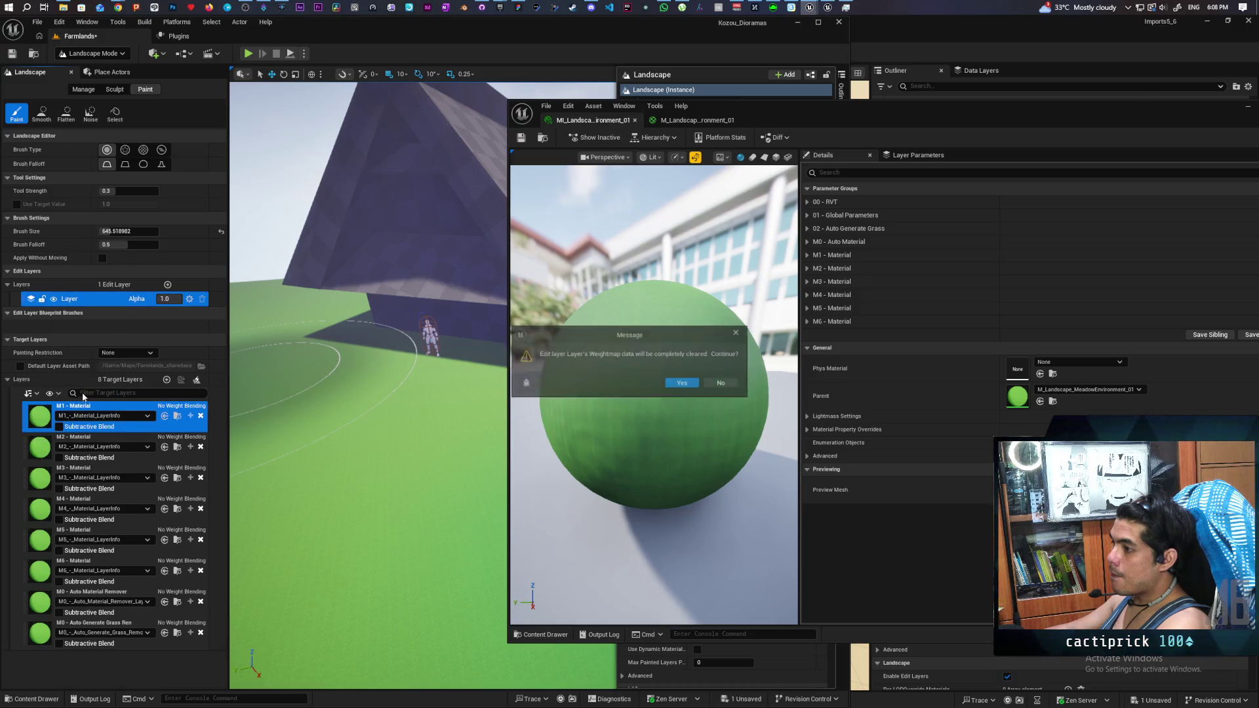
left_click(683, 384)
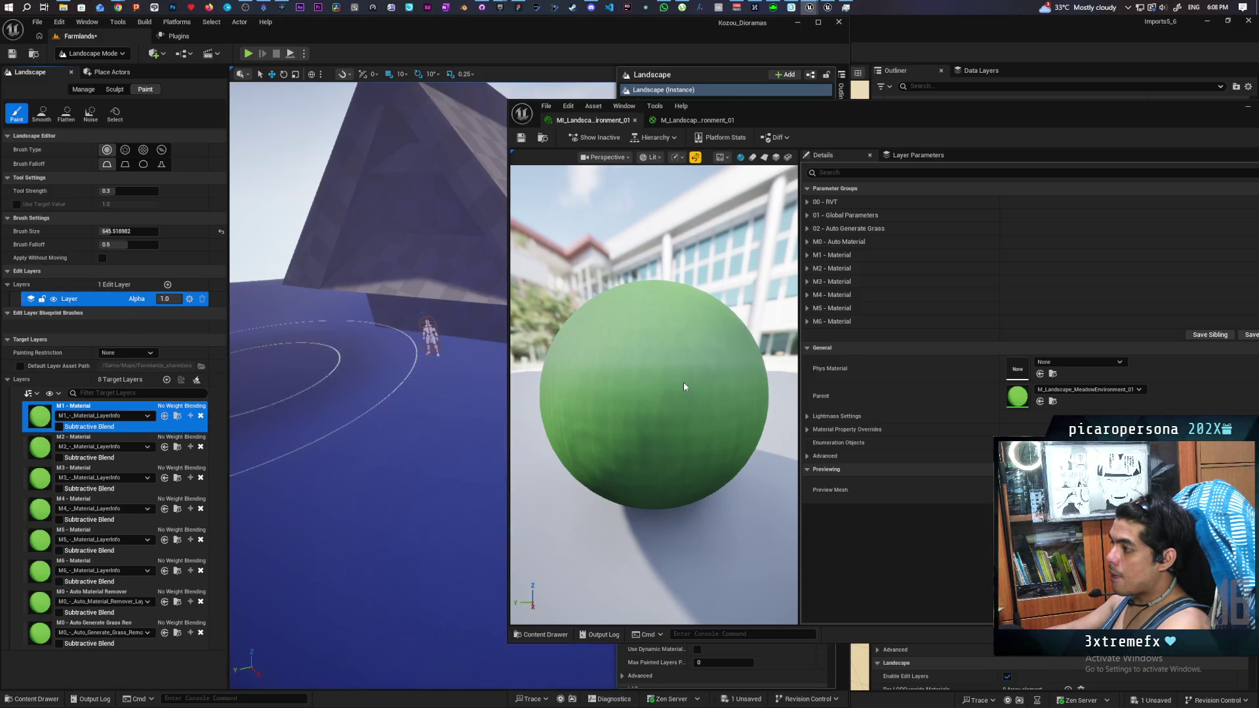
Step: Fill the whole landscape with the green M1 - Material layer
right_click(186, 412)
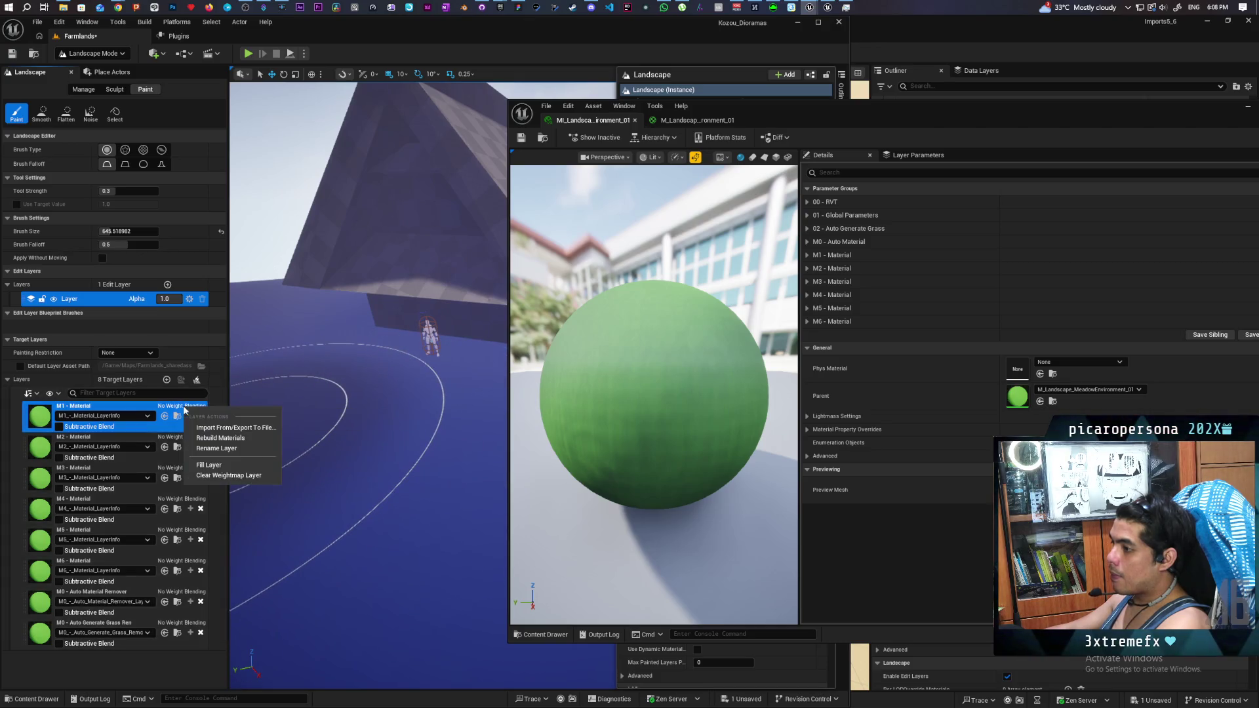
left_click(234, 466)
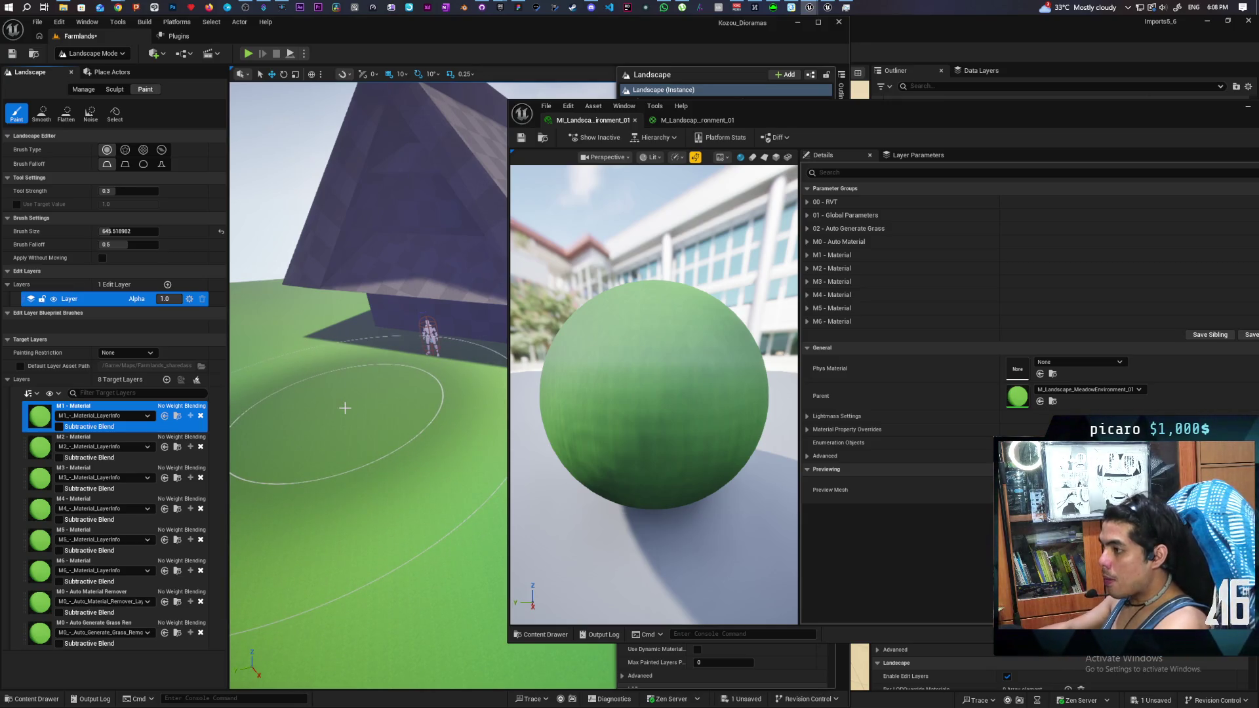
scroll(345, 407, "down", 10)
scroll(367, 394, "up", 10)
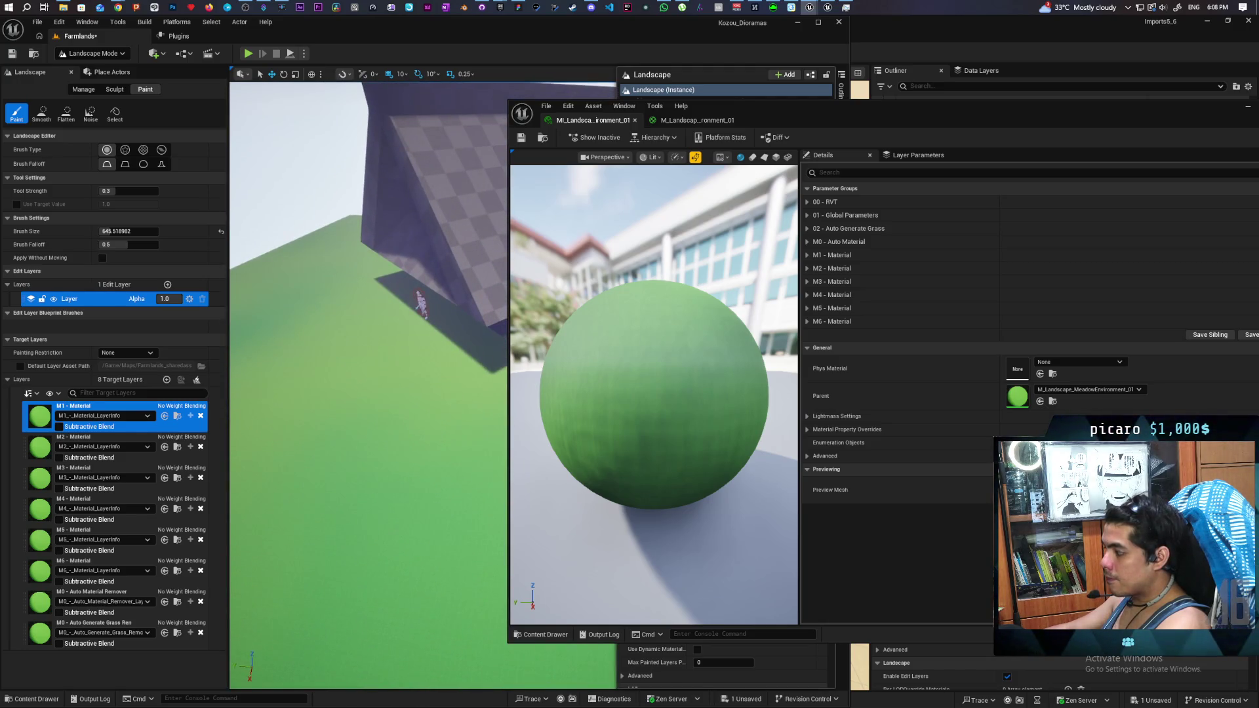
mouse_move(843, 109)
left_mouse_down()
mouse_move(587, 501)
mouse_move(535, 480)
mouse_move(686, 229)
mouse_move(705, 167)
mouse_move(738, 149)
left_mouse_up()
left_click(701, 279)
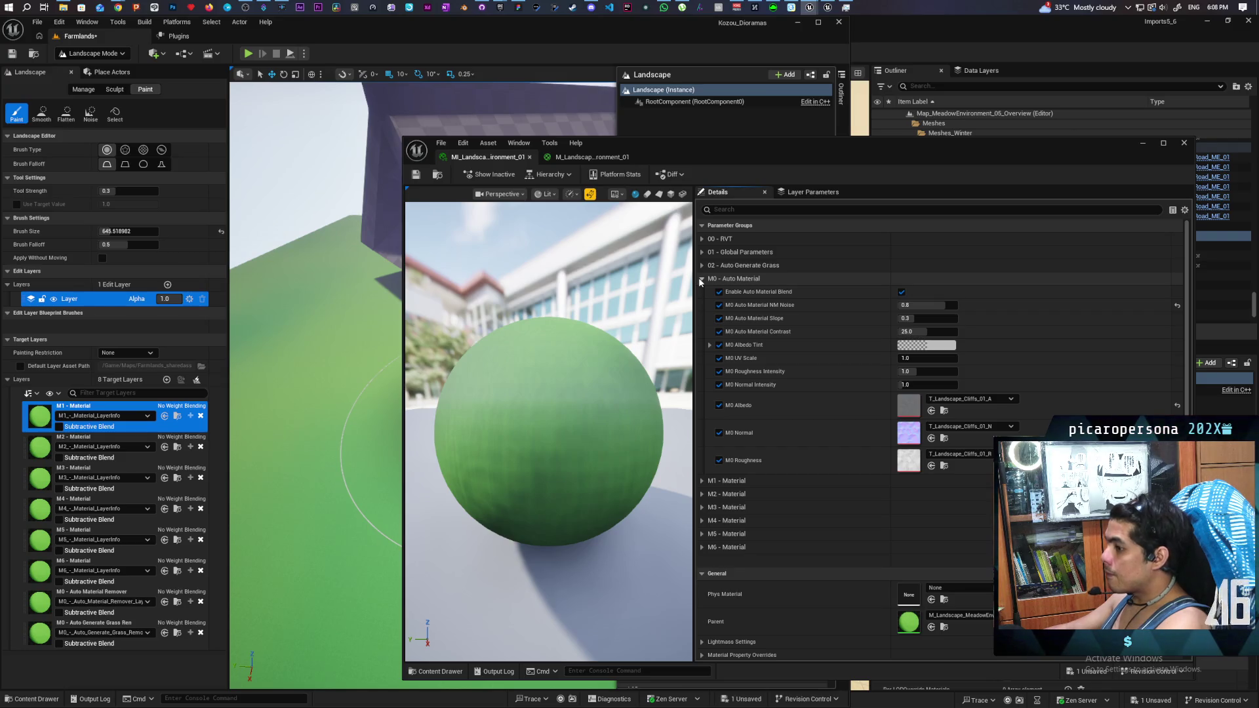
Step: Toggle Enable Auto Material Blend off and on, and browse the M0, M1, RVT and Global parameter groups
left_click(902, 293)
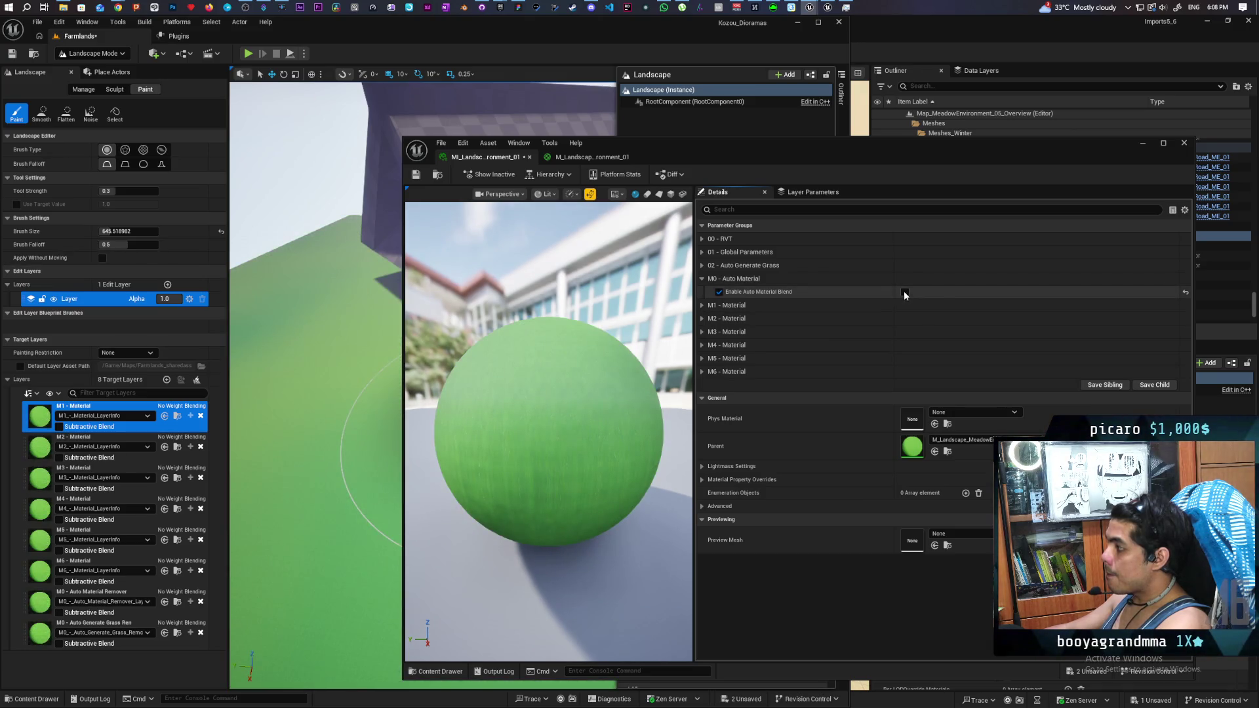
left_click(903, 292)
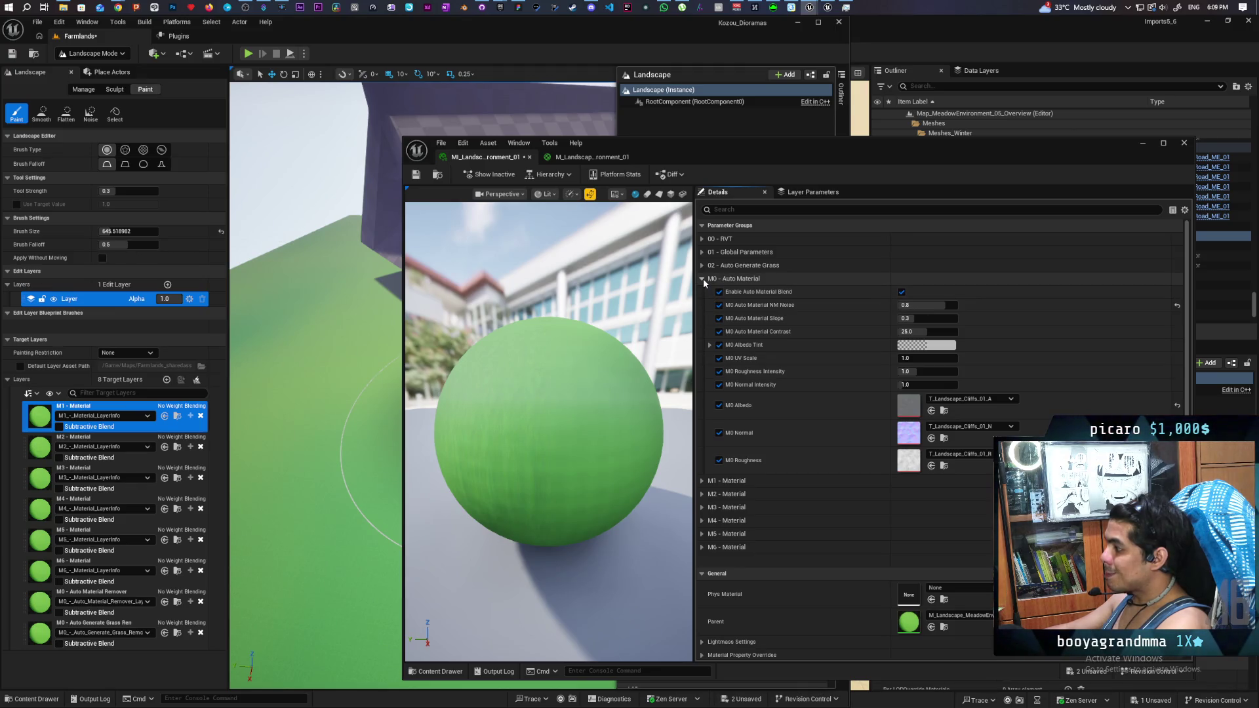
left_click(703, 278)
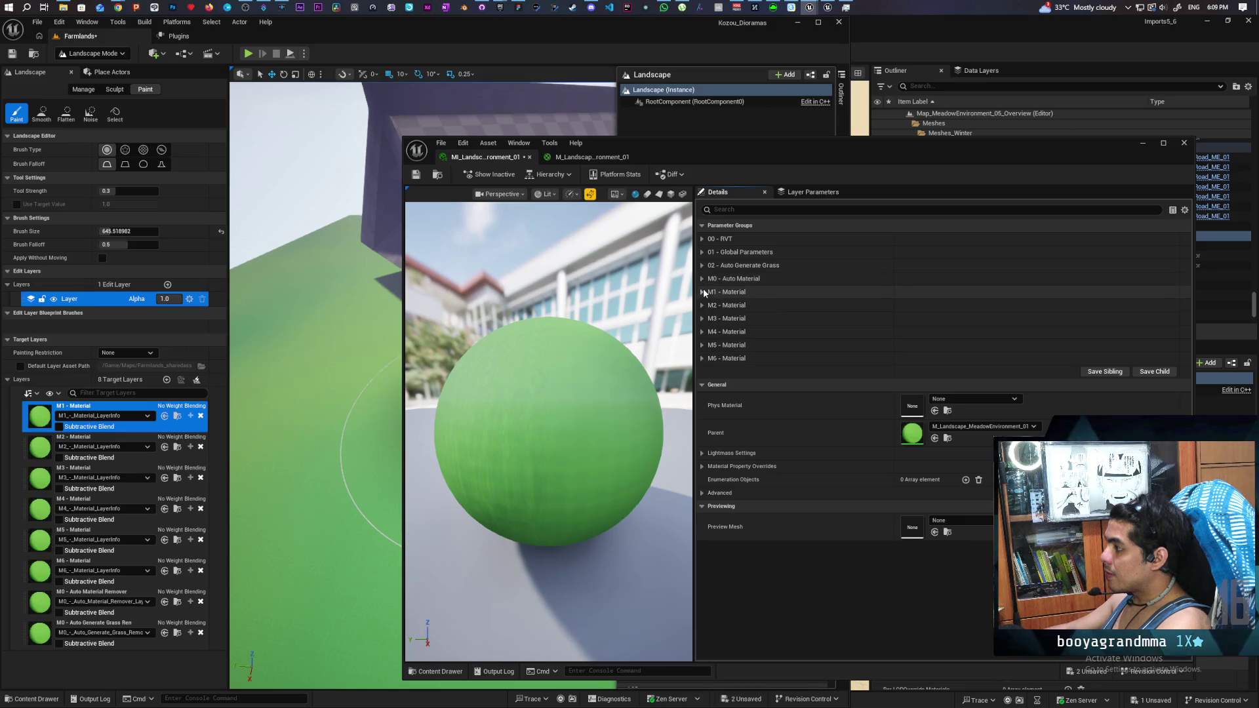
left_click(702, 292)
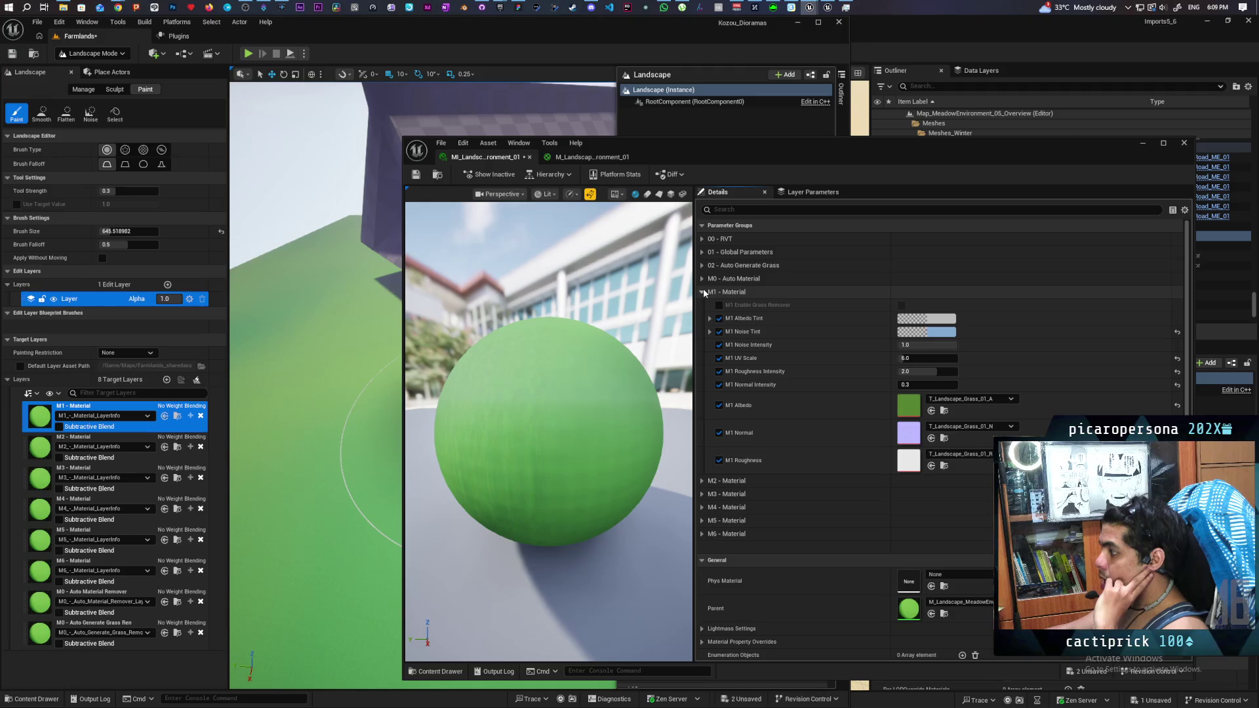
left_click(702, 291)
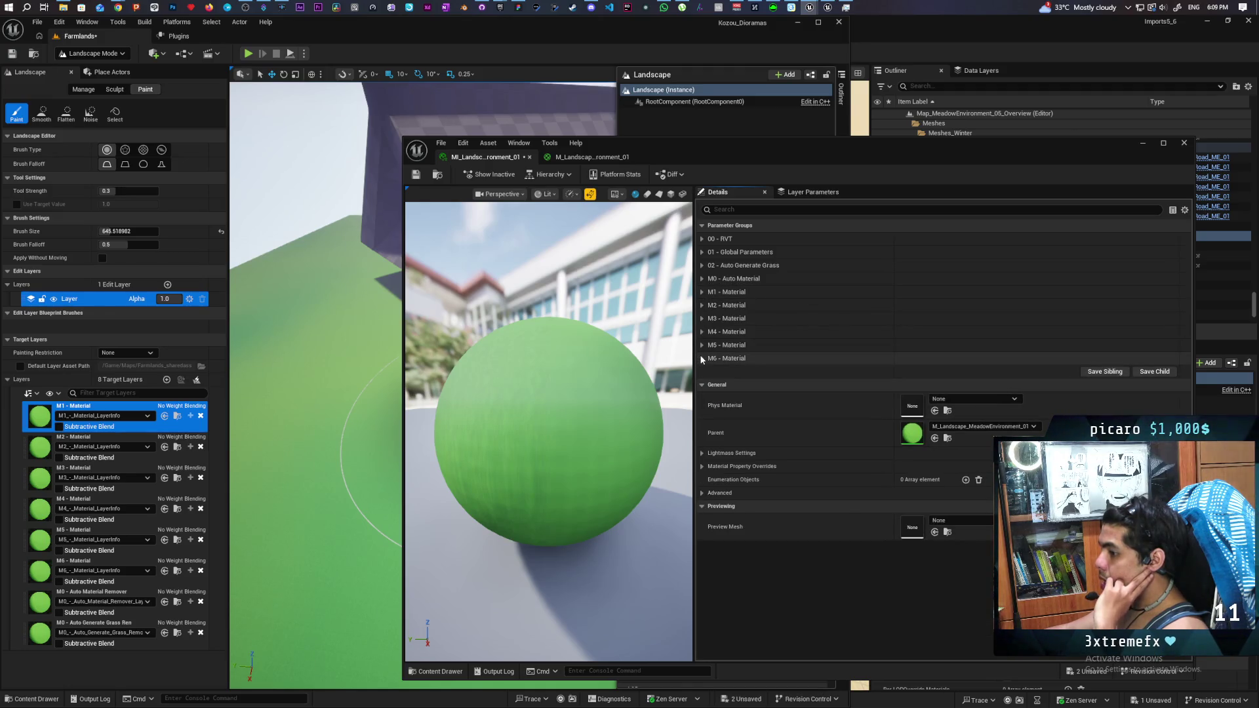
left_click(701, 239)
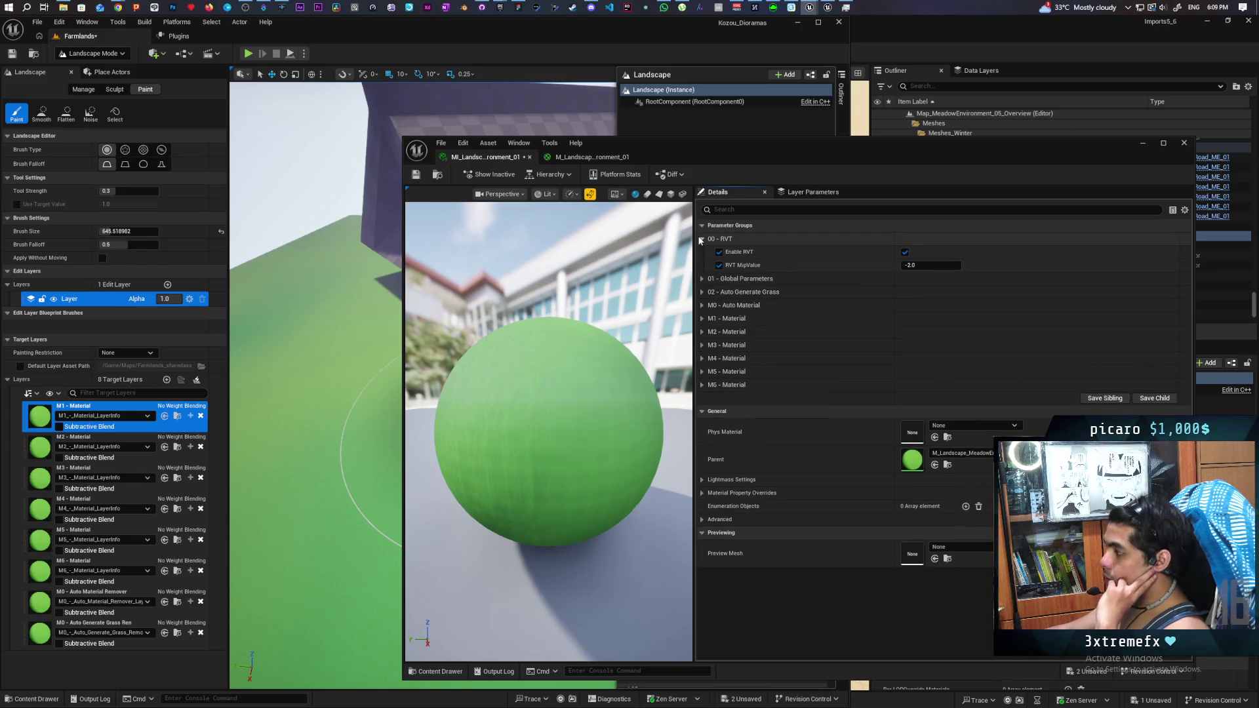
left_click(701, 239)
left_click(701, 253)
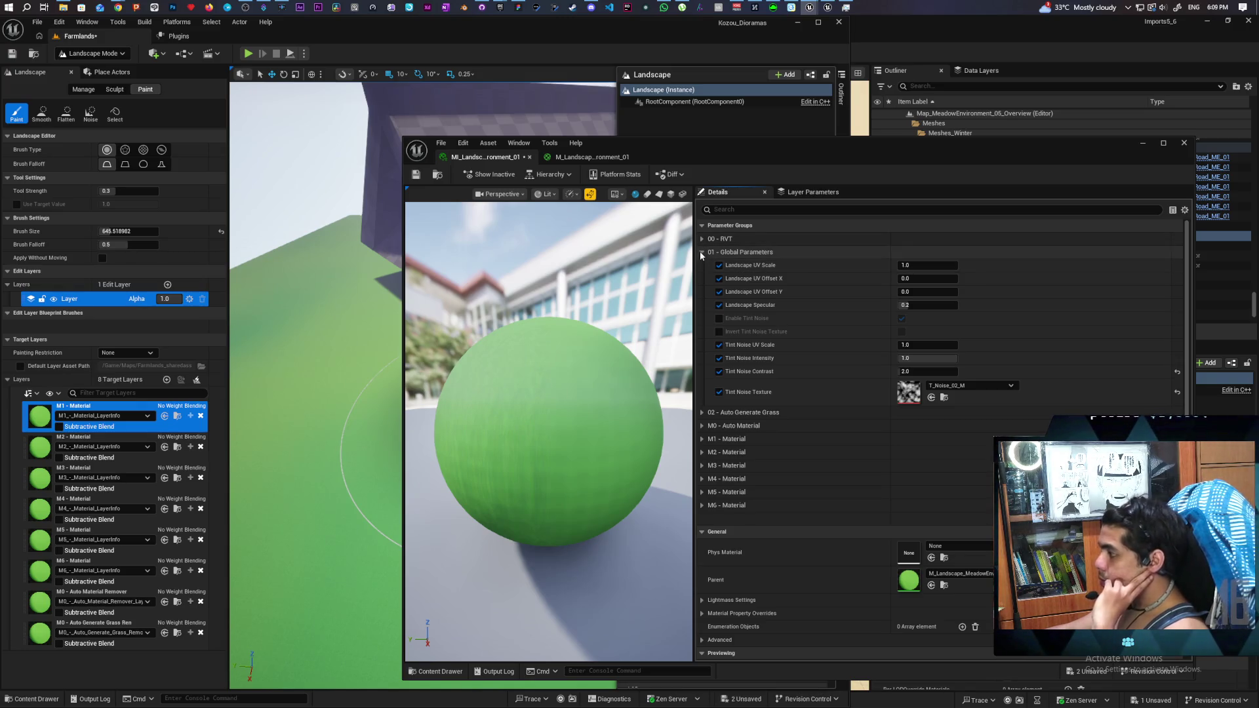
left_click(701, 255)
Step: Expand 02 - Auto Generate Grass, keep it enabled, and leave the M3 overrides off
left_click(703, 266)
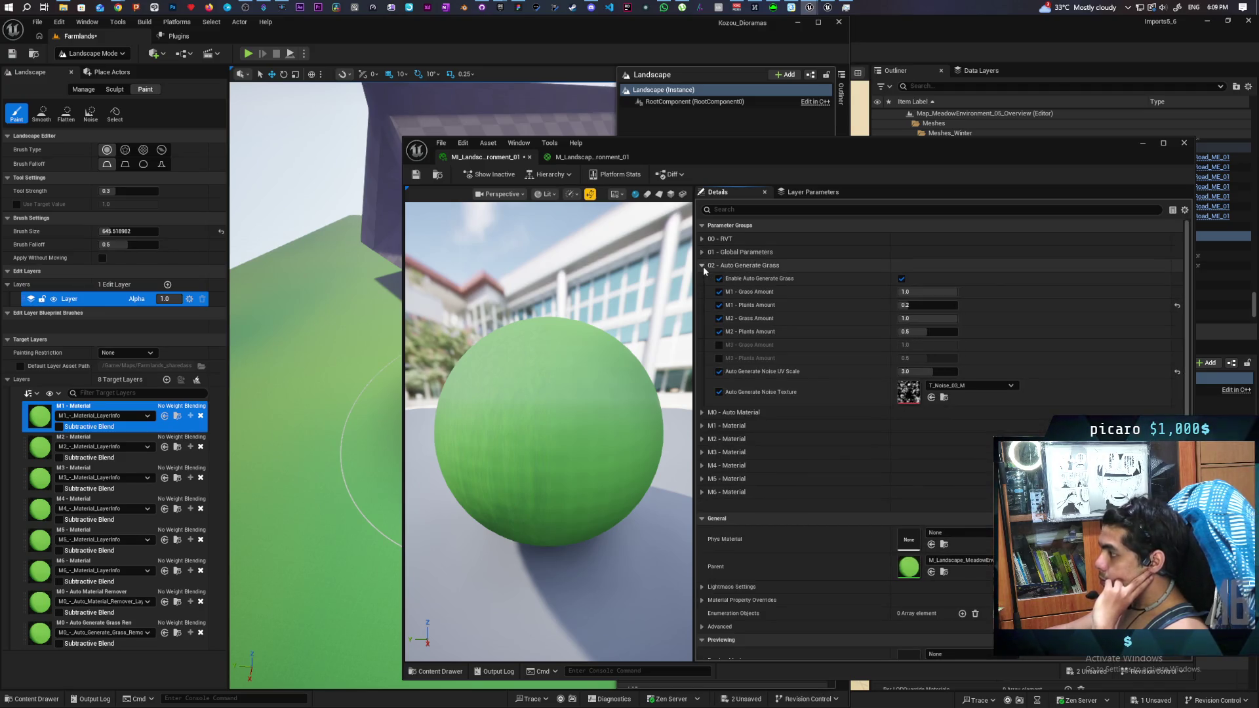
left_click(902, 279)
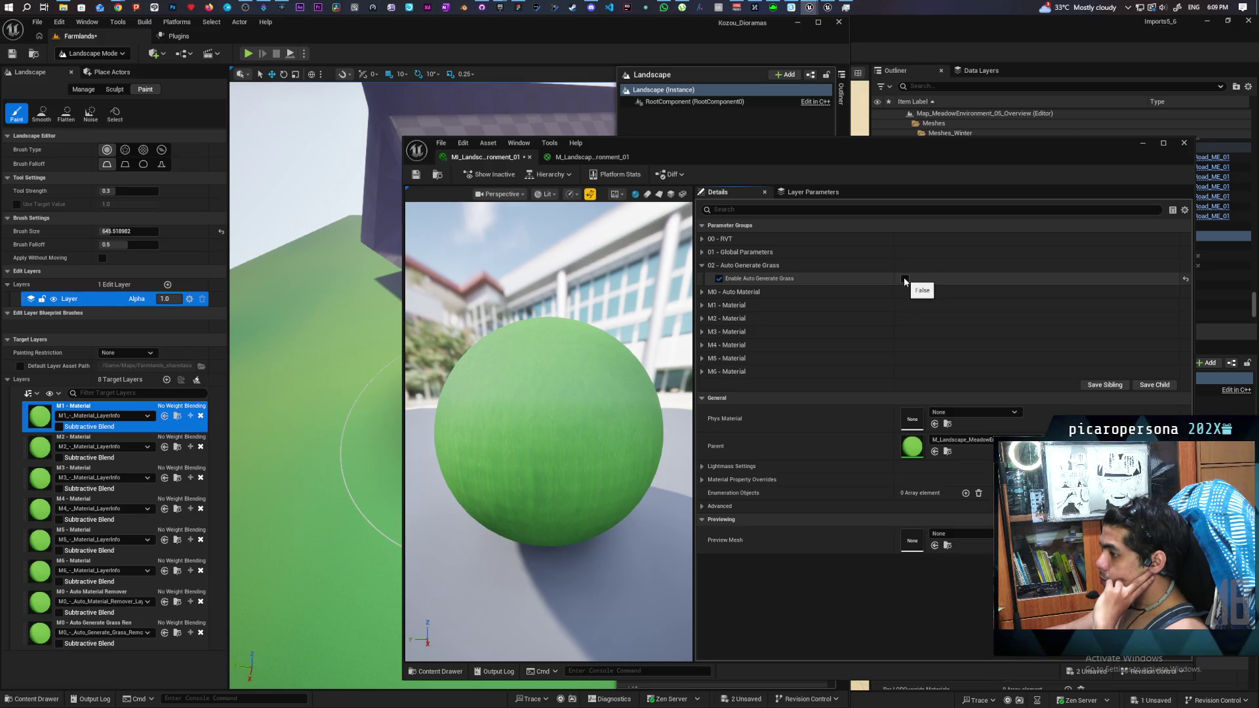
left_click(904, 280)
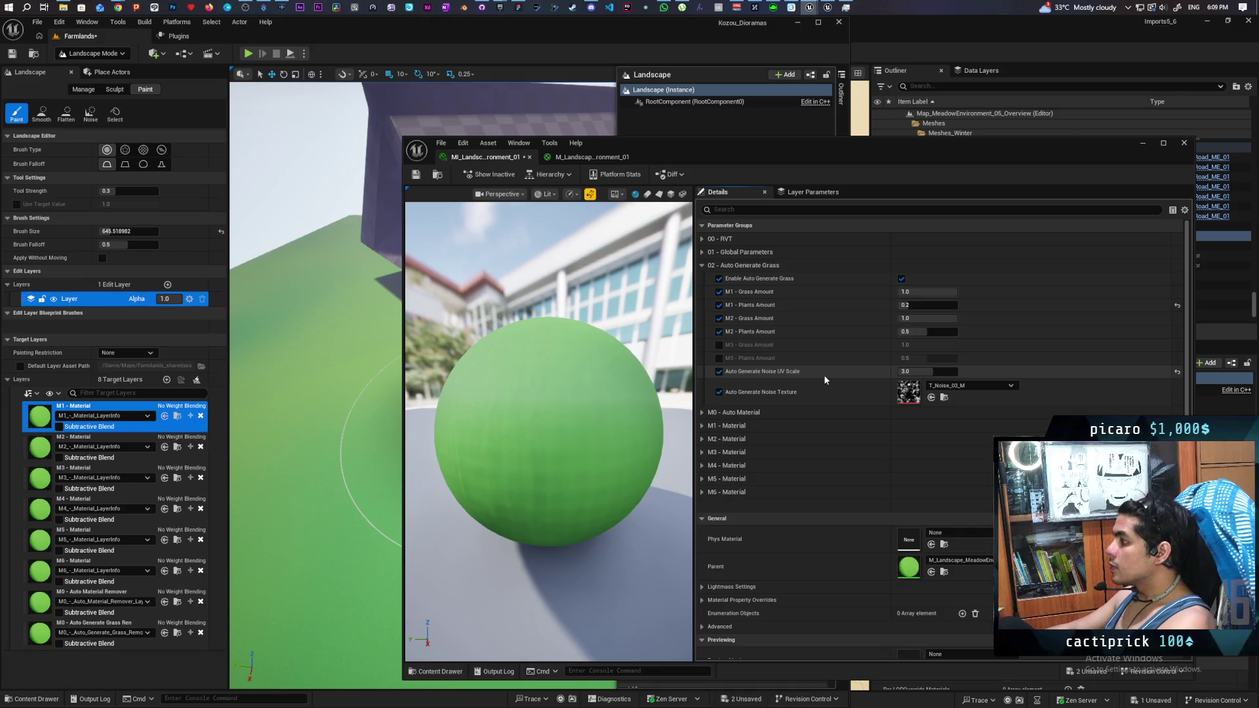
left_click(720, 345)
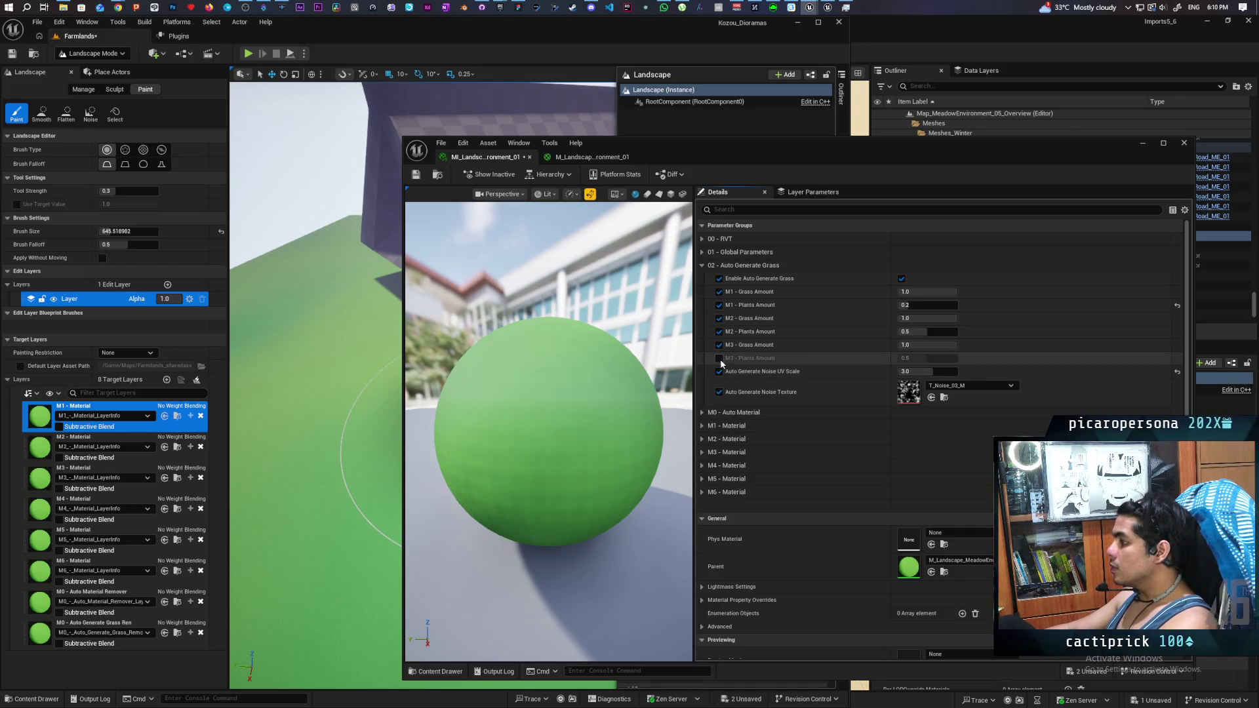
left_click(719, 358)
left_click(719, 358)
left_click(720, 345)
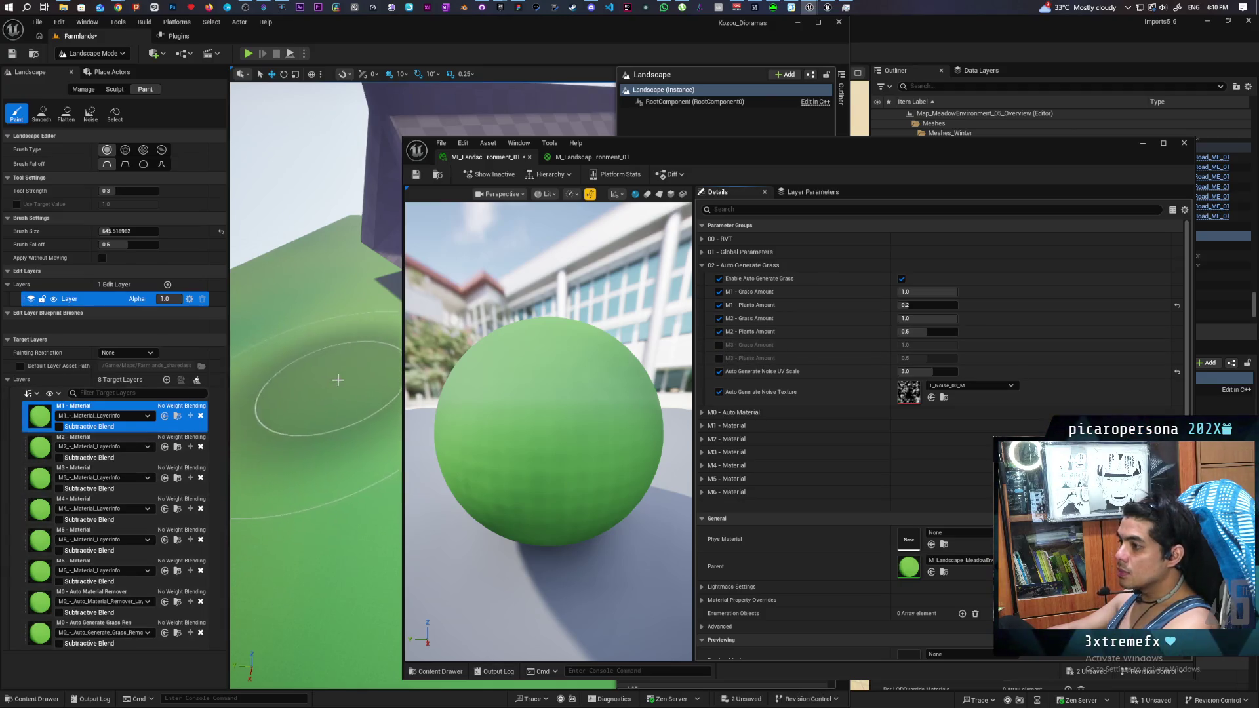
Step: Reassign M1_-_Material_LayerInfo to the M1 target layer
left_click(133, 416)
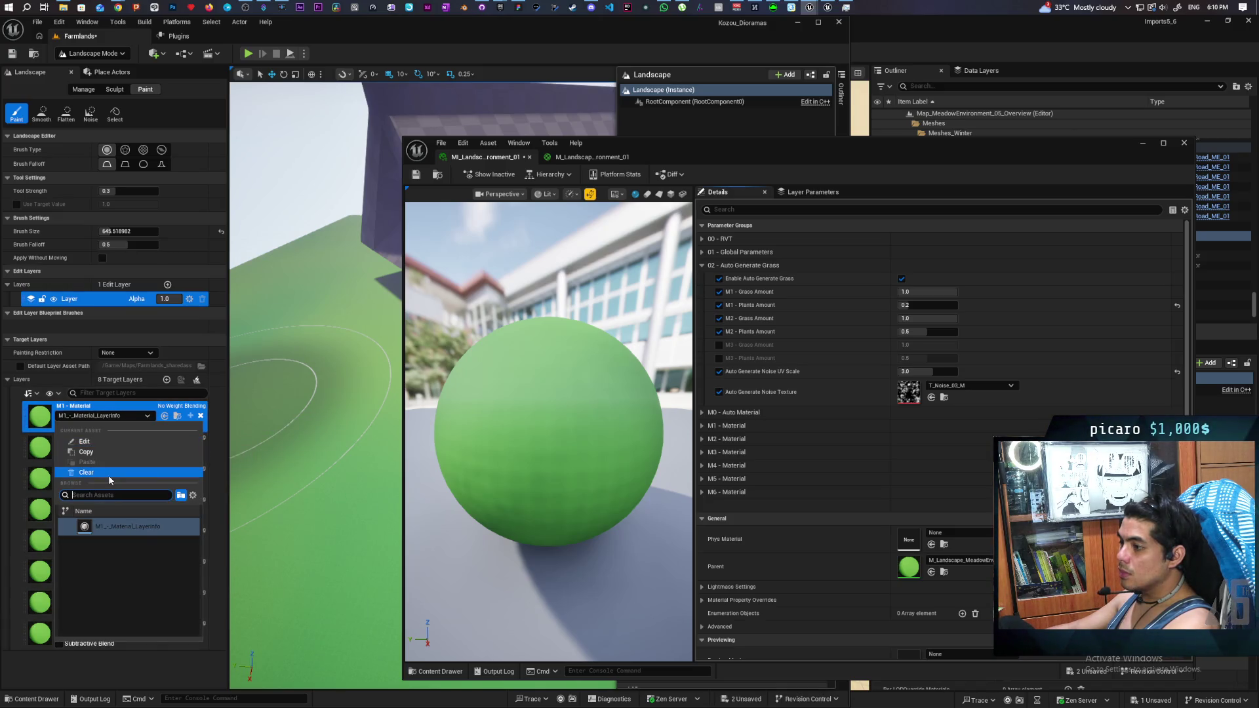
left_click(108, 473)
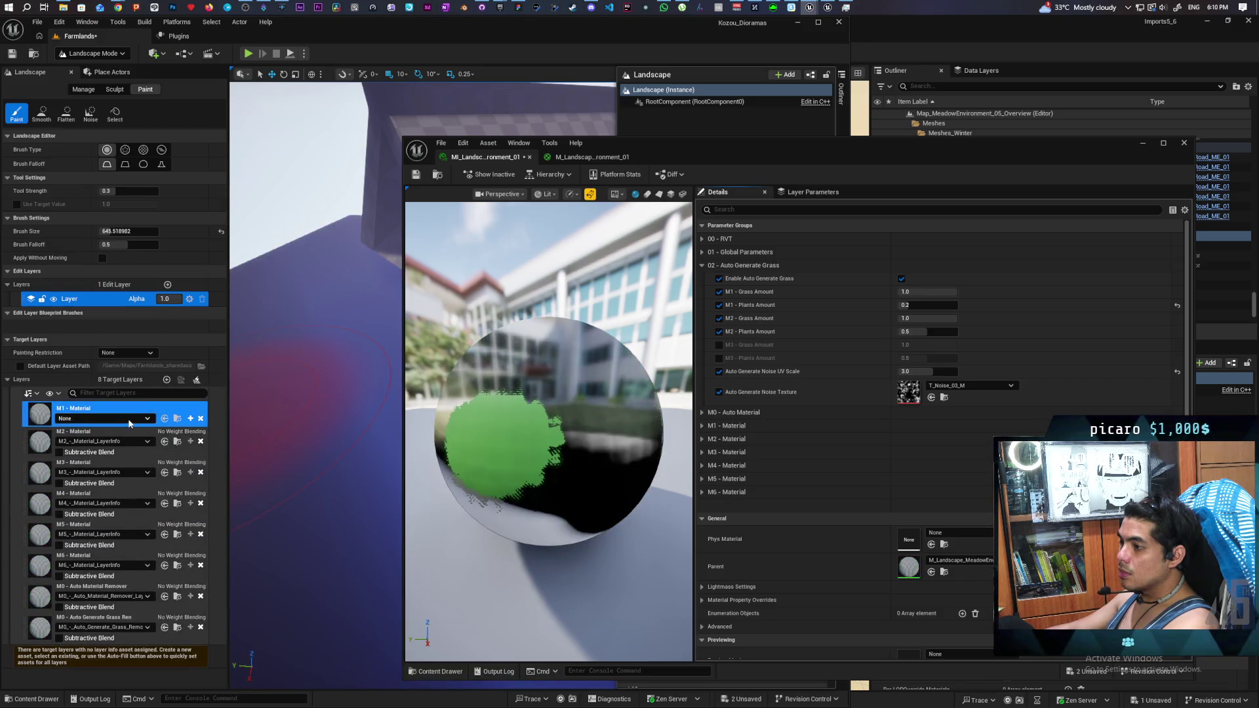
left_click(130, 418)
left_click(124, 520)
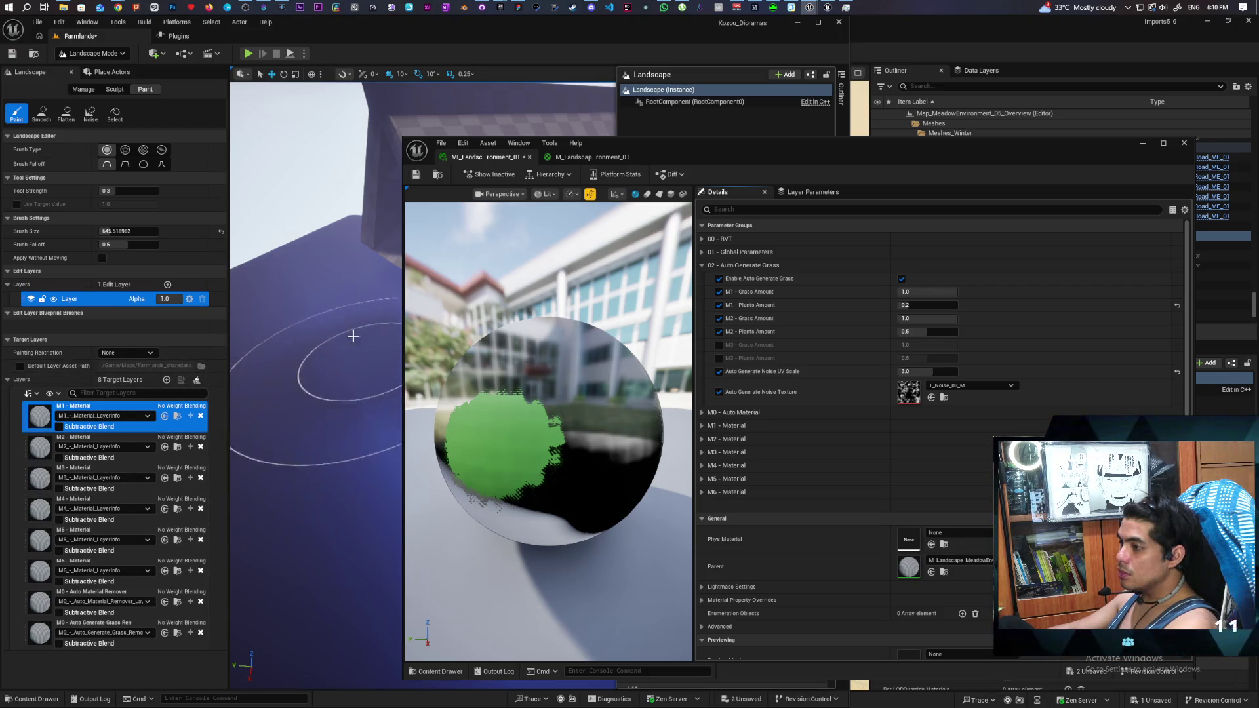
left_click(164, 415)
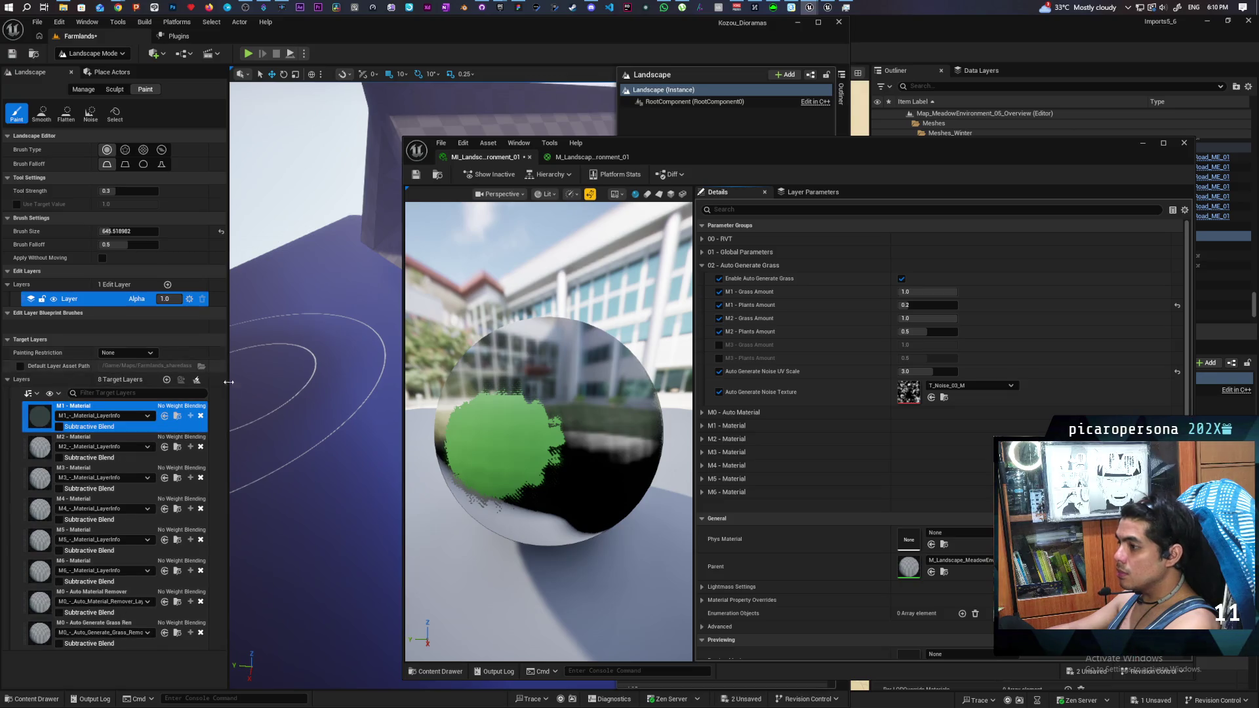
Step: Fill the whole landscape with the M1 layer
right_click(145, 412)
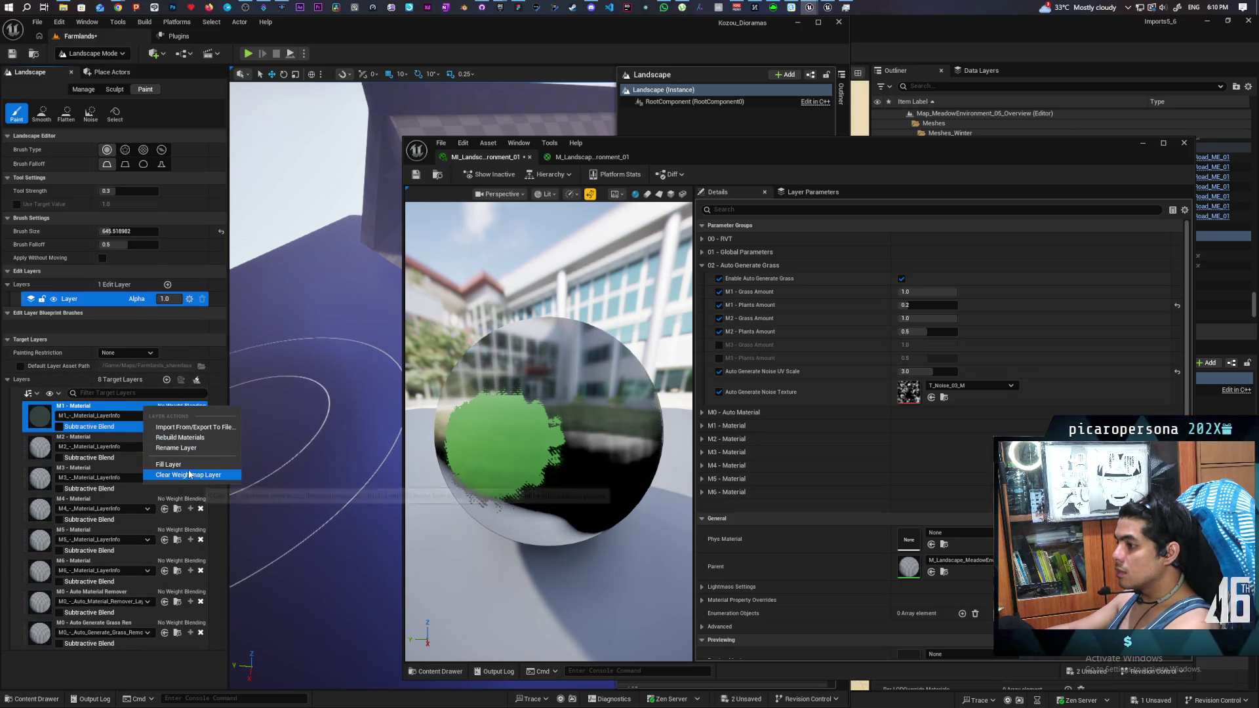
left_click(186, 464)
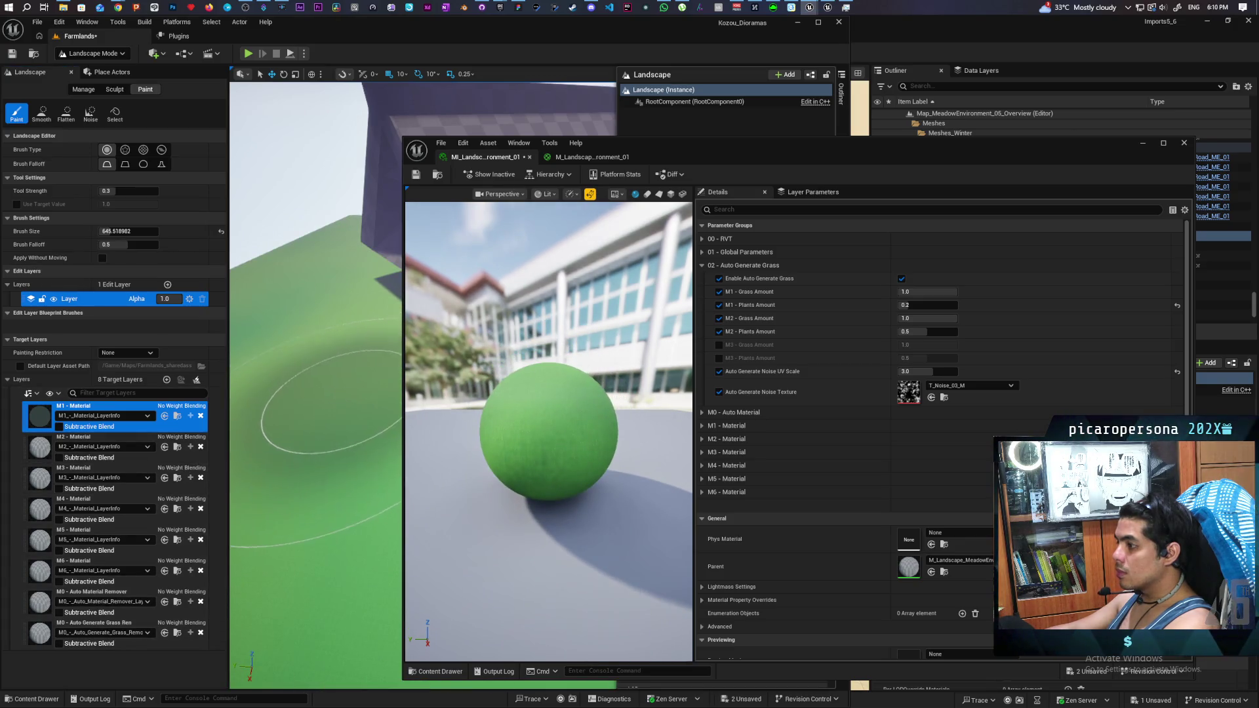
scroll(323, 421, "up", 5)
scroll(244, 188, "down", 5)
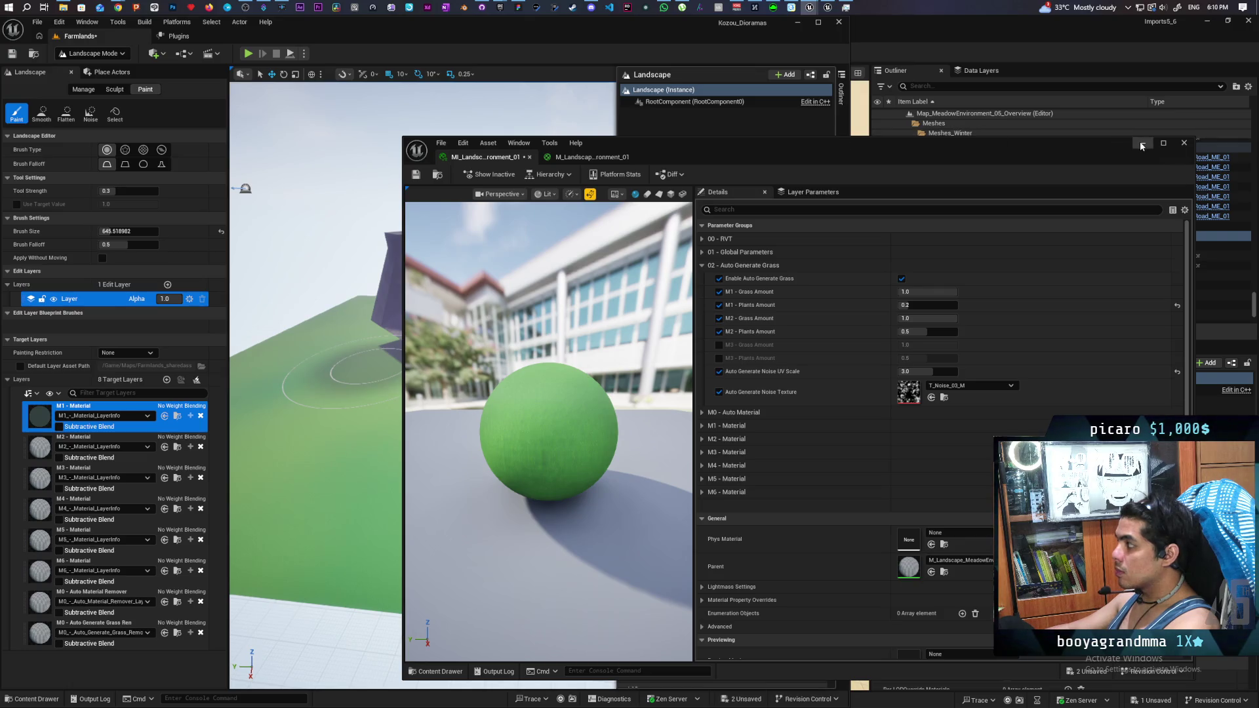
Step: Switch to Selection Mode and delete the Landscape actor despite its references
scroll(568, 337, "down", 5)
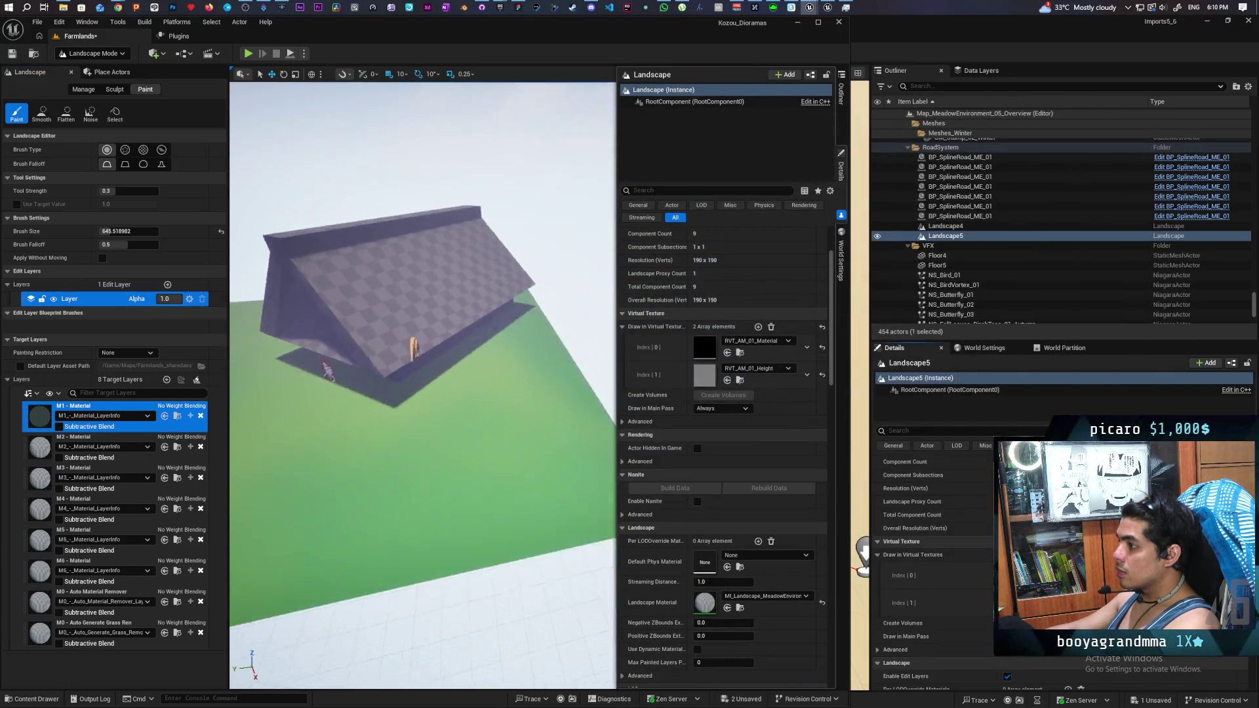
scroll(568, 337, "up", 3)
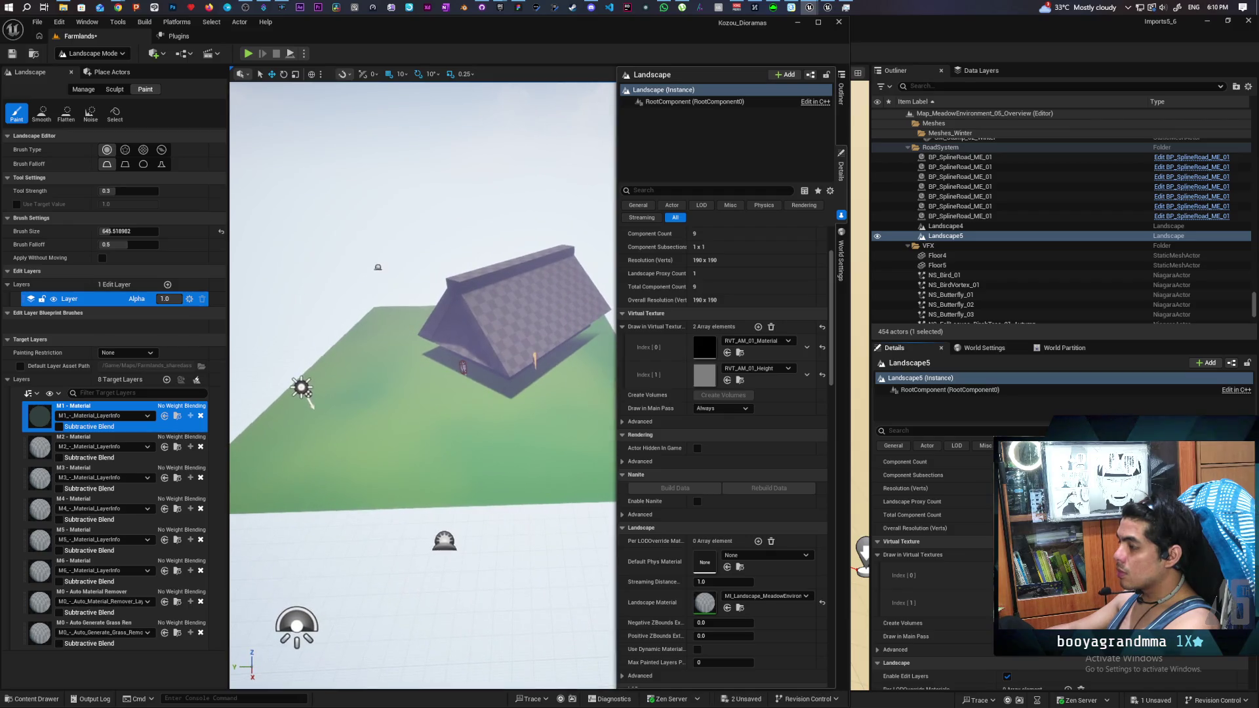
scroll(304, 216, "up", 2)
scroll(303, 215, "down", 2)
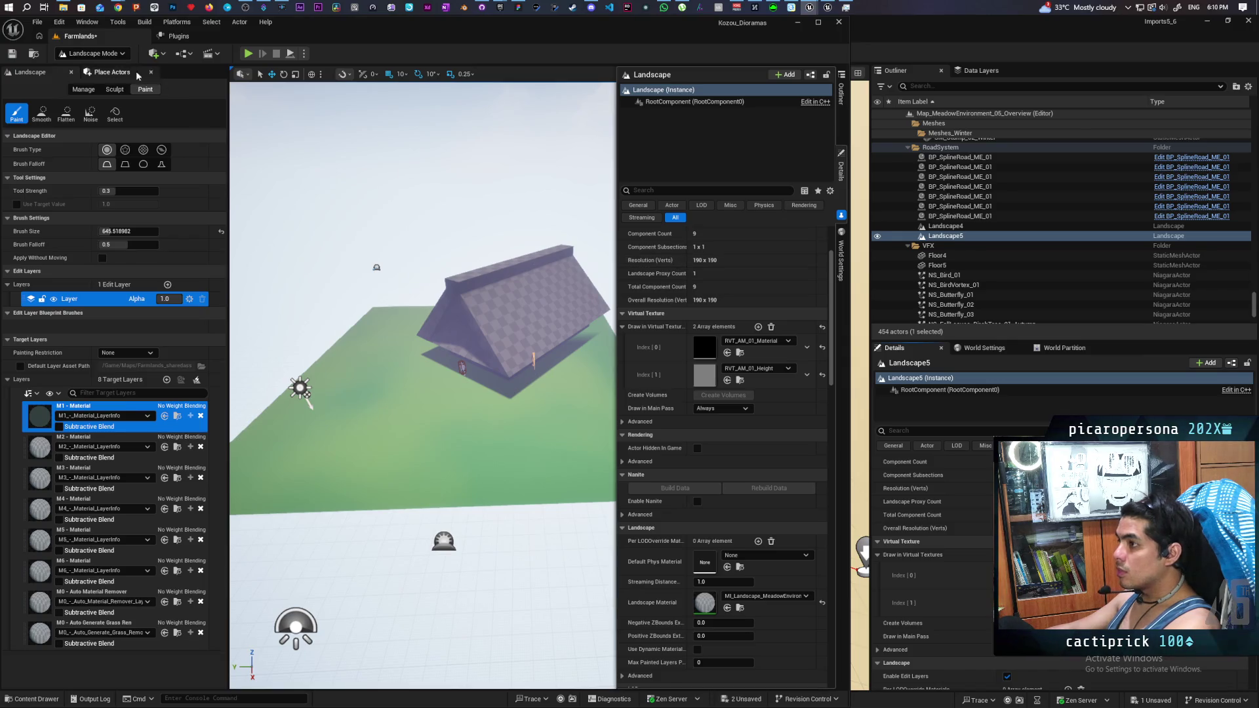
left_click(109, 55)
left_click(98, 69)
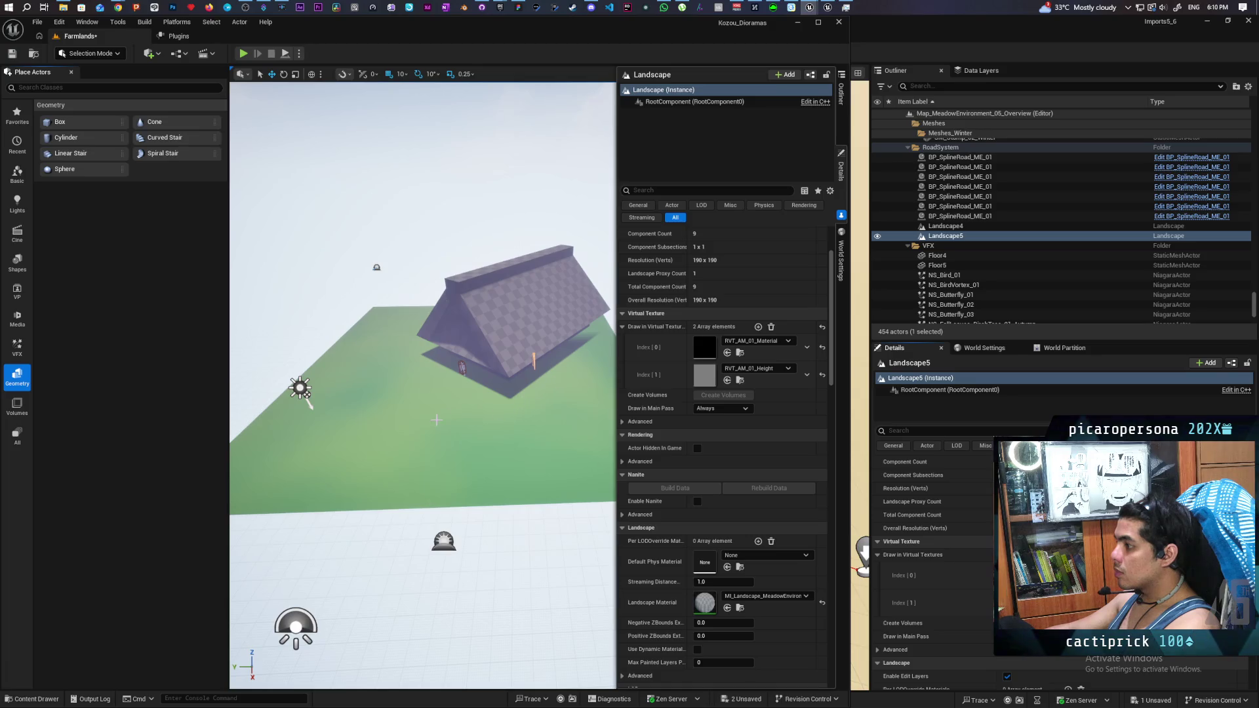
key("Delete")
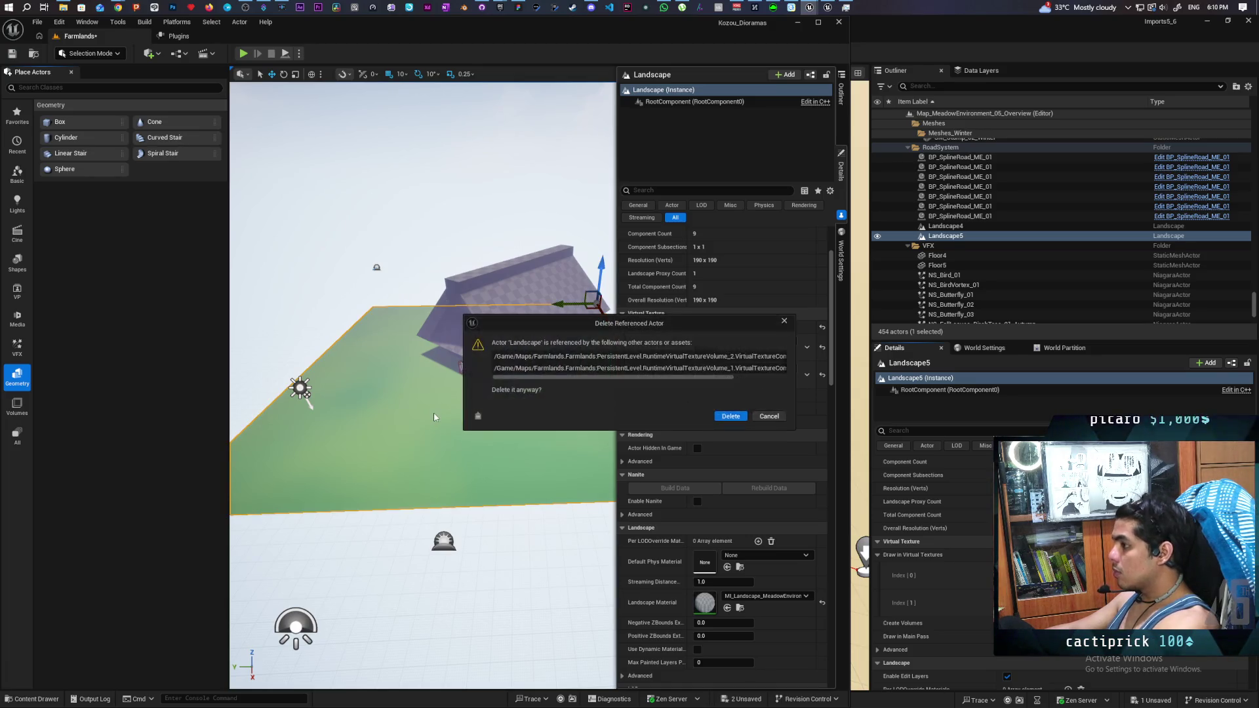
left_click(726, 417)
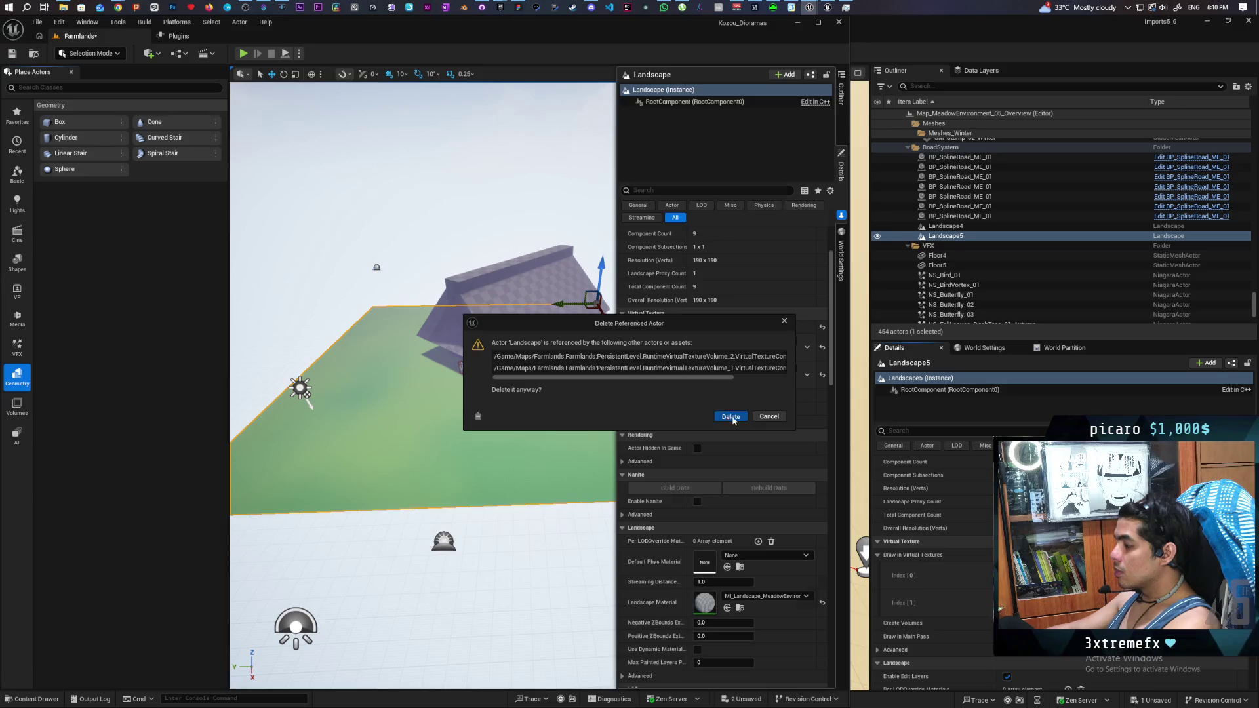
left_click(91, 54)
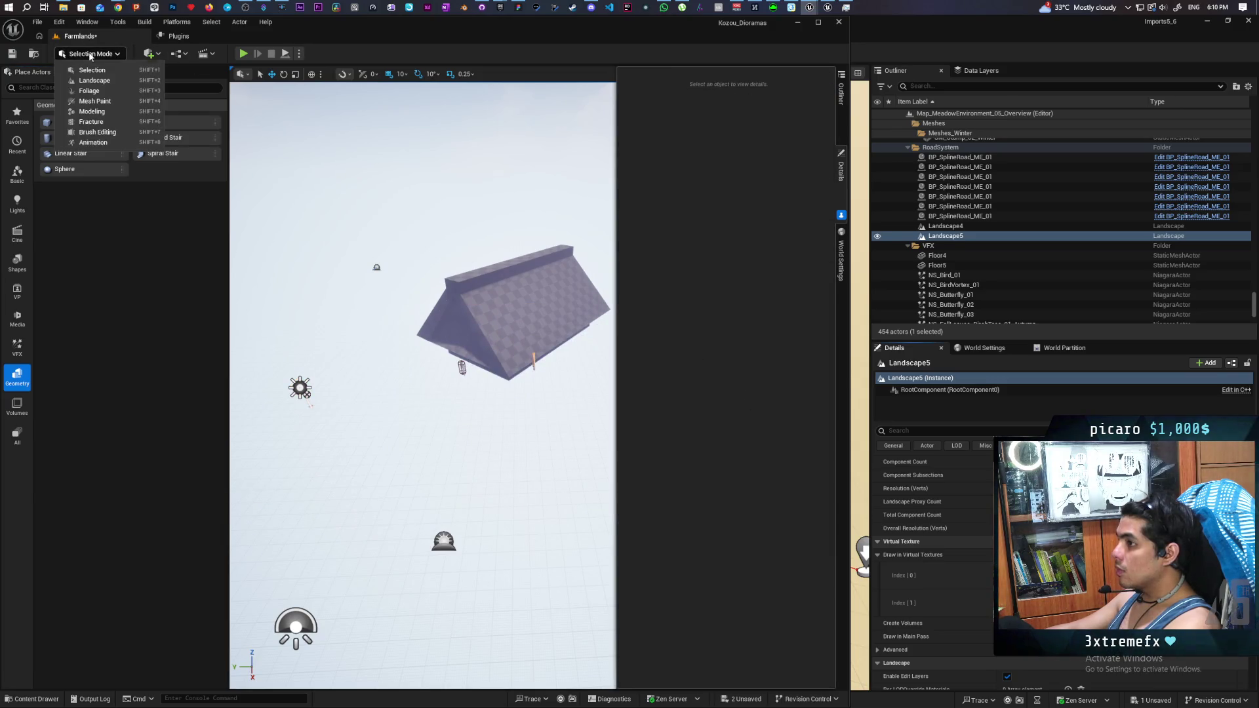
Step: Create a new landscape in Landscape Mode and select it in the Outliner
left_click(105, 81)
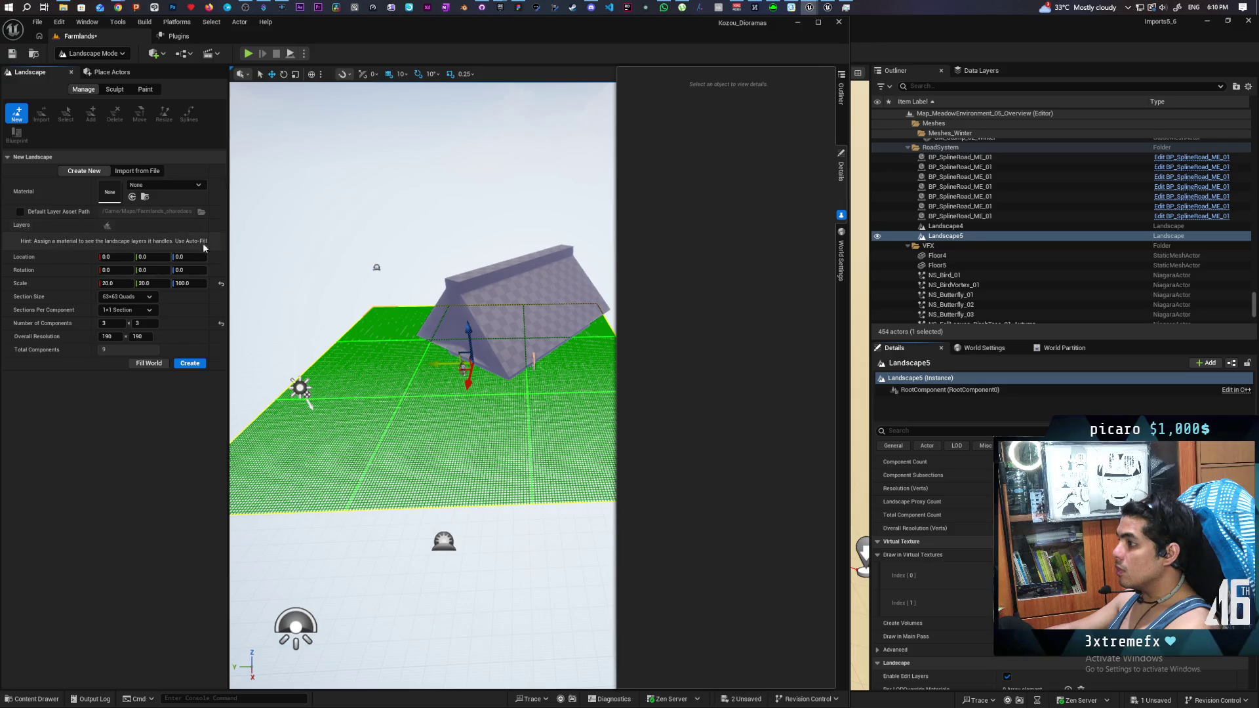
left_click(189, 365)
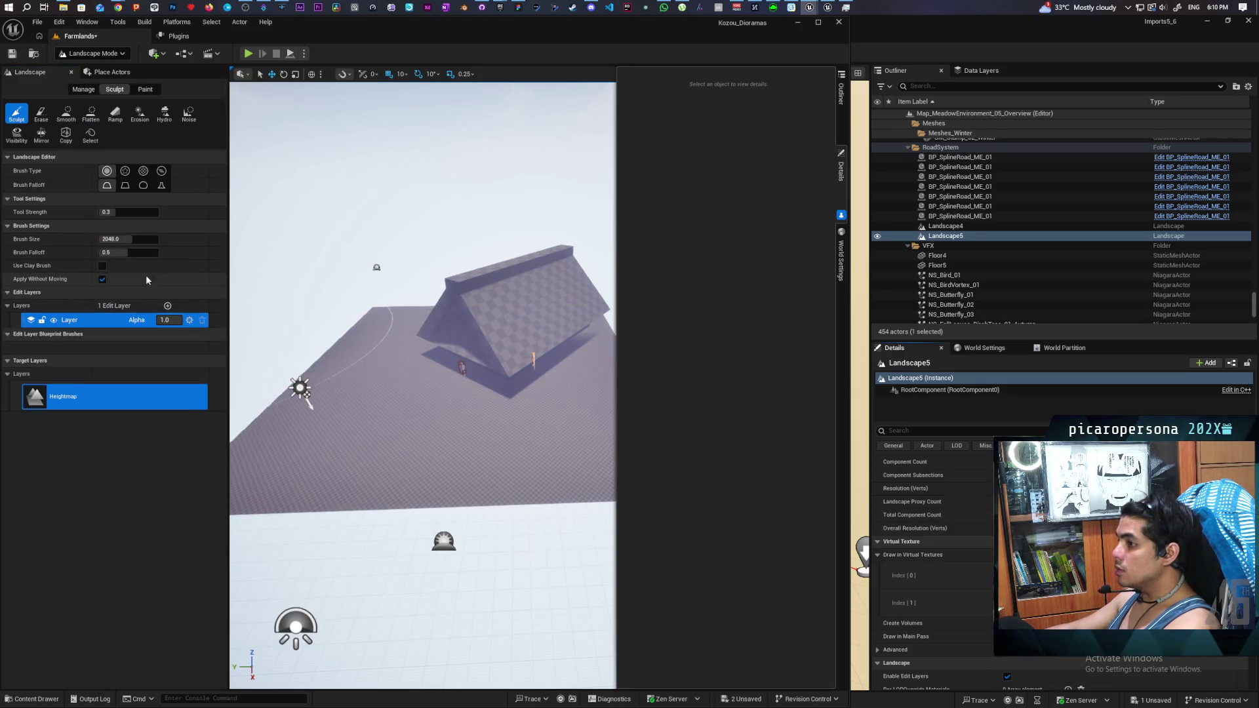
left_click(840, 111)
left_click(688, 340)
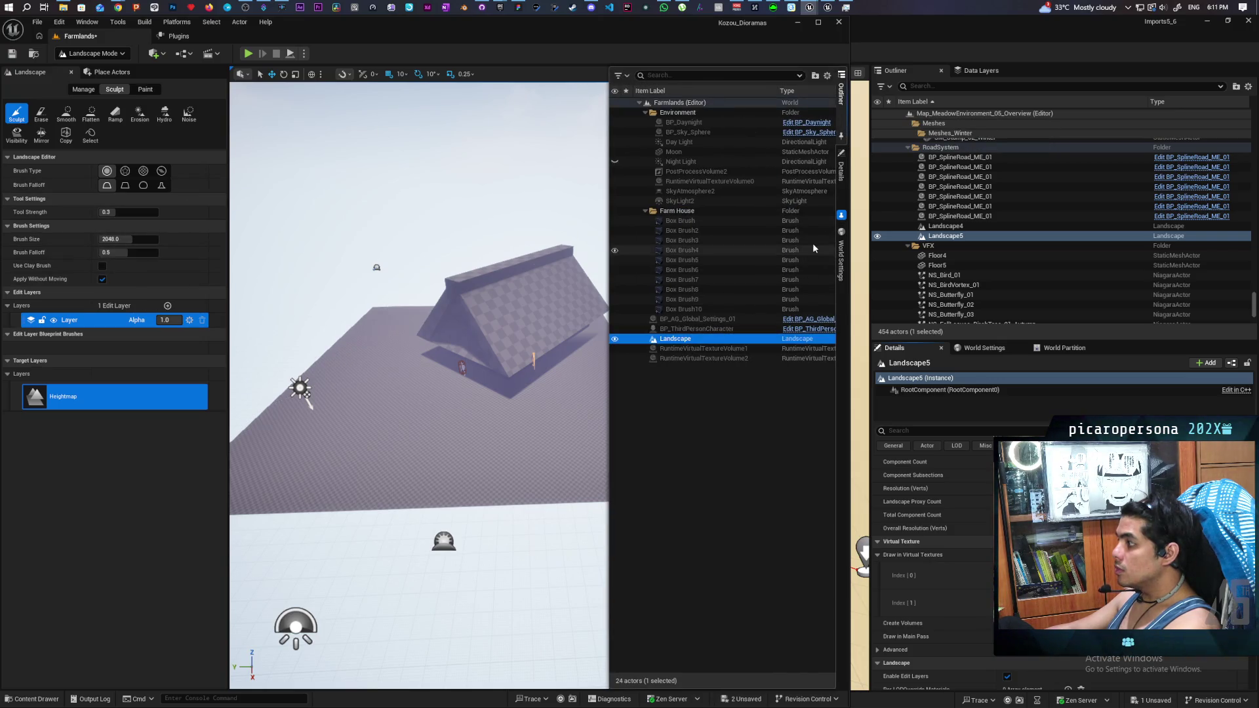
Step: Set the landscape's material to the meadow environment material, then return to Landscape Mode
left_click(96, 53)
left_click(96, 71)
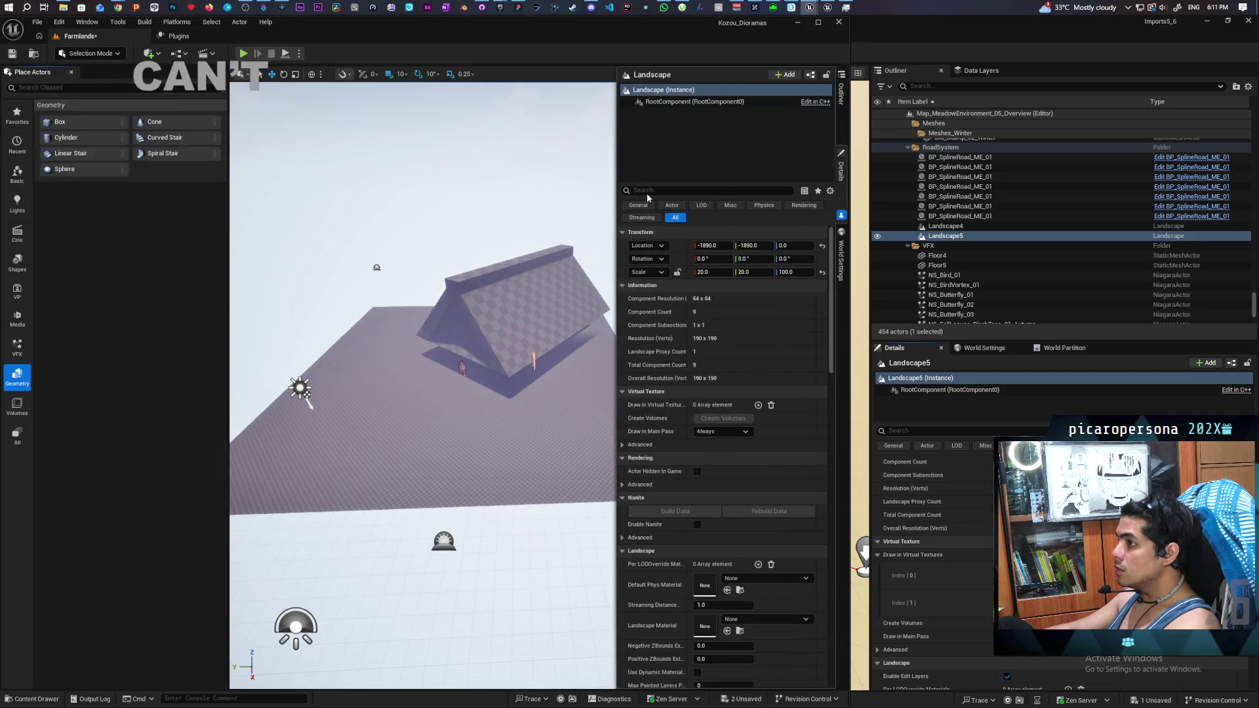
left_click(769, 620)
type("mi m")
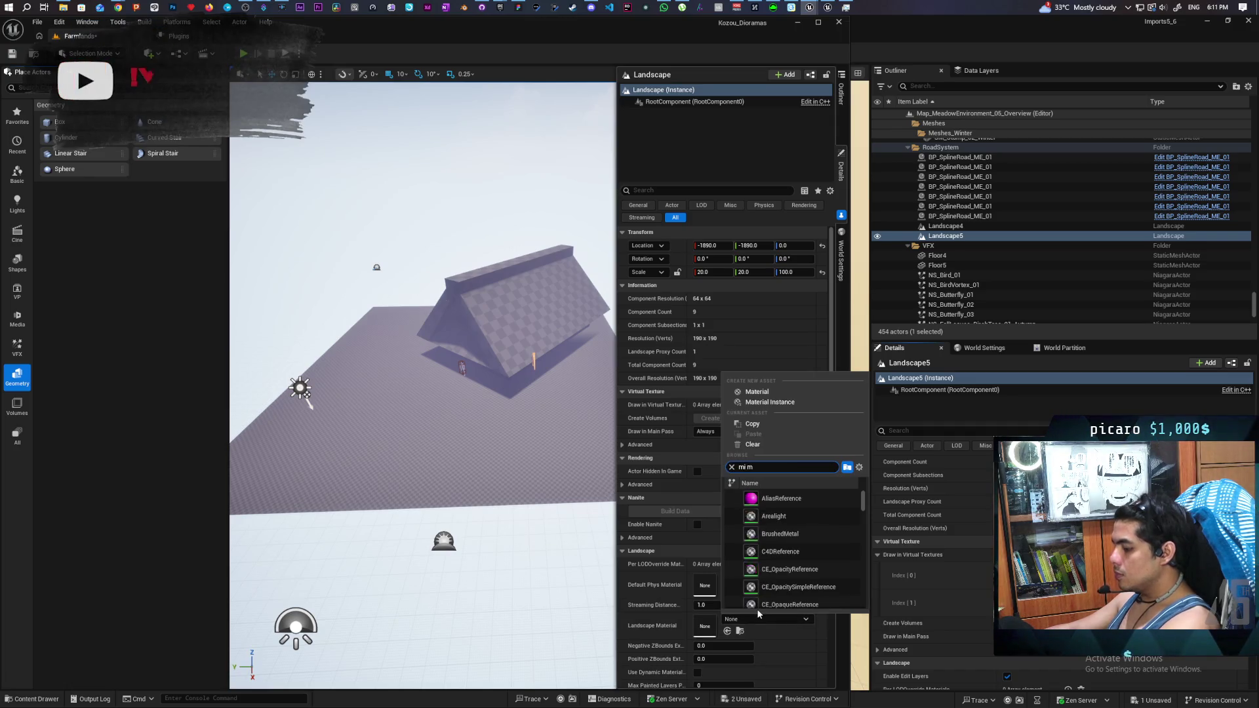
type("eadow")
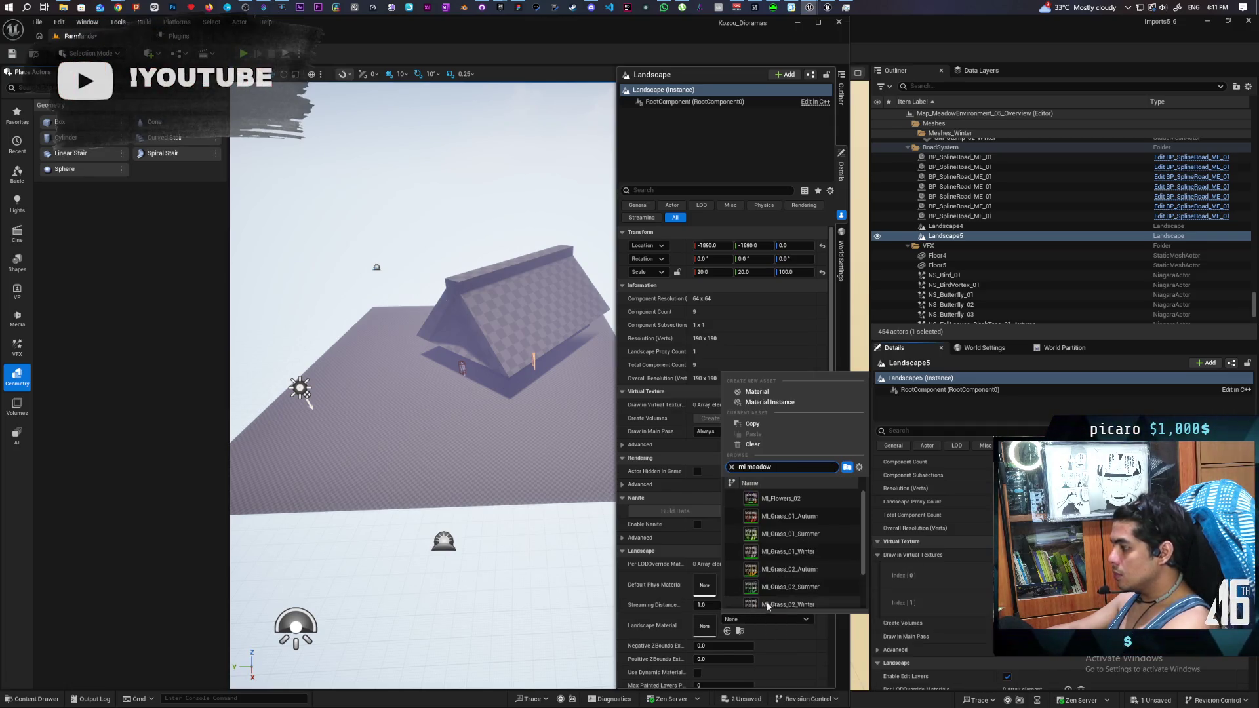
scroll(765, 601, "down", 2)
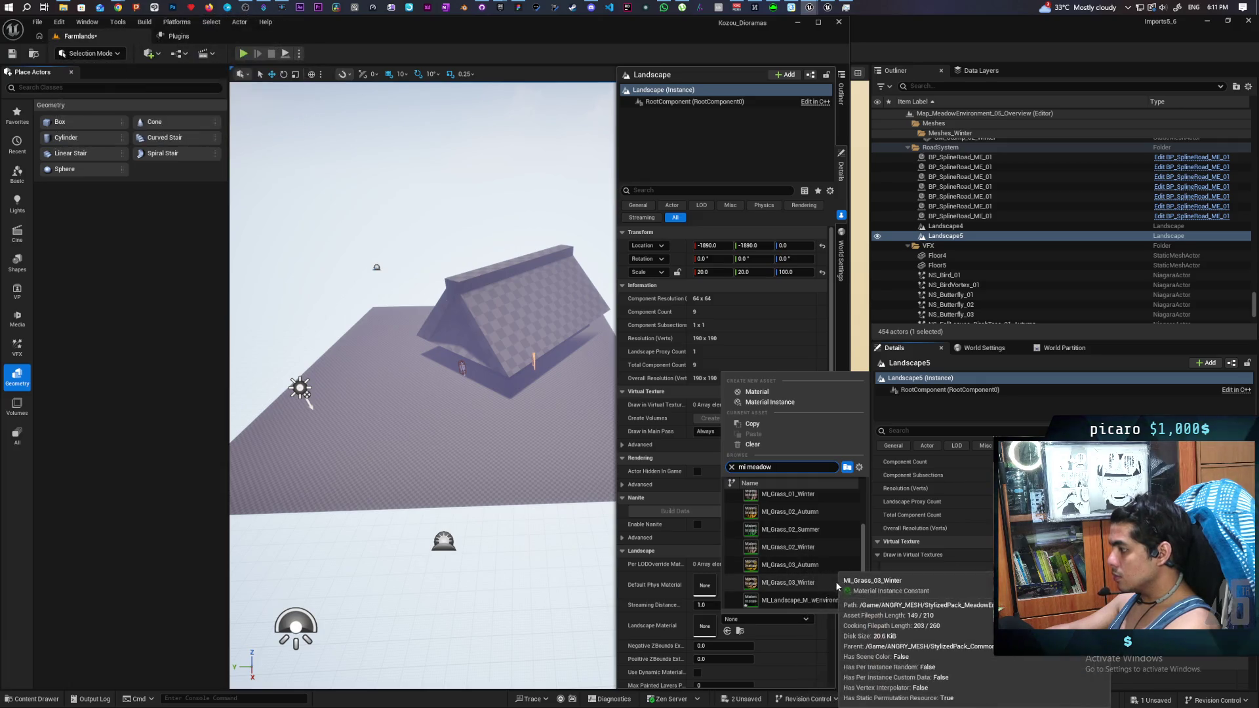
left_click(836, 600)
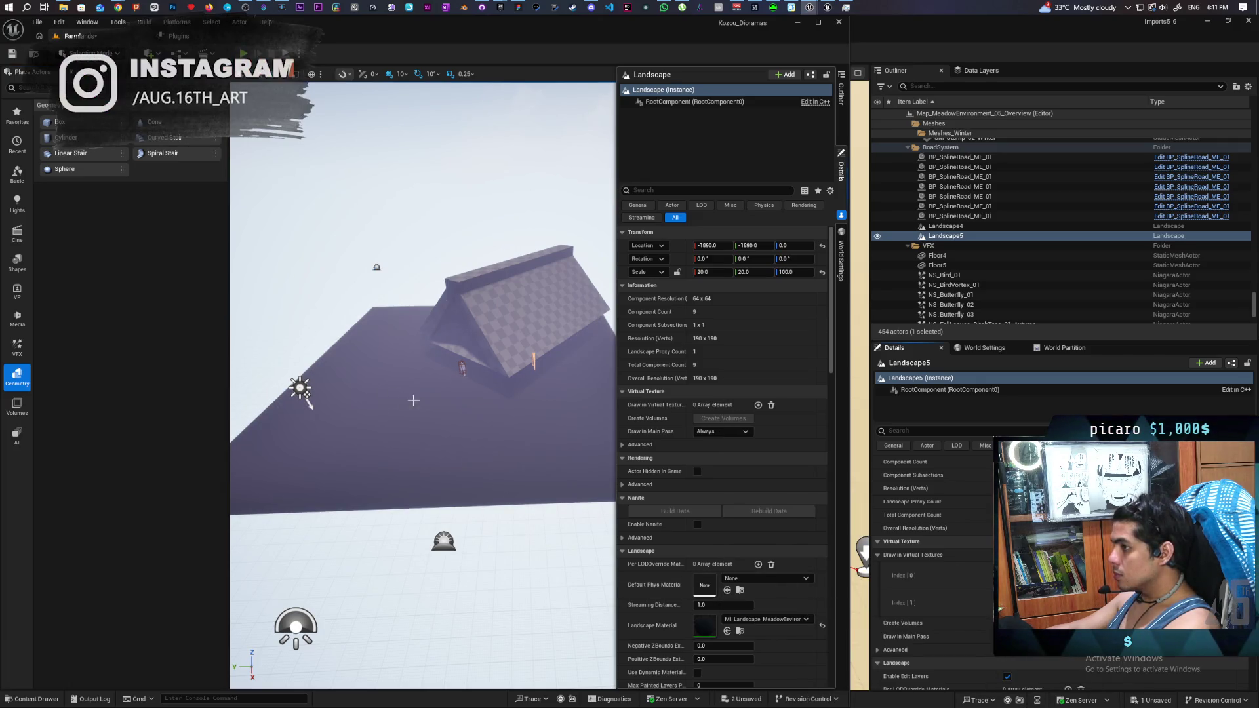
left_click(92, 53)
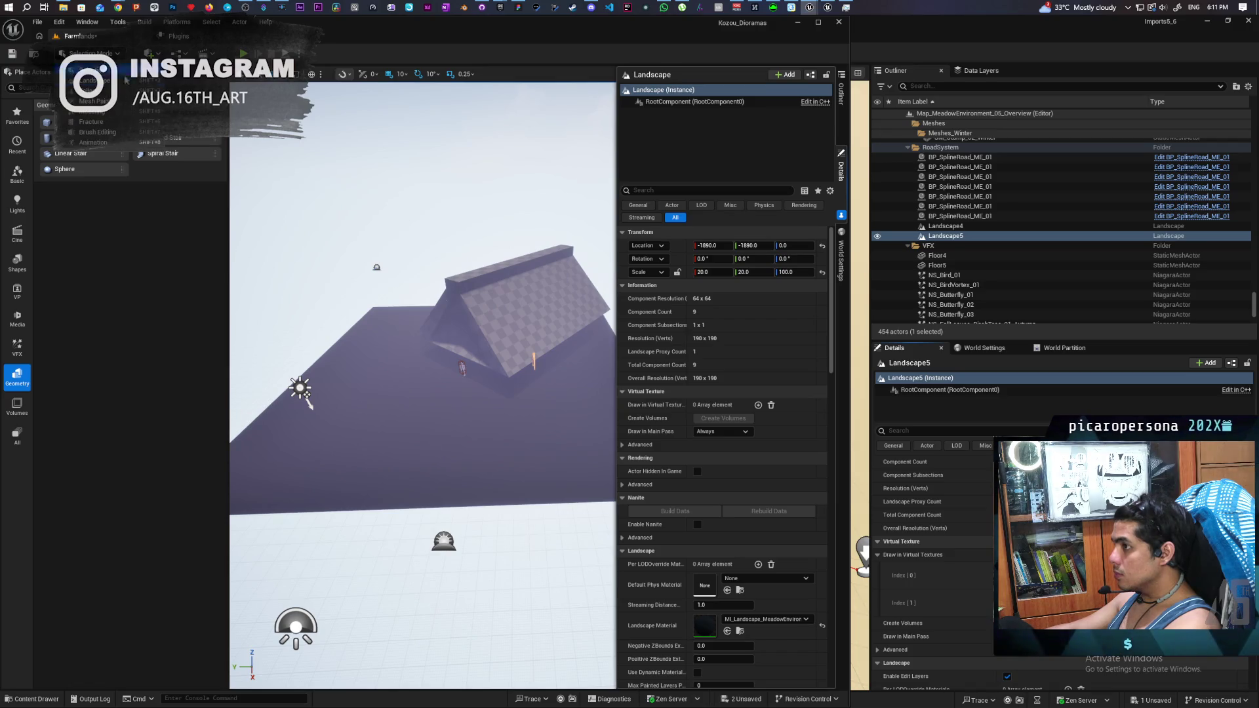
left_click(98, 79)
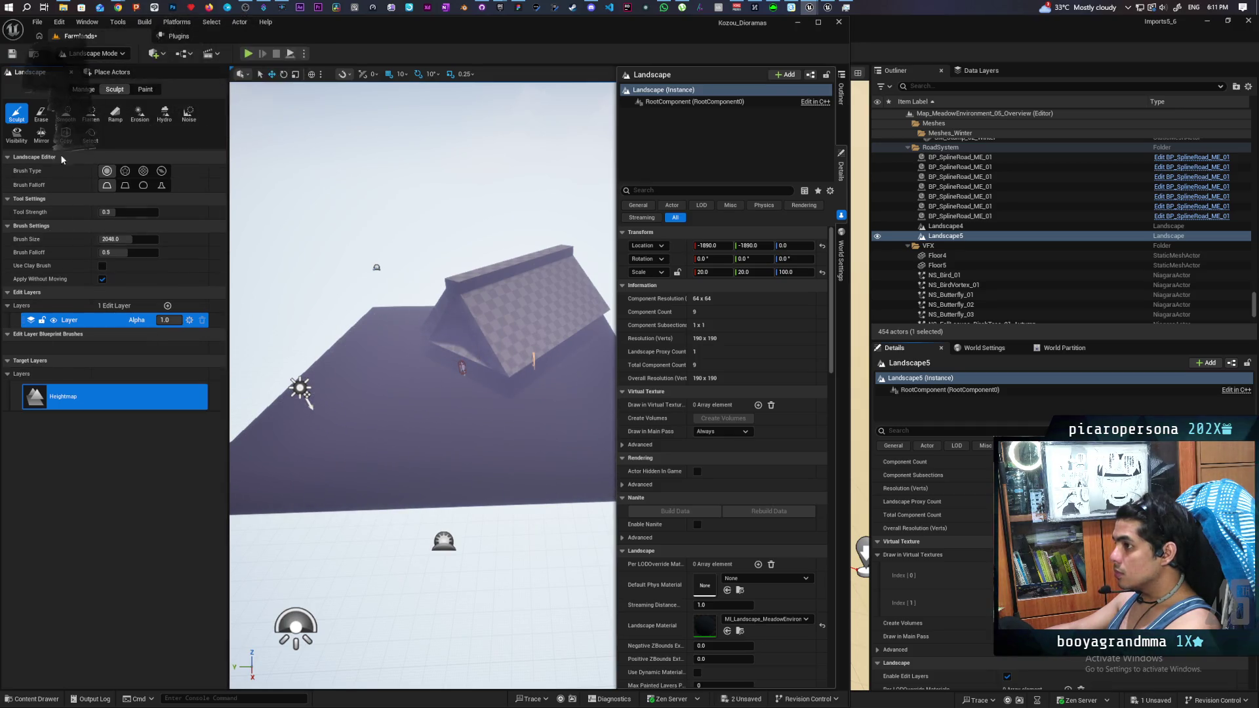
left_click(145, 89)
Step: Create the target layers and assign layer info assets to M1 through M4
left_click(181, 379)
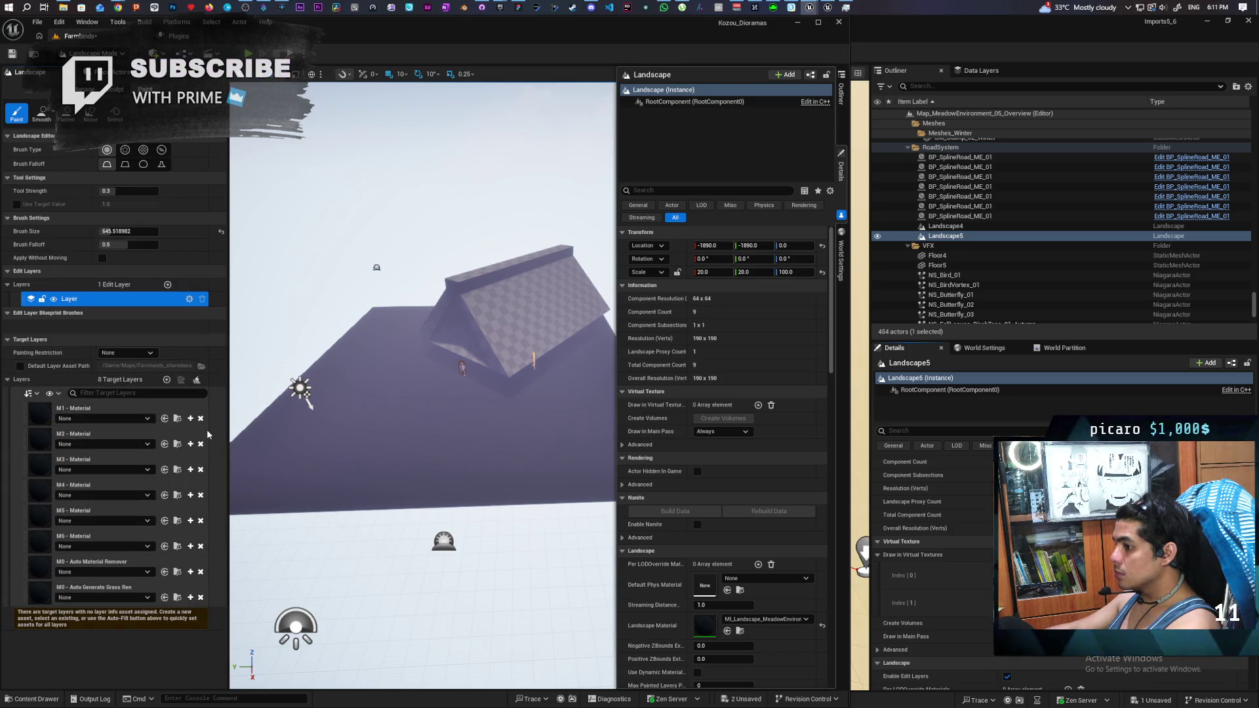
left_click(108, 419)
left_click(124, 519)
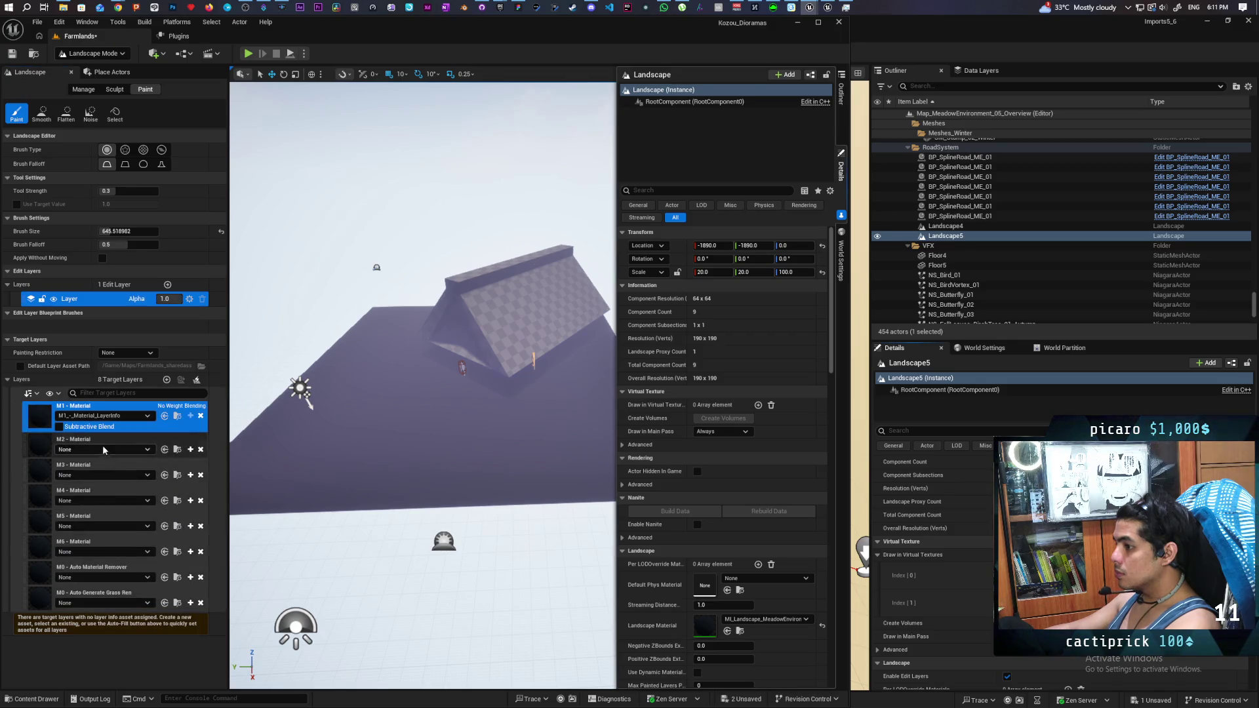
left_click(107, 449)
left_click(104, 550)
left_click(110, 480)
left_click(121, 579)
left_click(121, 509)
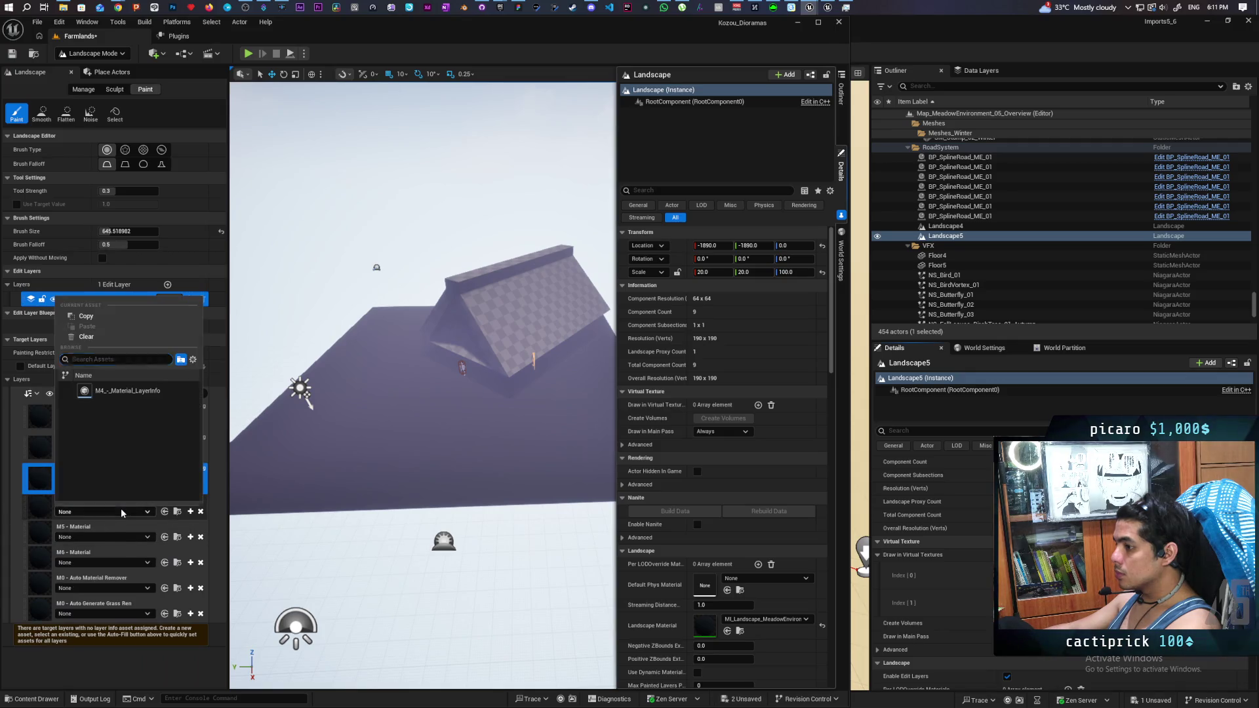
left_click(112, 386)
Step: Assign layer info to M5, M6, Auto Material Remover and Auto Generate Grass Remover
left_click(127, 540)
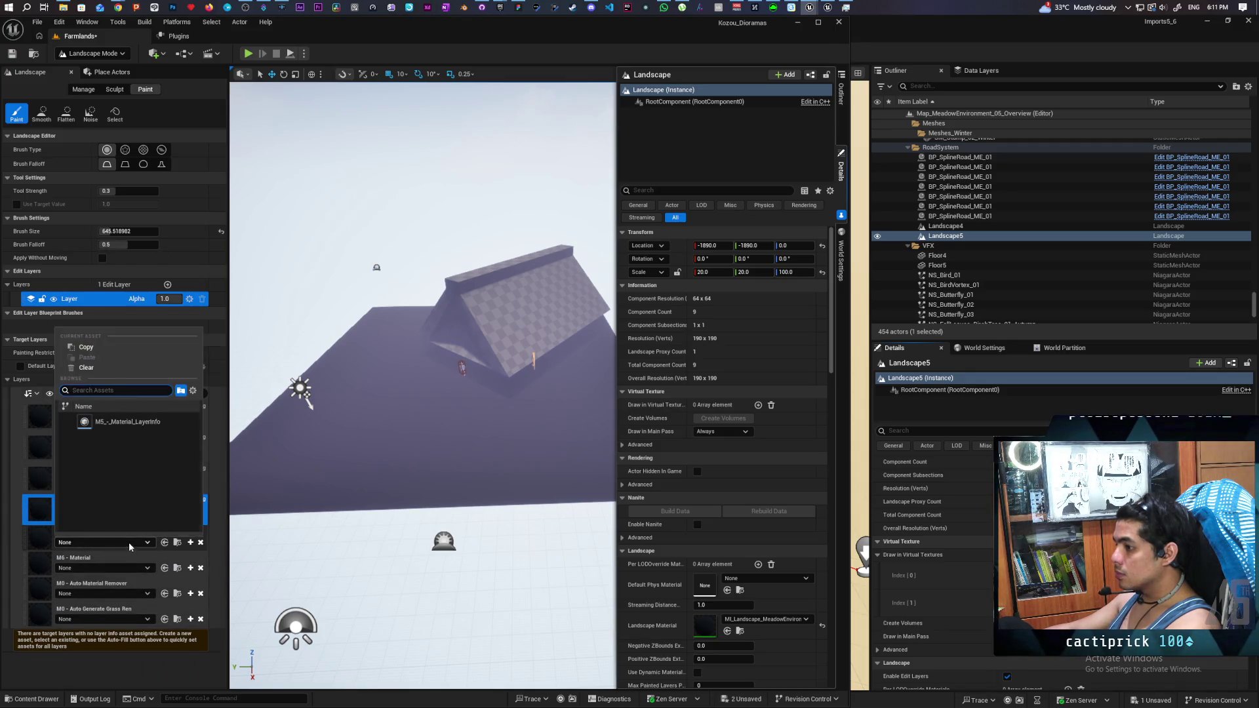
left_click(118, 420)
left_click(137, 572)
left_click(131, 452)
left_click(135, 605)
left_click(116, 510)
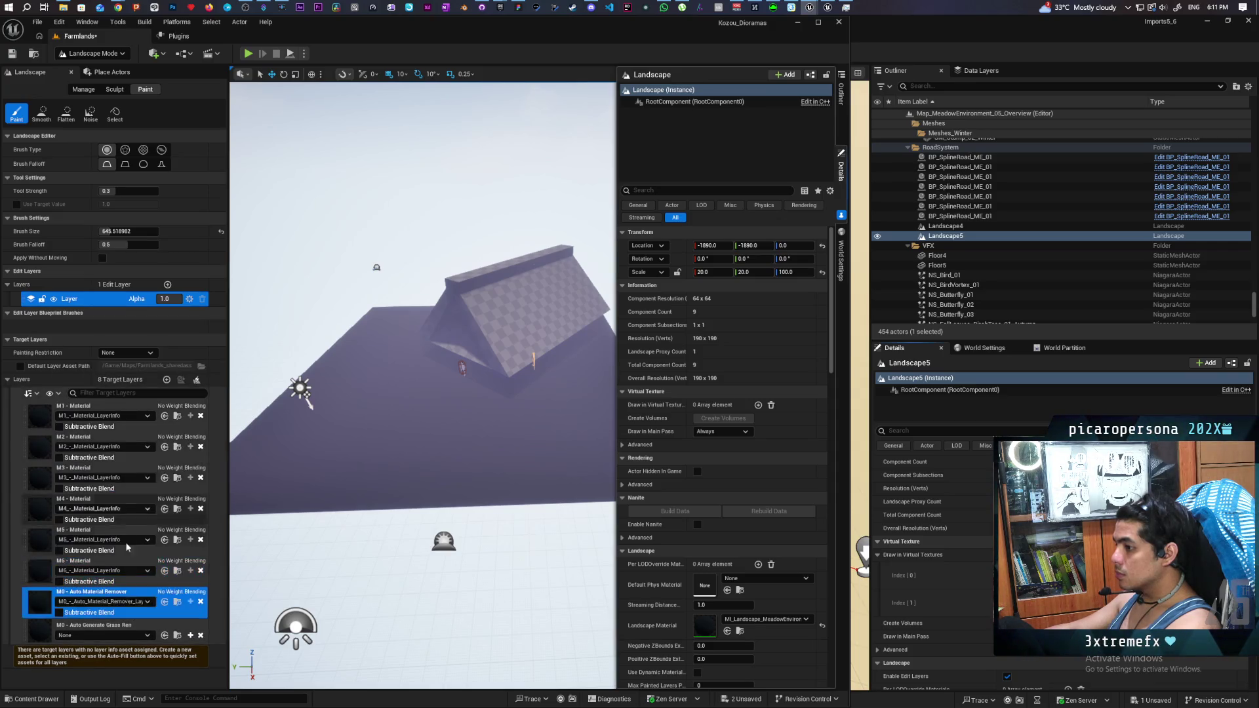
left_click(121, 635)
left_click(107, 517)
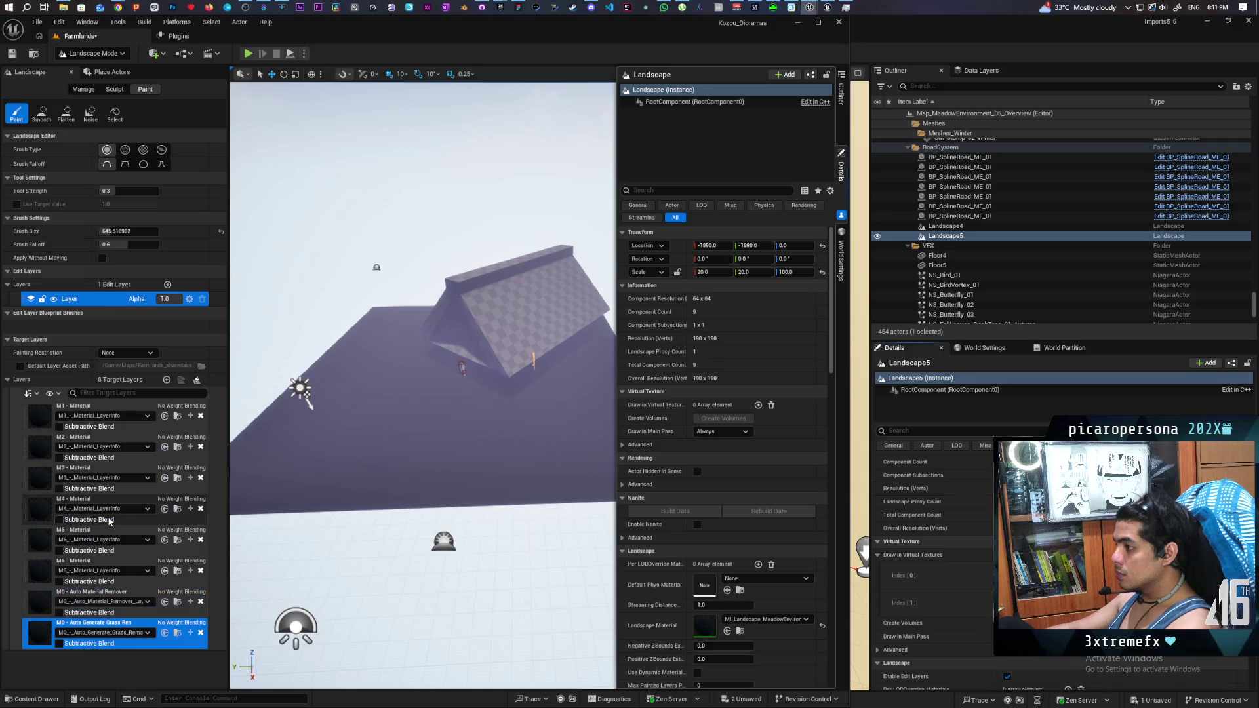
Step: Fill the new landscape with the M1 - Material layer
right_click(177, 406)
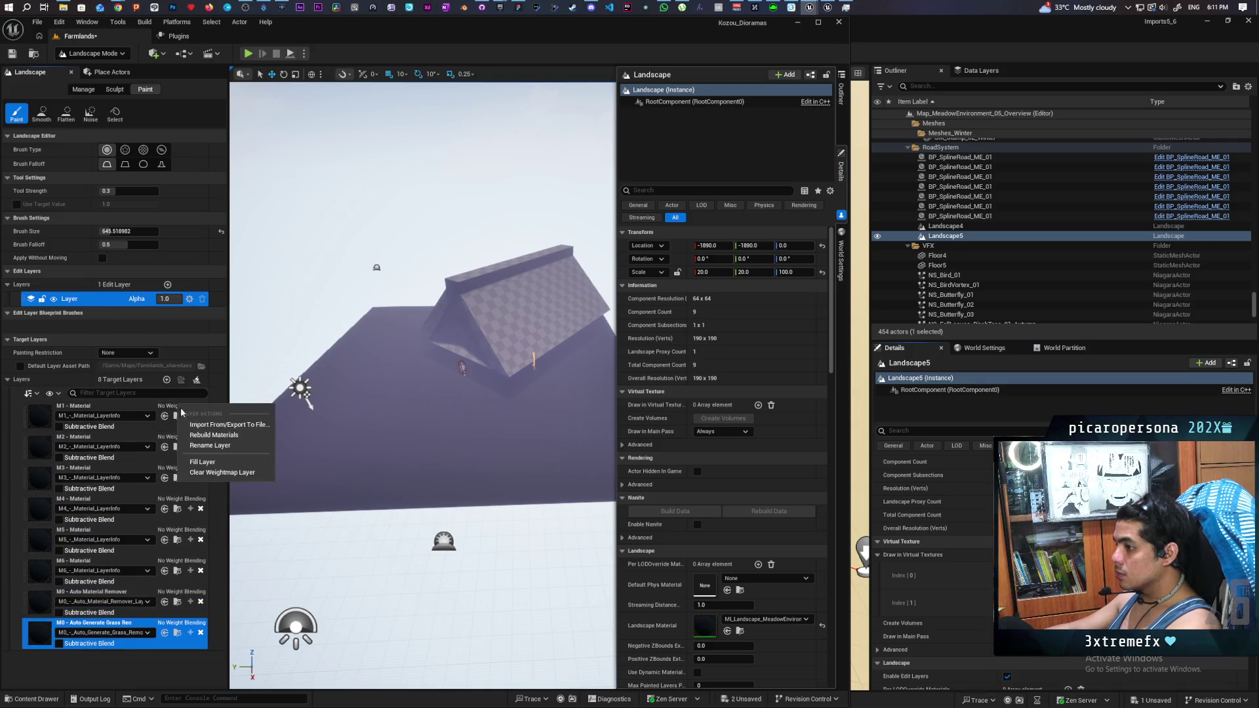
left_click(208, 463)
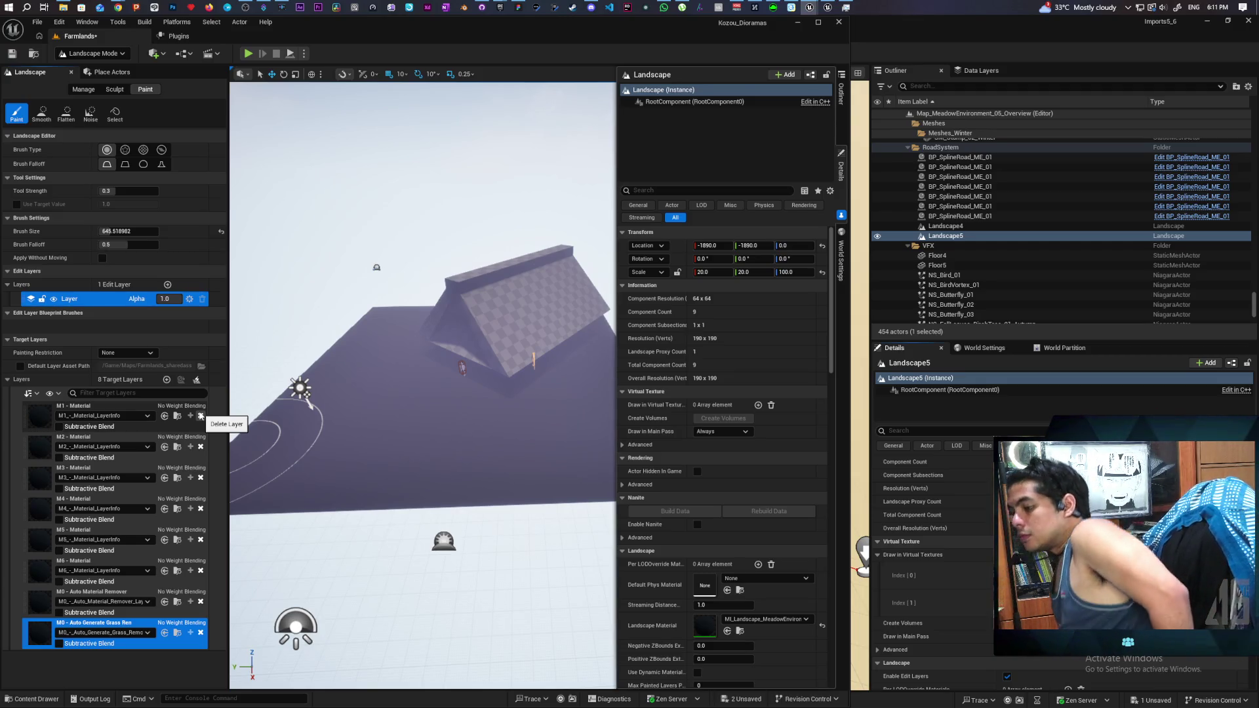
left_click(121, 407)
right_click(114, 408)
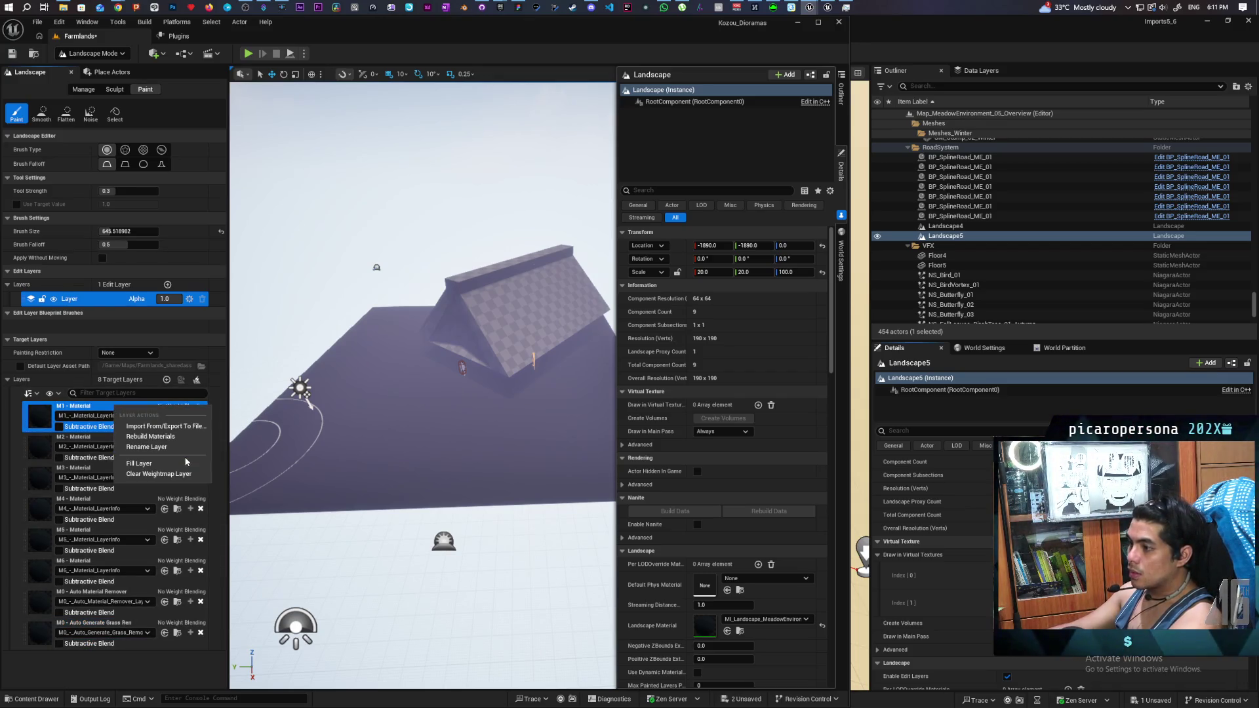
left_click(171, 466)
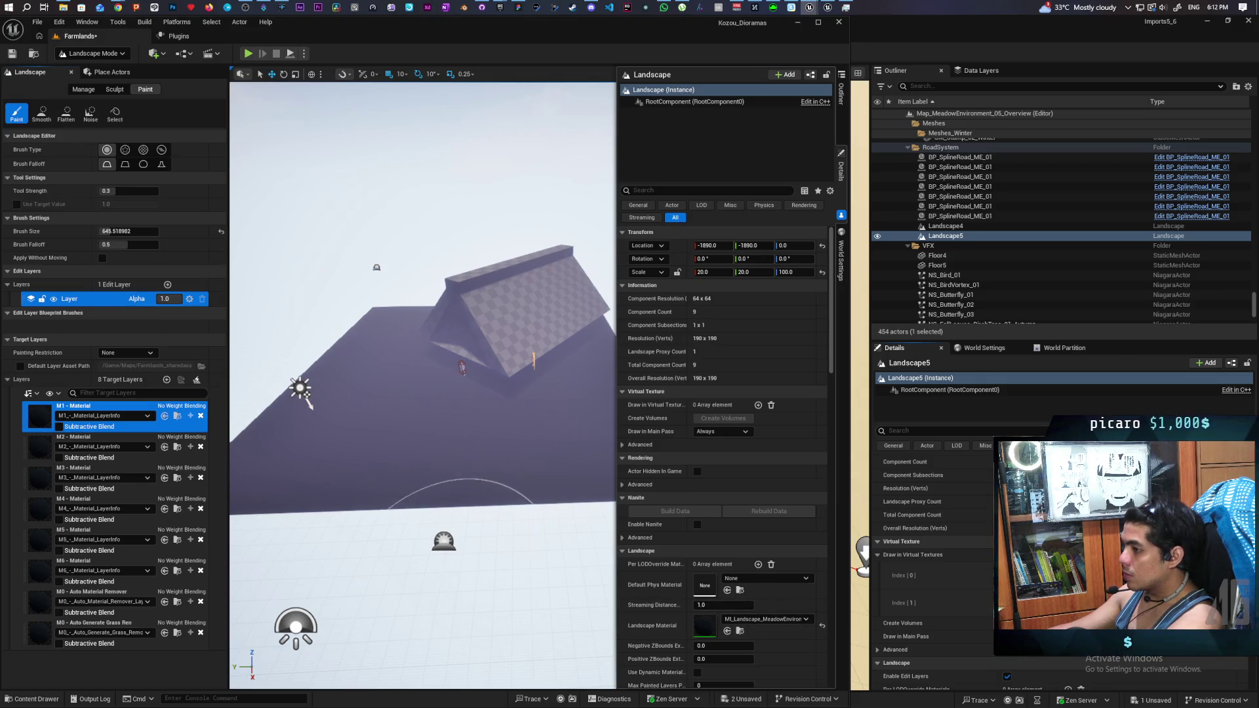
Step: Open the landscape's meadow material instance to check it, then minimize that window
scroll(308, 403, "up", 5)
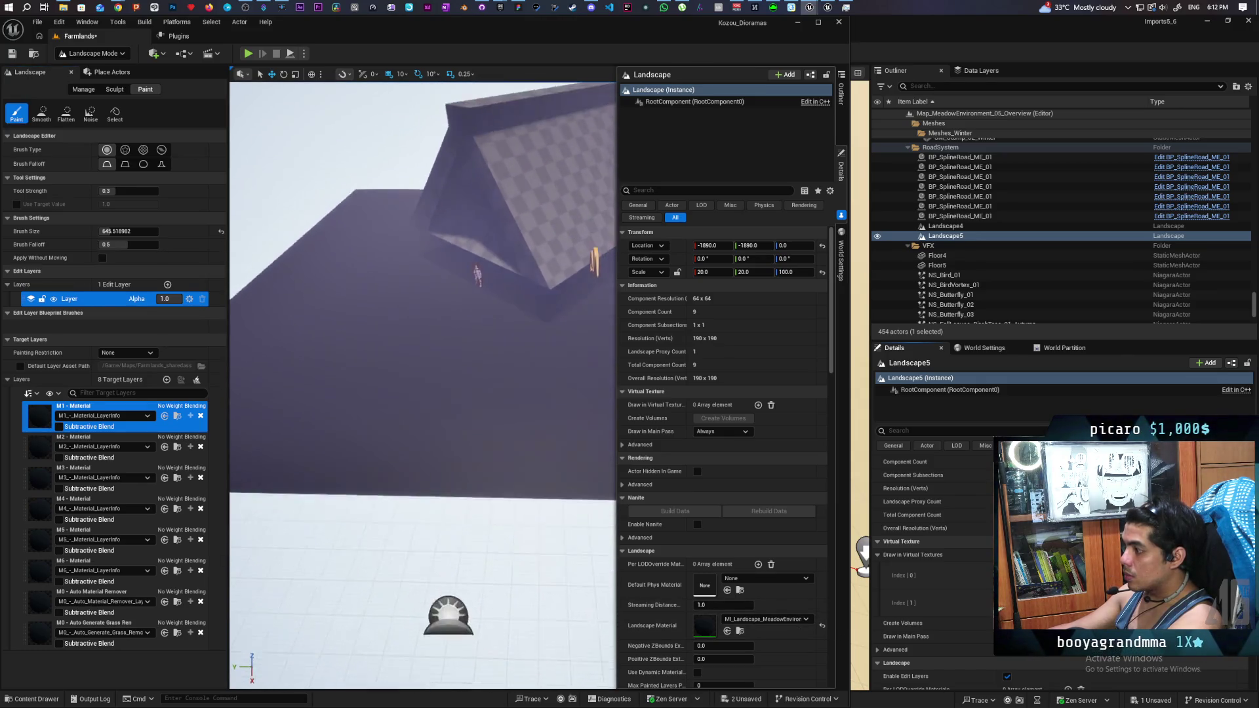
scroll(423, 387, "up", 5)
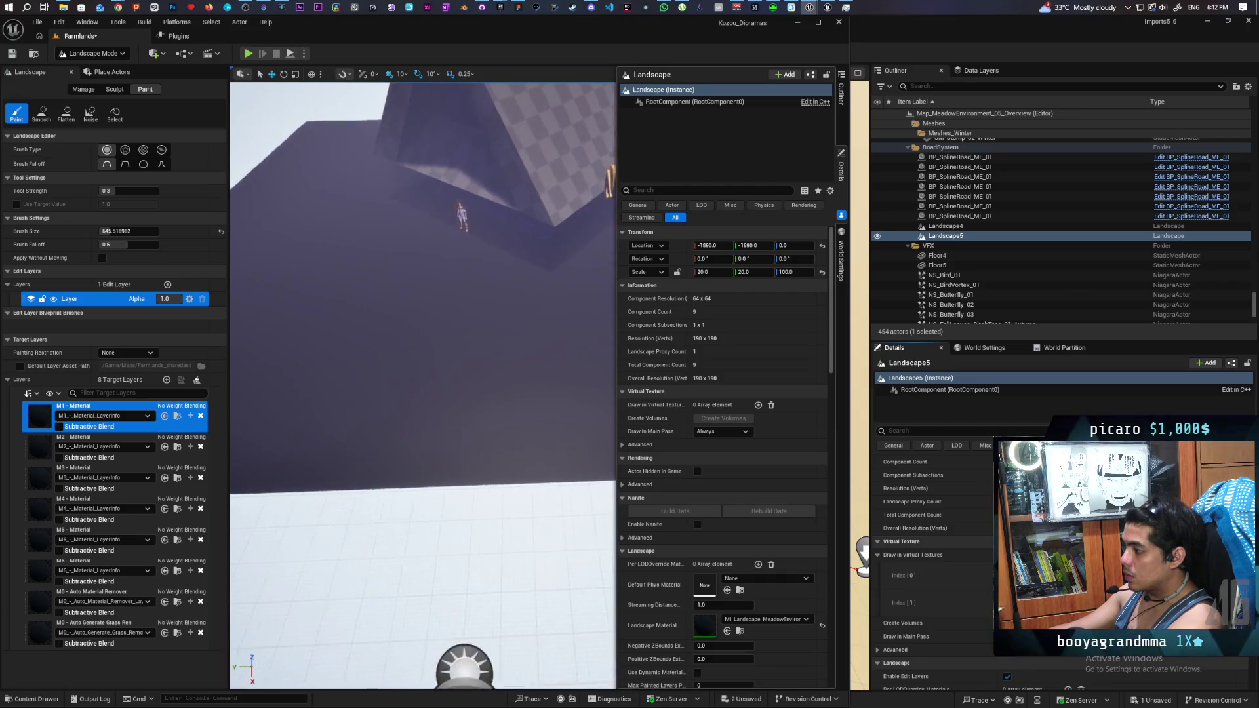
scroll(423, 387, "up", 3)
double_click(703, 621)
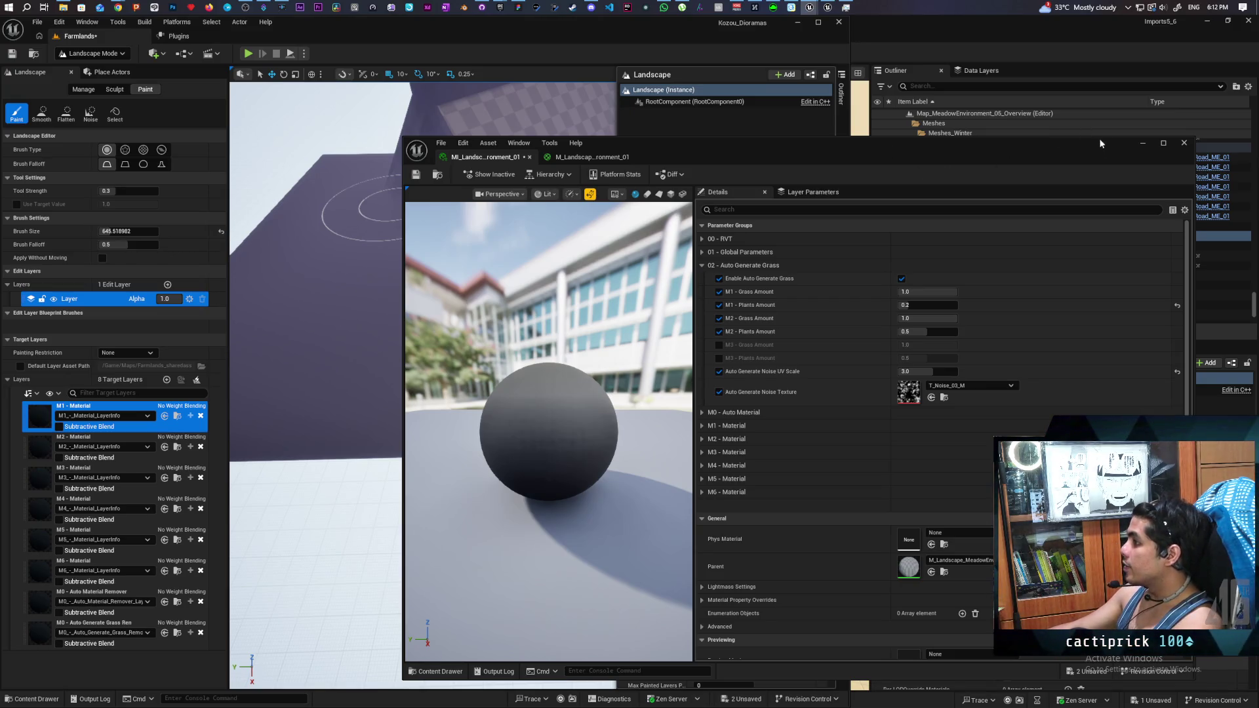
left_click(1143, 144)
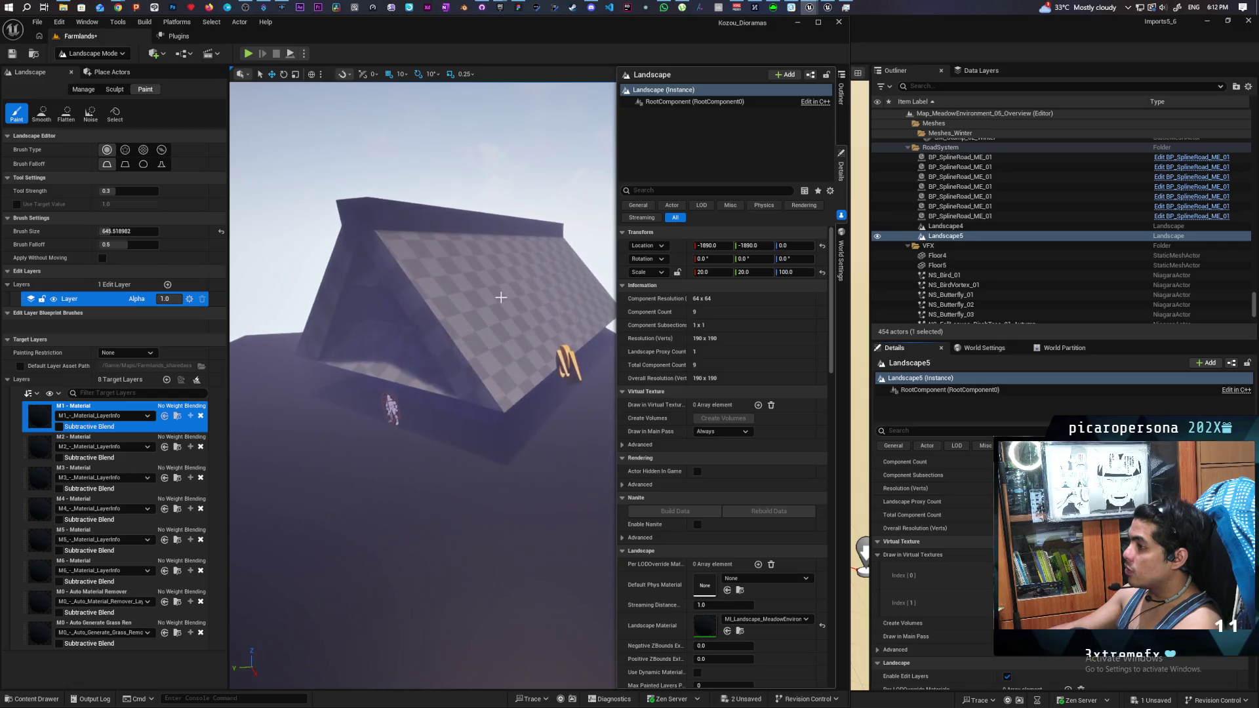
Step: Switch back to Selection Mode and show the Farmlands level's actor list
left_click(120, 55)
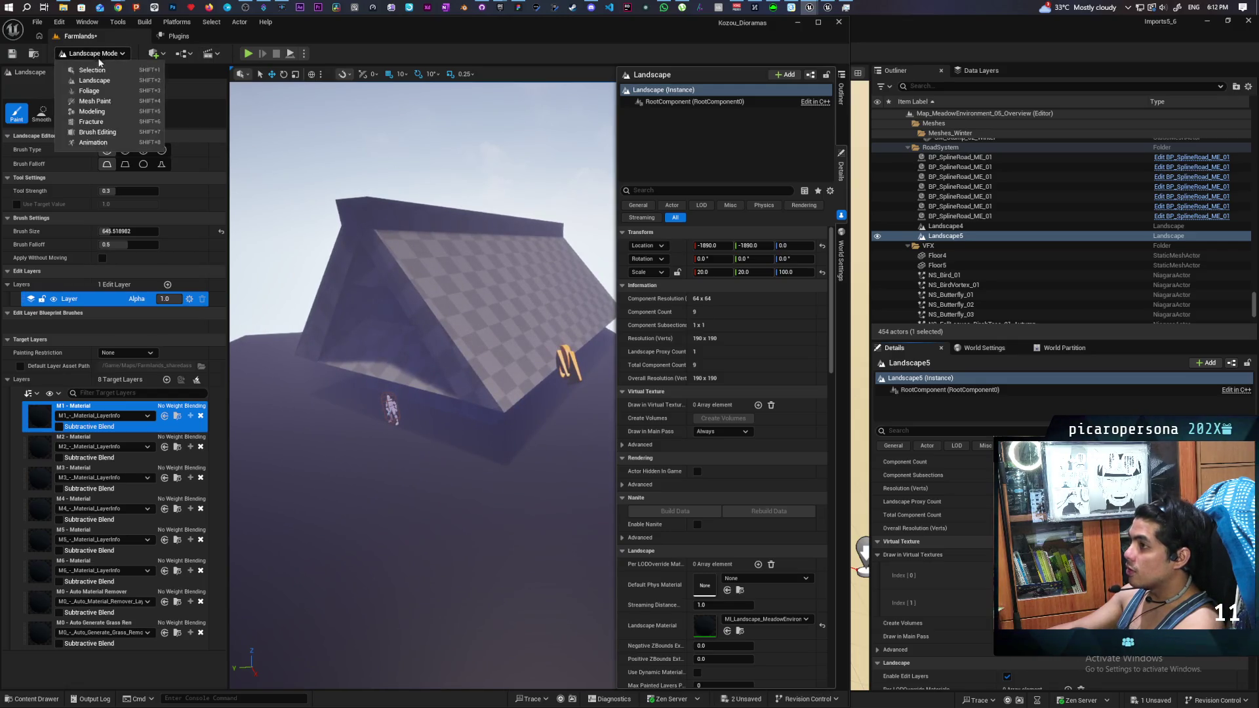
left_click(98, 69)
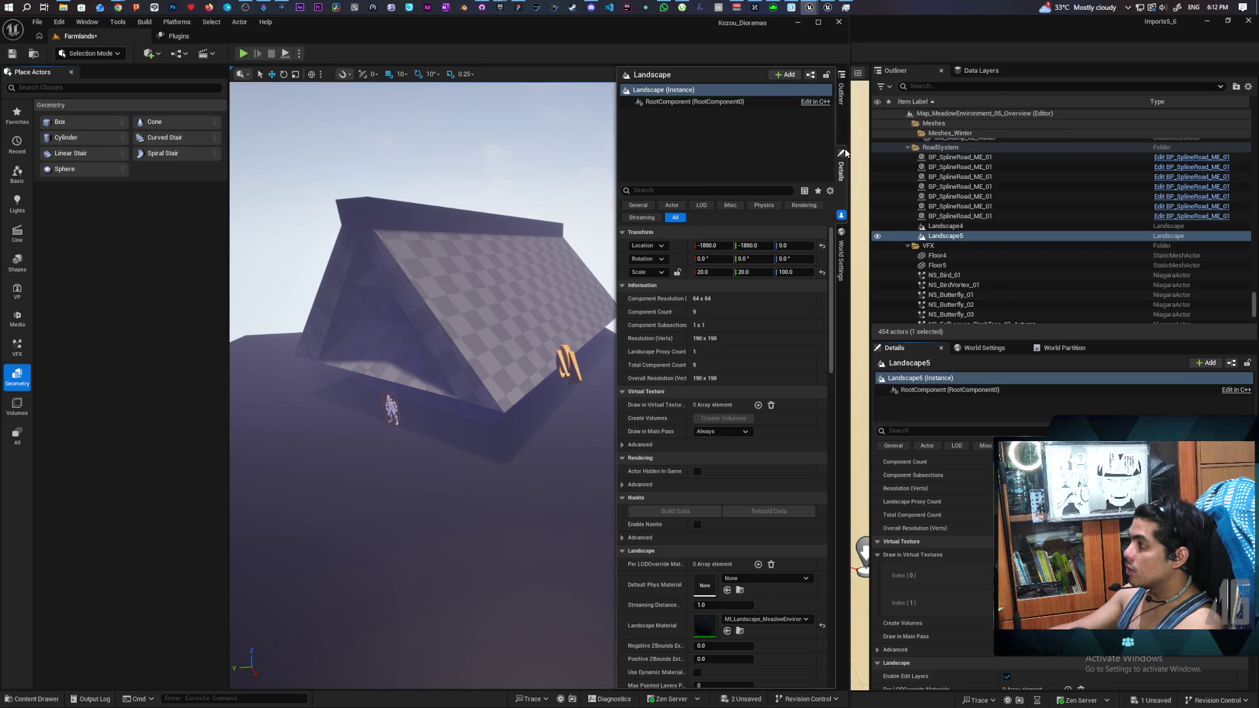
left_click(842, 116)
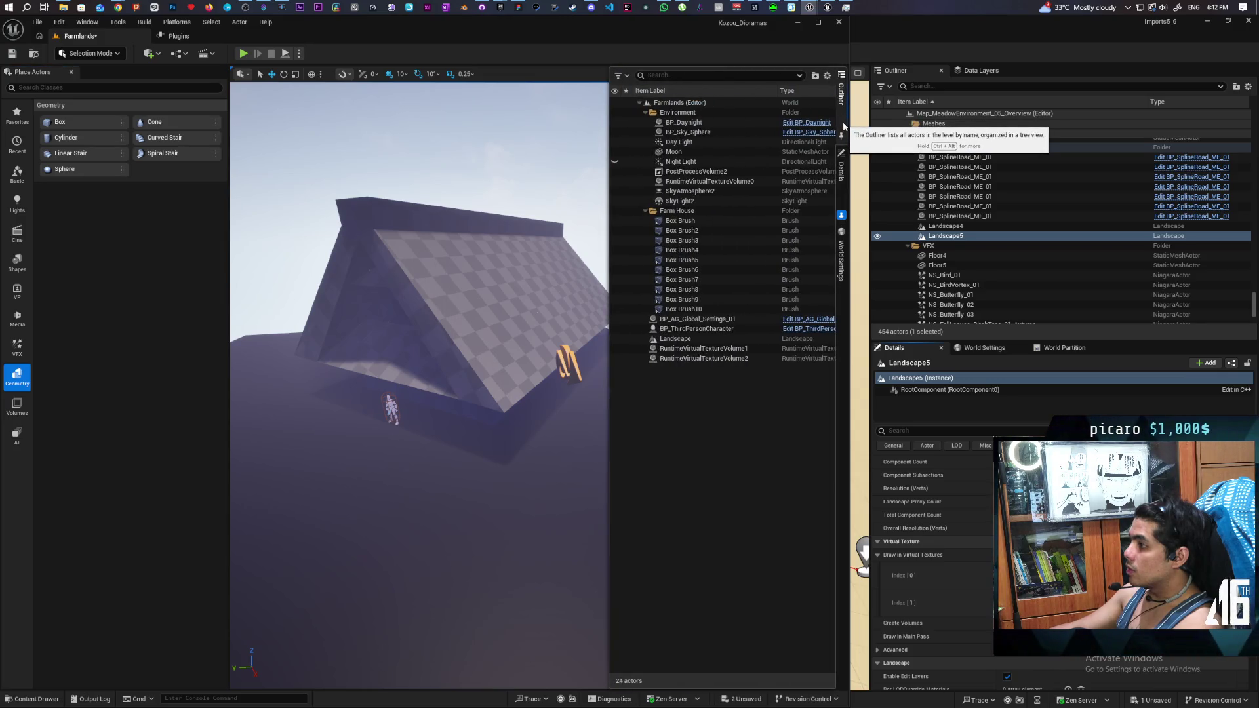
Step: Add RVT_AM_01_Height and RVT_AM_01_Material to the Landscape's Draw in Virtual Textures list
left_click(693, 338)
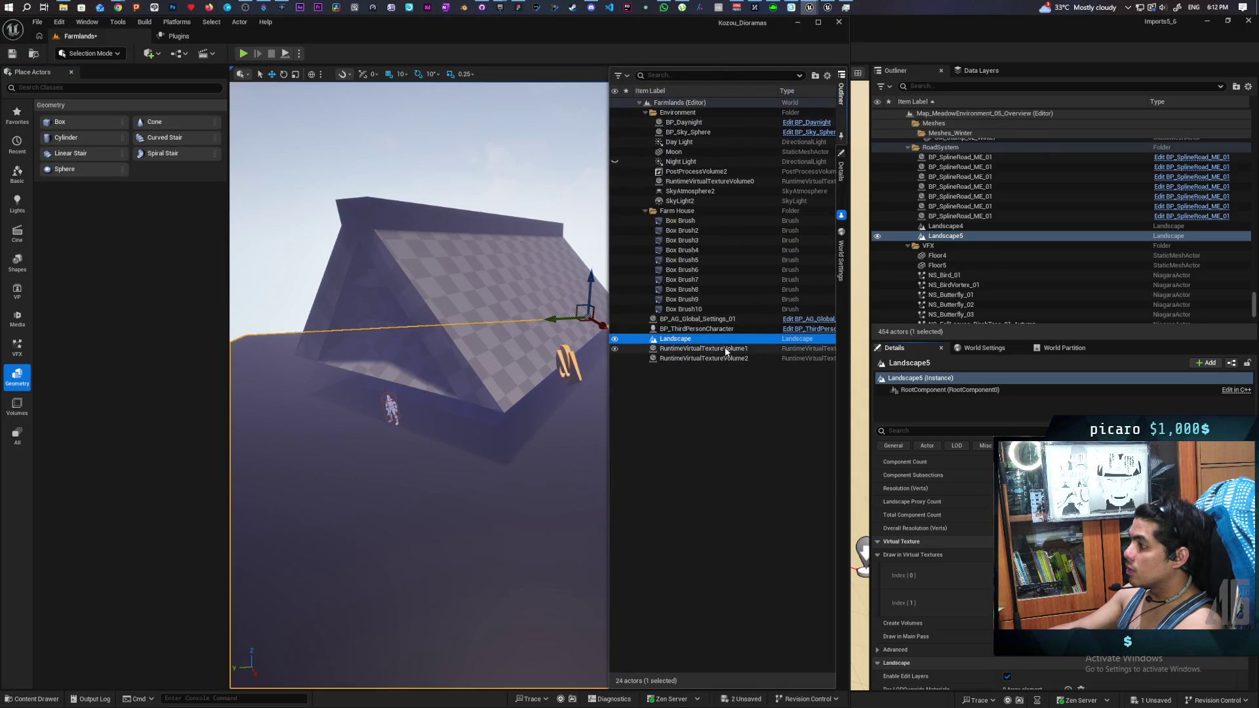
left_click(841, 176)
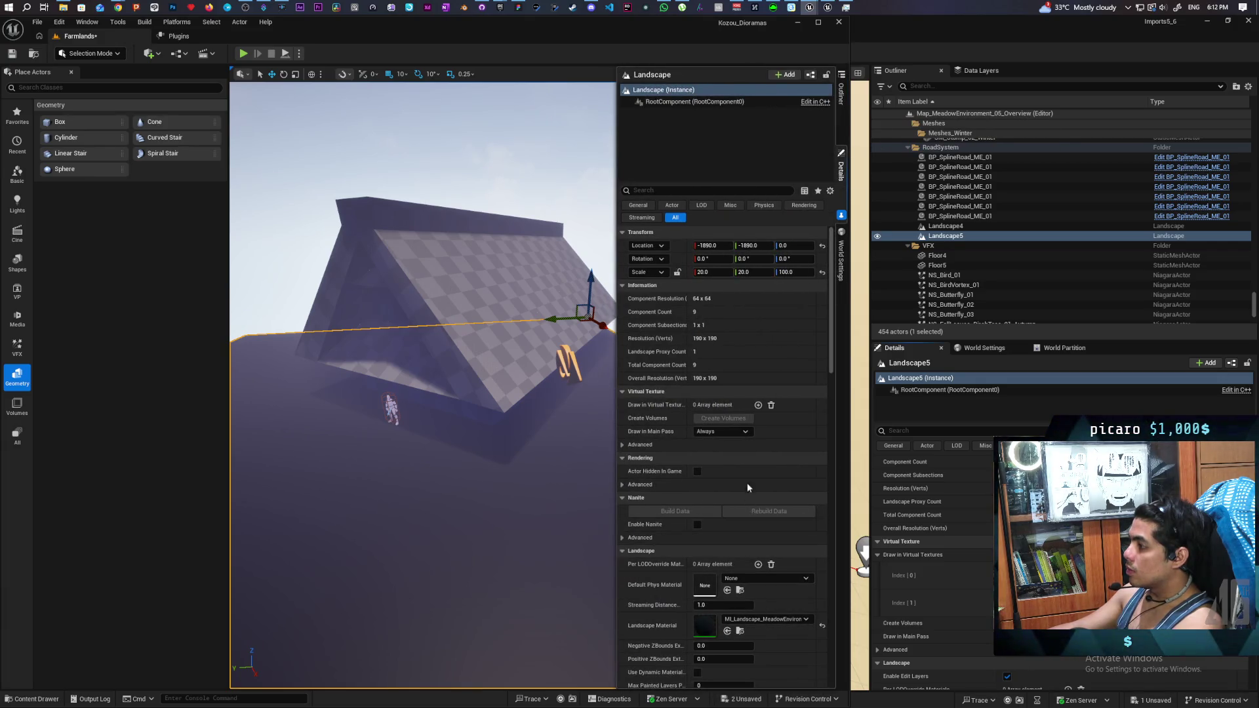
left_click(758, 404)
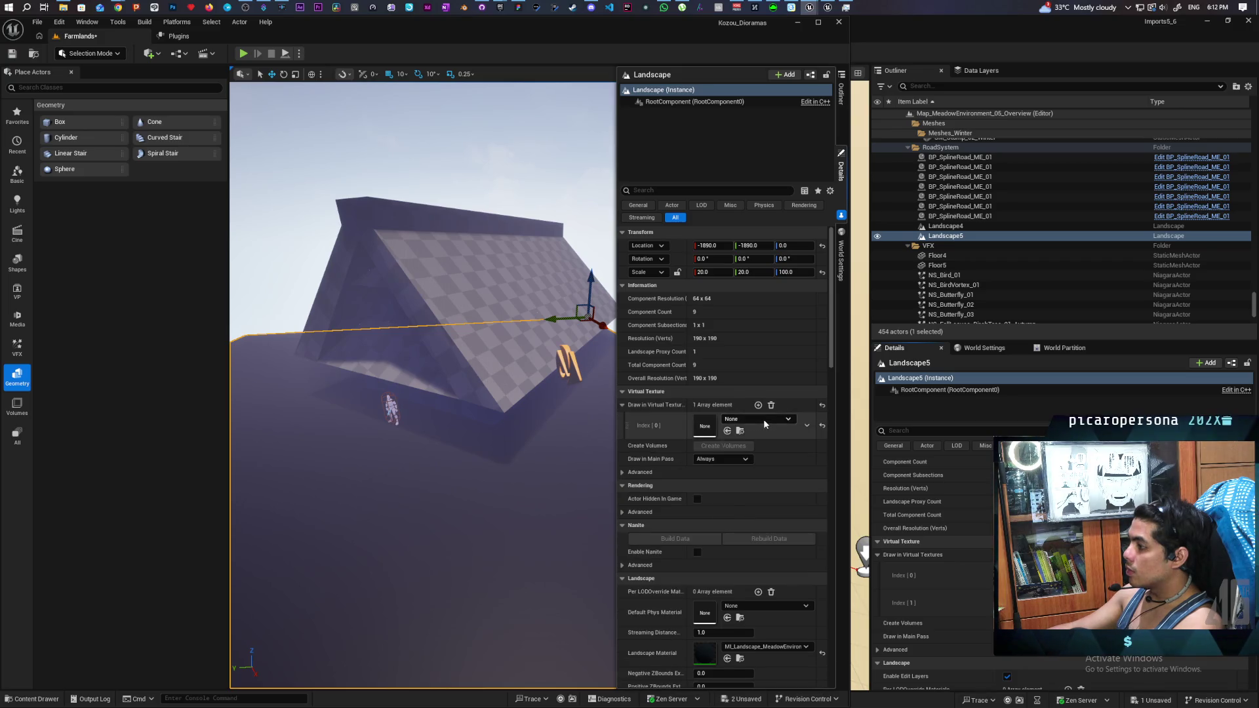
left_click(763, 419)
left_click(777, 541)
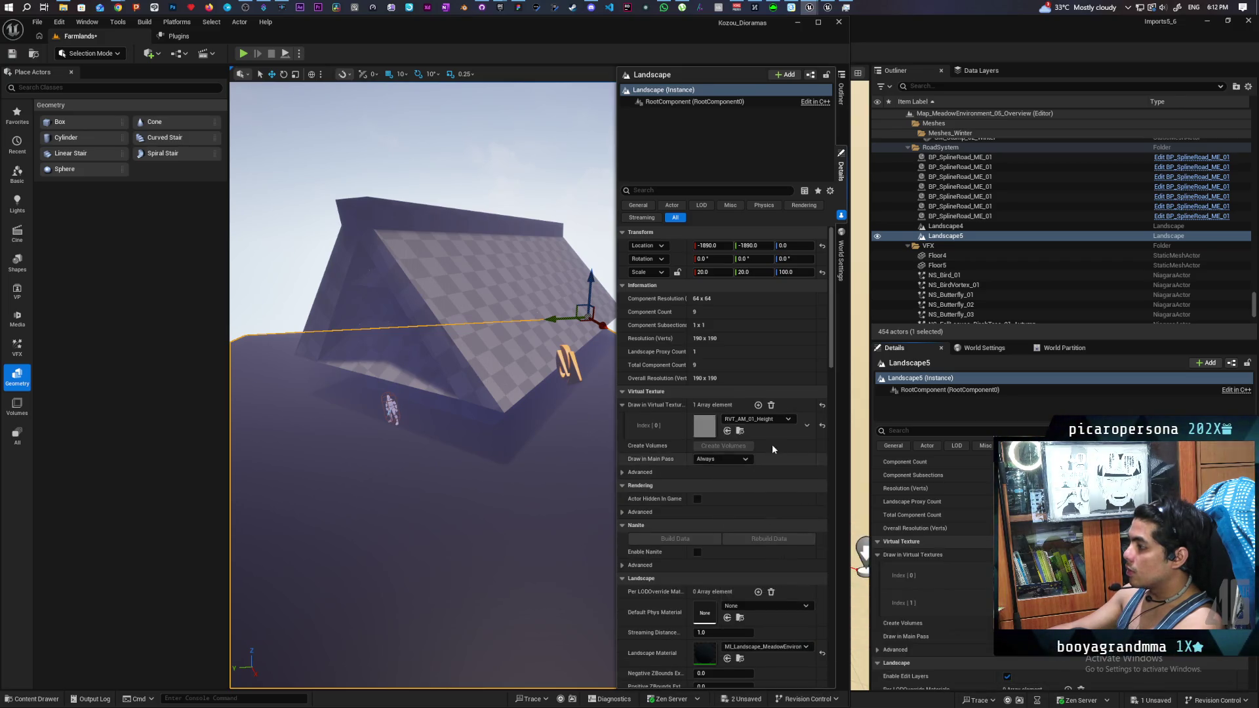
left_click(758, 405)
left_click(744, 446)
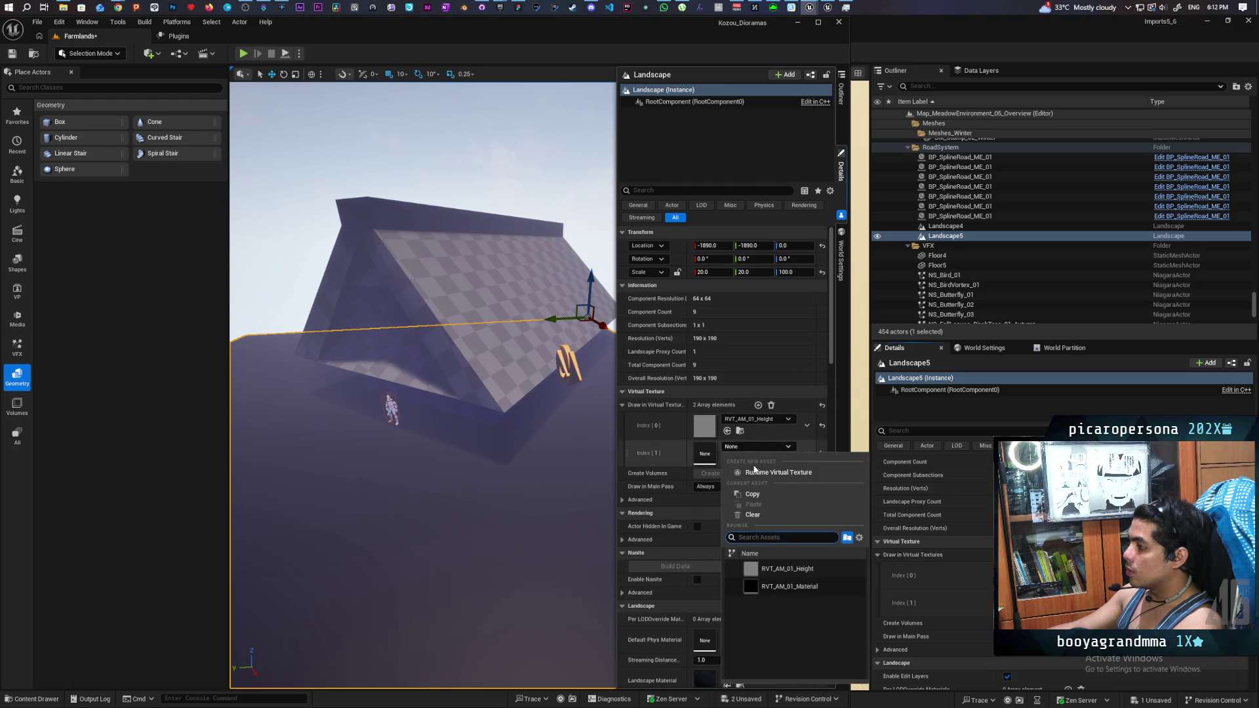
left_click(780, 584)
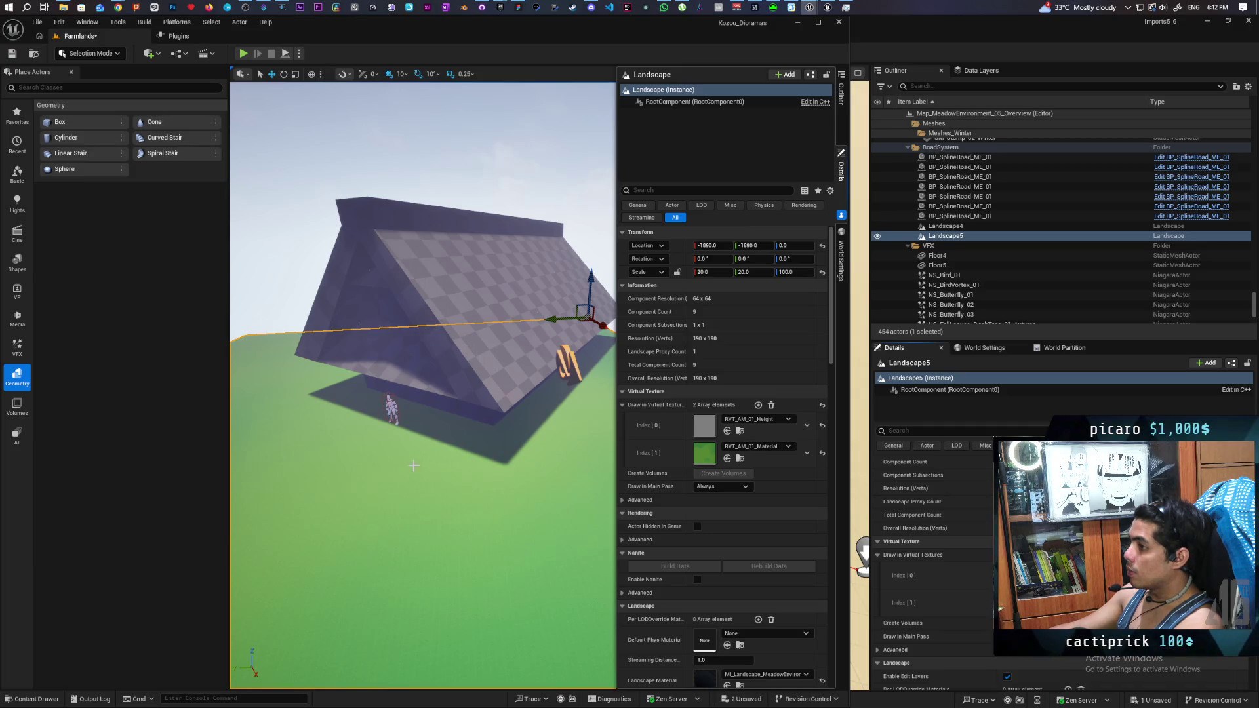
Step: Inspect the green landscape around the house and delete the BP_AG_Global_Settings_01 actor
scroll(414, 466, "down", 3)
scroll(414, 465, "up", 6)
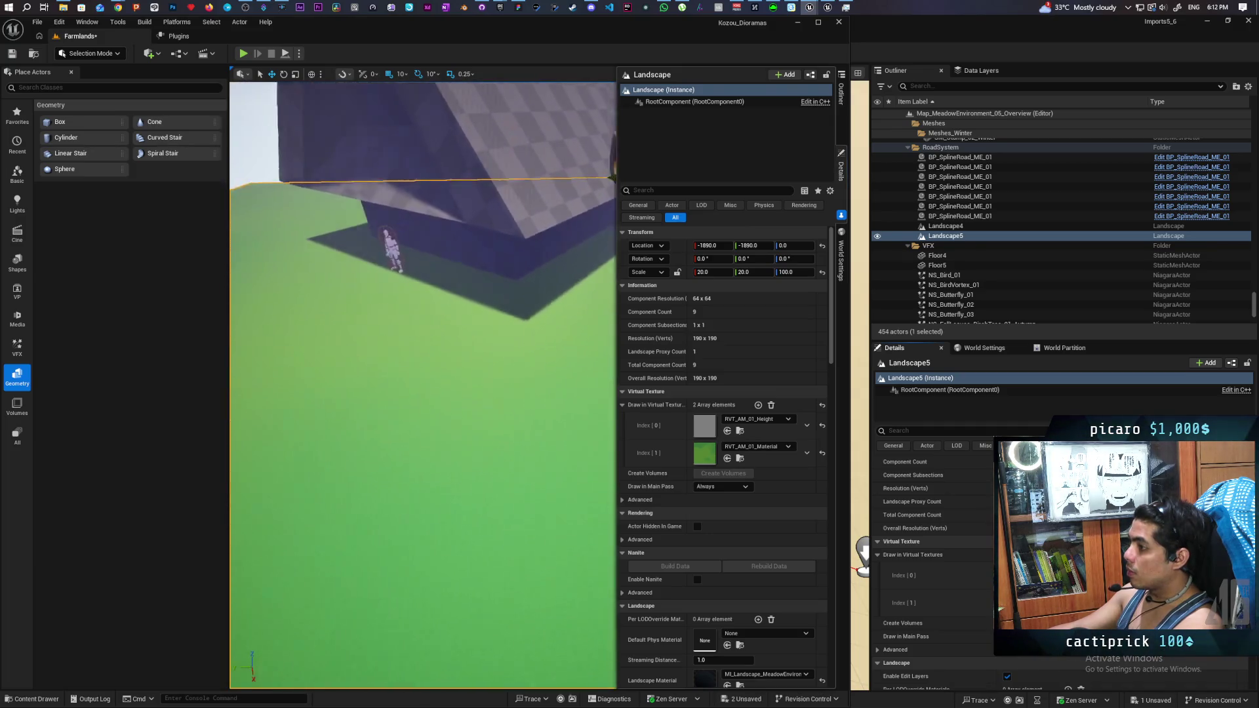
scroll(423, 386, "up", 3)
scroll(423, 385, "down", 3)
mouse_move(423, 386)
left_mouse_down()
mouse_move(367, 400)
mouse_move(423, 367)
mouse_move(393, 393)
mouse_move(423, 380)
mouse_move(403, 357)
left_mouse_up()
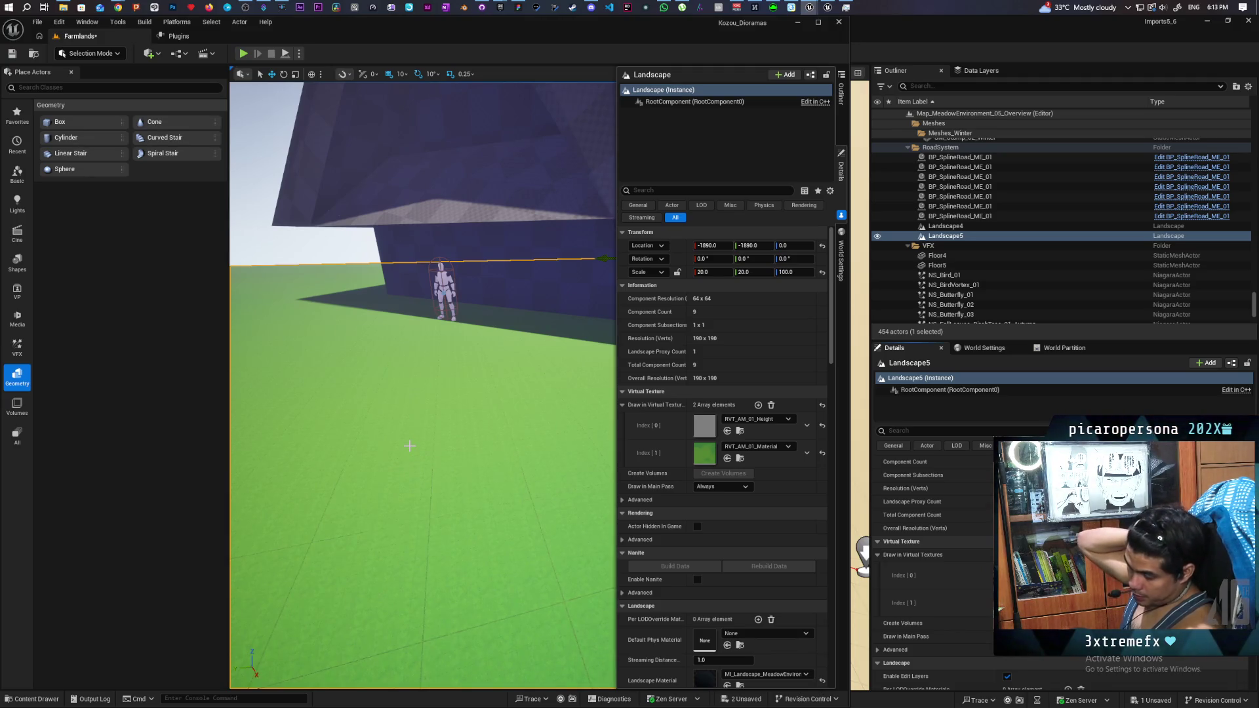
mouse_move(436, 451)
left_mouse_down()
mouse_move(429, 420)
mouse_move(427, 437)
left_mouse_up()
left_click(445, 414)
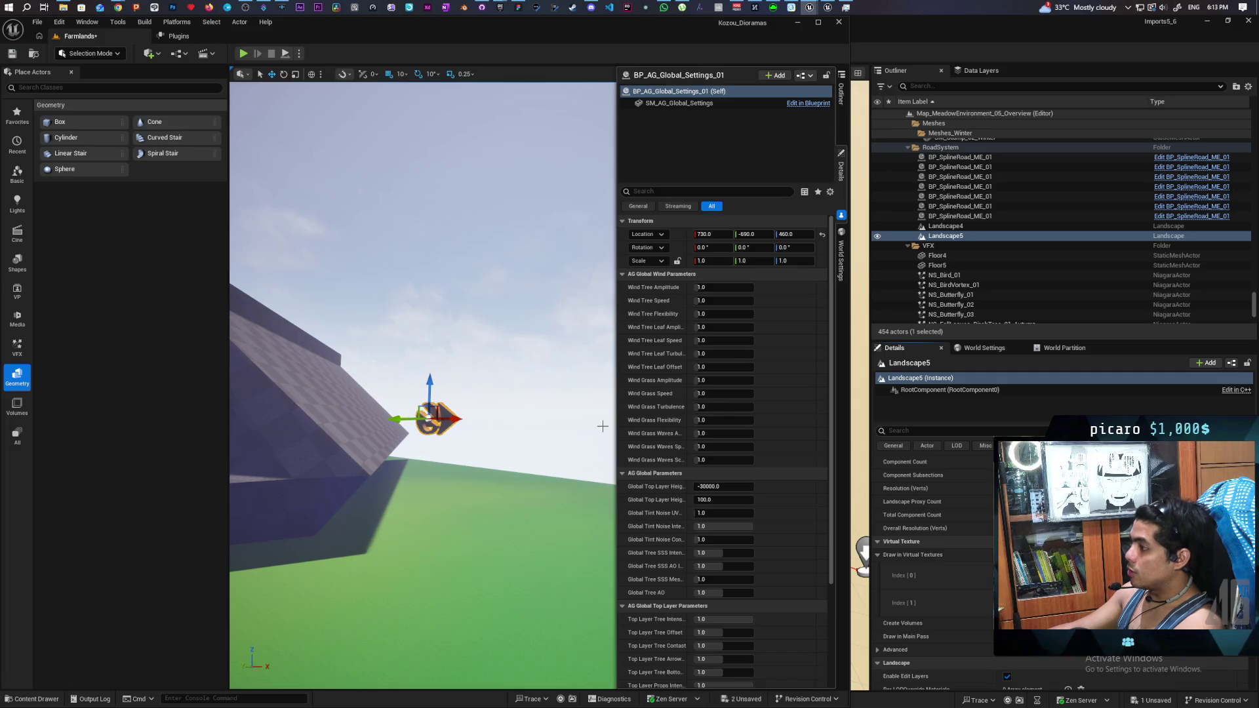
key("Delete")
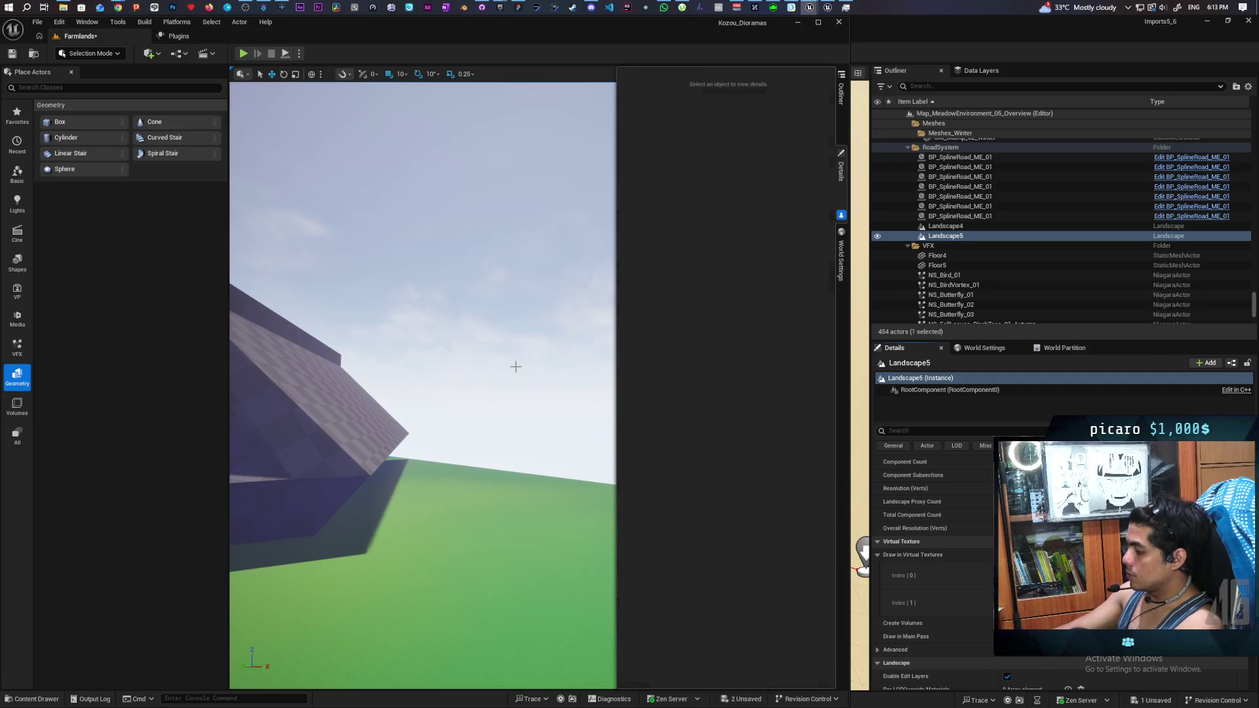
left_click_drag(515, 367, 459, 285)
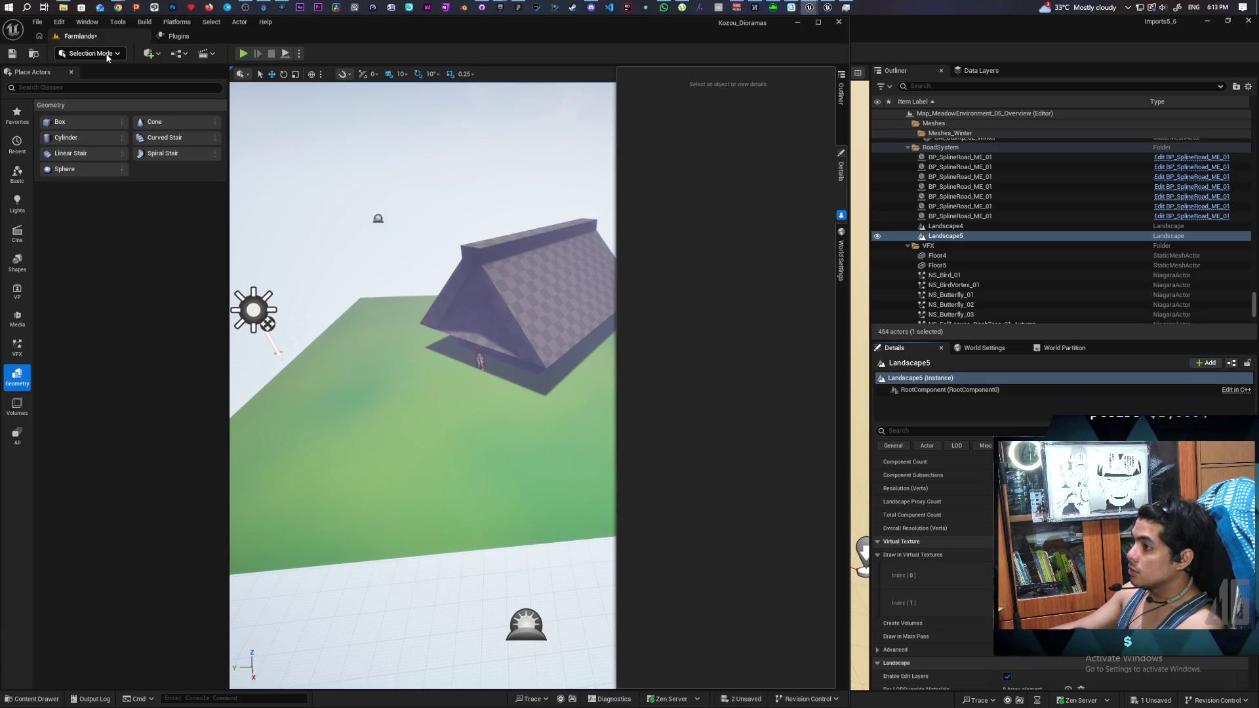
Step: Switch to Landscape mode and hide the unused target layers
left_click(107, 57)
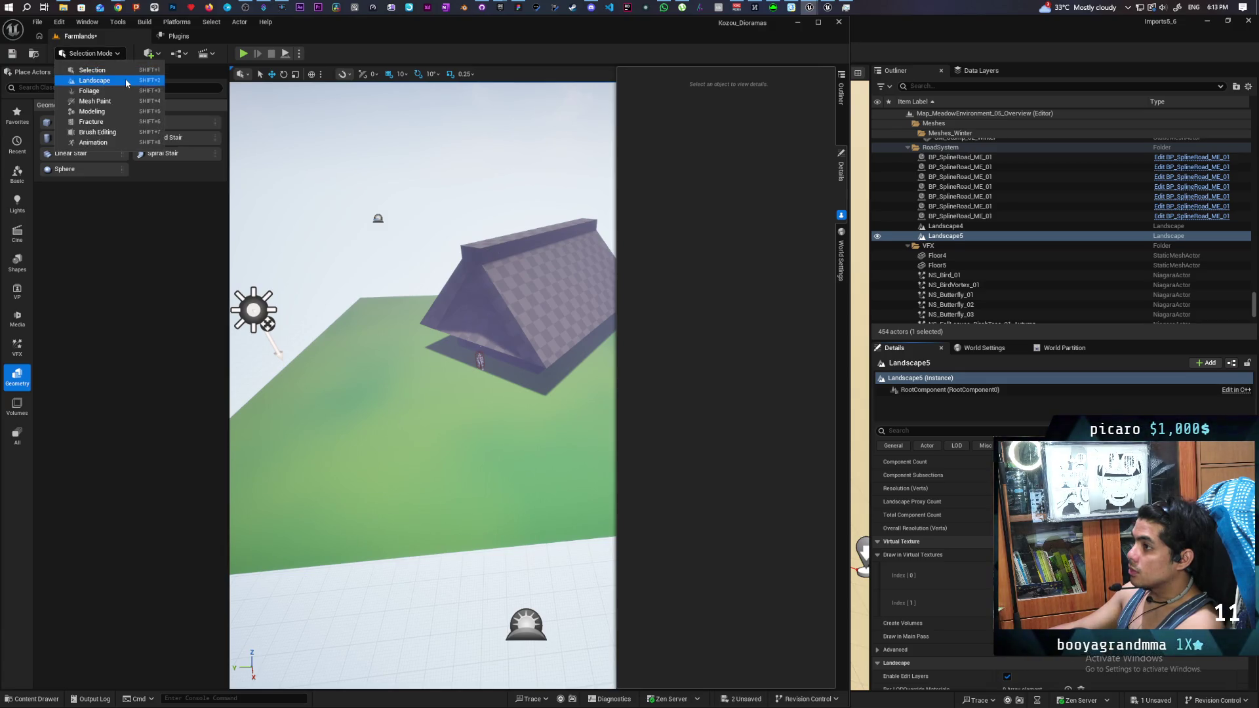
left_click(125, 78)
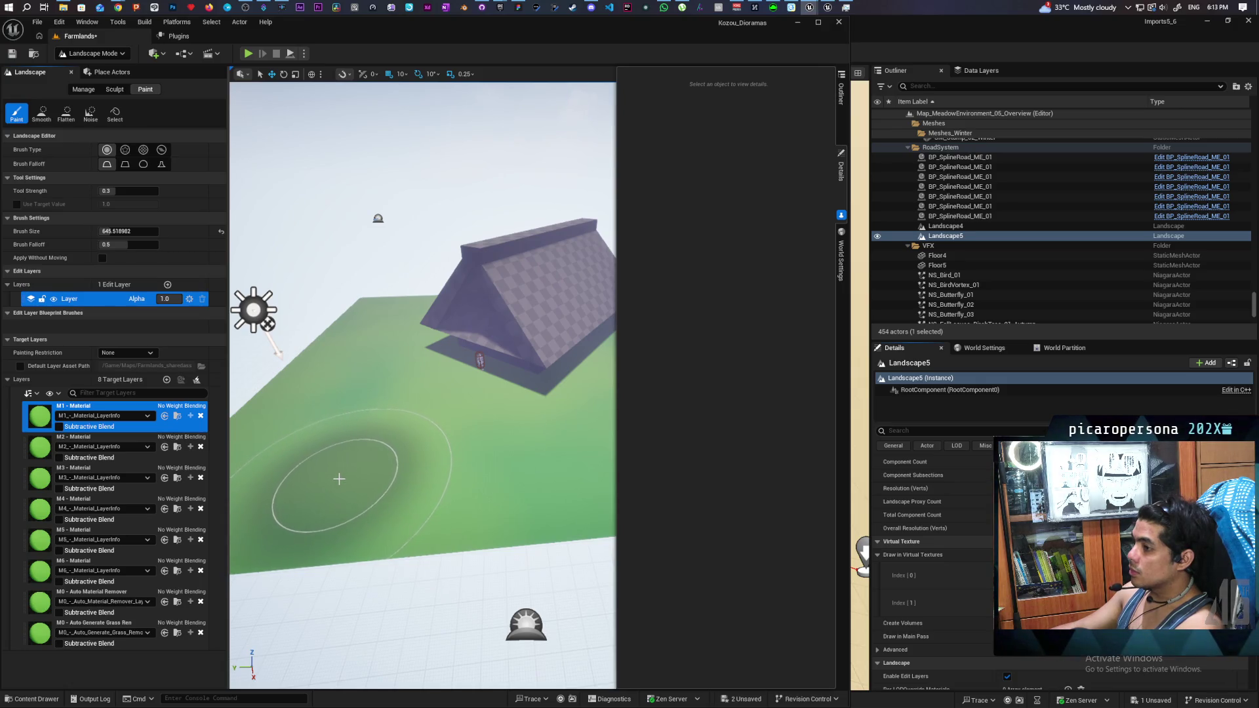
left_click(48, 394)
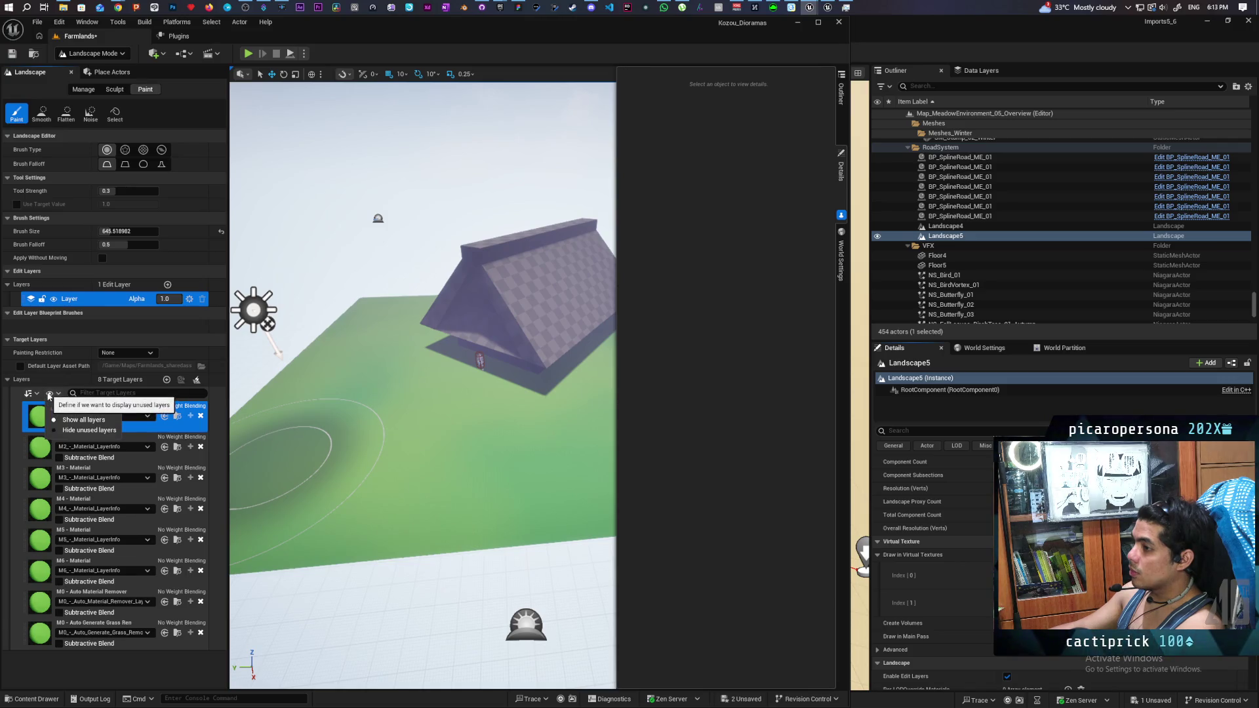
left_click(90, 431)
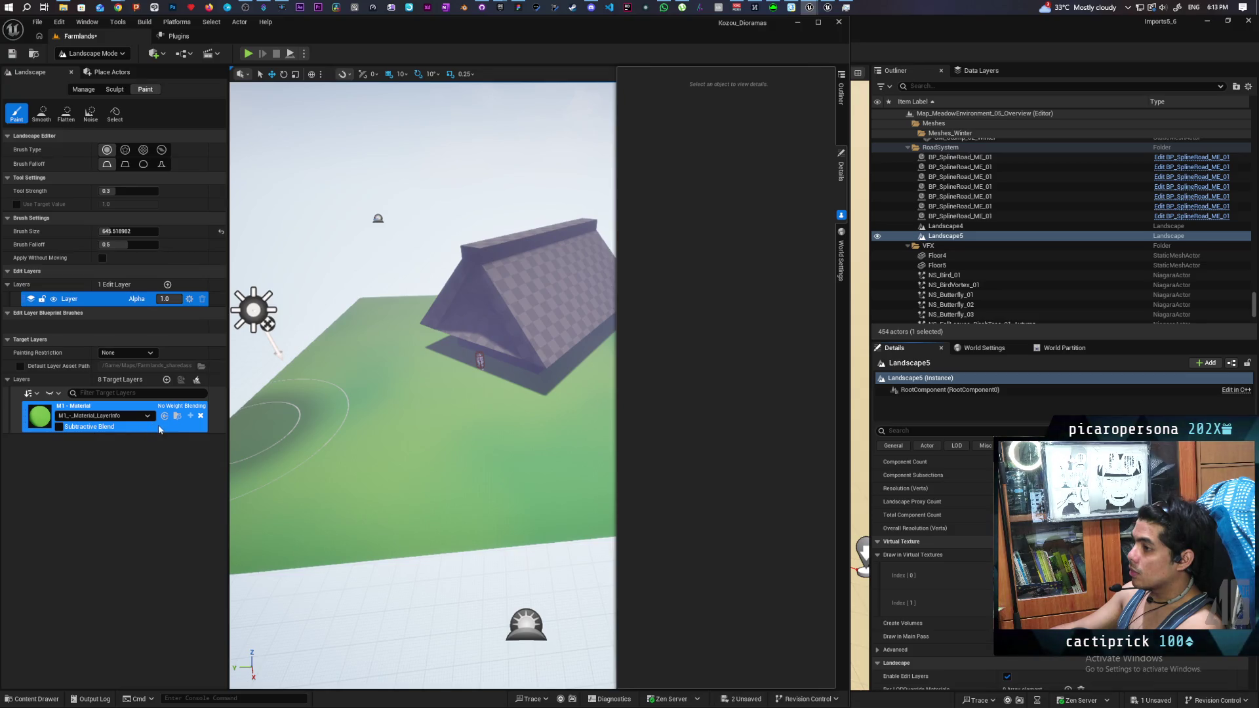
Step: Fill the landscape with the M1 - Material layer and show all eight target layers again
right_click(184, 409)
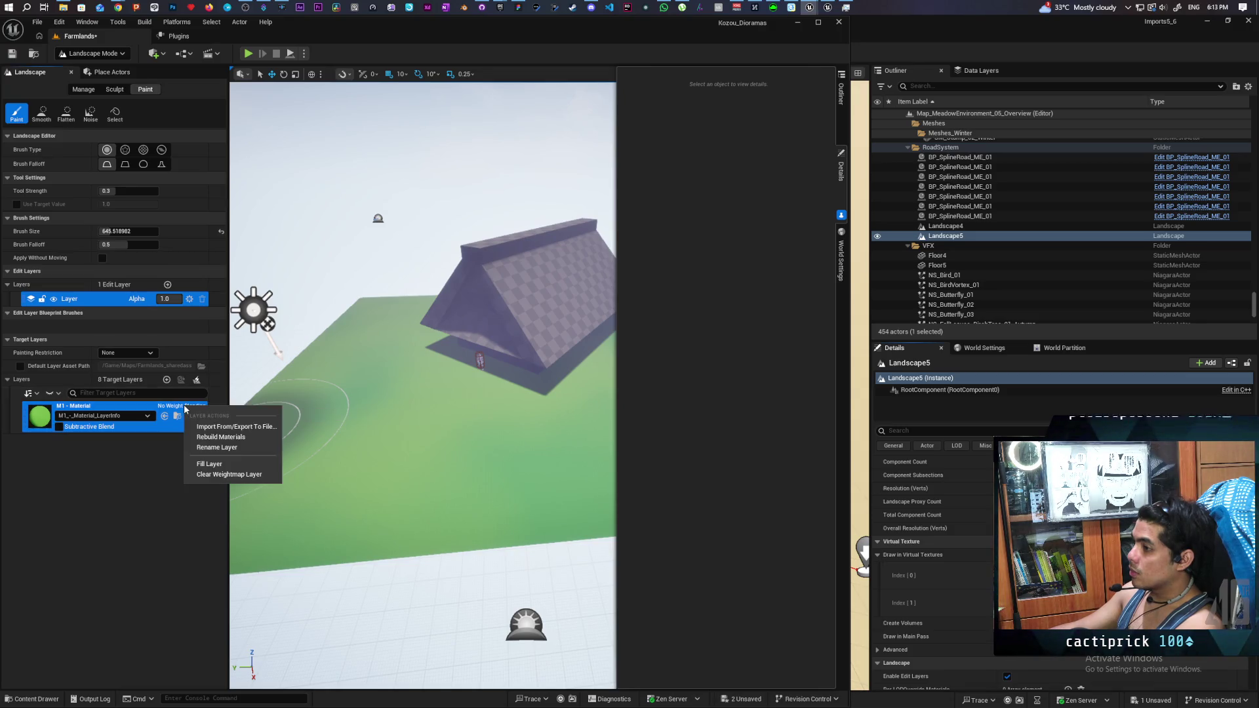
left_click(262, 464)
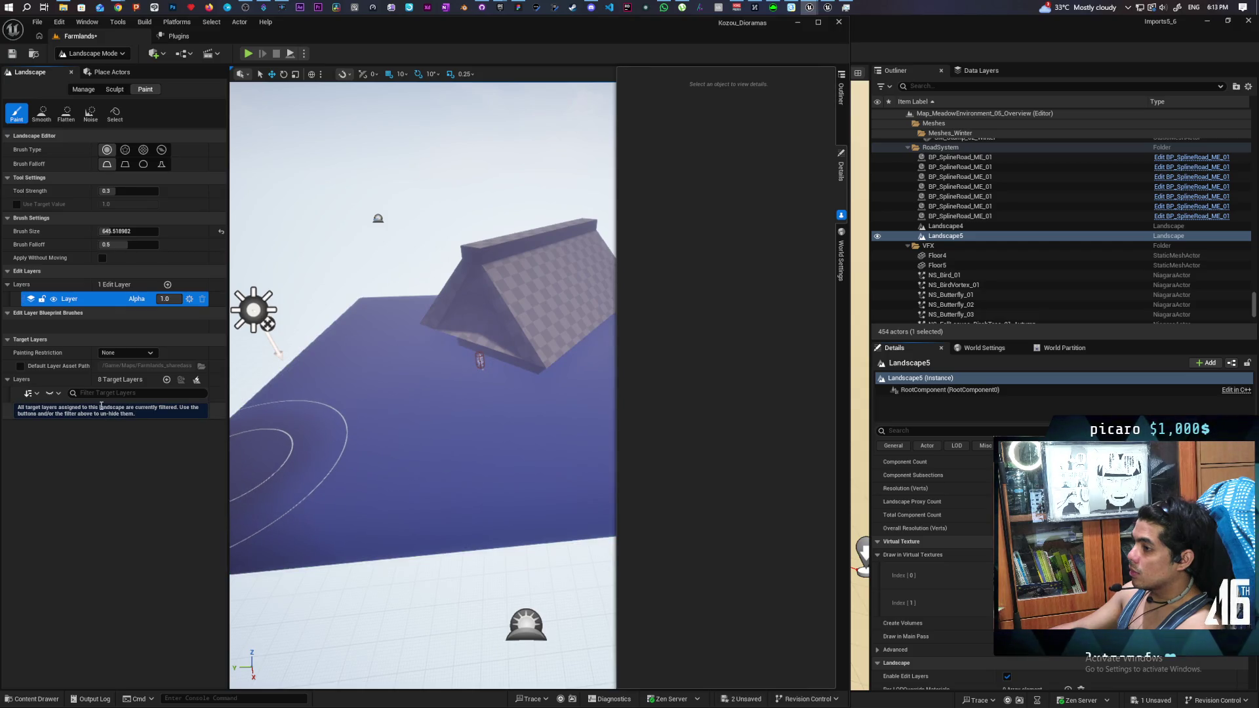
left_click(47, 393)
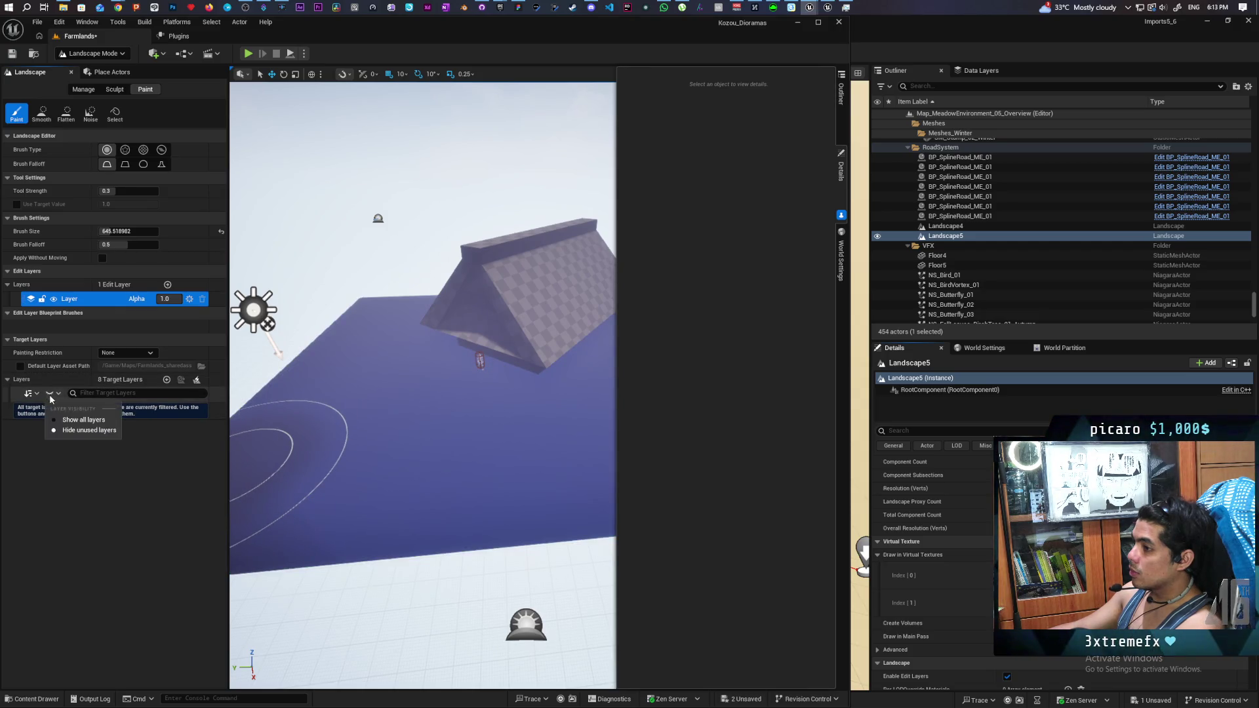
left_click(85, 420)
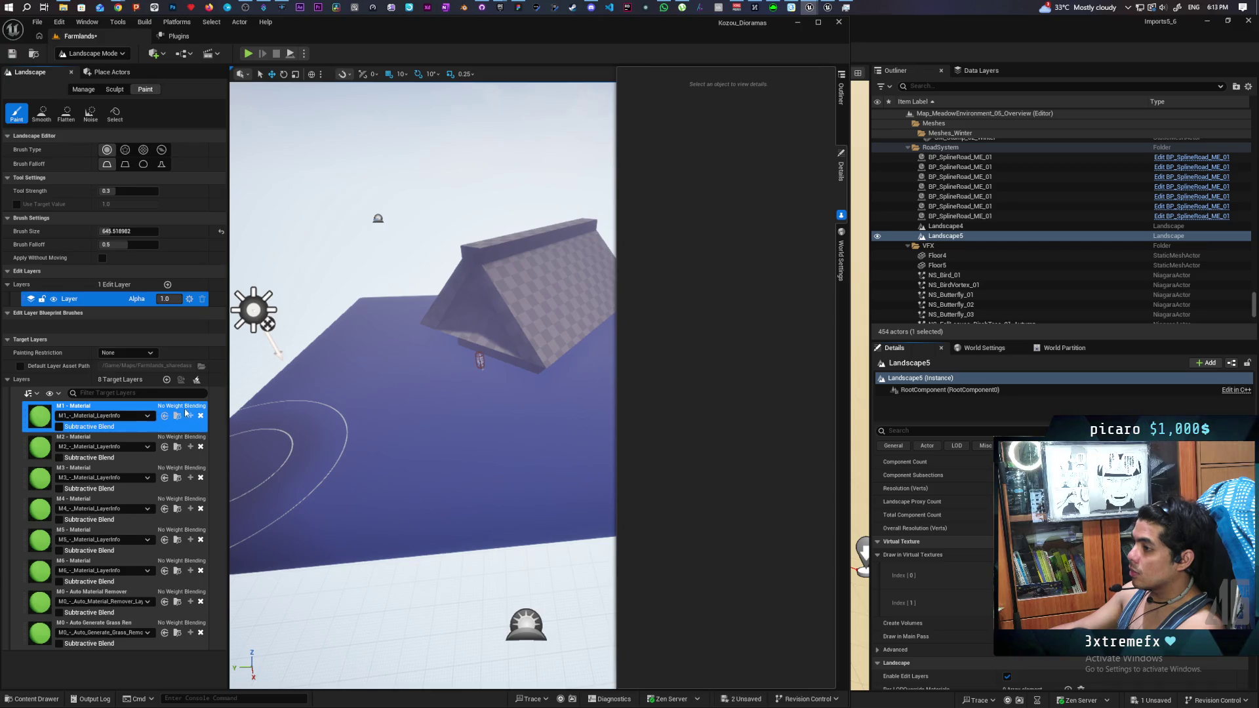
mouse_move(382, 442)
left_mouse_down()
mouse_move(436, 494)
mouse_move(581, 481)
left_mouse_up()
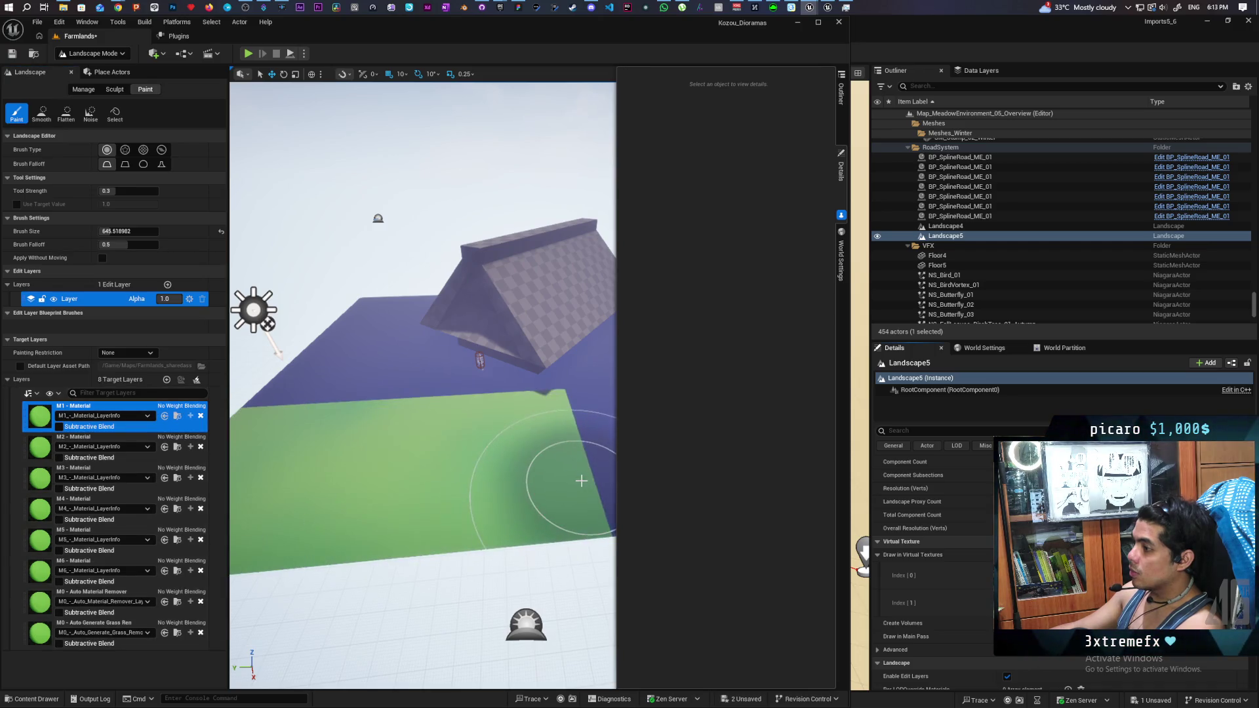
Step: Paint M1 over the blue patch, fill the landscape with M1 again, and check the result
scroll(581, 480, "up", 6)
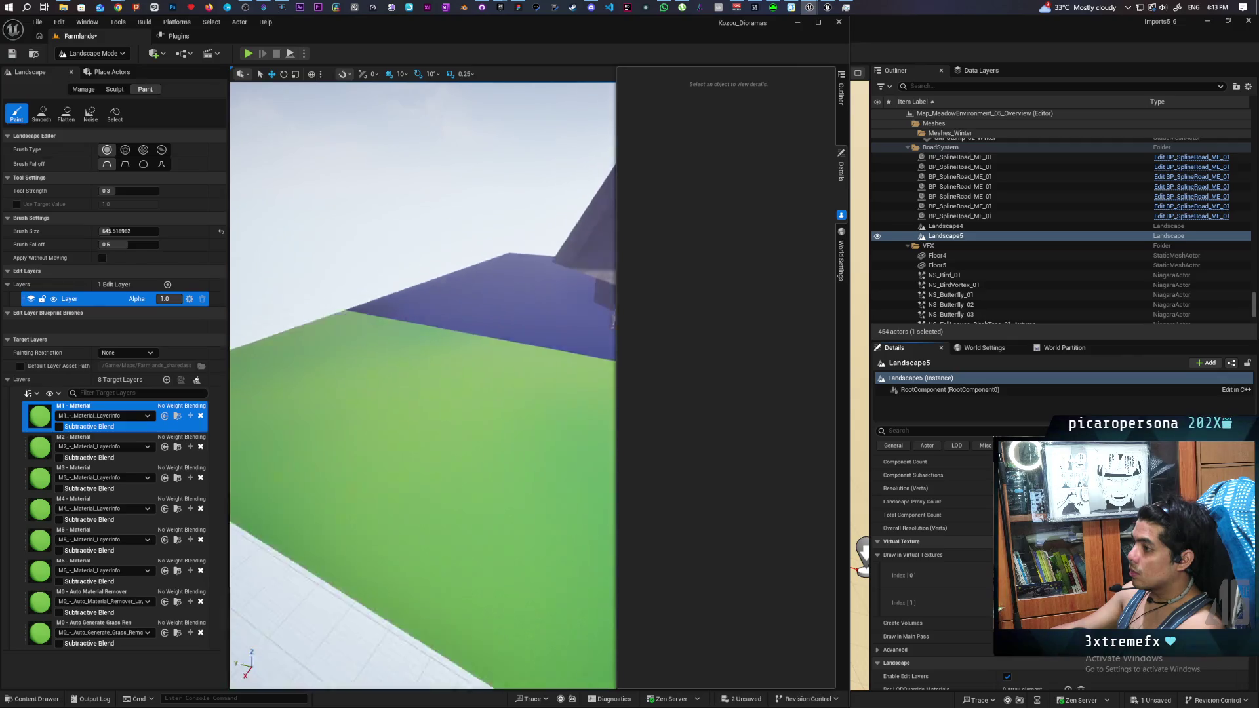
scroll(581, 481, "down", 5)
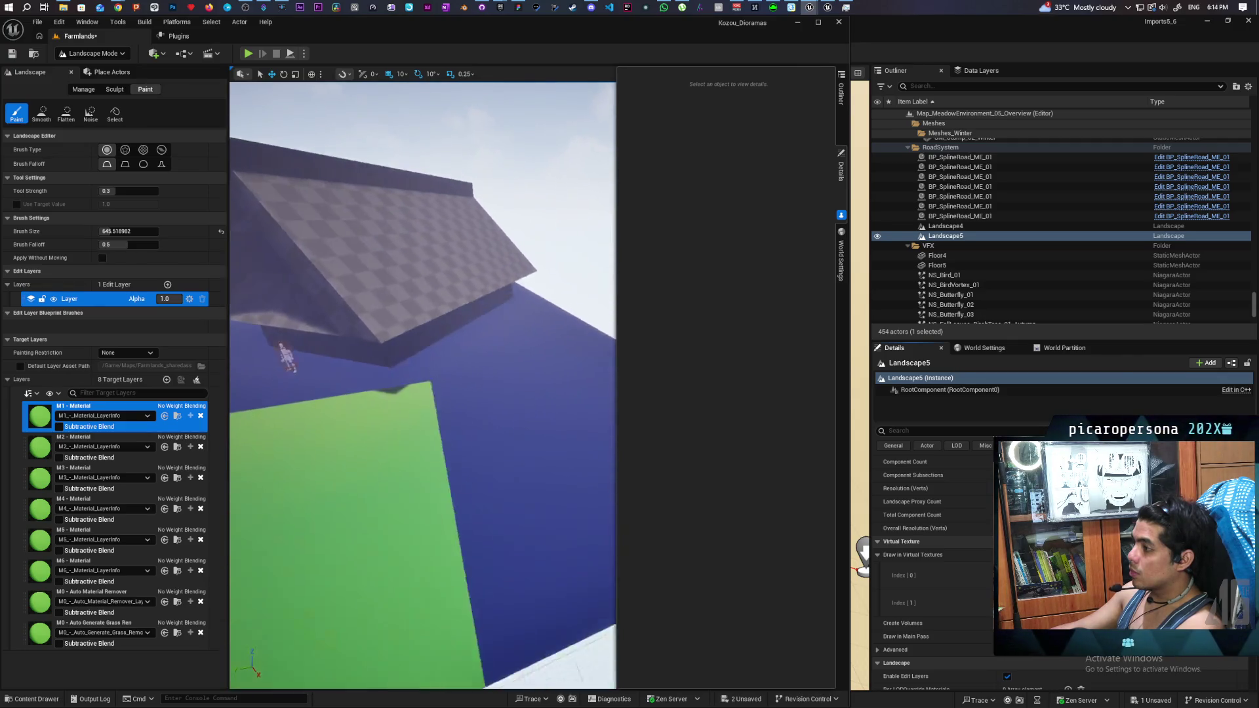
scroll(423, 386, "down", 3)
mouse_move(520, 464)
left_mouse_down()
mouse_move(520, 491)
mouse_move(436, 529)
mouse_move(406, 474)
left_mouse_up()
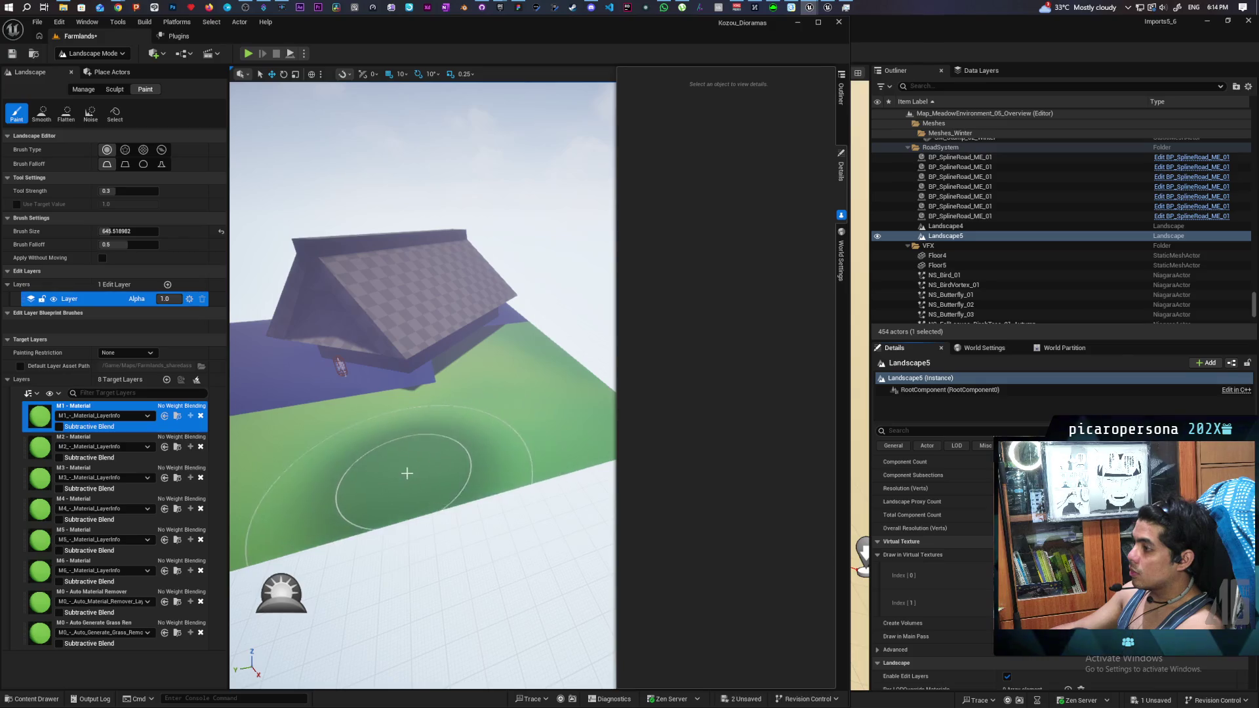
right_click(162, 410)
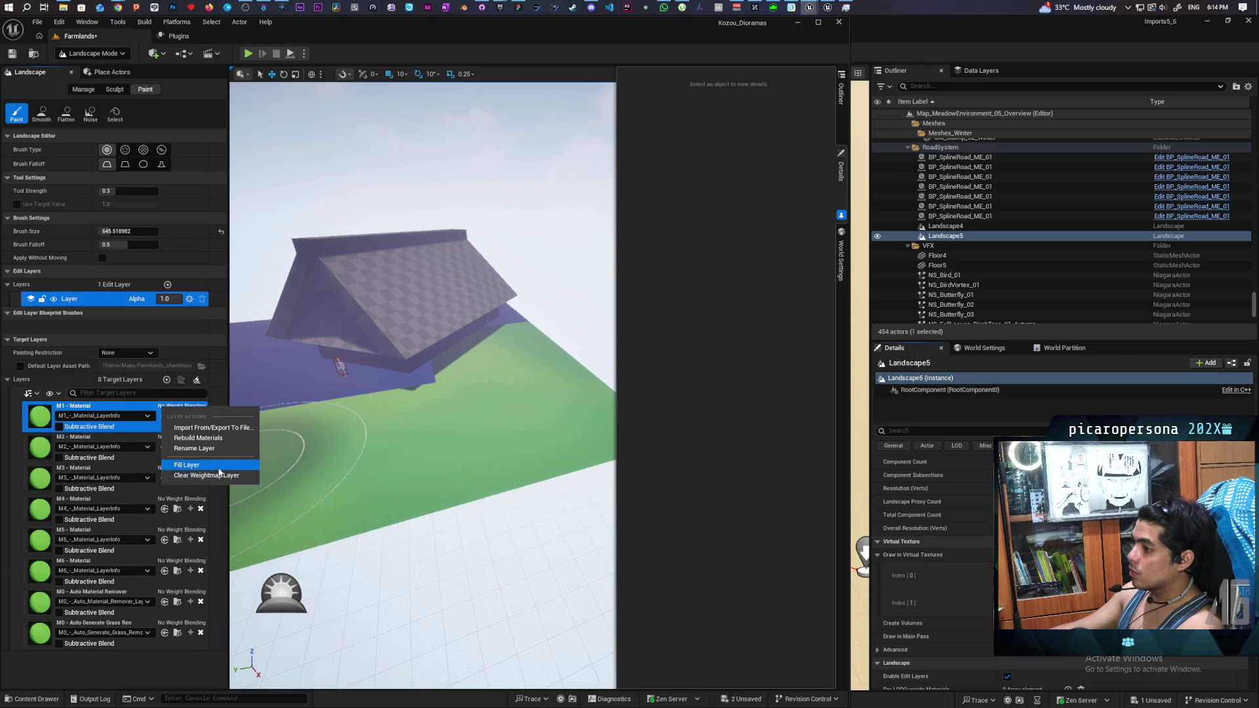
left_click(190, 465)
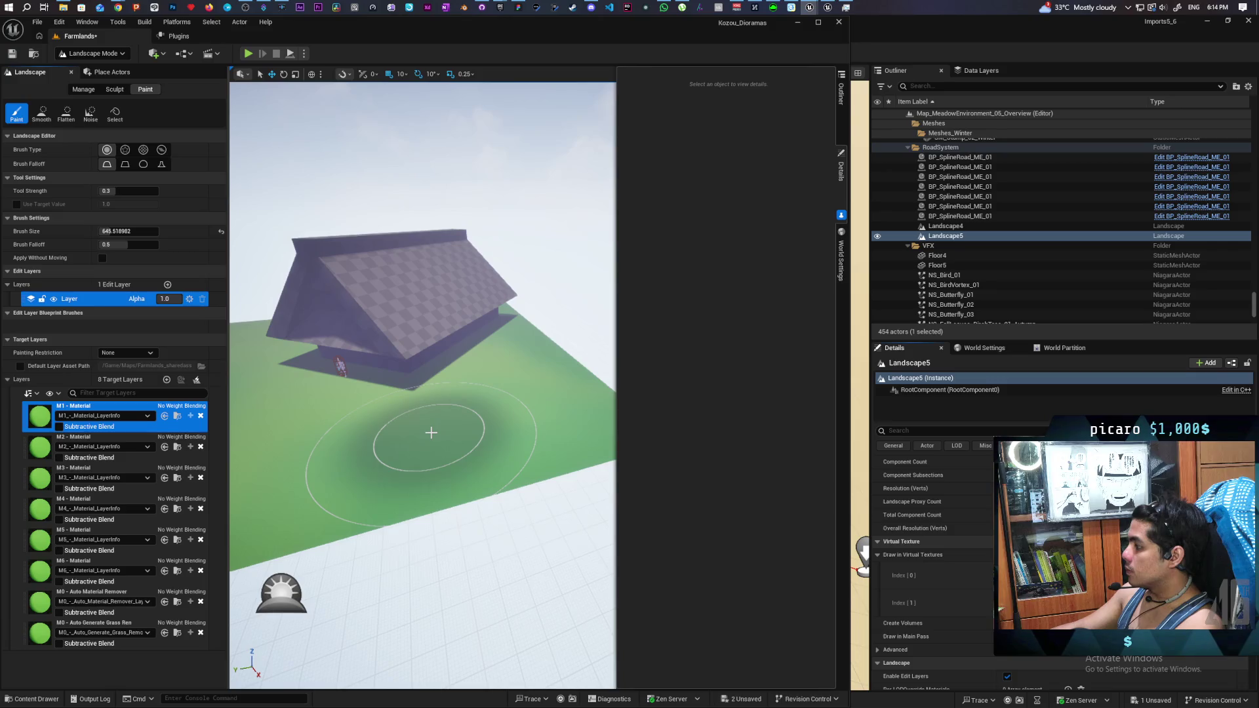
mouse_move(431, 433)
left_mouse_down()
mouse_move(381, 393)
mouse_move(384, 367)
mouse_move(397, 397)
mouse_move(423, 364)
left_mouse_up()
left_click(100, 53)
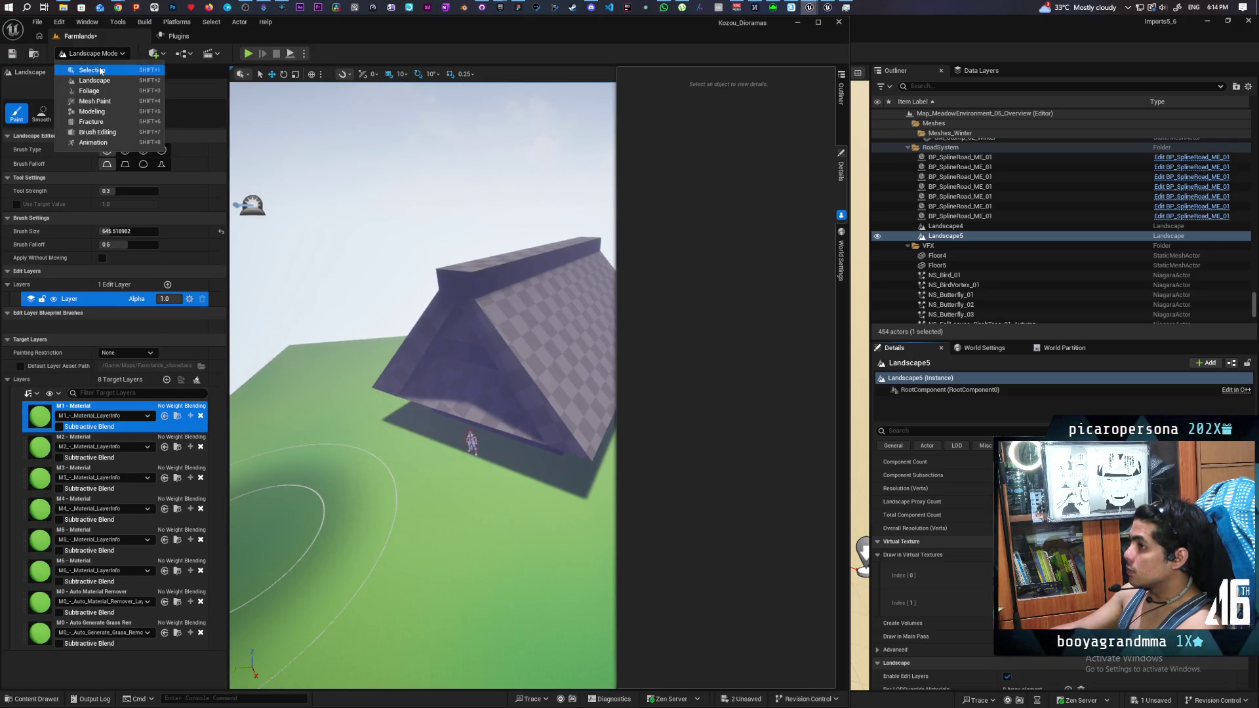
Step: In Selection Mode, place BP_AG_Global_Settings_01 from the Content Drawer beside the house
left_click(86, 68)
left_click(31, 699)
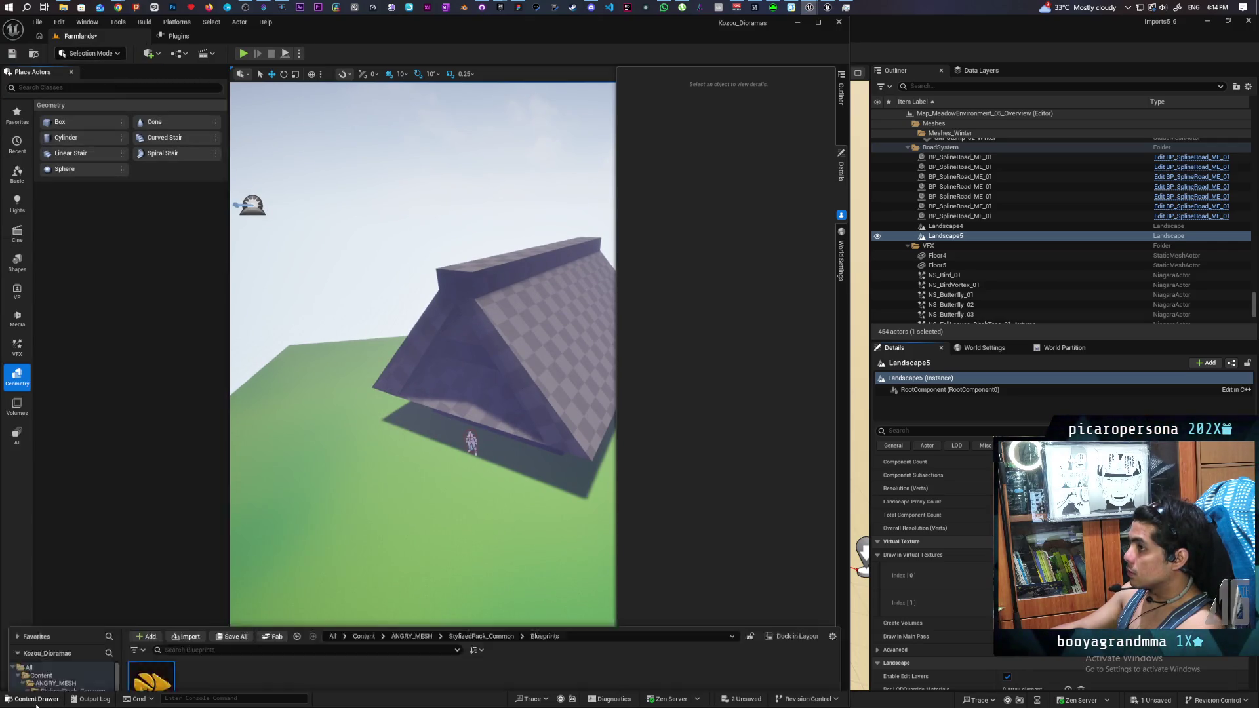
mouse_move(144, 520)
left_mouse_down()
mouse_move(281, 514)
mouse_move(280, 435)
left_mouse_up()
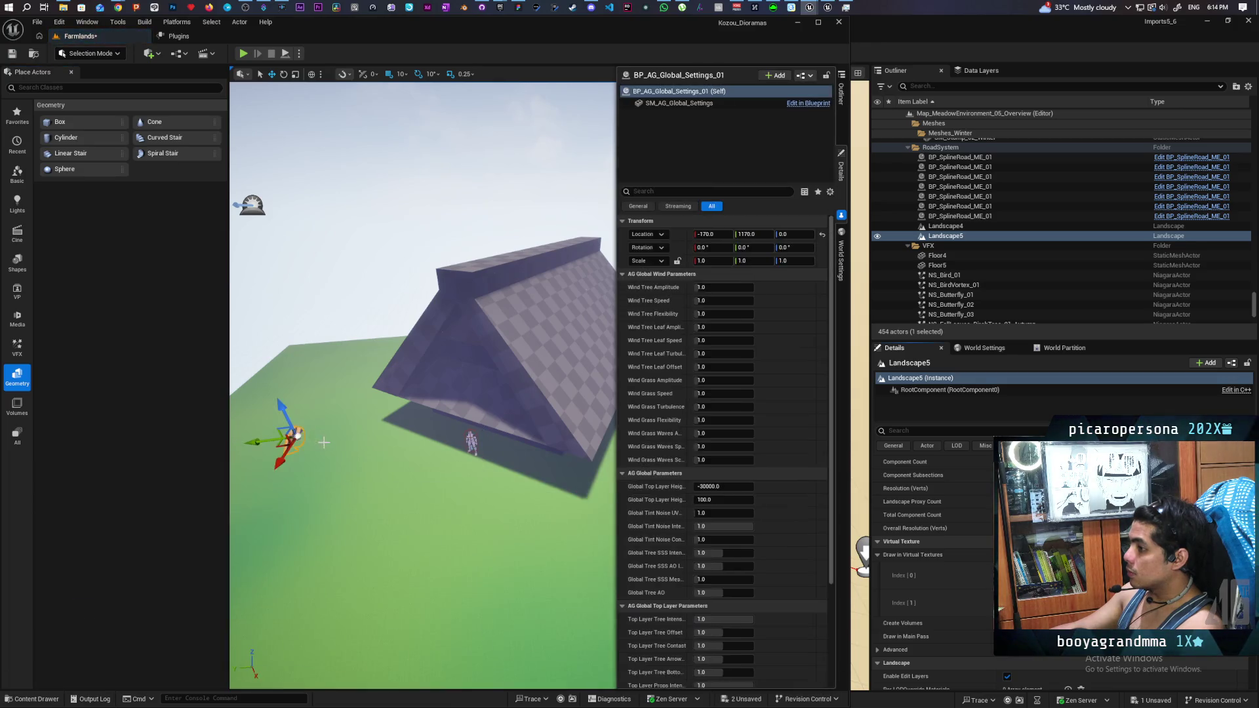
mouse_move(276, 377)
left_mouse_down()
mouse_move(308, 361)
mouse_move(295, 374)
left_mouse_up()
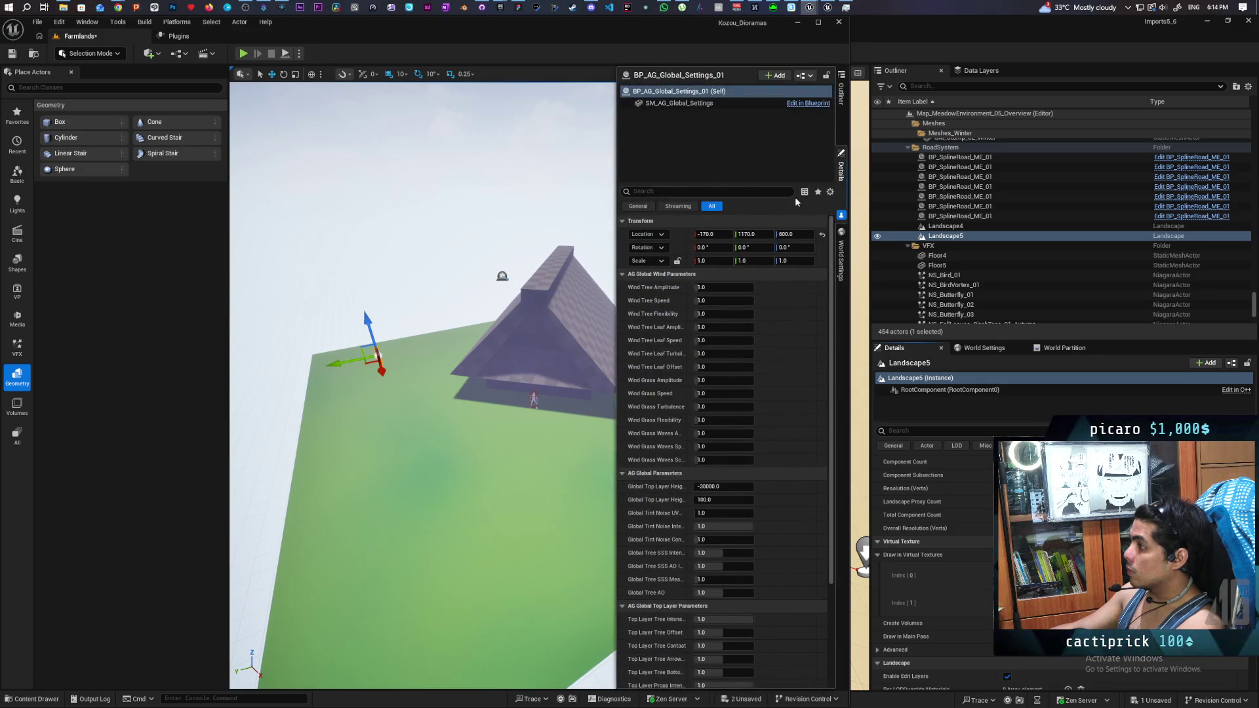
Step: Collapse the actor's Wind, Global, Advanced, Water and Top Layer parameter groups
left_click(623, 275)
left_click(623, 288)
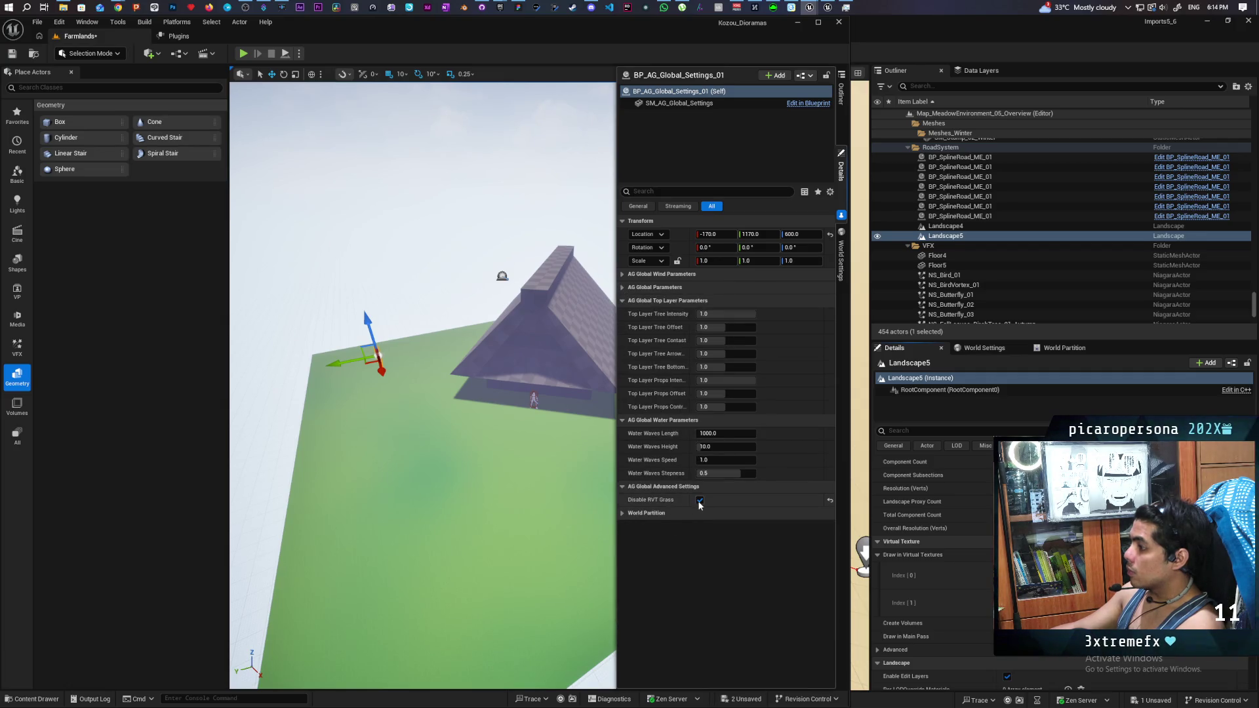
left_click(622, 514)
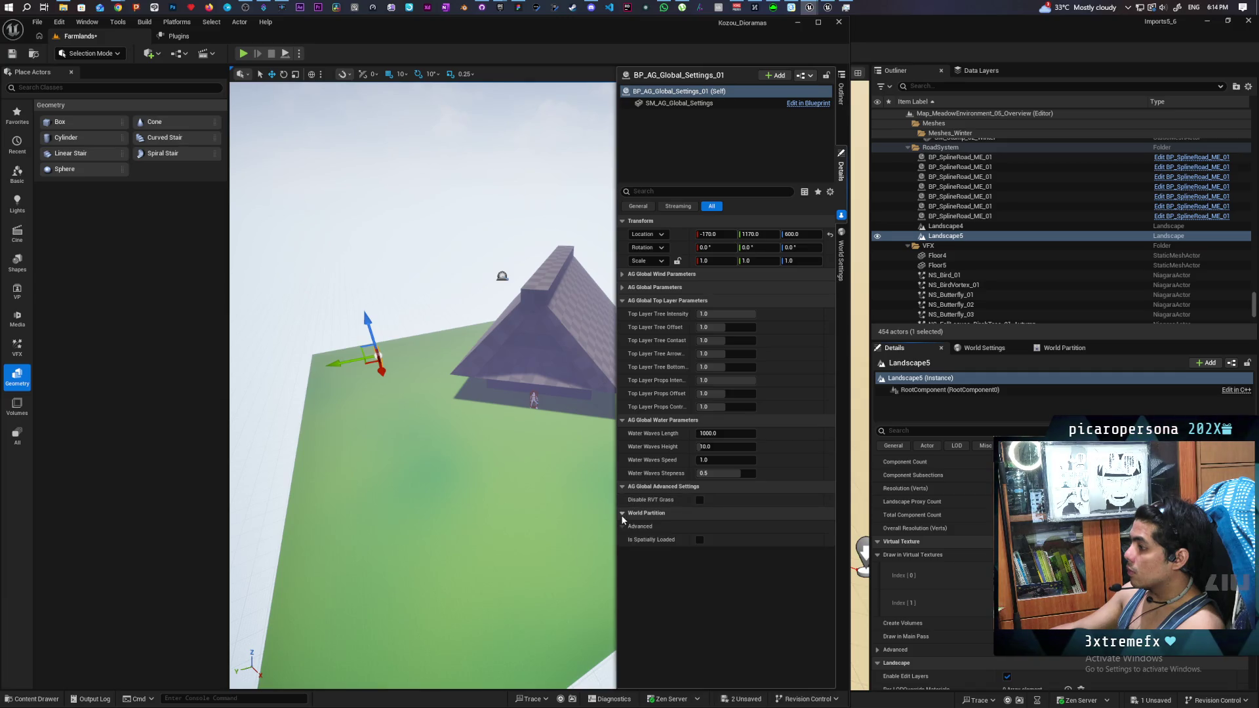
left_click(622, 514)
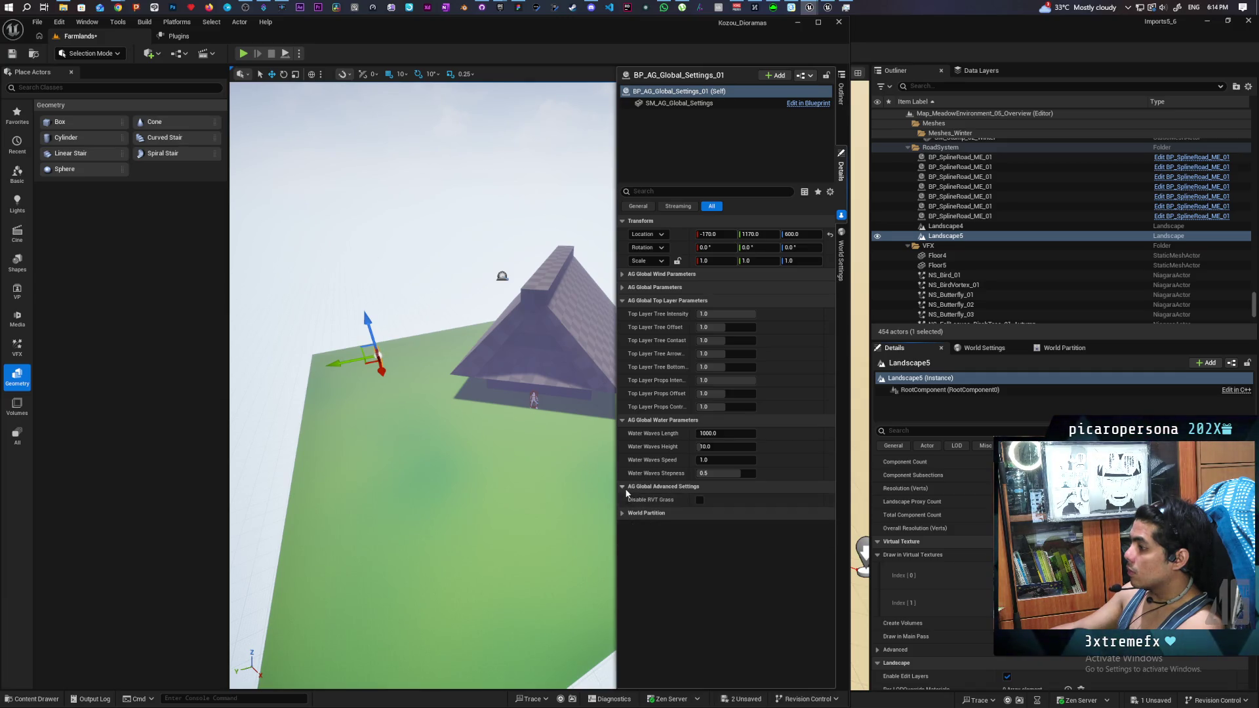
left_click(622, 487)
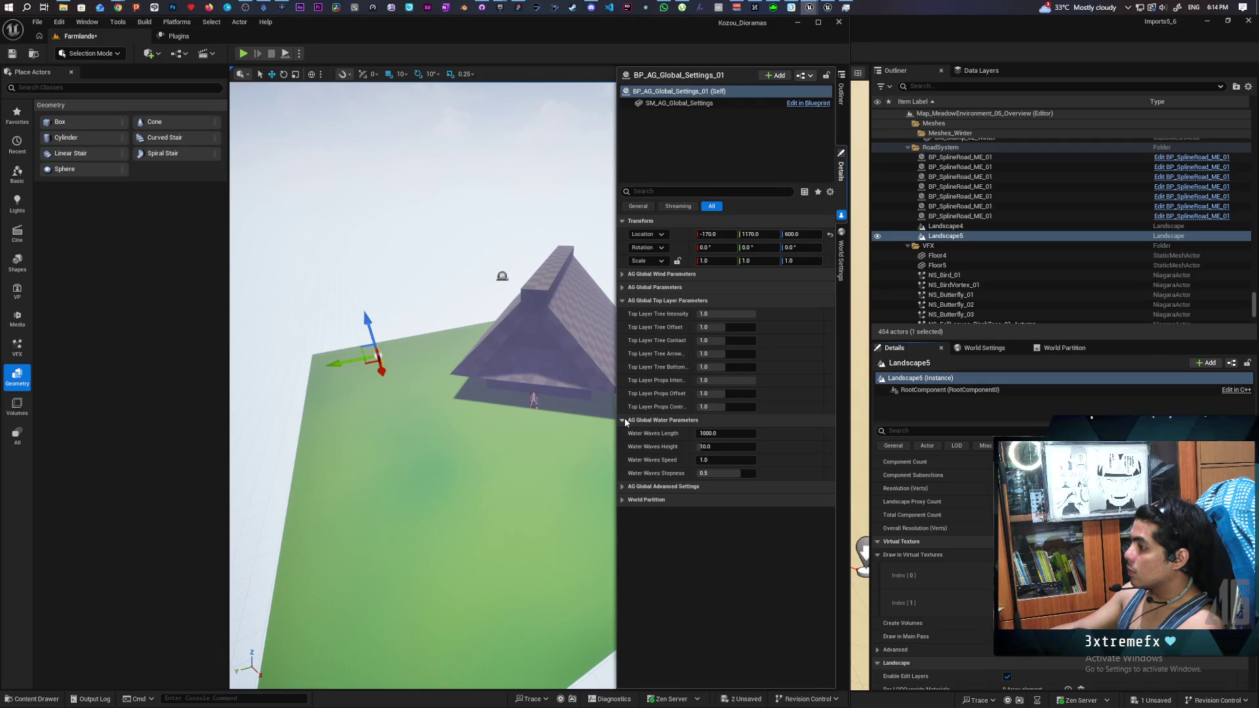
left_click(623, 420)
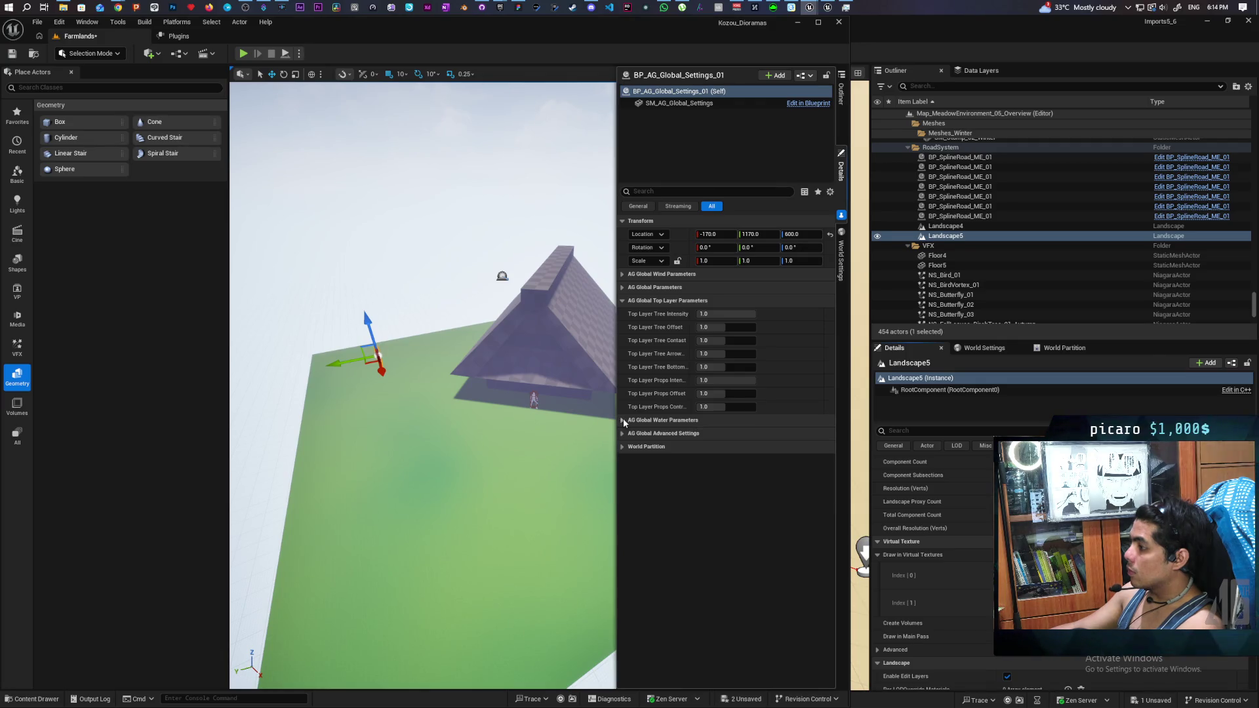
left_click(623, 301)
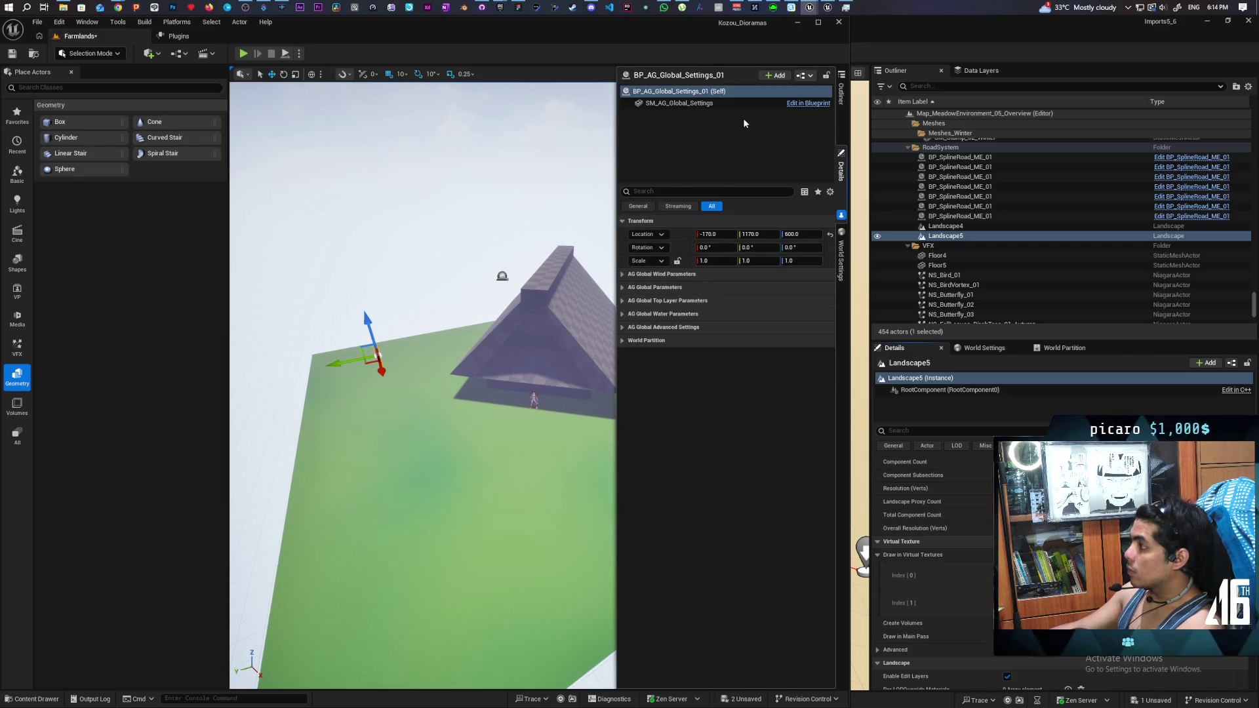
left_click(841, 93)
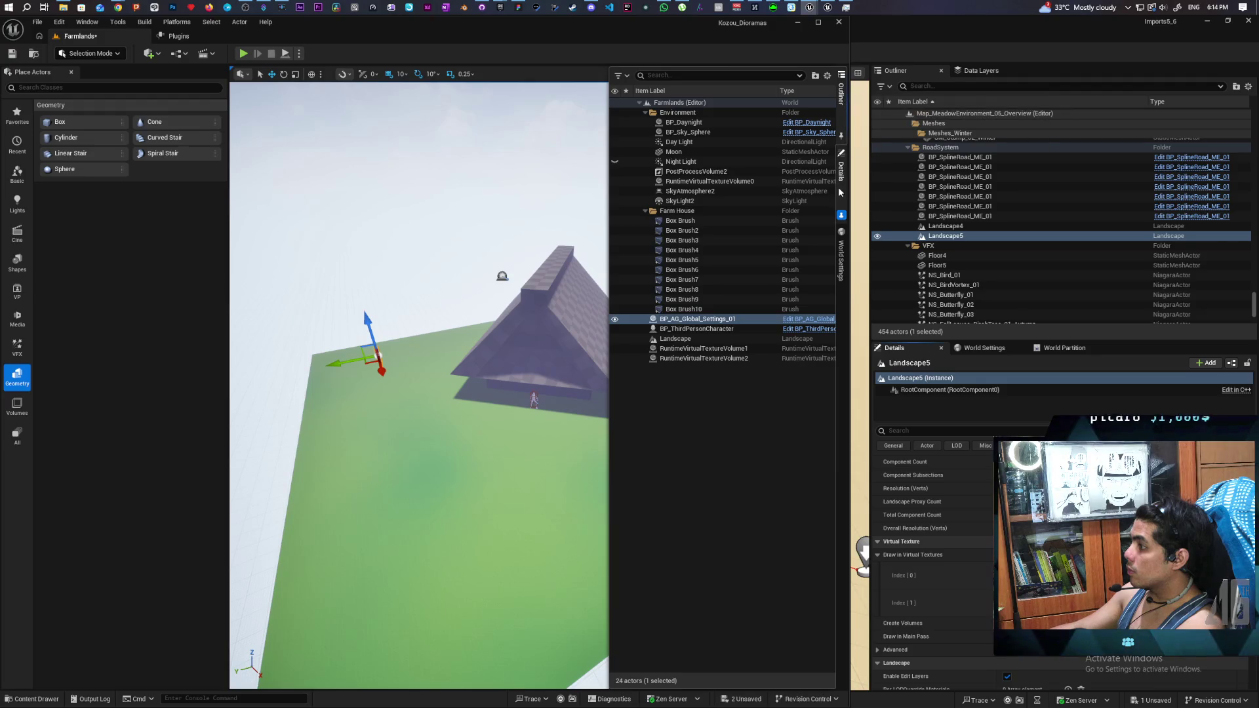
Step: Start Play From Here on the landscape near the farmhouse
left_click(724, 340)
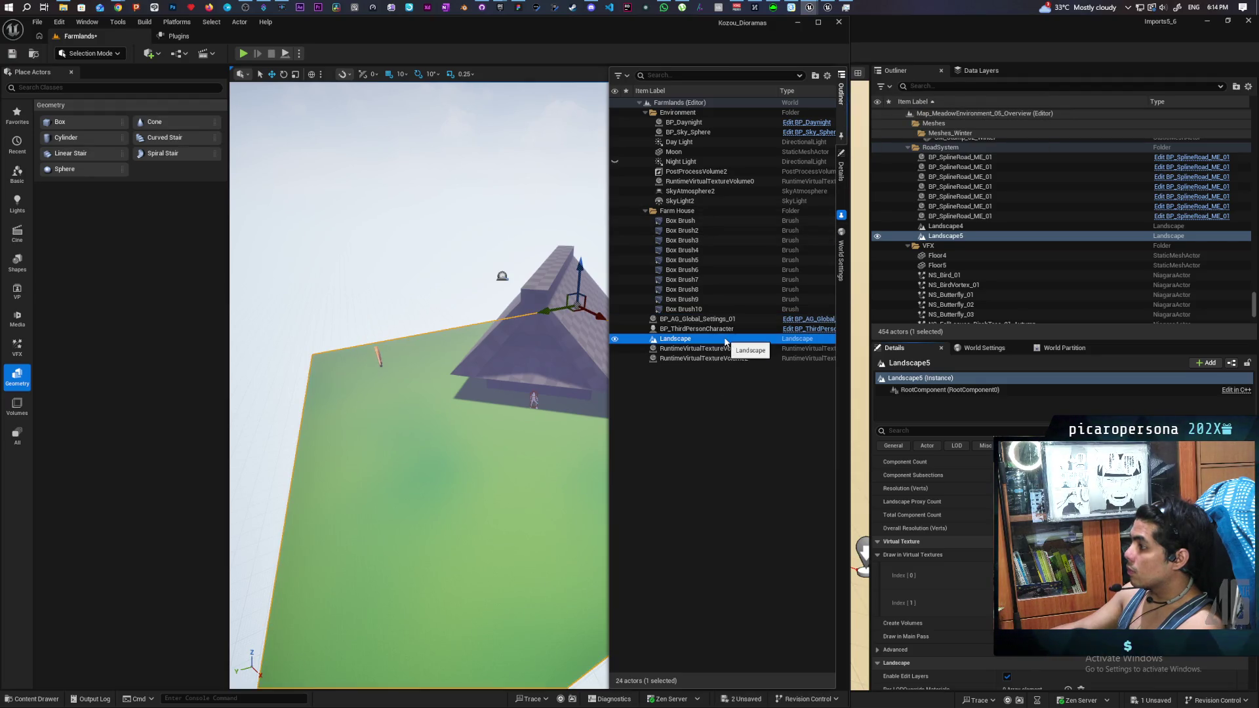
right_click(499, 459)
left_click(524, 441)
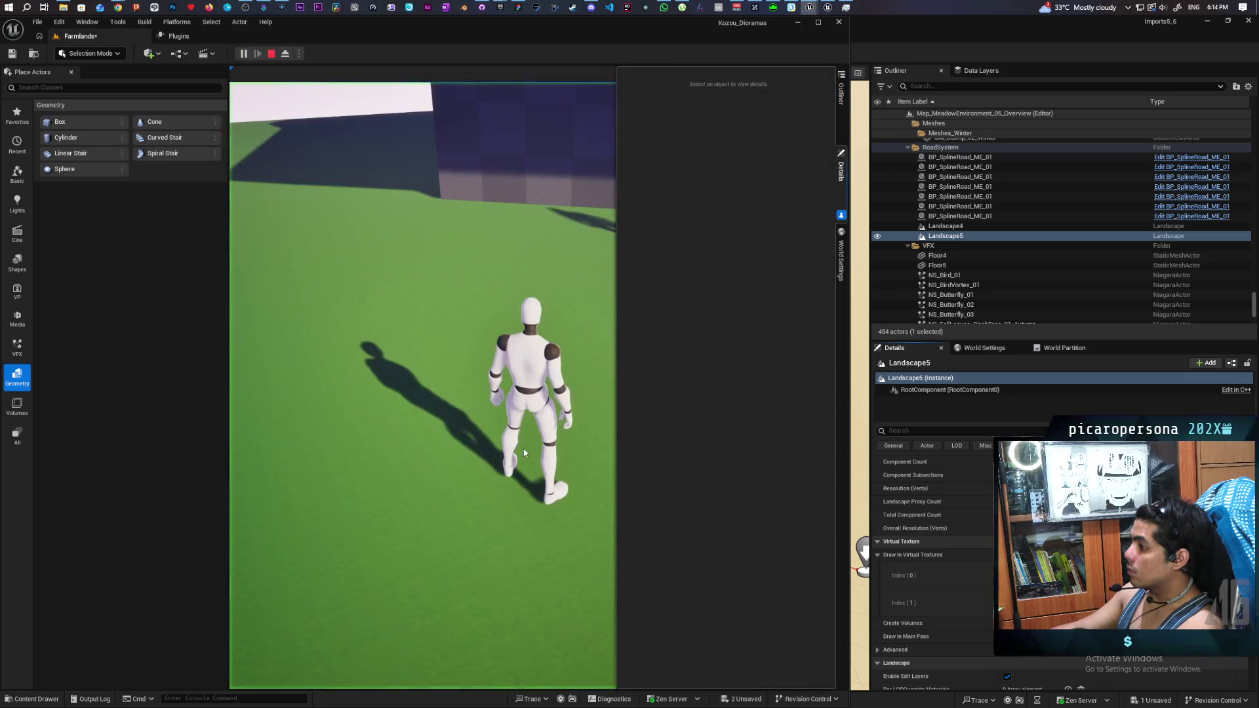
Step: Run the character along the farmhouse wall, jump twice, then stop the play test
key("w")
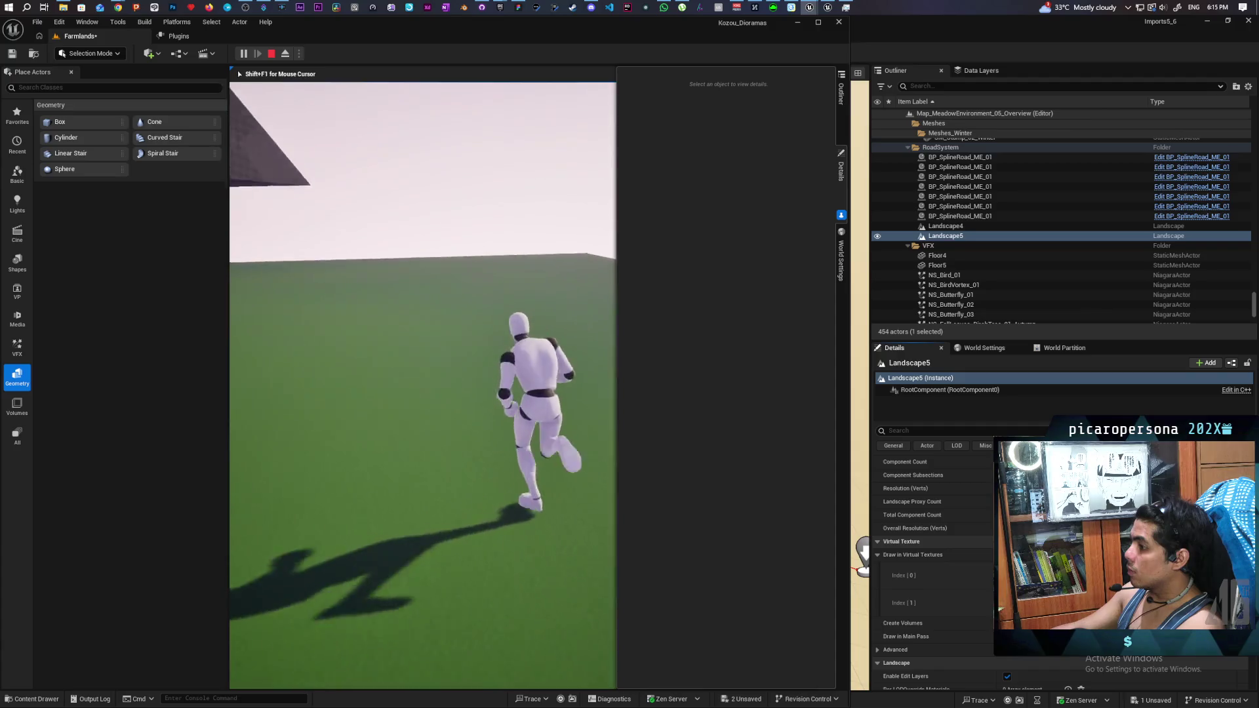
key("w")
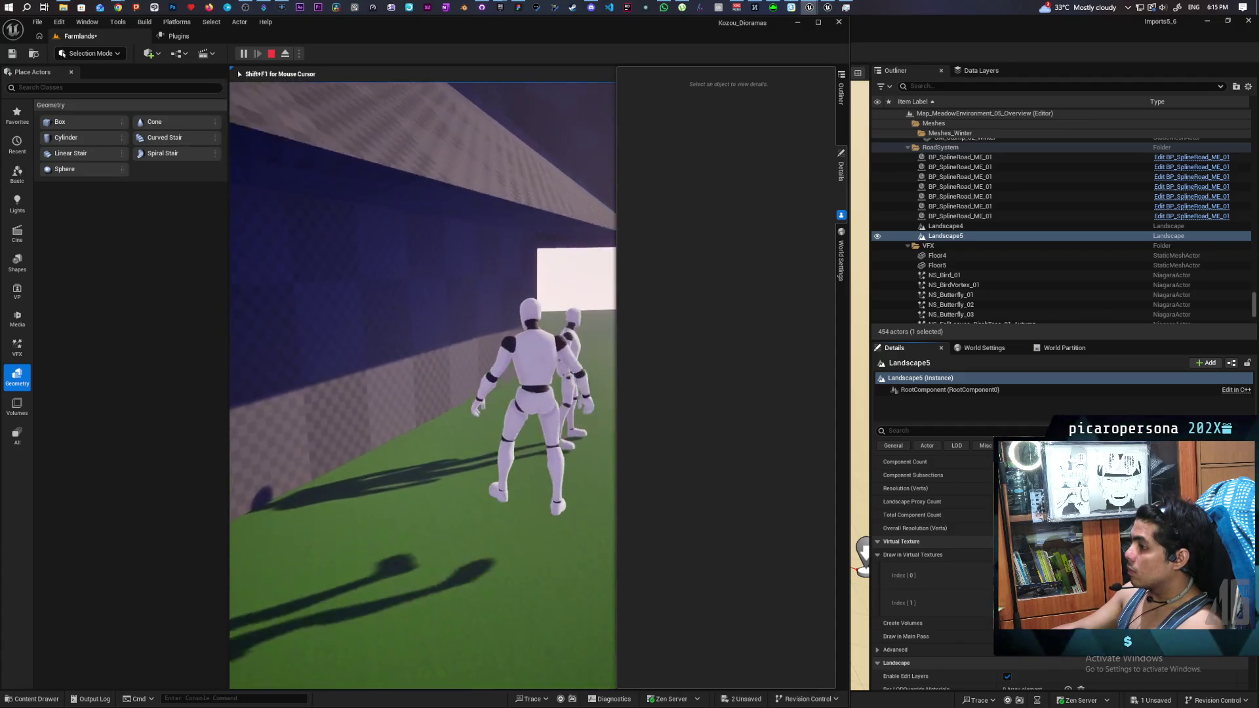
key("w")
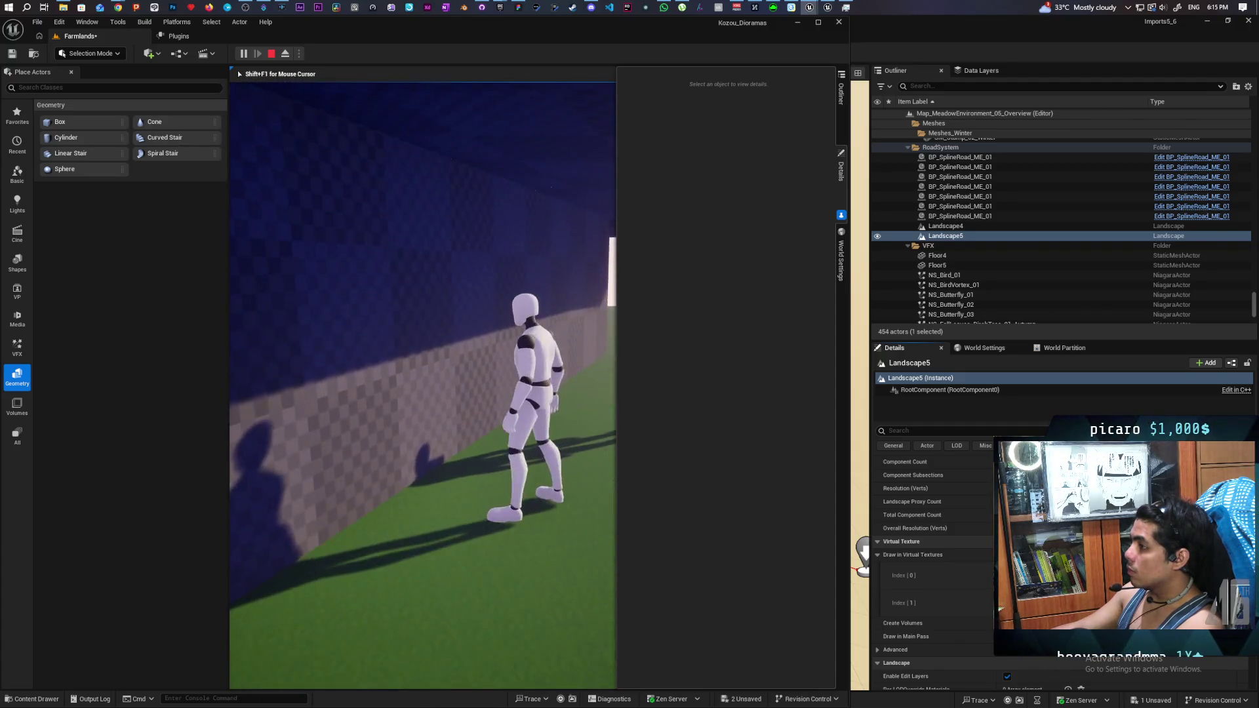
key("w")
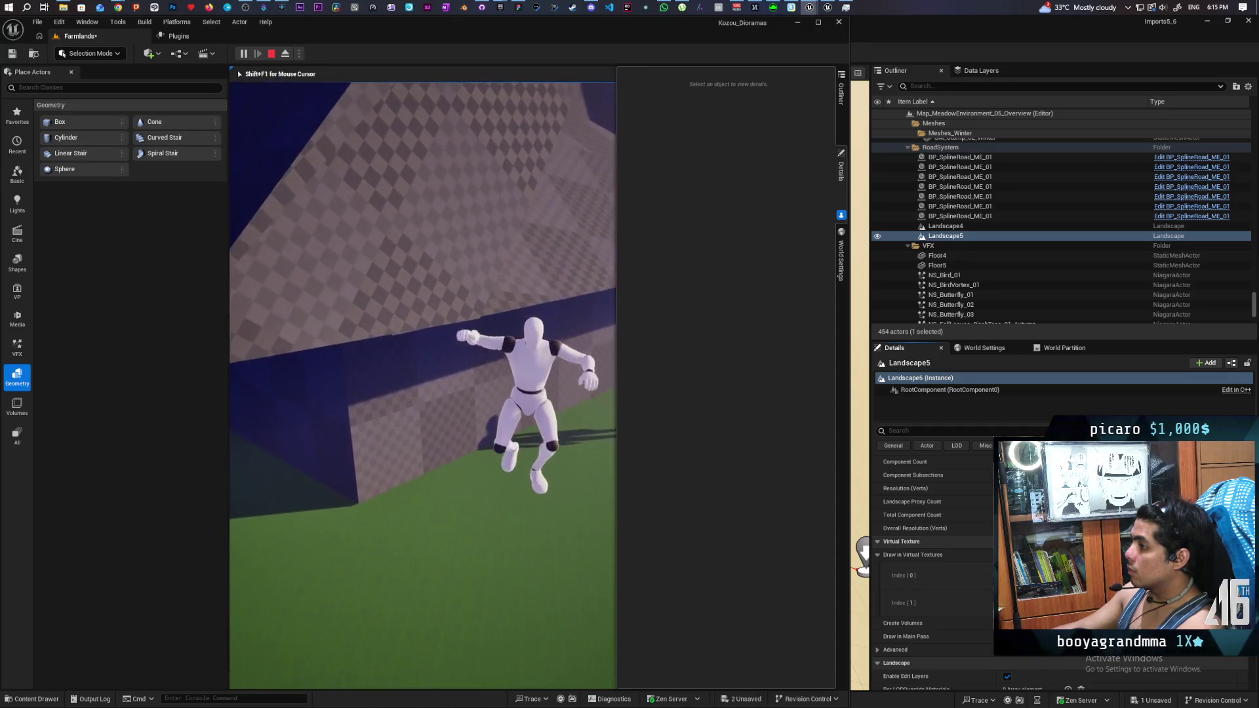
key("space")
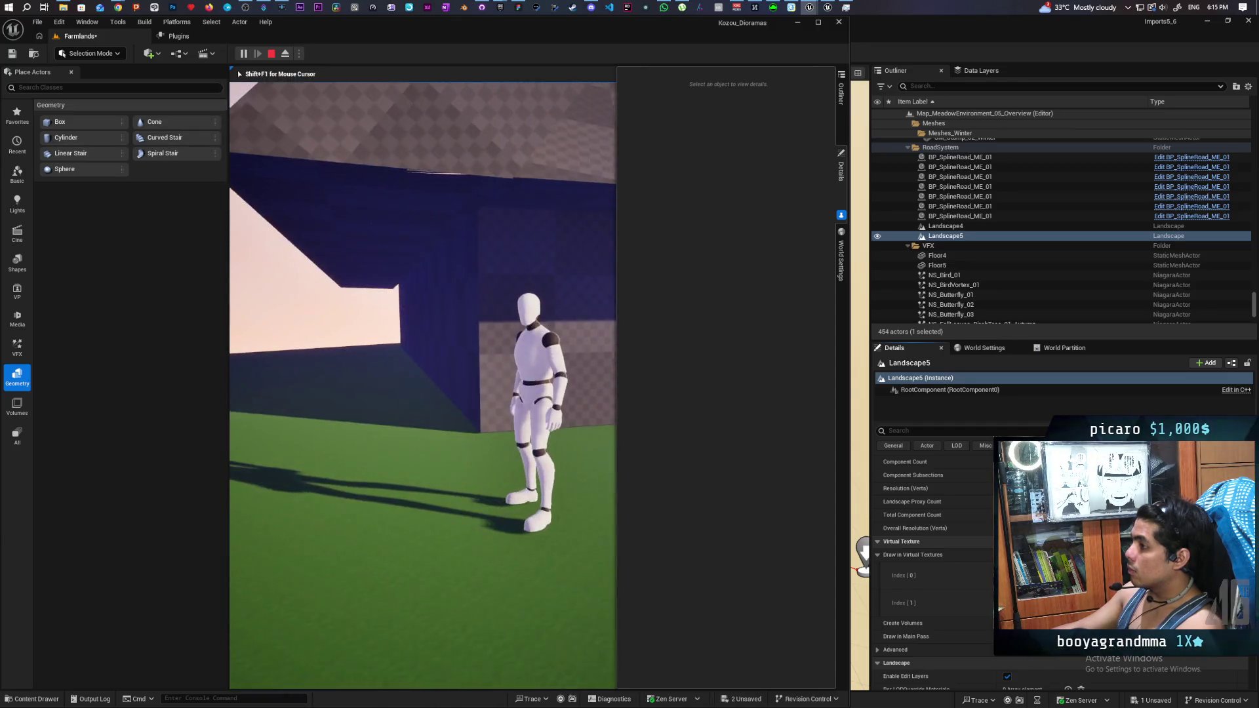
key("space")
key("s")
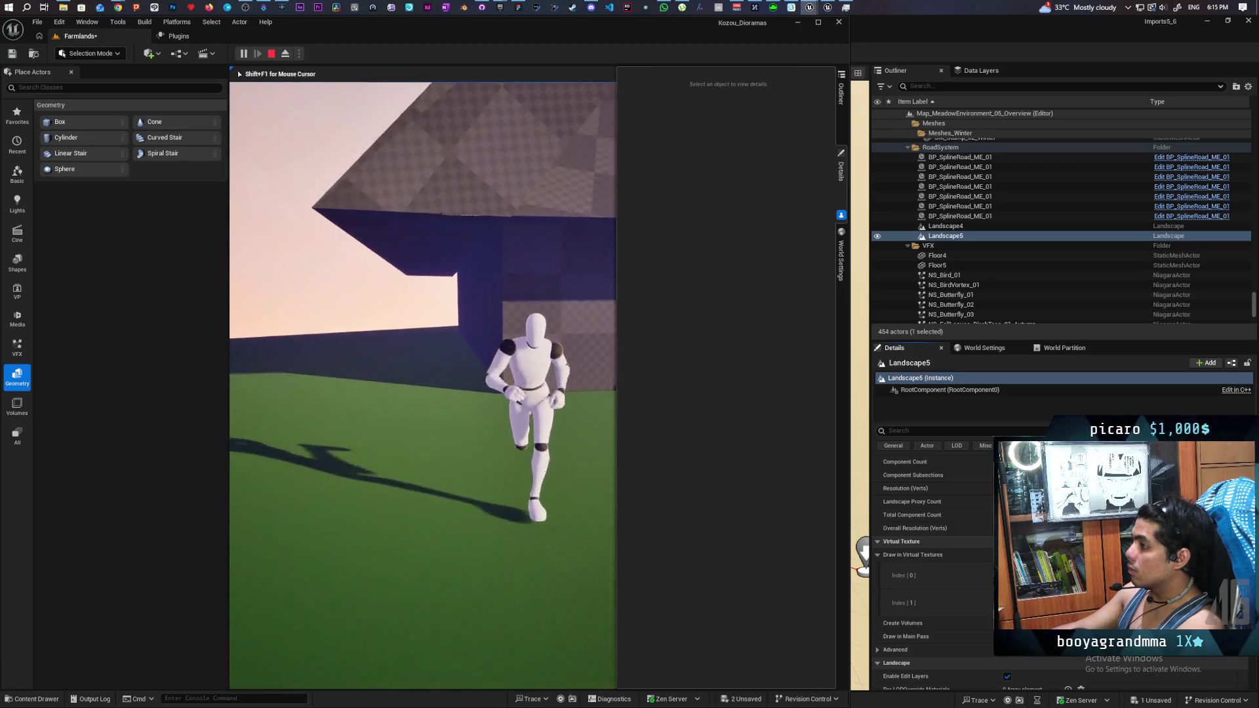
key("w")
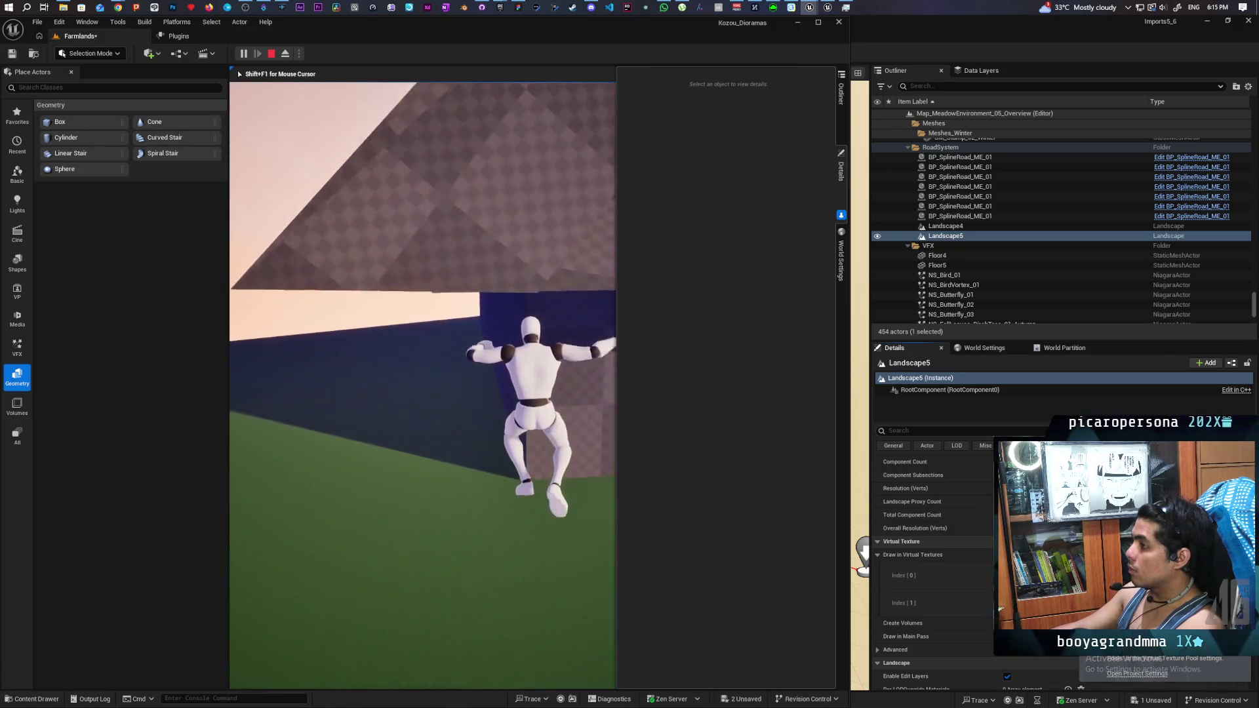
key("Escape")
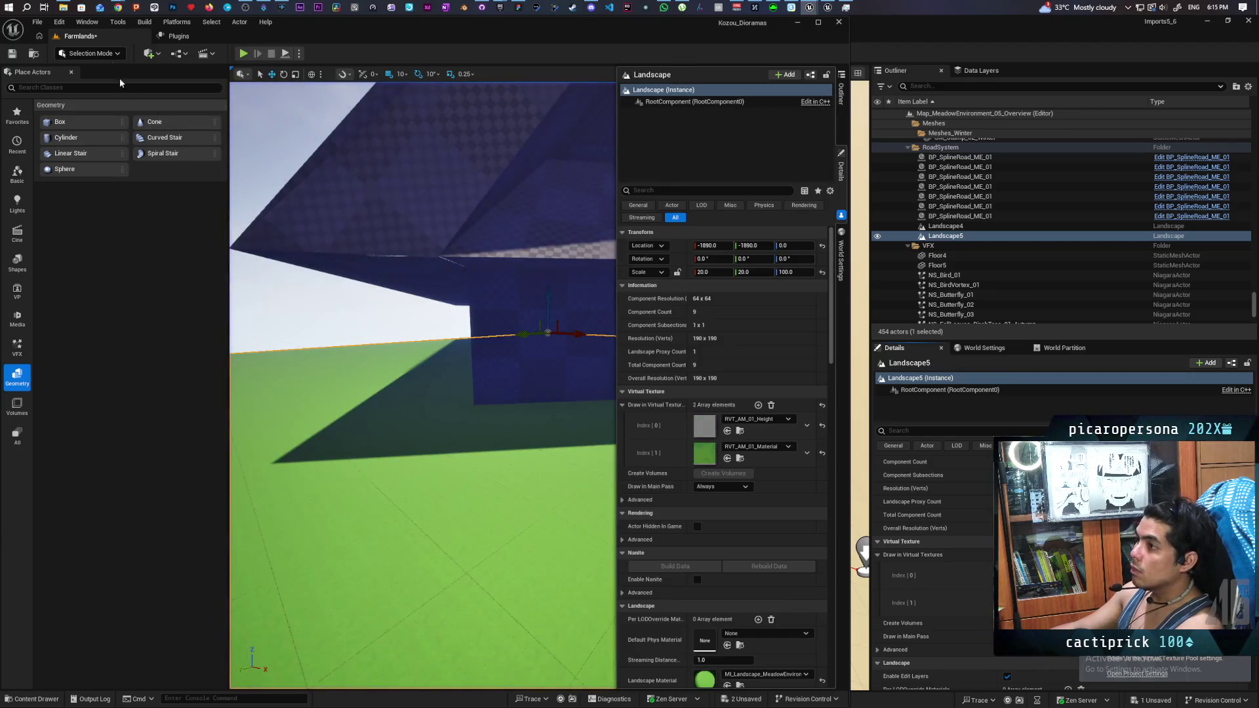
Step: In Project Settings, search 'pool' and uncheck Pool Auto Grow in Editor, then close
left_click(60, 22)
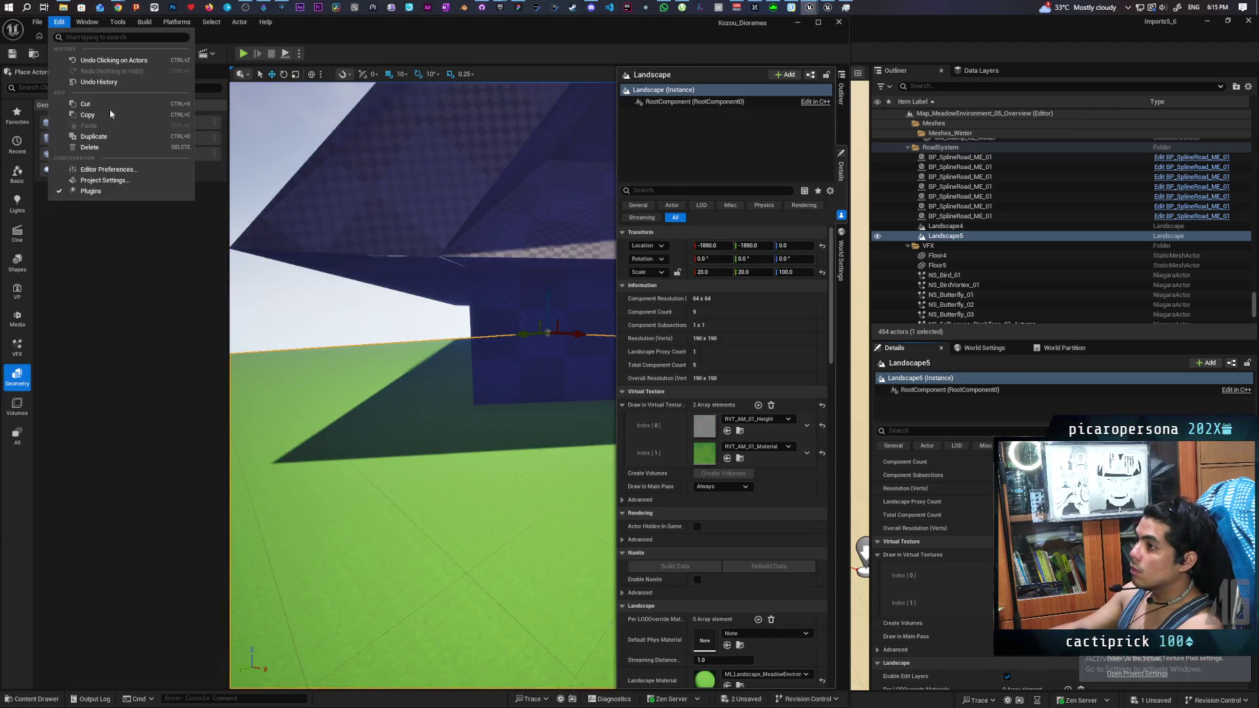
left_click(102, 180)
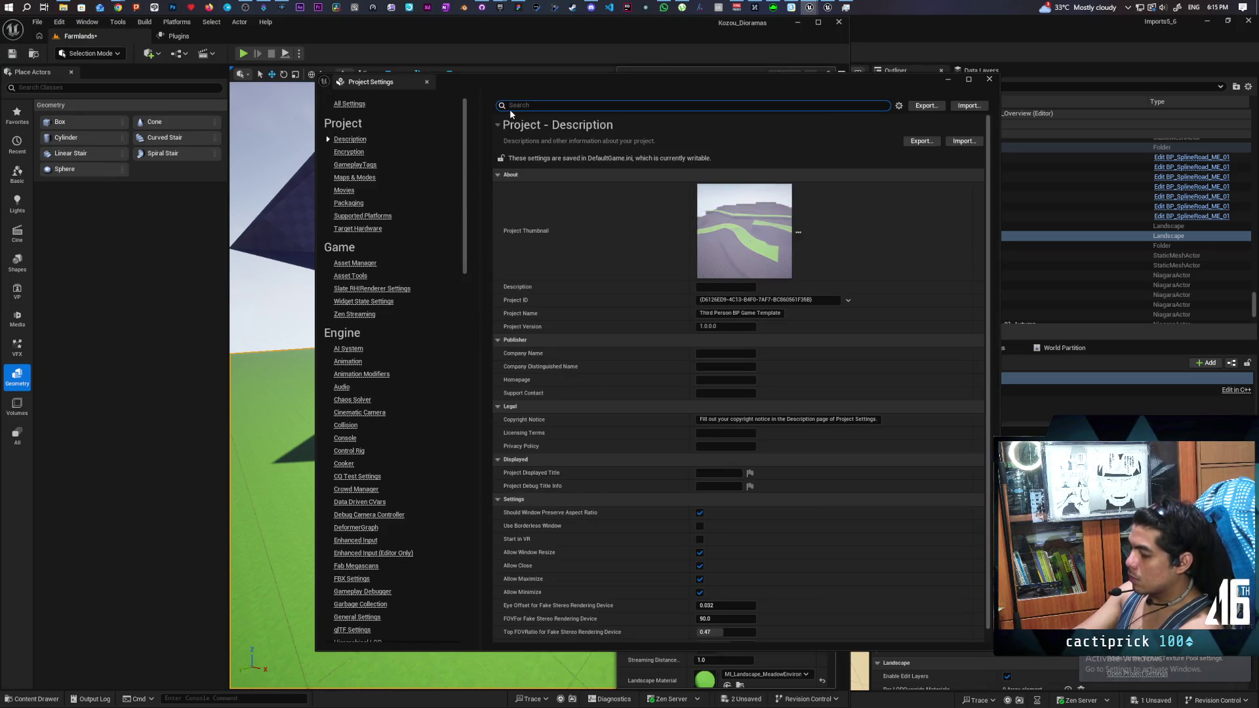
type("pool")
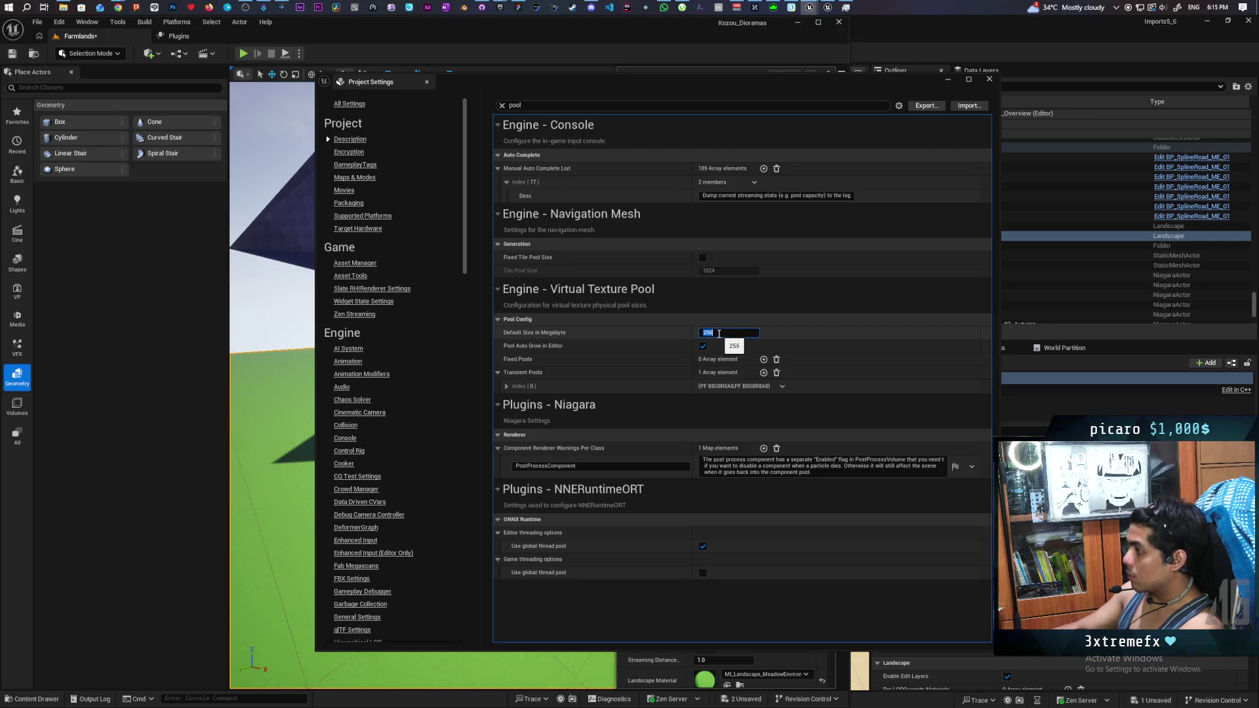
left_click(703, 346)
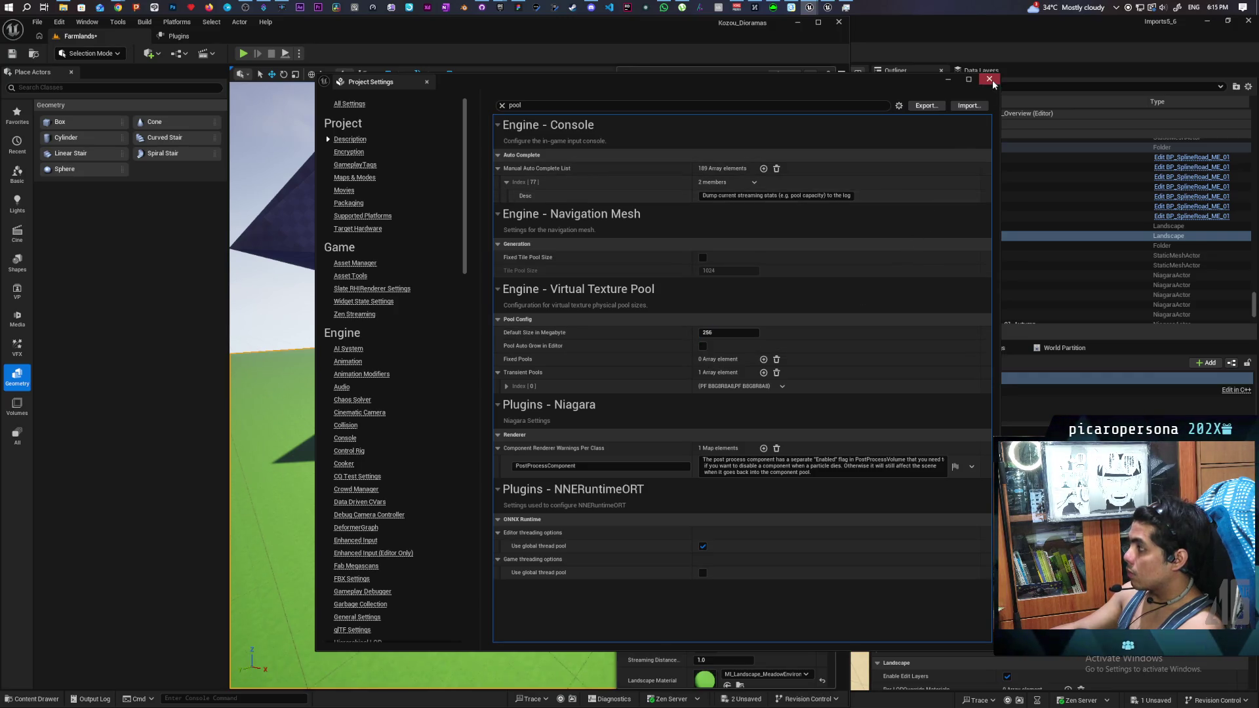
left_click(990, 79)
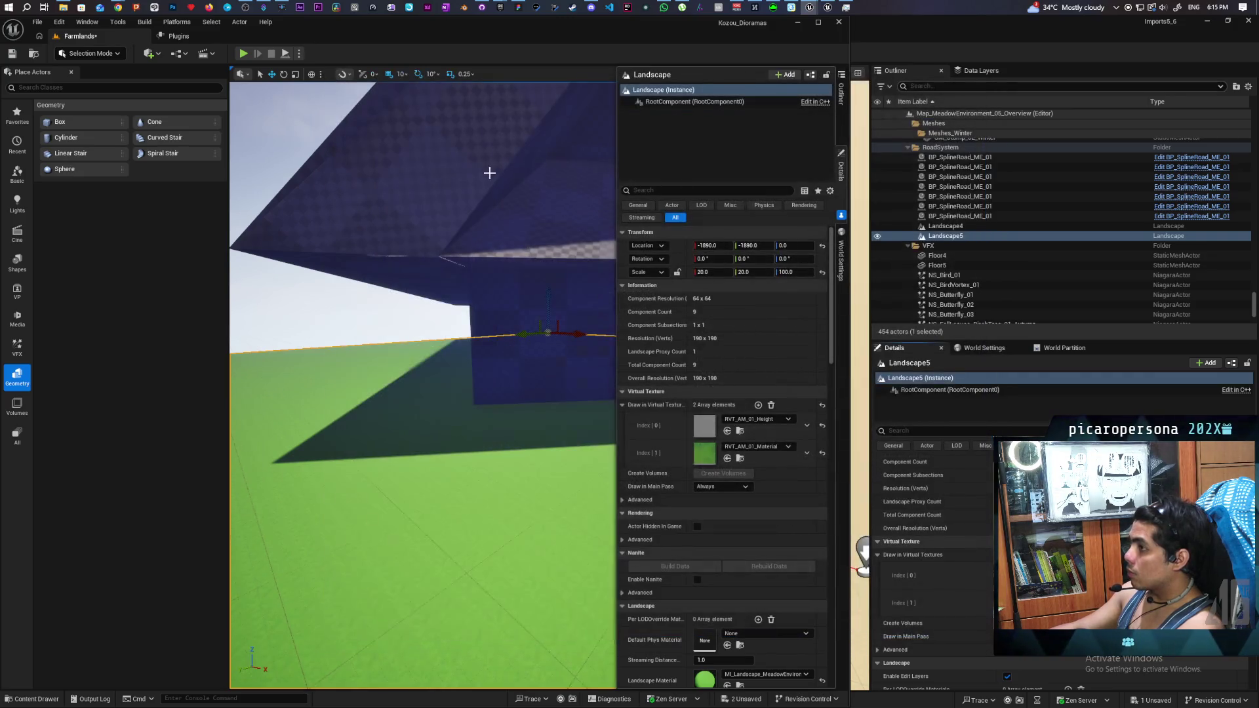
Step: Play from a viewport spot, run and jump toward the farmhouse wall, then stop
right_click(339, 530)
left_click(375, 528)
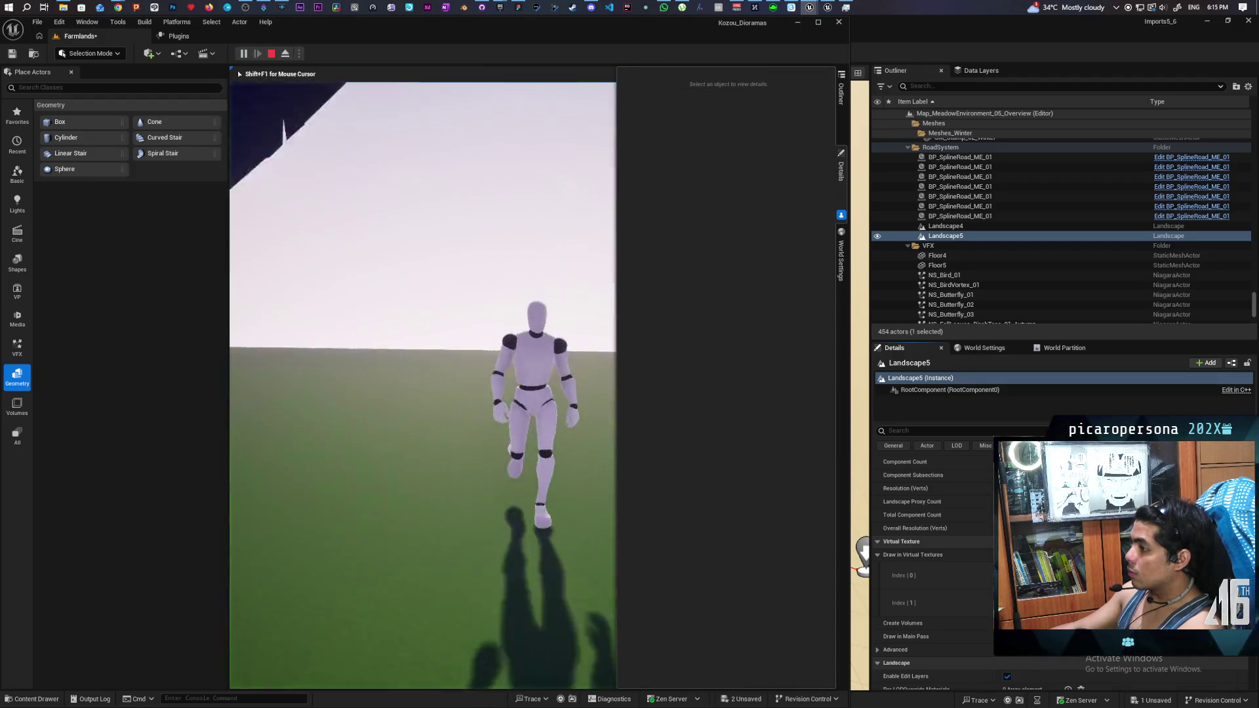
key("w")
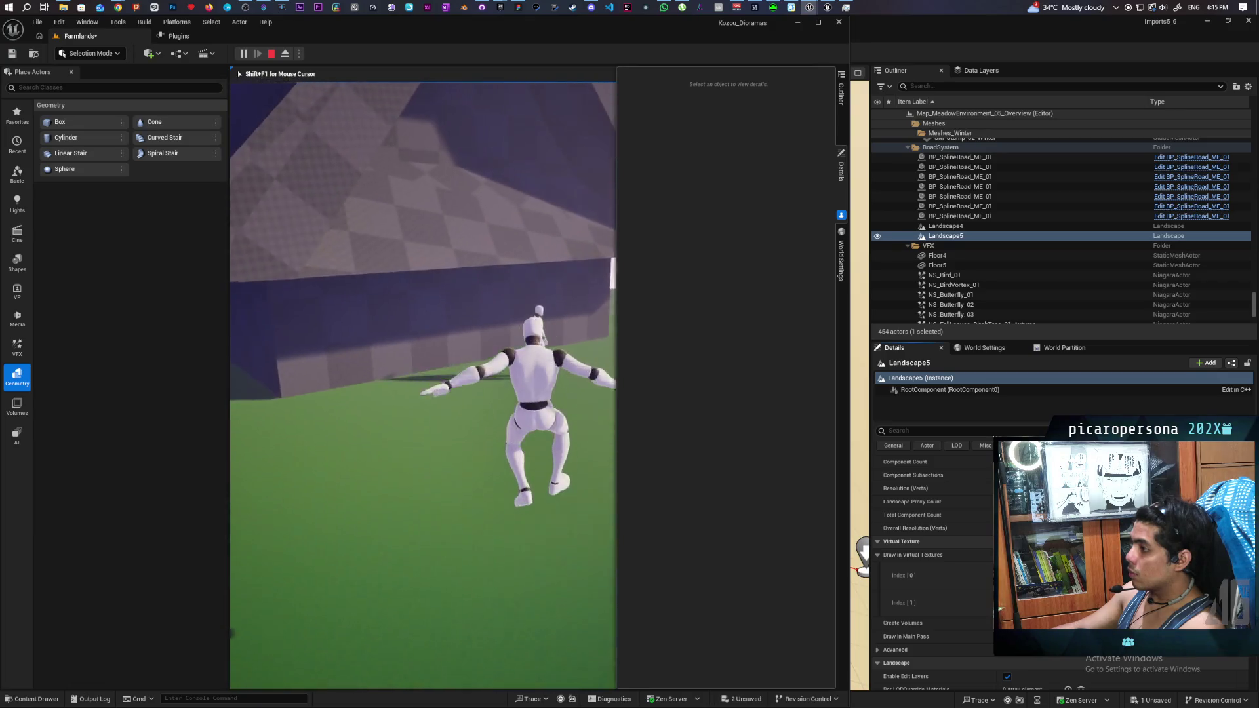
key("space")
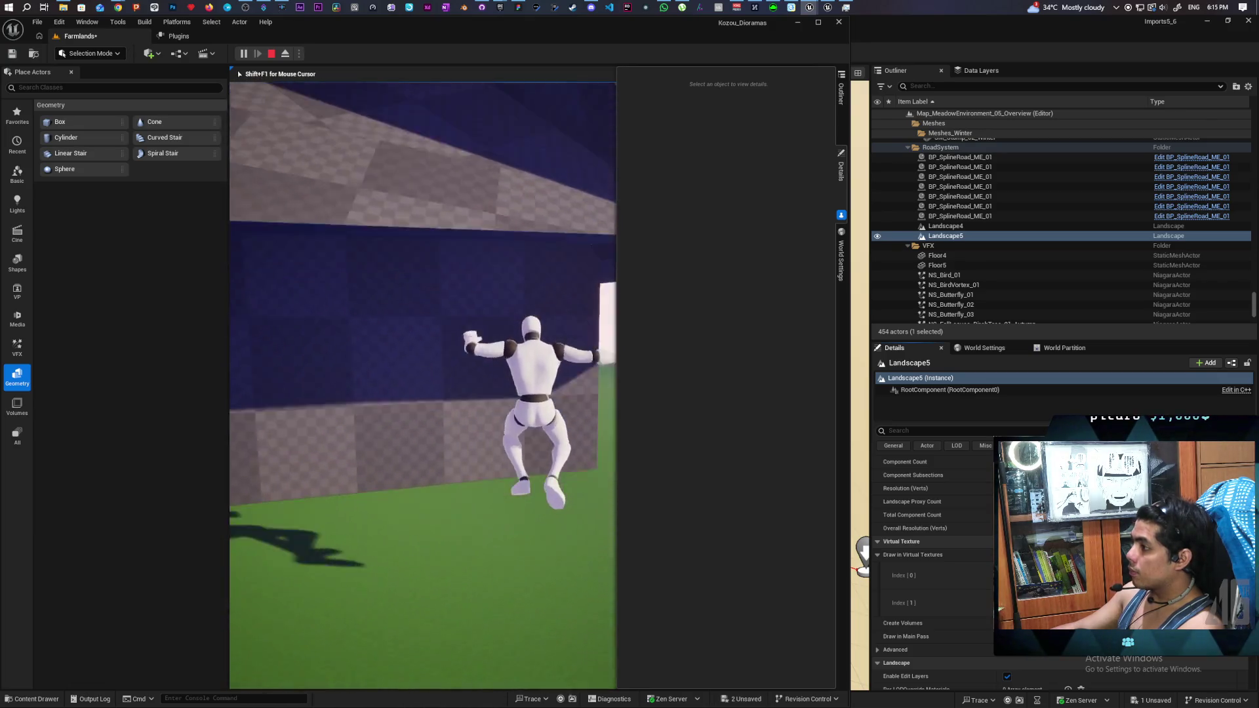
key("space")
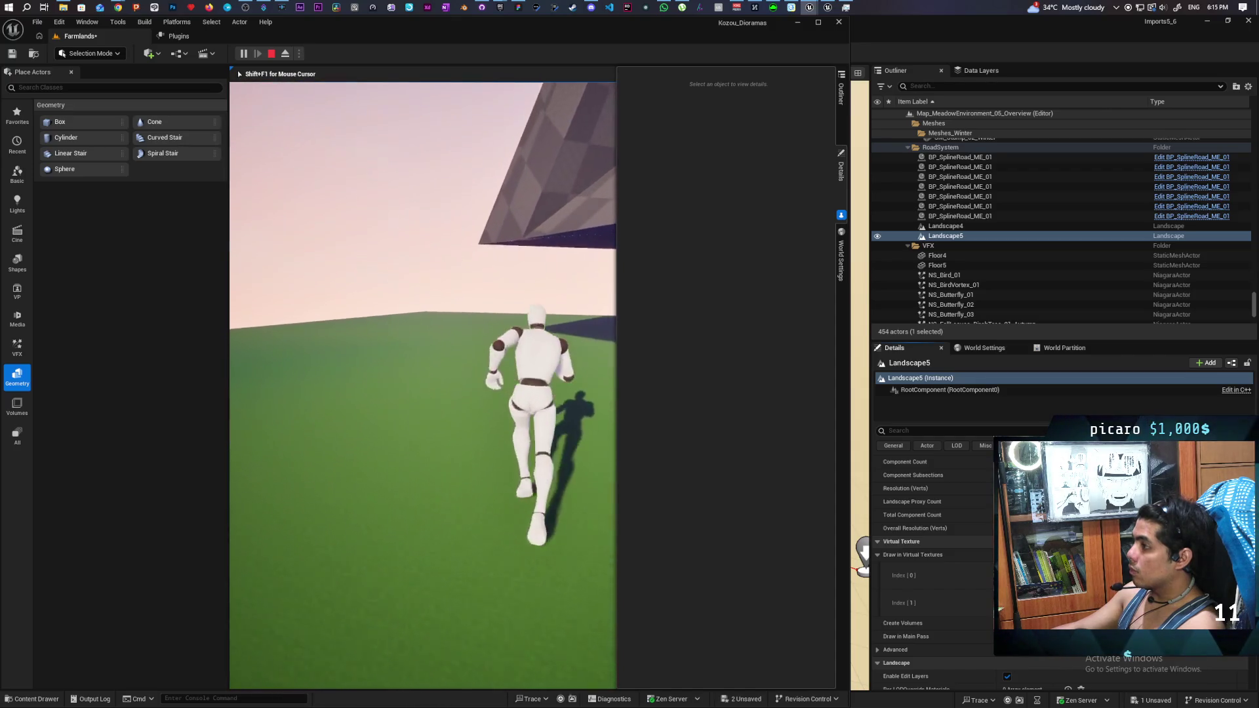
key("space")
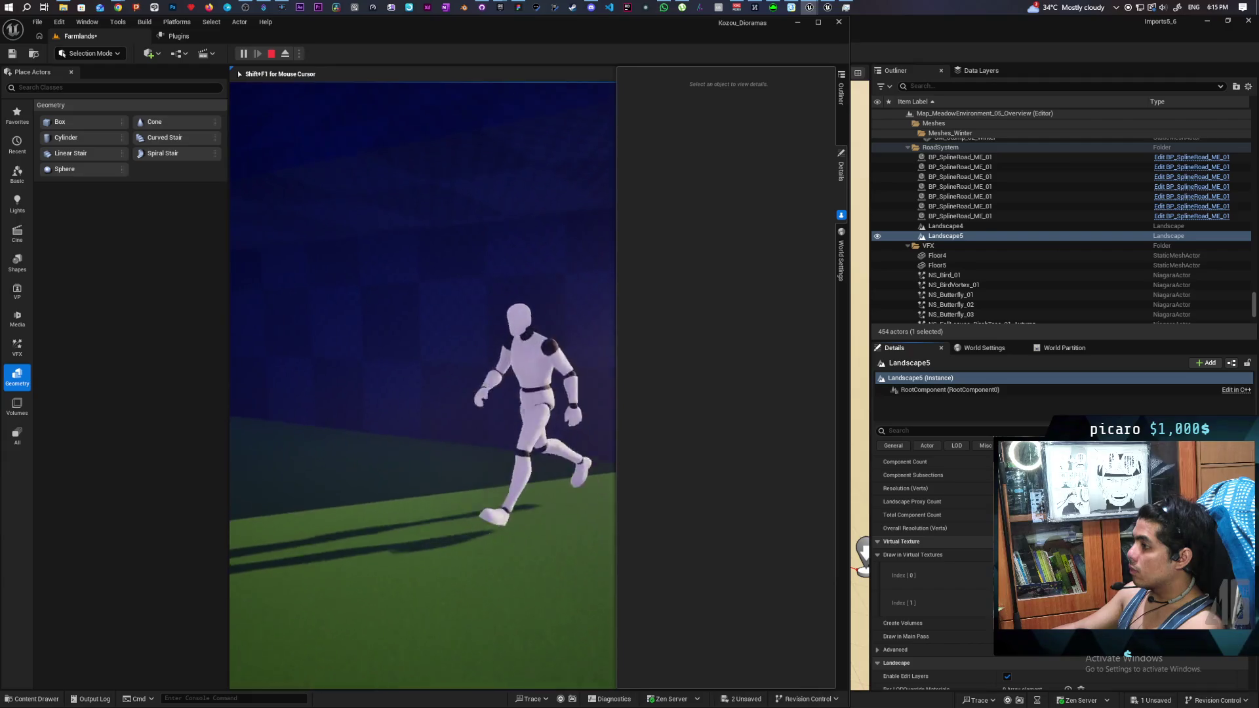
key("shift+F1")
key("Escape")
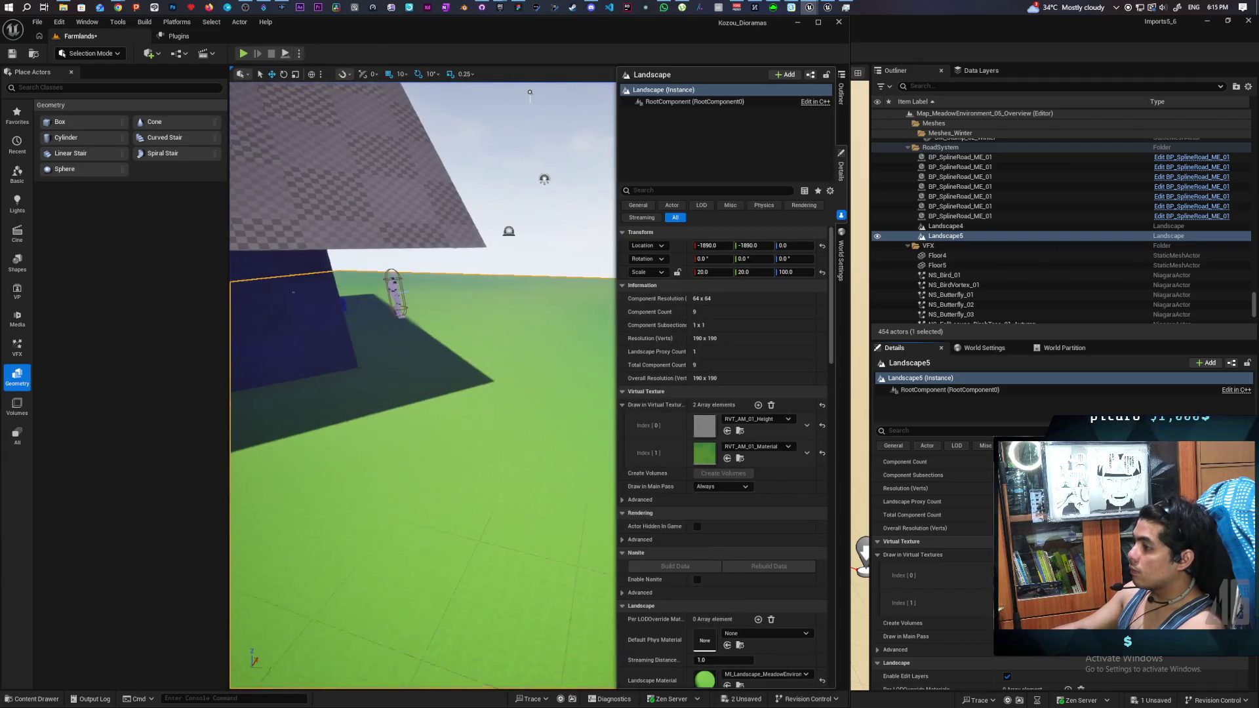
Step: Fly to ground level facing the house and play from that spot again
key("f")
left_click_drag(423, 386, 386, 347)
left_click_drag(501, 451, 501, 472)
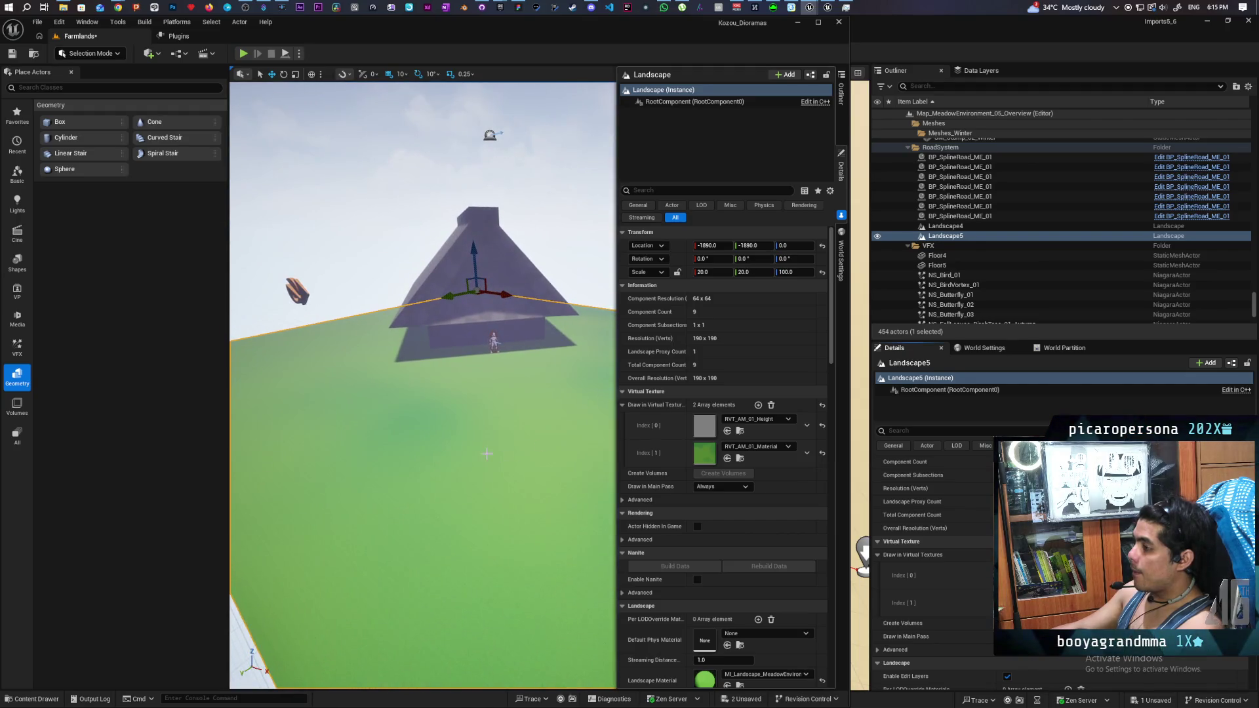
right_click(487, 454)
left_click(522, 440)
left_click(522, 444)
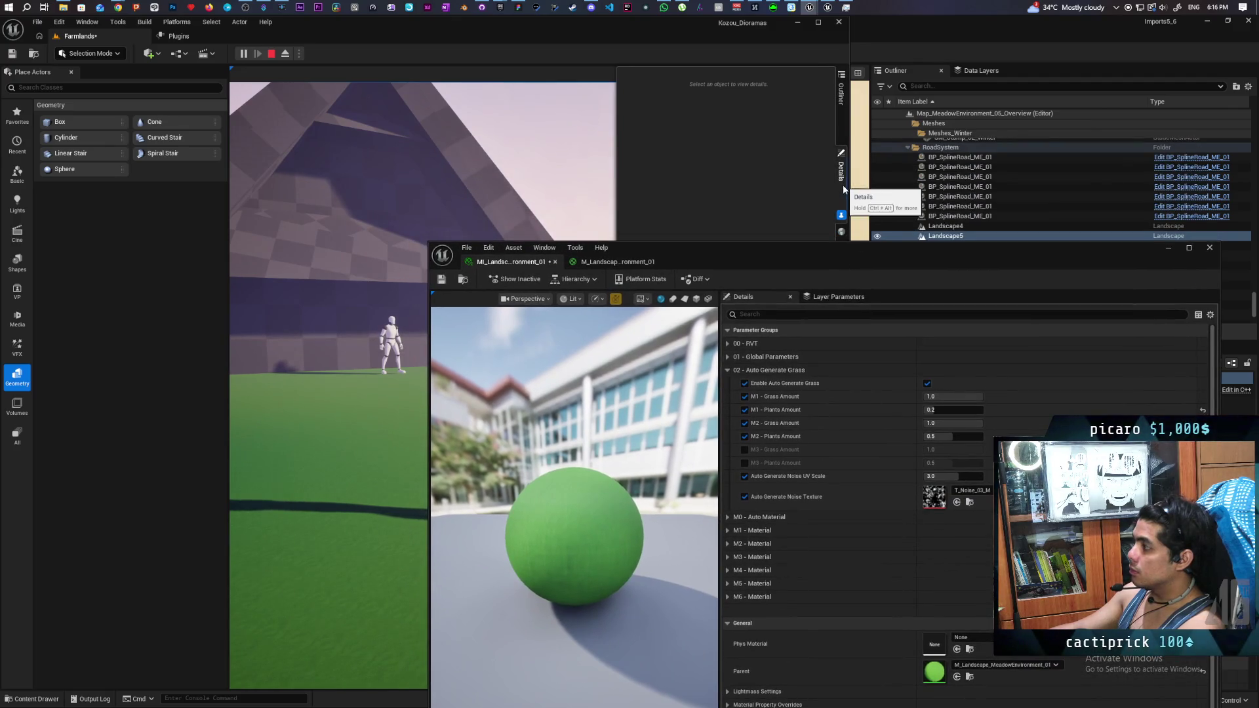
Step: Close the Details drawer and minimize the landscape material instance editor
left_click(751, 144)
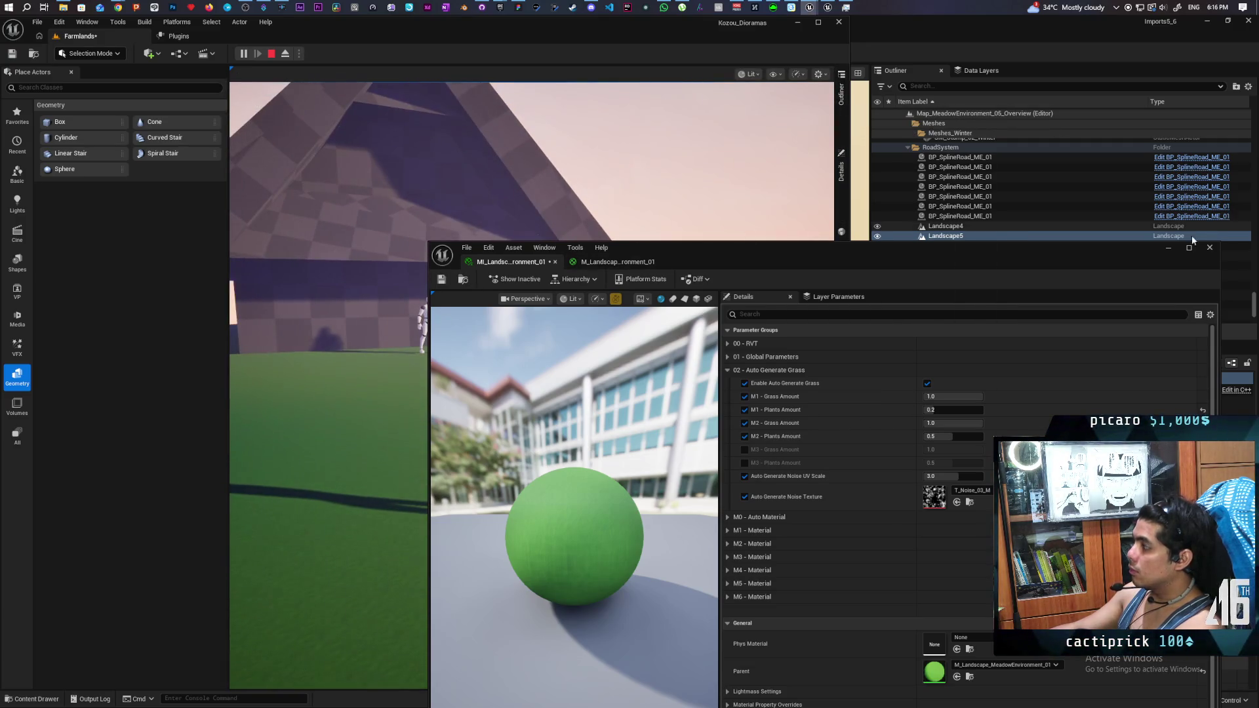
left_click(1171, 249)
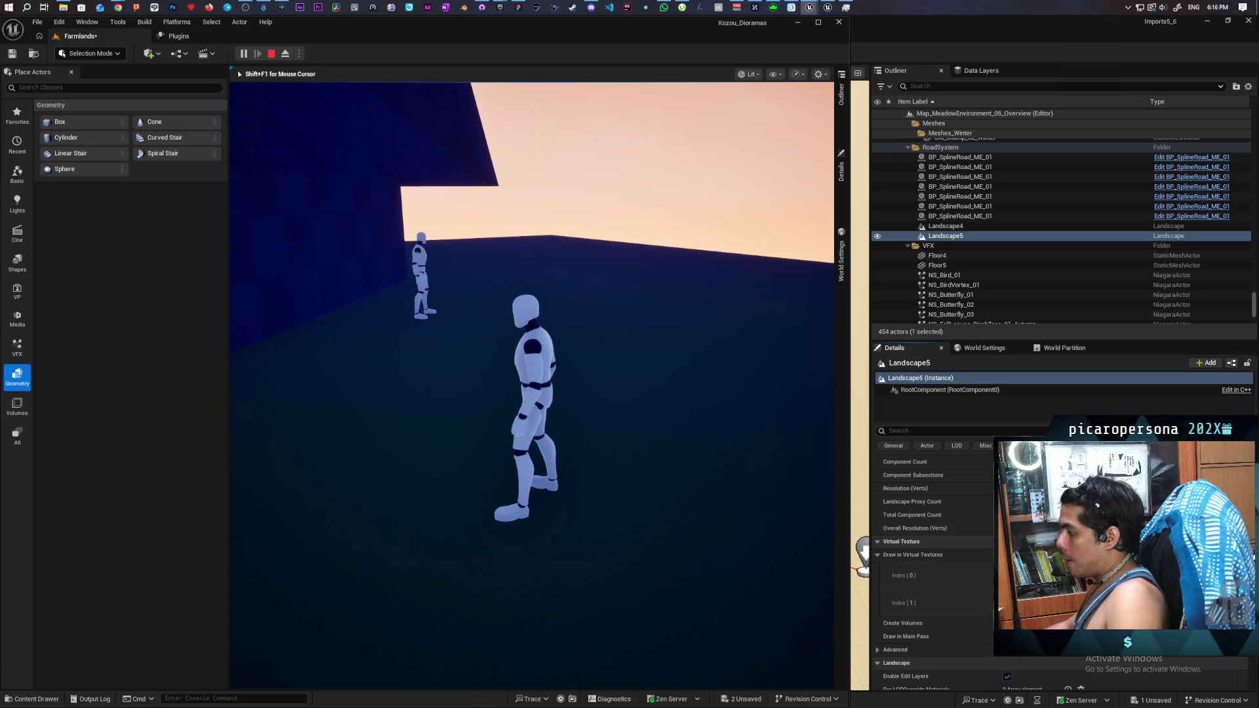
Step: Run and jump the character onto the pale slope, stop playing, and frame the landscape overview
key("w")
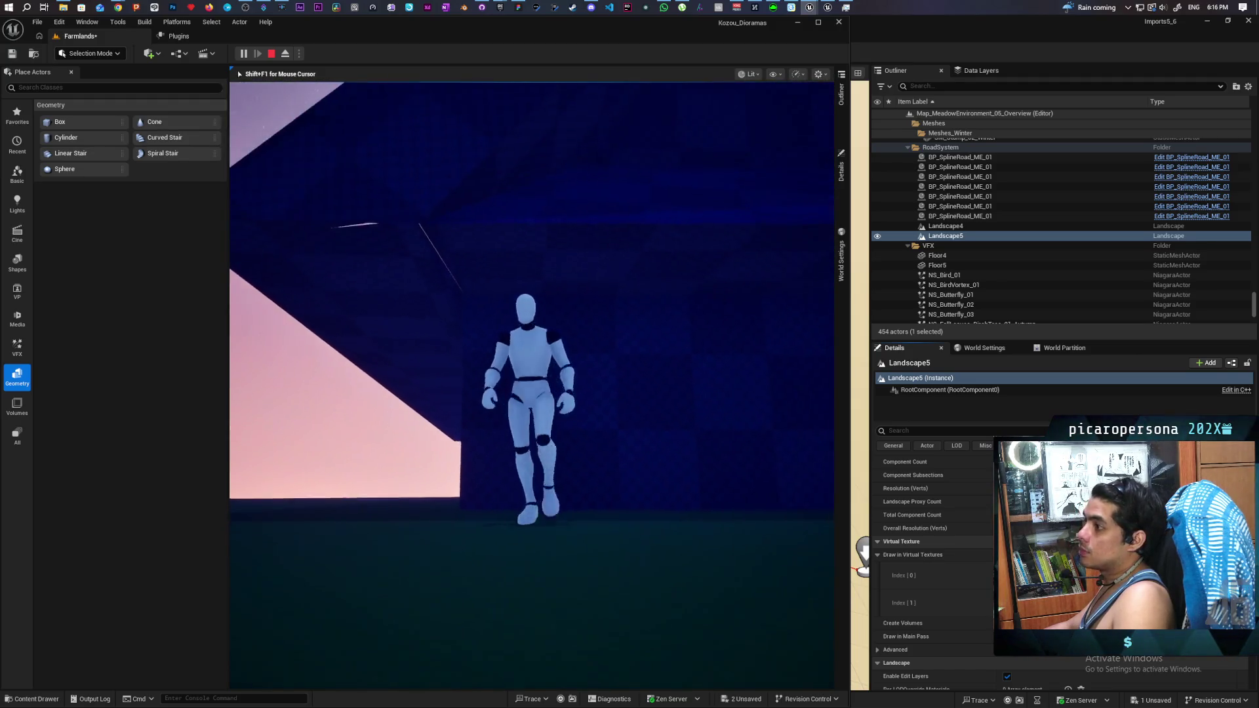
key("w")
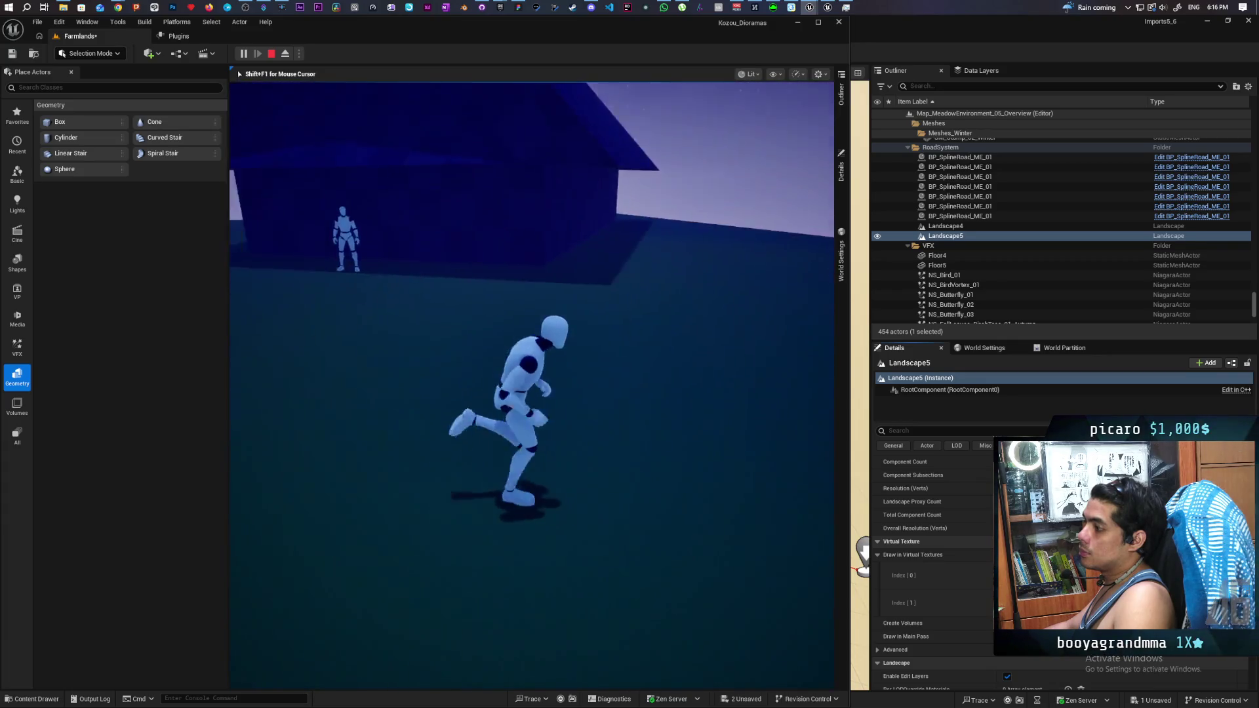
key("s")
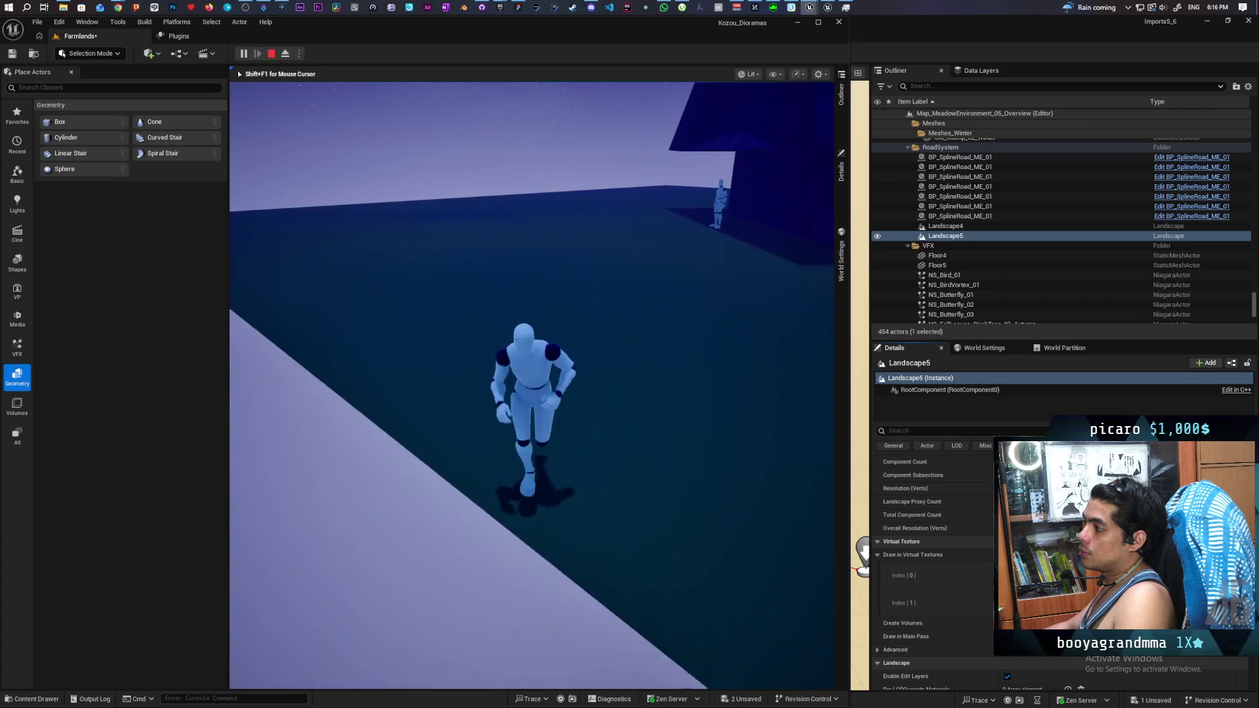
key("space")
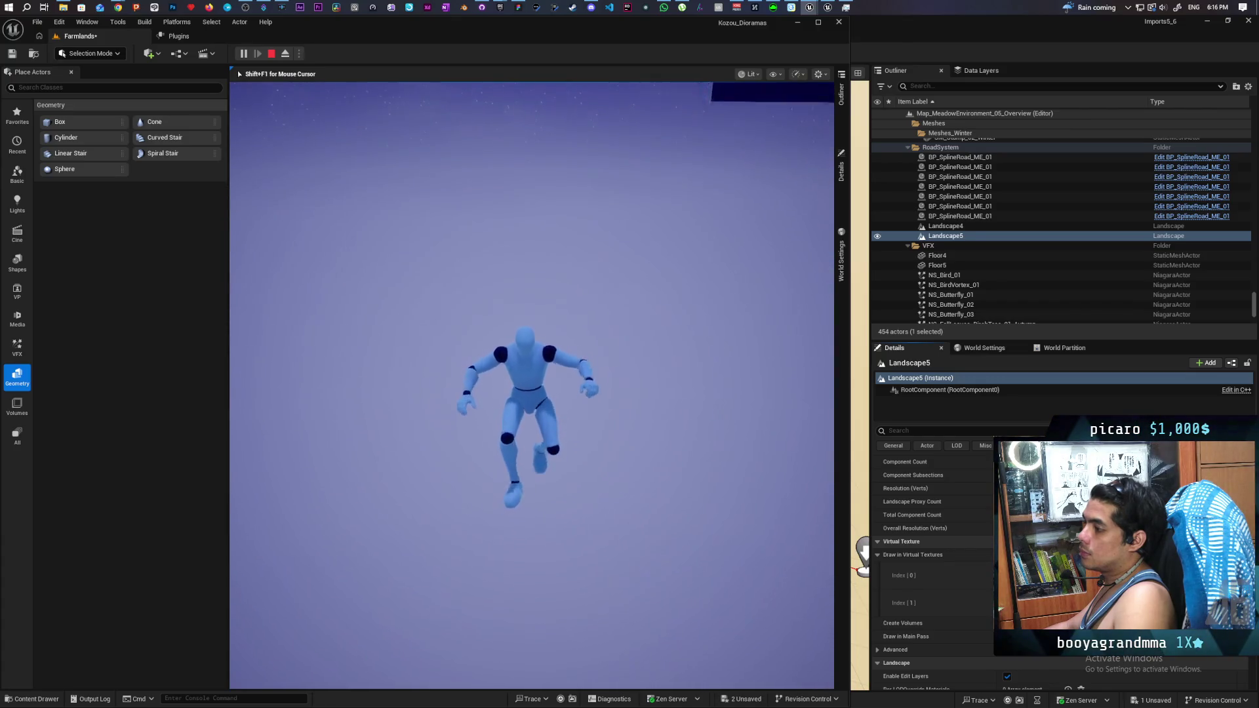
key("Escape")
key("f")
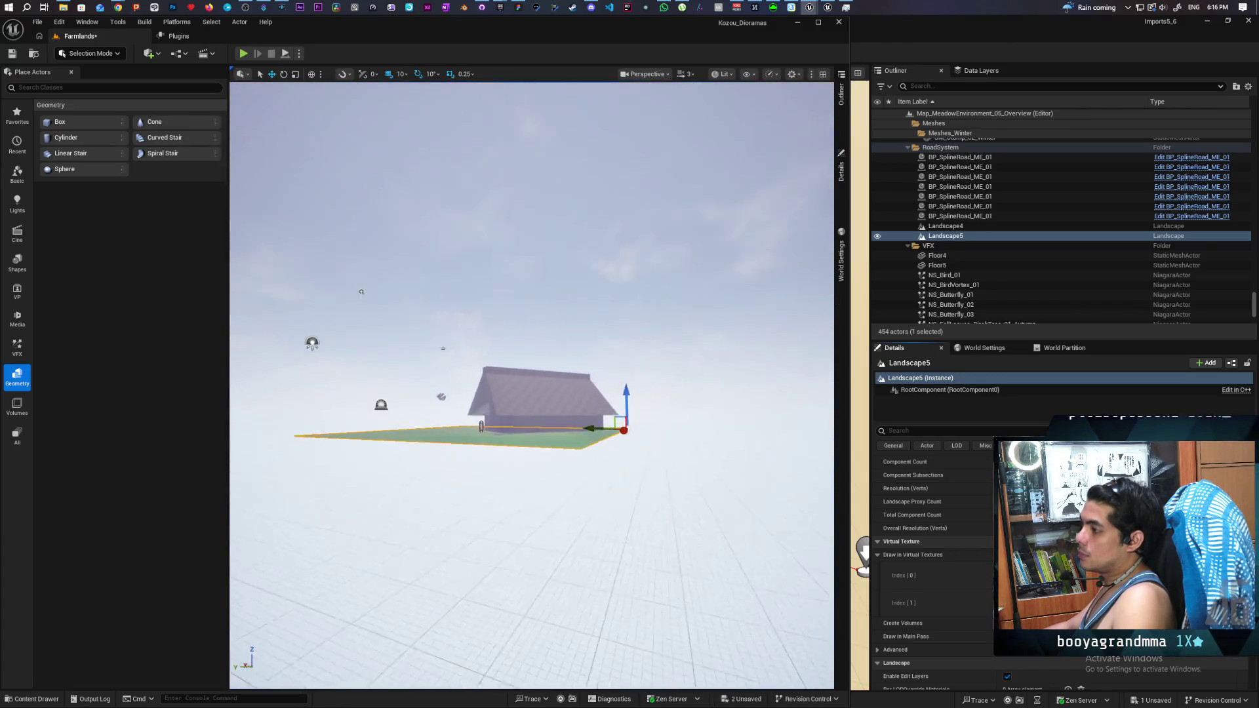
key("f")
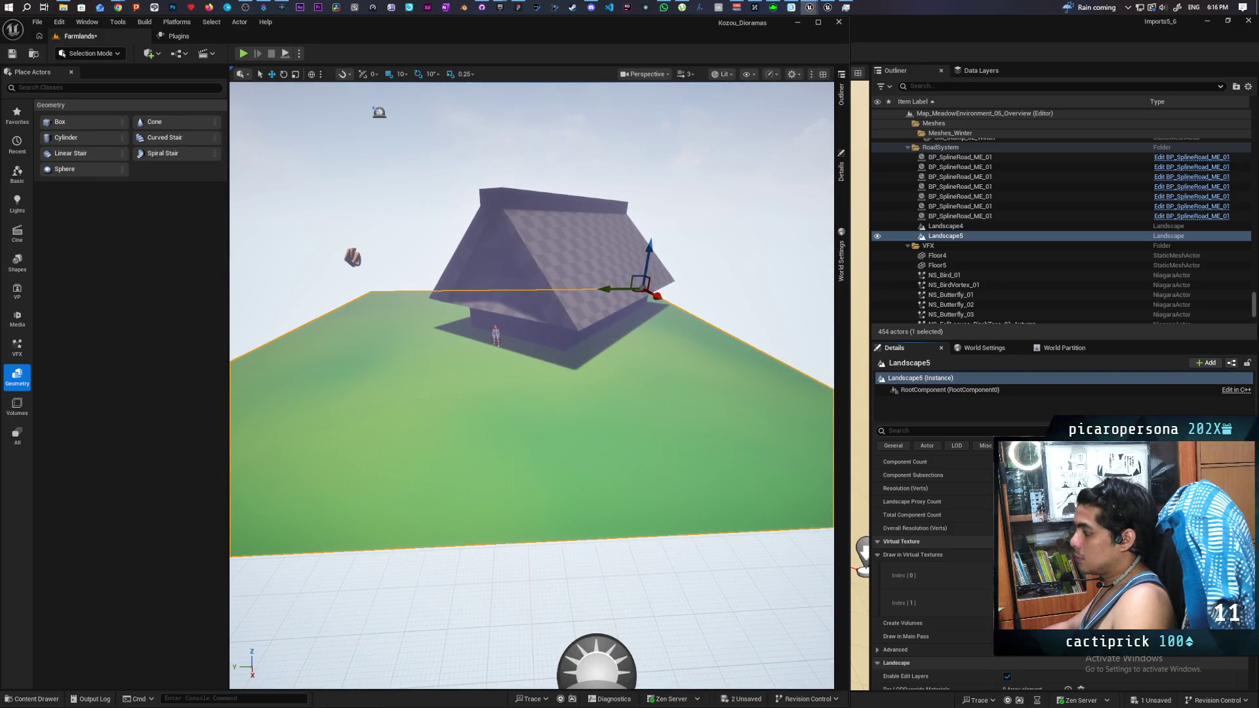
Step: In Landscape mode, delete the eight existing layer info assets
left_click(90, 53)
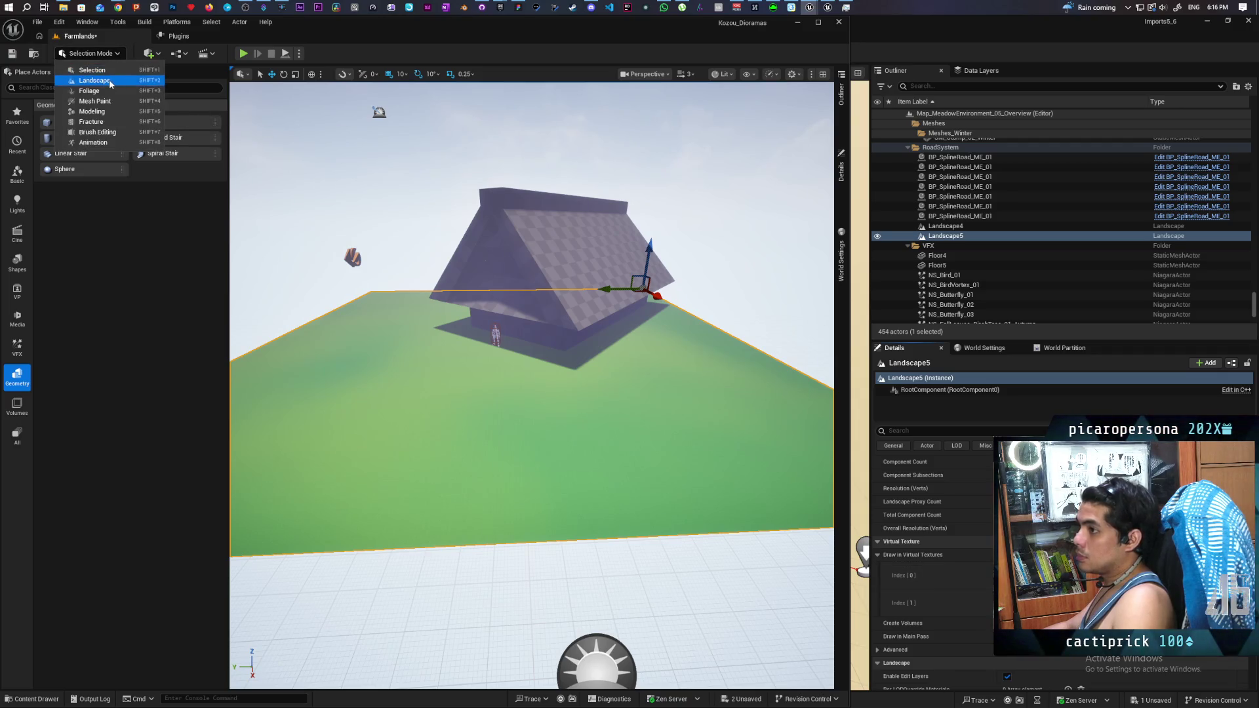
left_click(86, 75)
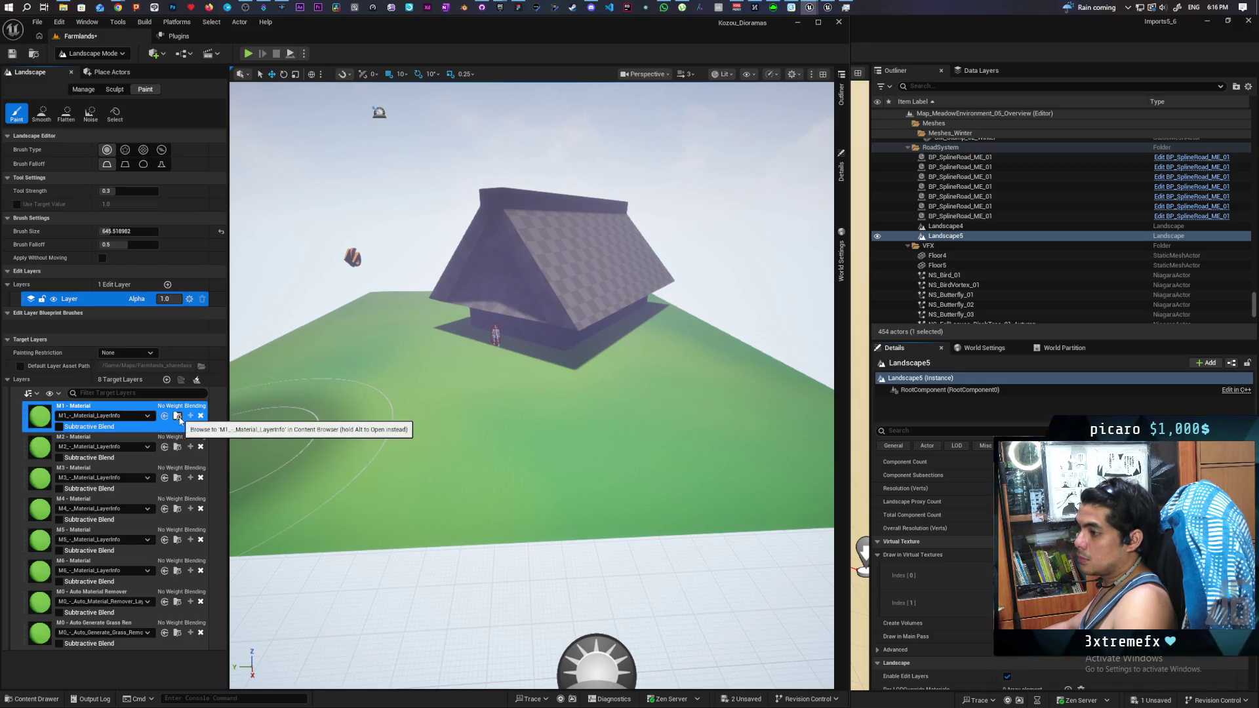
left_click(180, 418)
left_click(152, 524)
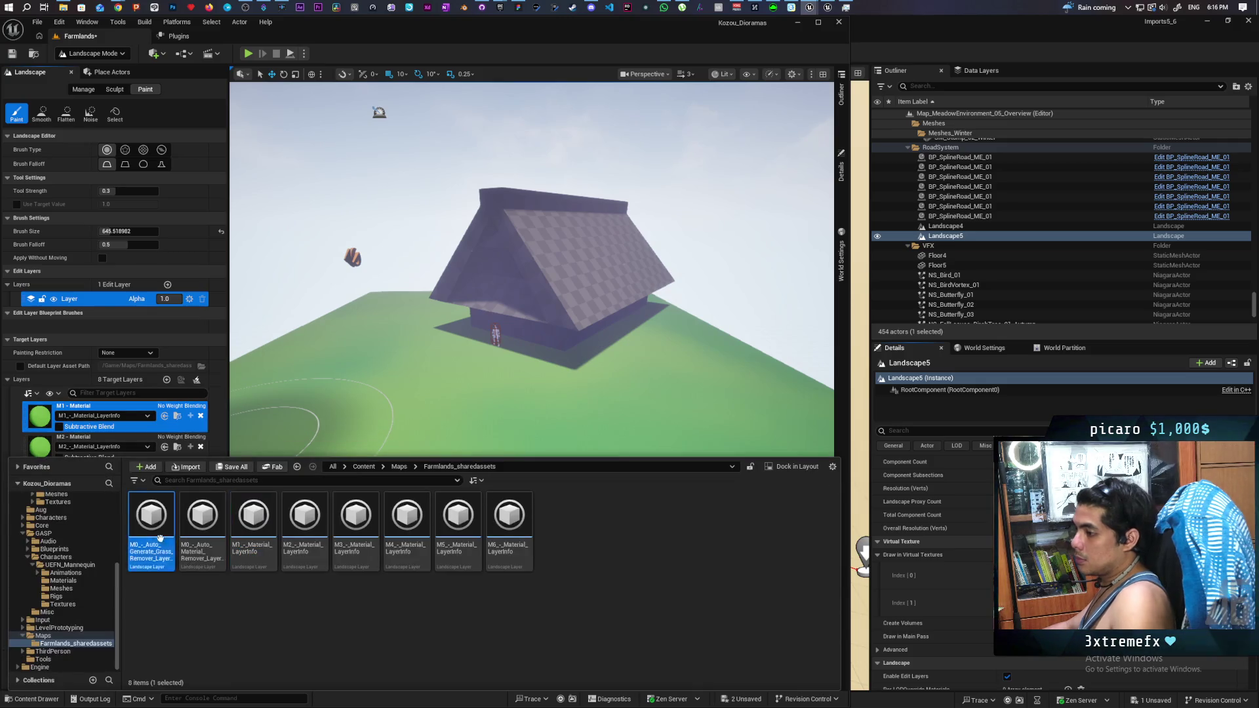
left_click(508, 525, "shift")
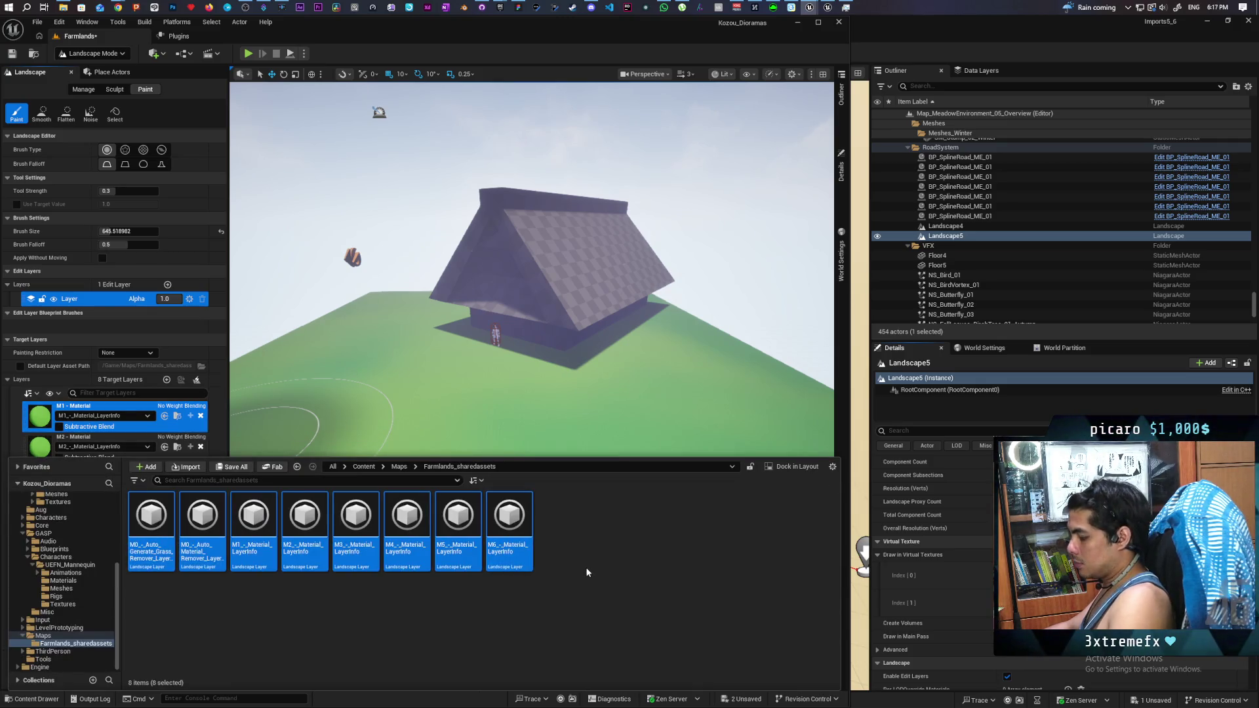
key("Delete")
left_click(616, 526)
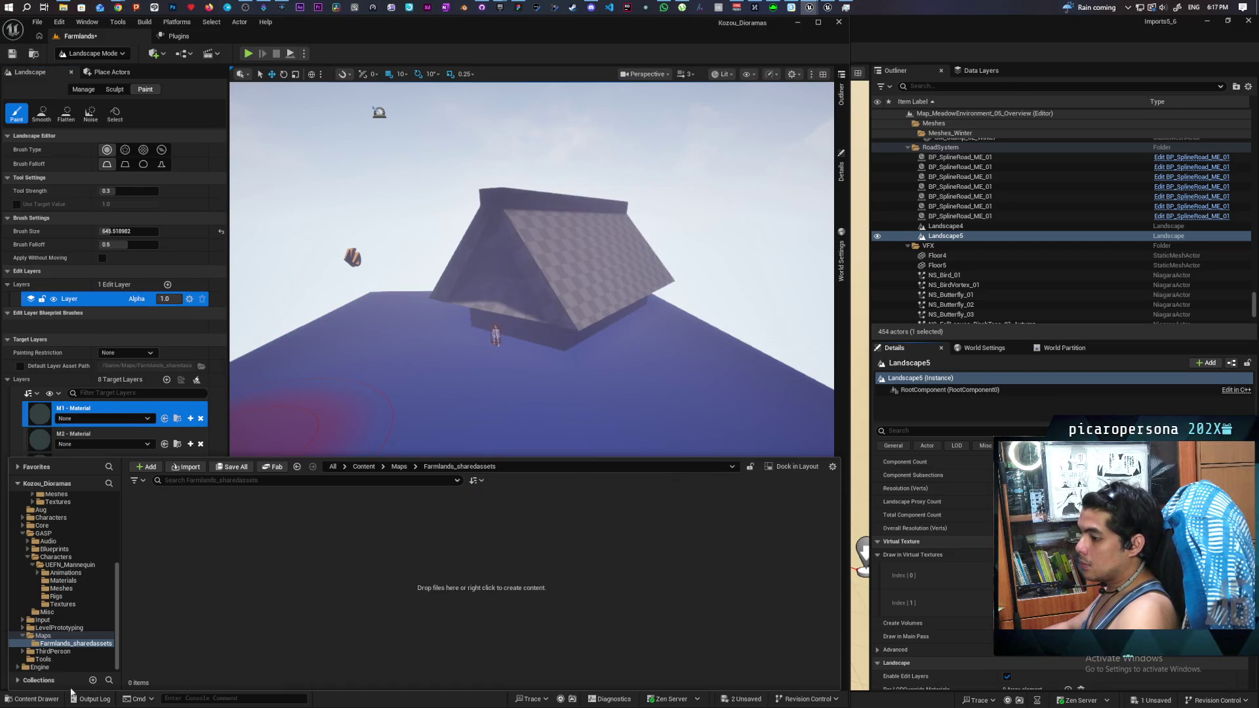
left_click(36, 698)
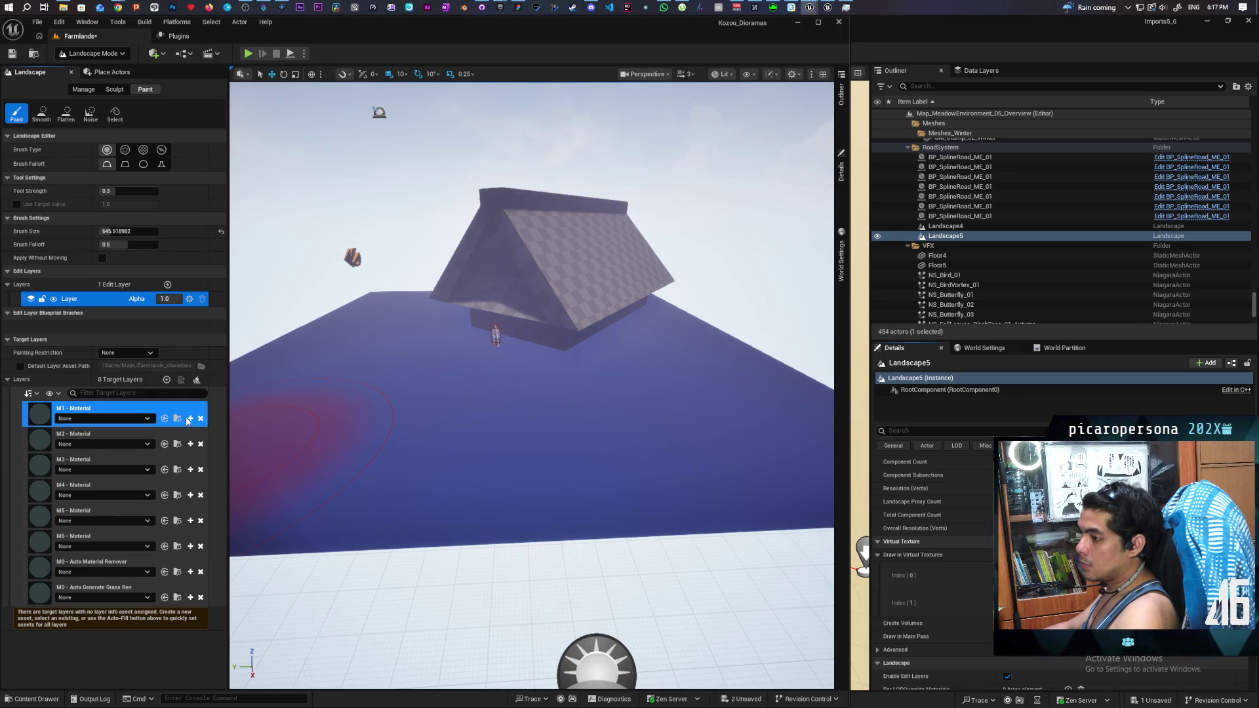
Step: Create and save new layer info assets for target layers M1 through M5
left_click(190, 419)
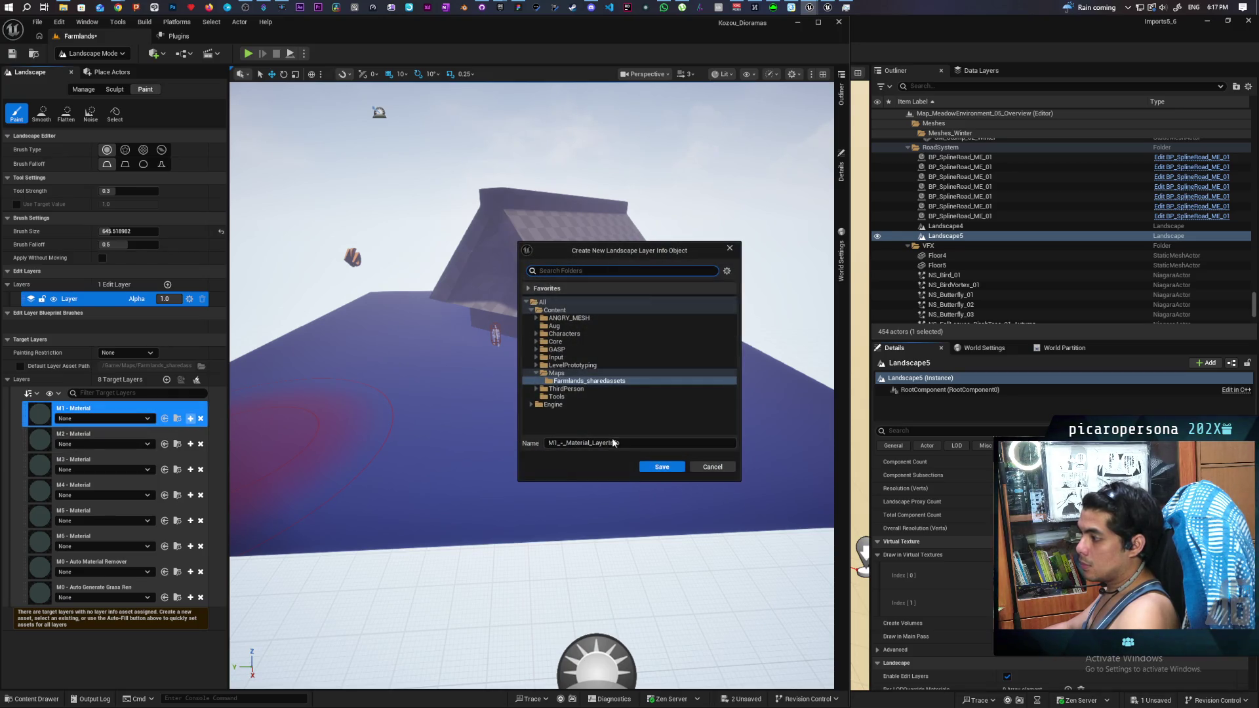
left_click(661, 468)
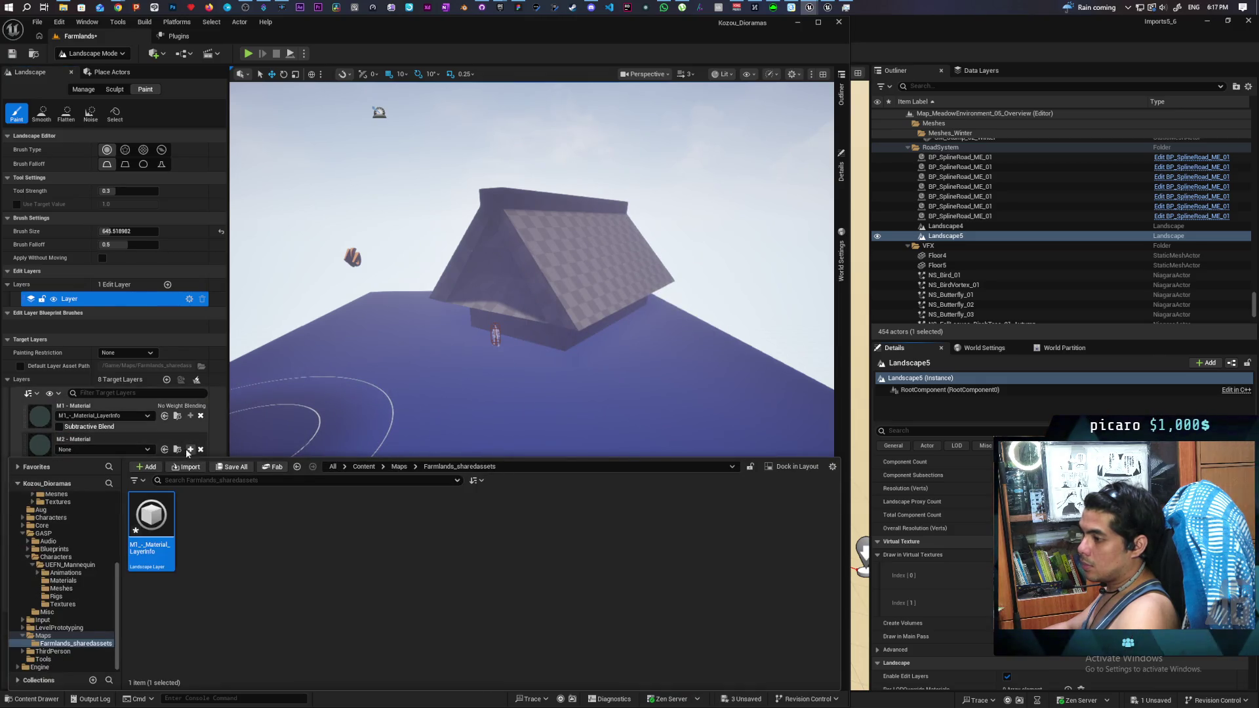
left_click(190, 449)
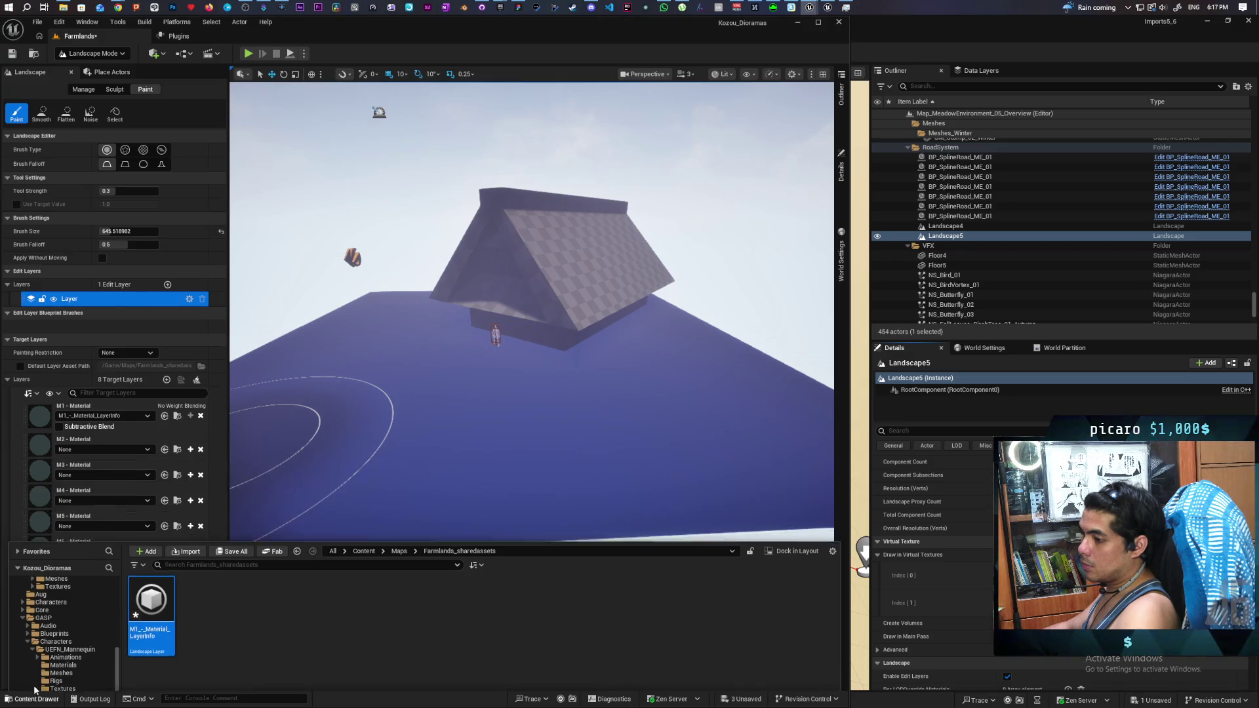
left_click(190, 449)
left_click(659, 466)
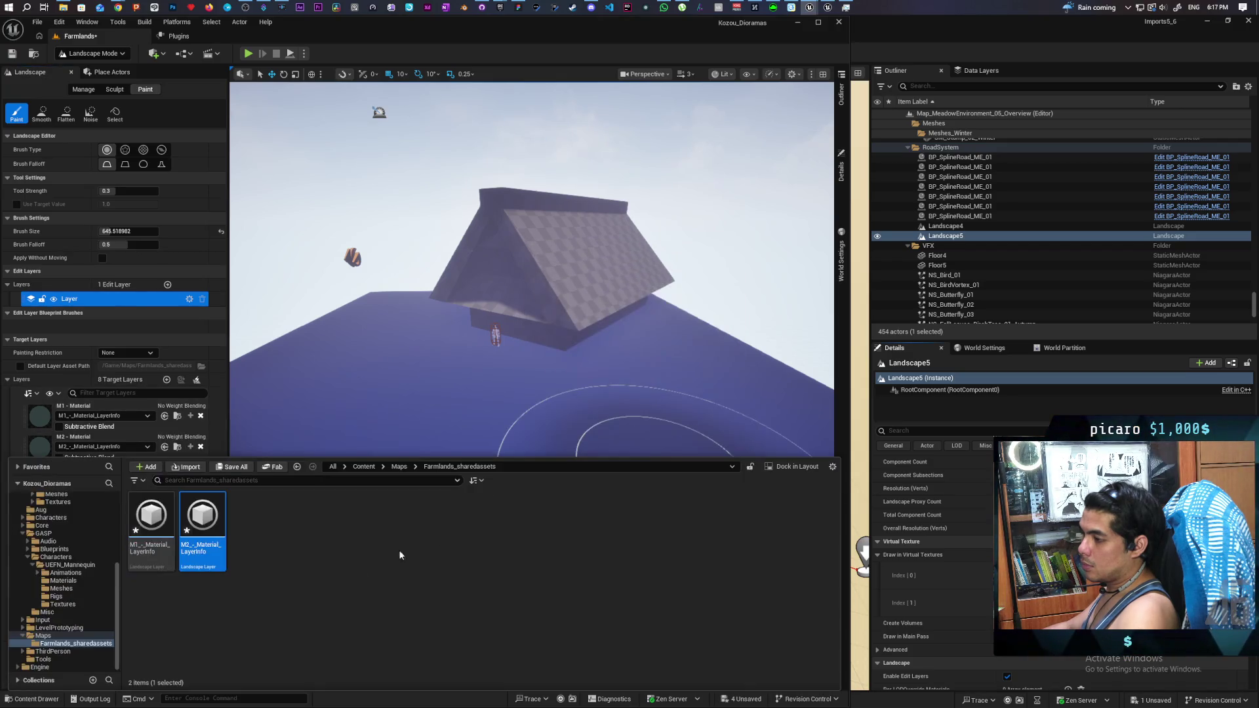
left_click(50, 703)
left_click(190, 481)
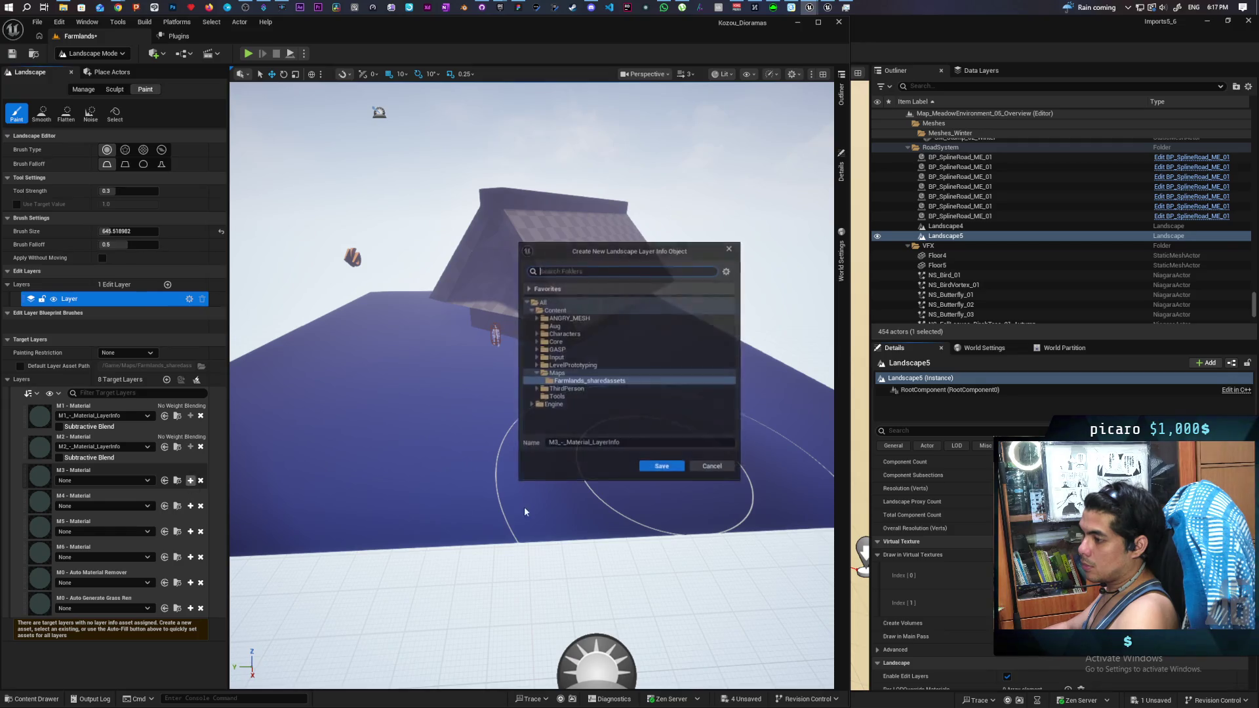
left_click(662, 467)
left_click(47, 695)
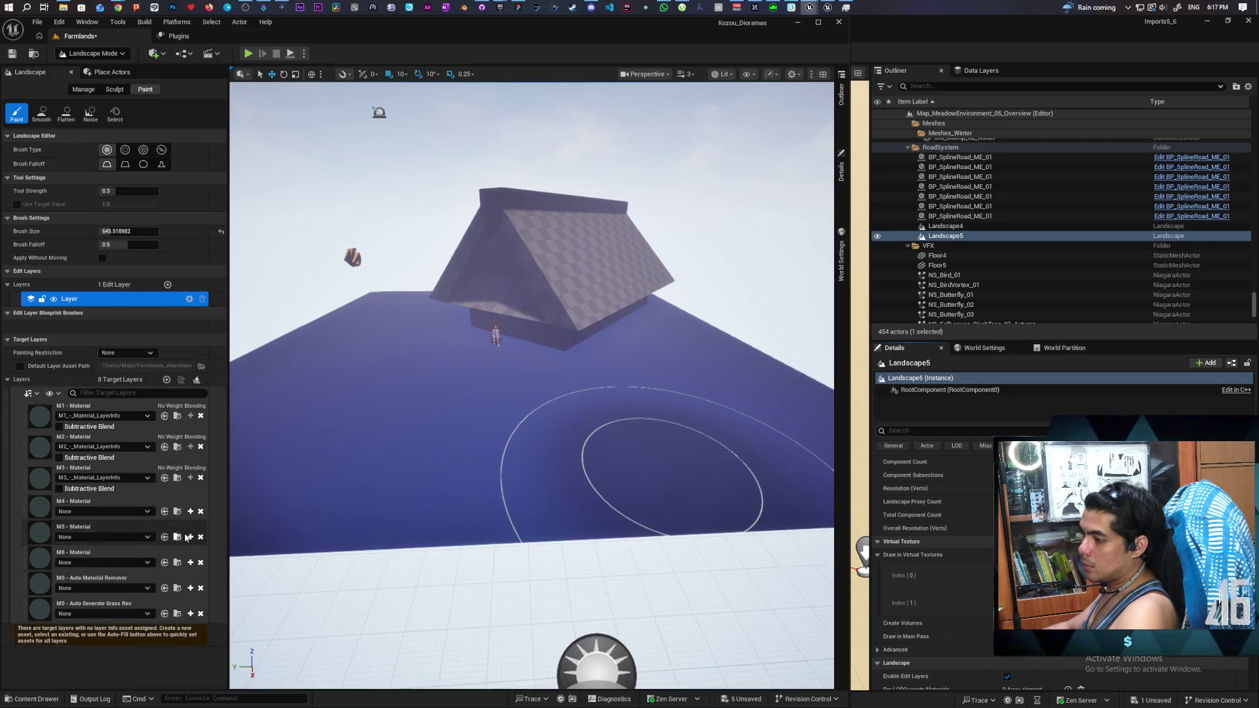
left_click(190, 512)
left_click(662, 467)
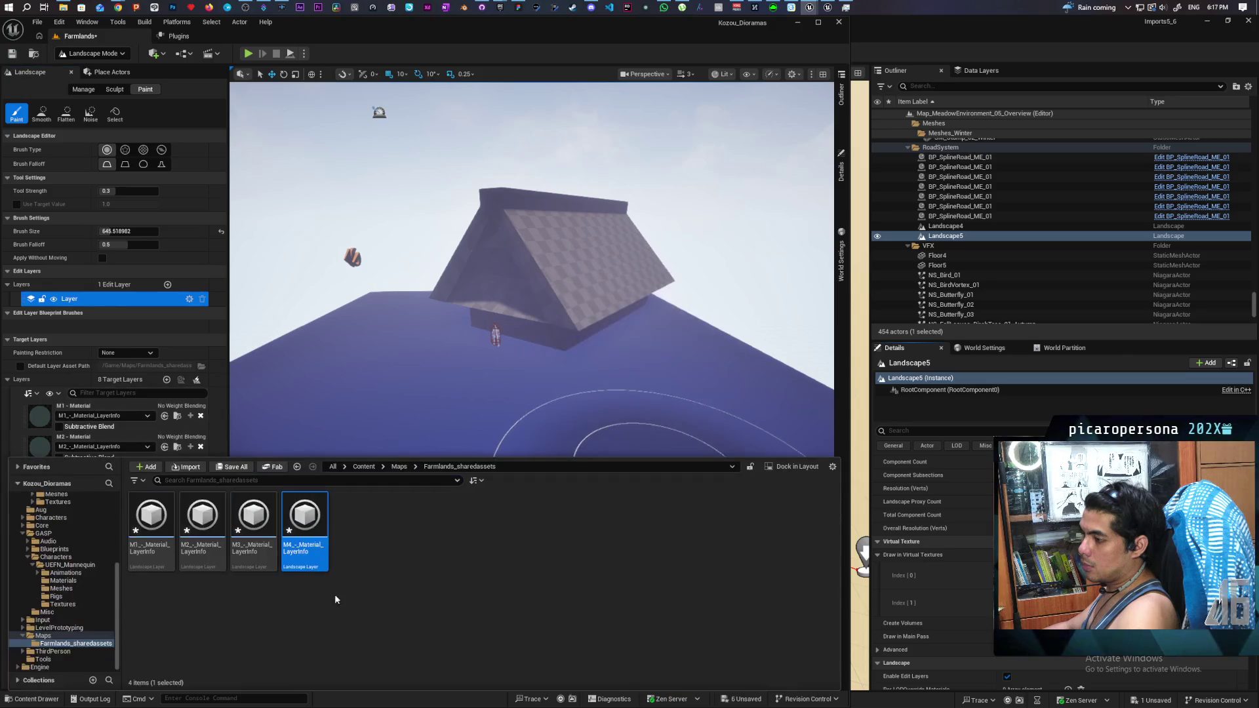
left_click(36, 699)
left_click(190, 542)
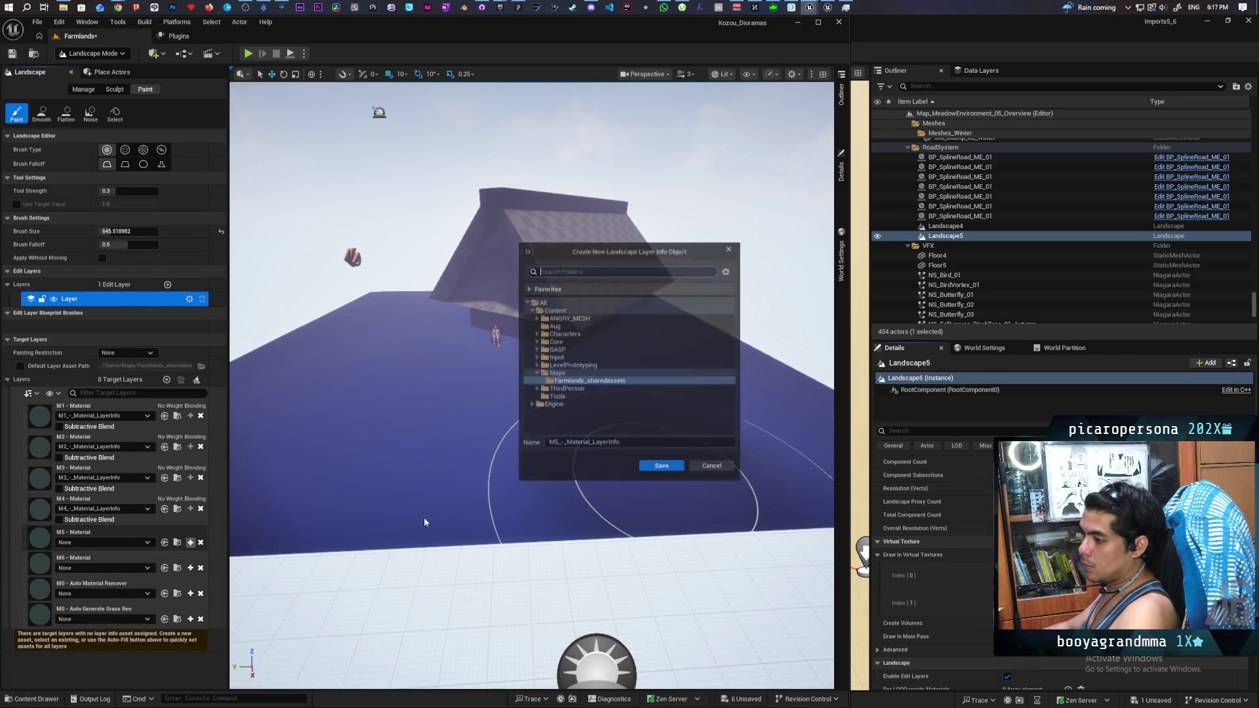
left_click(659, 467)
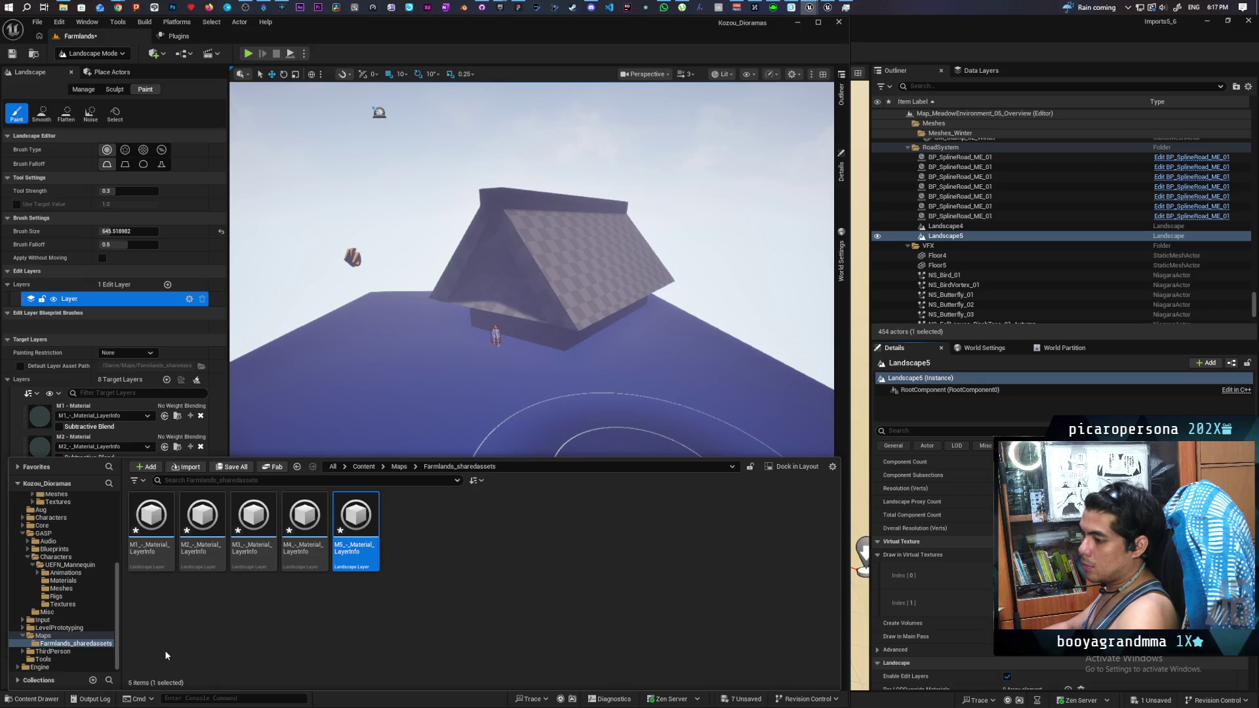
key("ctrl+space")
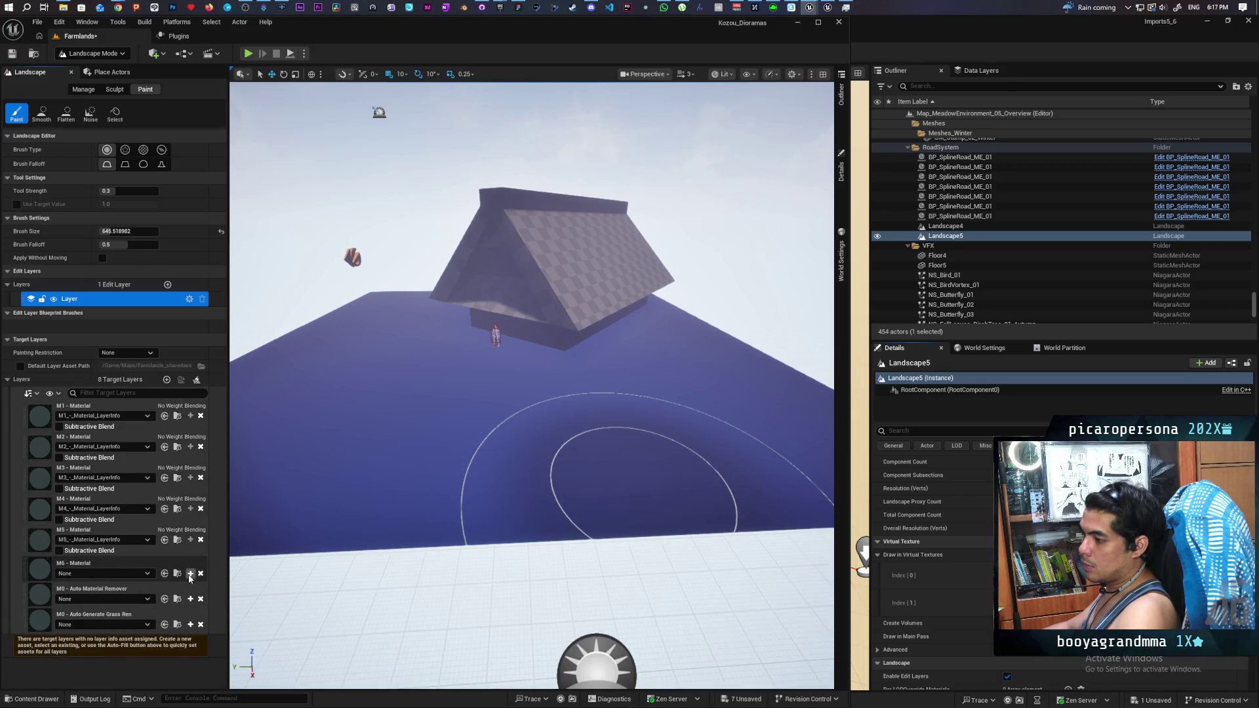
Step: Create layer infos for M6, Auto Material Remover and Auto Generate Grass, then save all
left_click(190, 573)
left_click(659, 468)
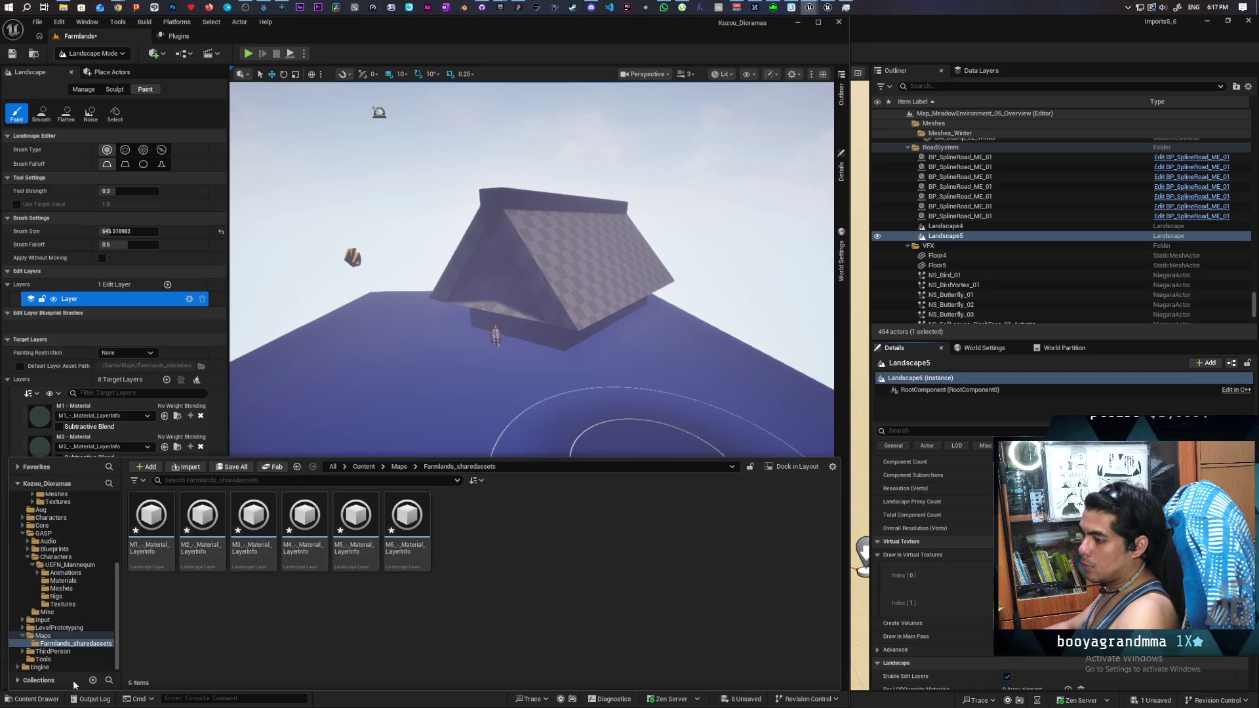
left_click(28, 699)
left_click(190, 604)
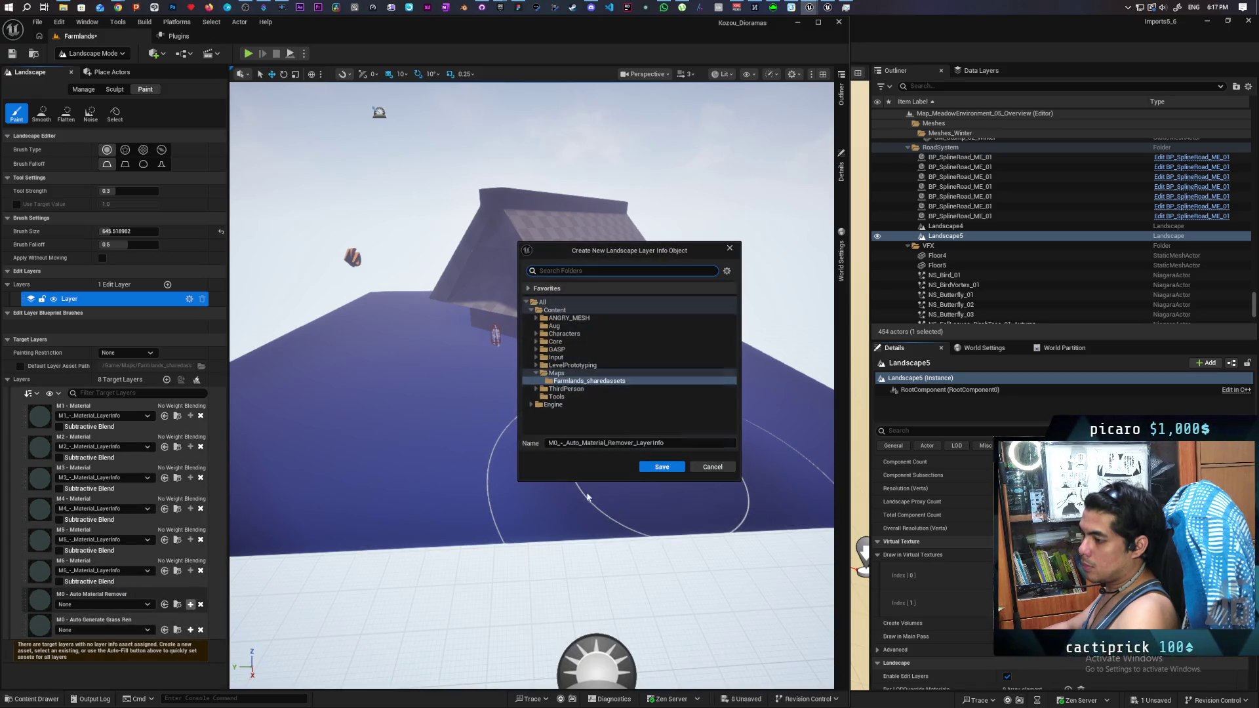
left_click(661, 467)
left_click(44, 700)
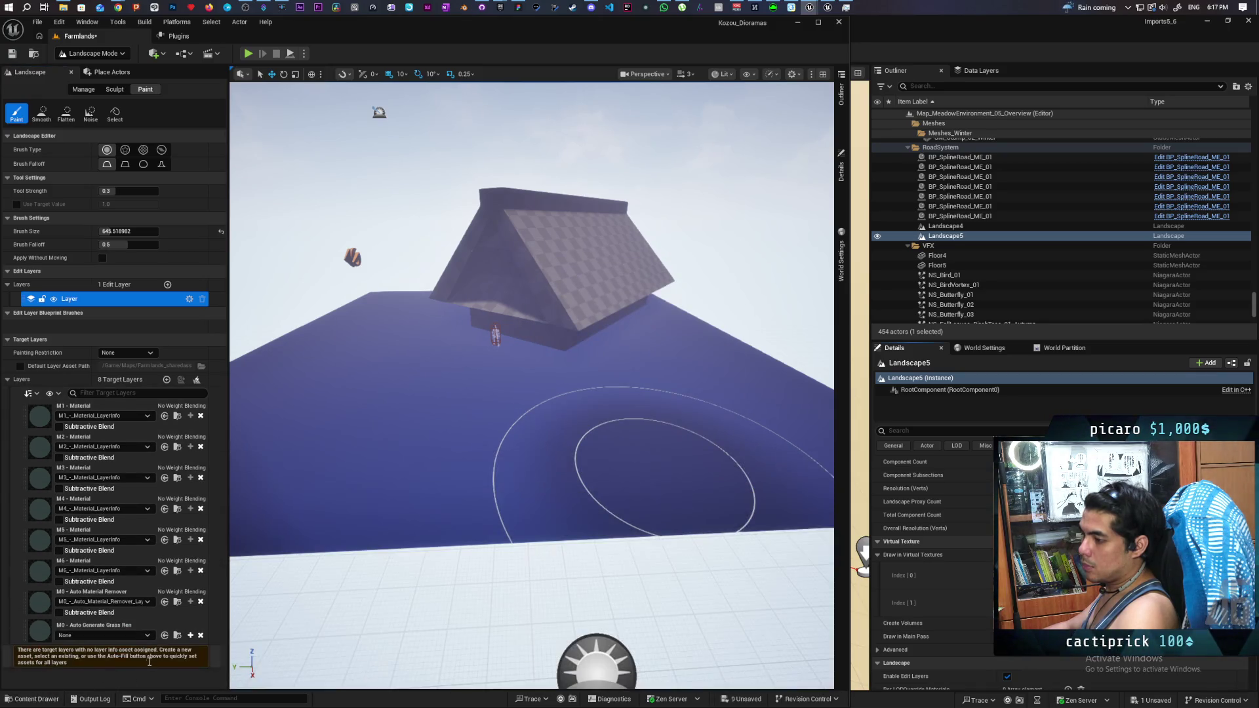
left_click(190, 635)
left_click(660, 468)
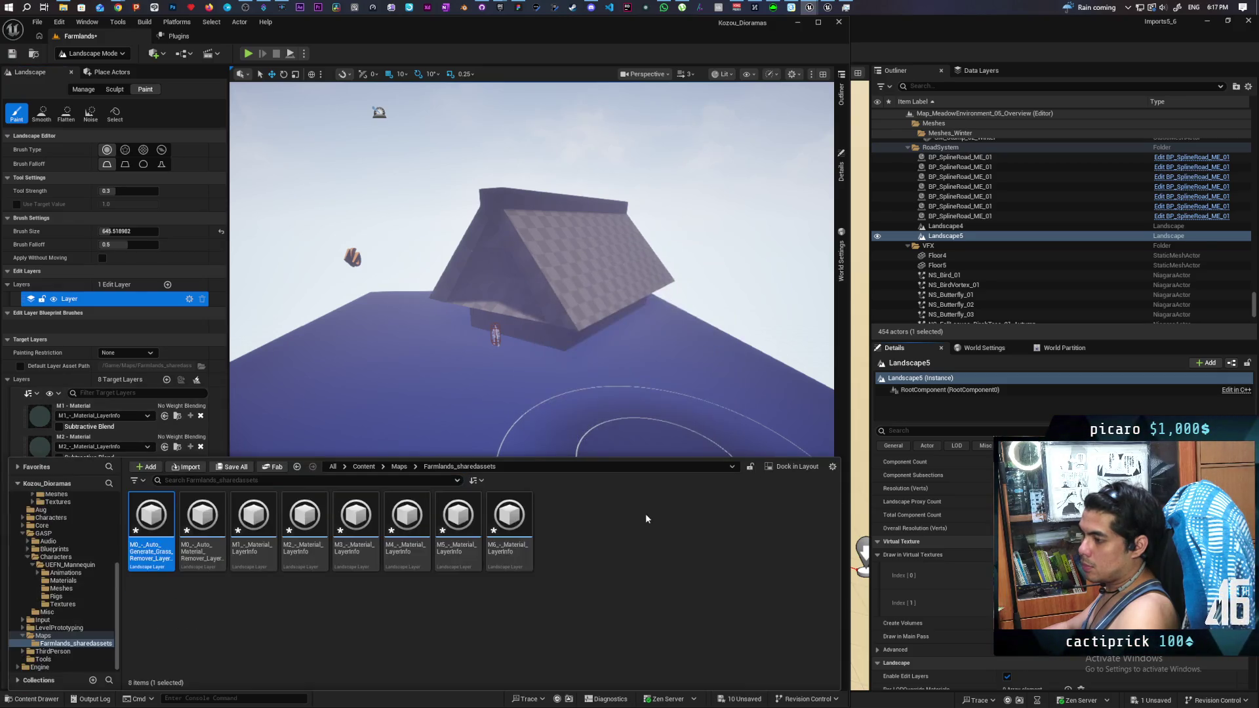
left_click(44, 700)
key("ctrl+s")
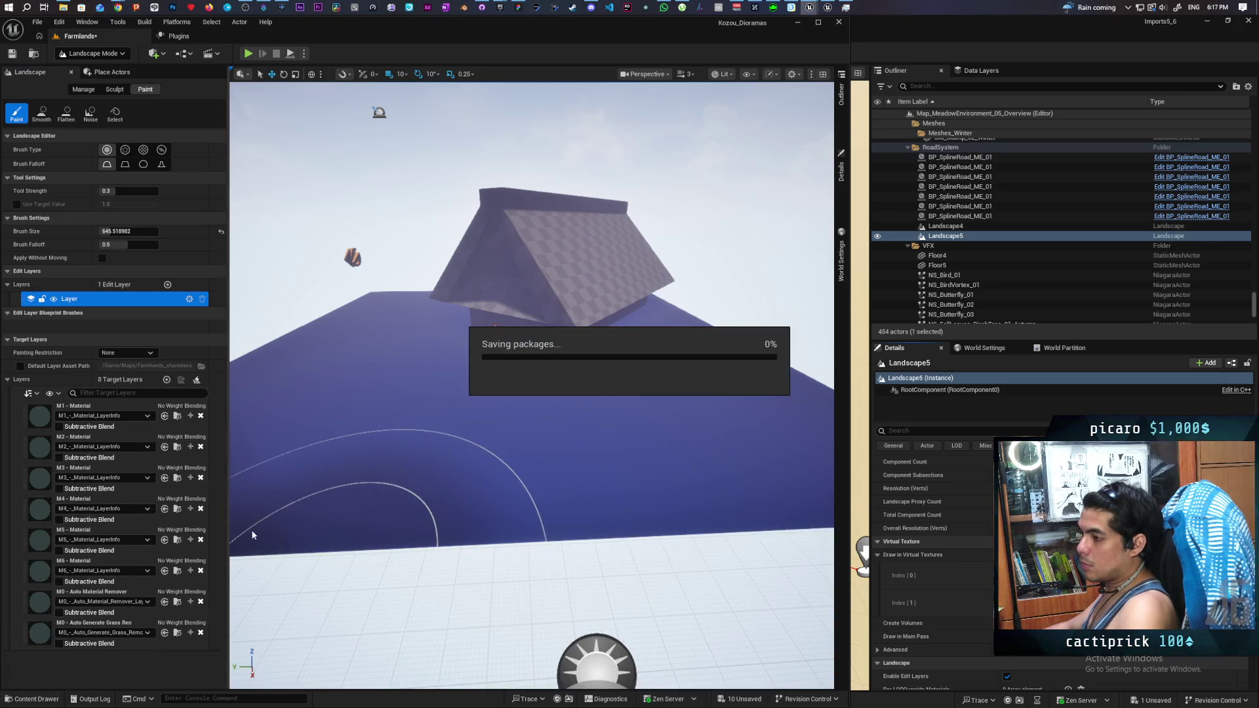
Step: Fill the whole landscape with the M1 layer, then return to Selection Mode
right_click(177, 409)
left_click(211, 462)
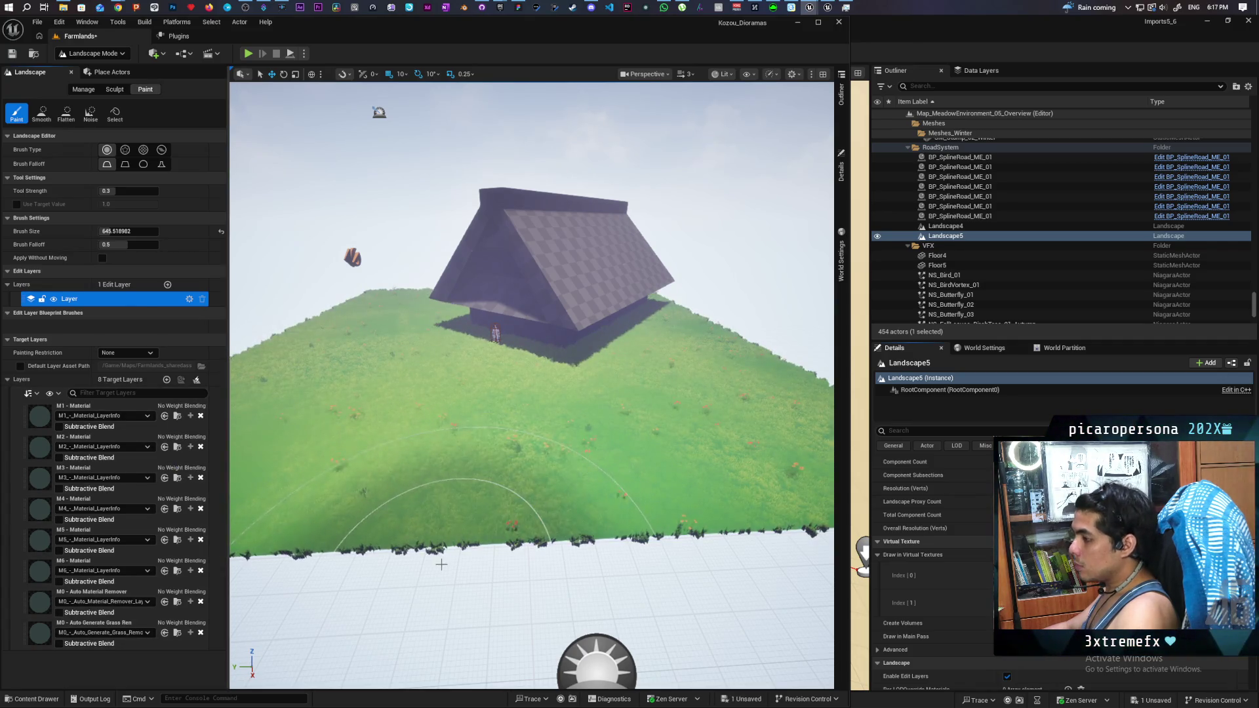
left_click(110, 54)
left_click(85, 68)
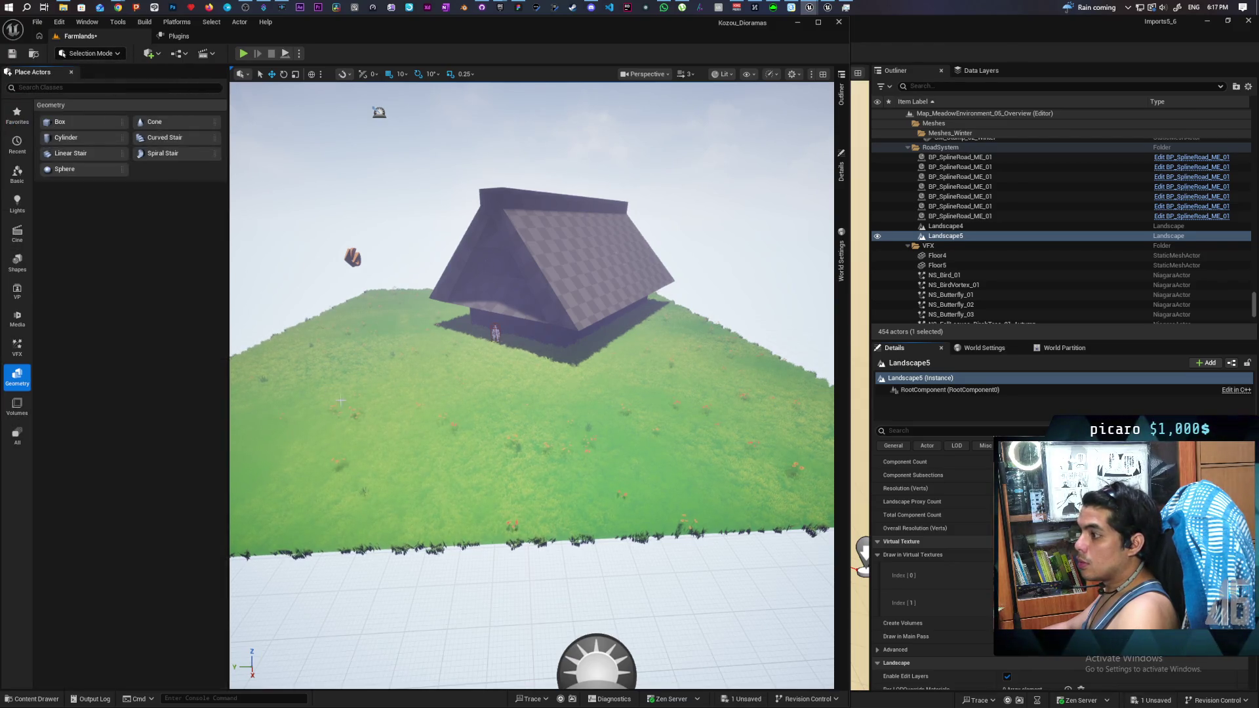
Step: Play from here and run the character through the generated grass and flowers, then stop
right_click(395, 404)
left_click(442, 399)
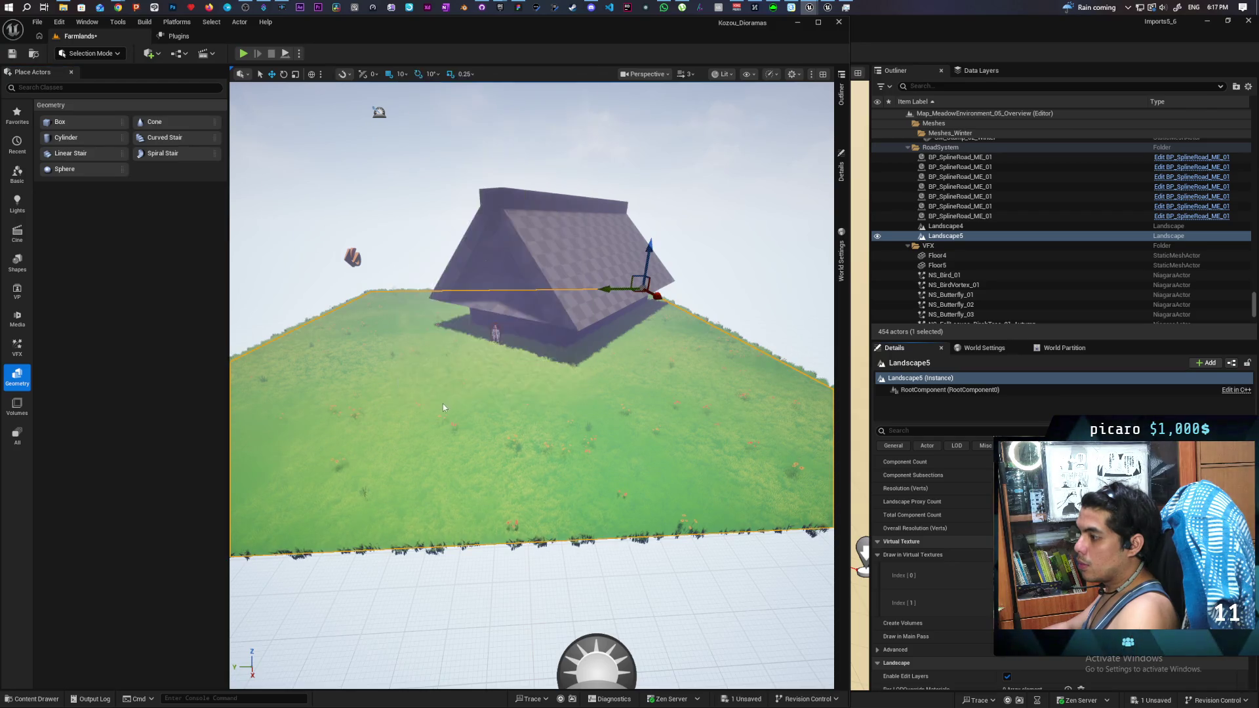
left_click(491, 339)
key("w")
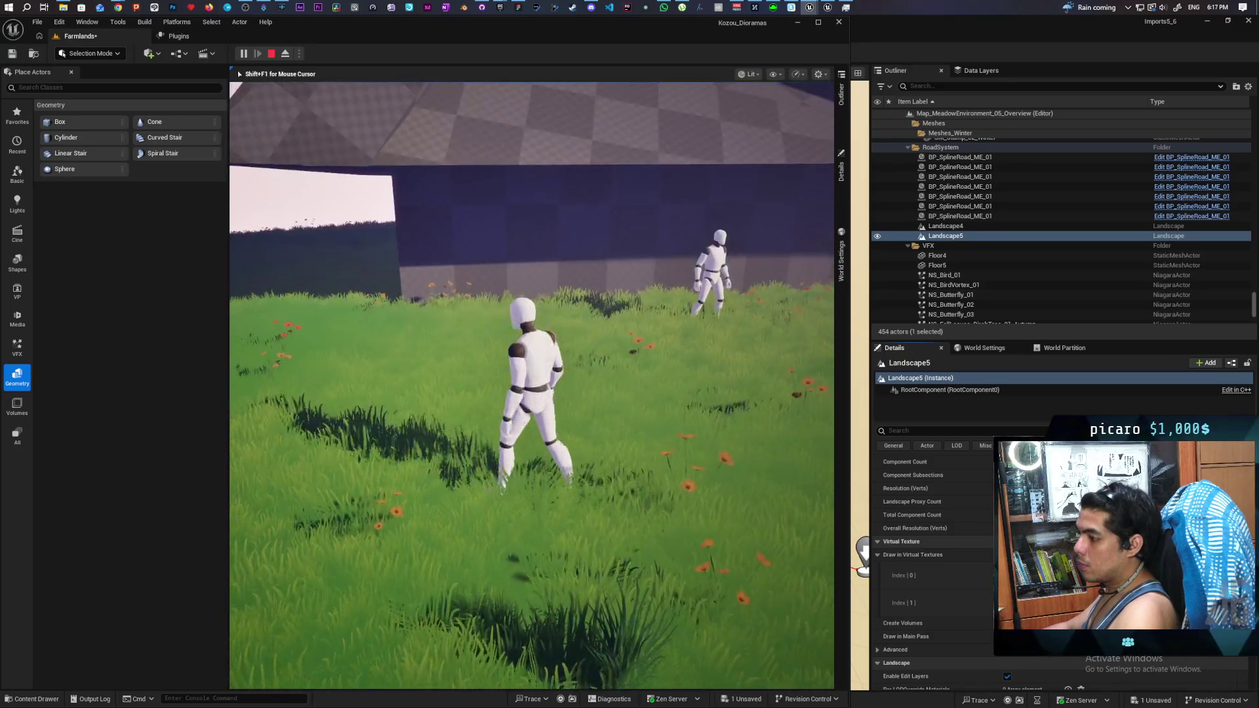
key("Escape")
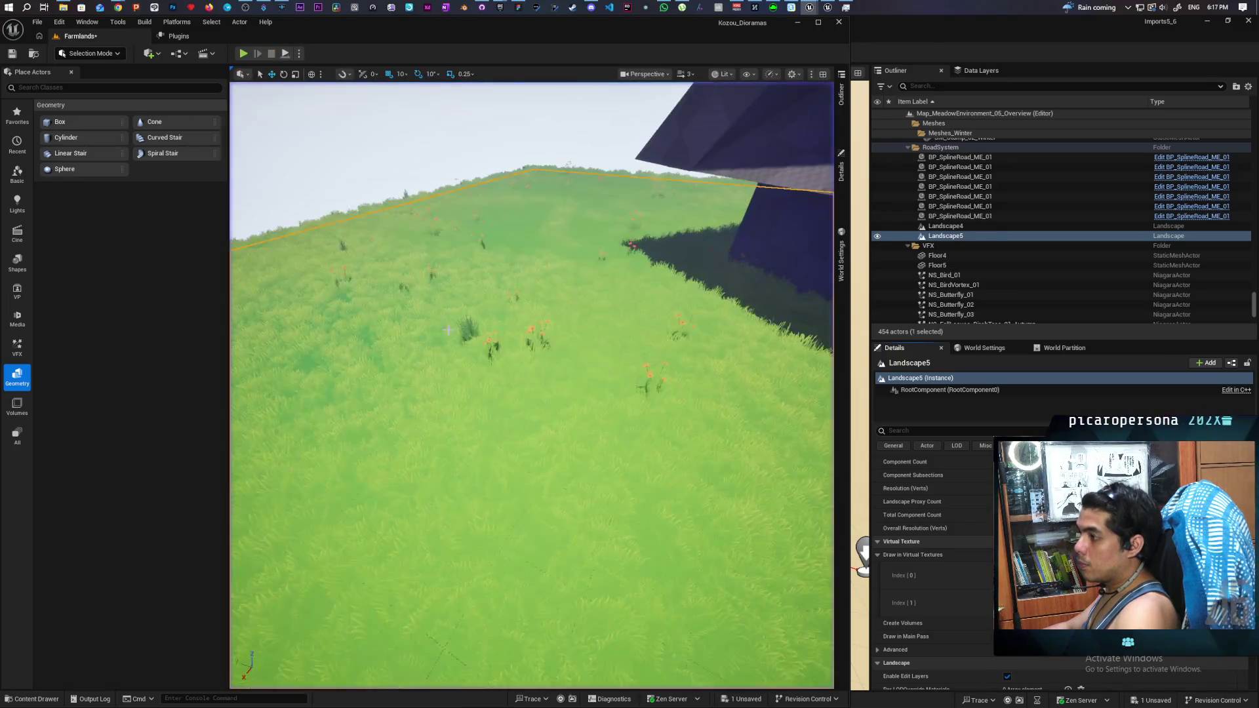
Step: Open the Content Drawer and follow the Landscape Material path to the Meadow overview map
left_click(52, 701)
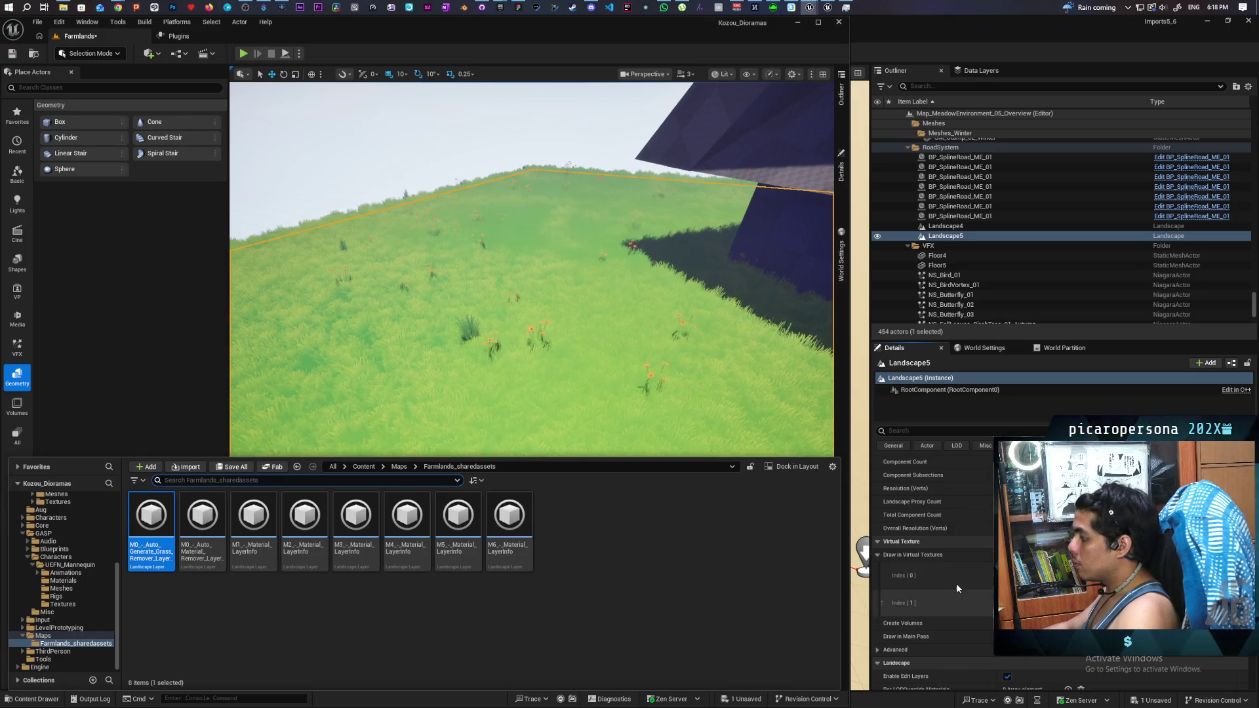
scroll(954, 577, "down", 5)
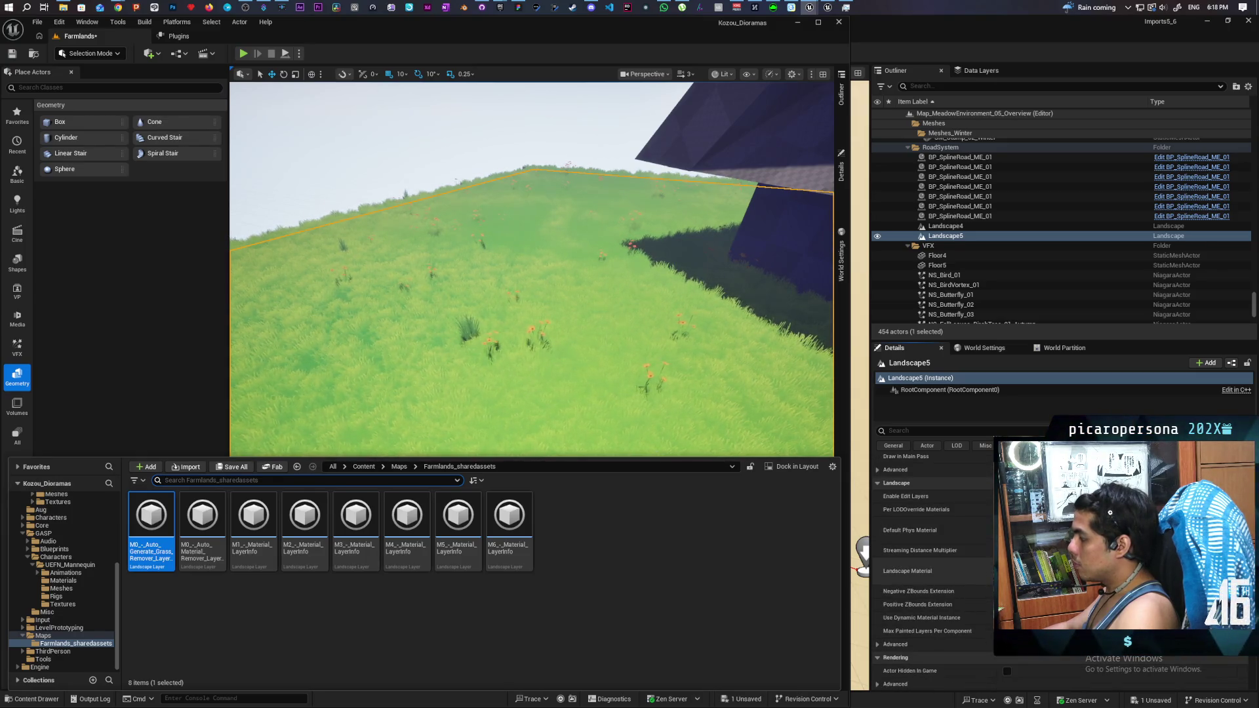
left_click(959, 573)
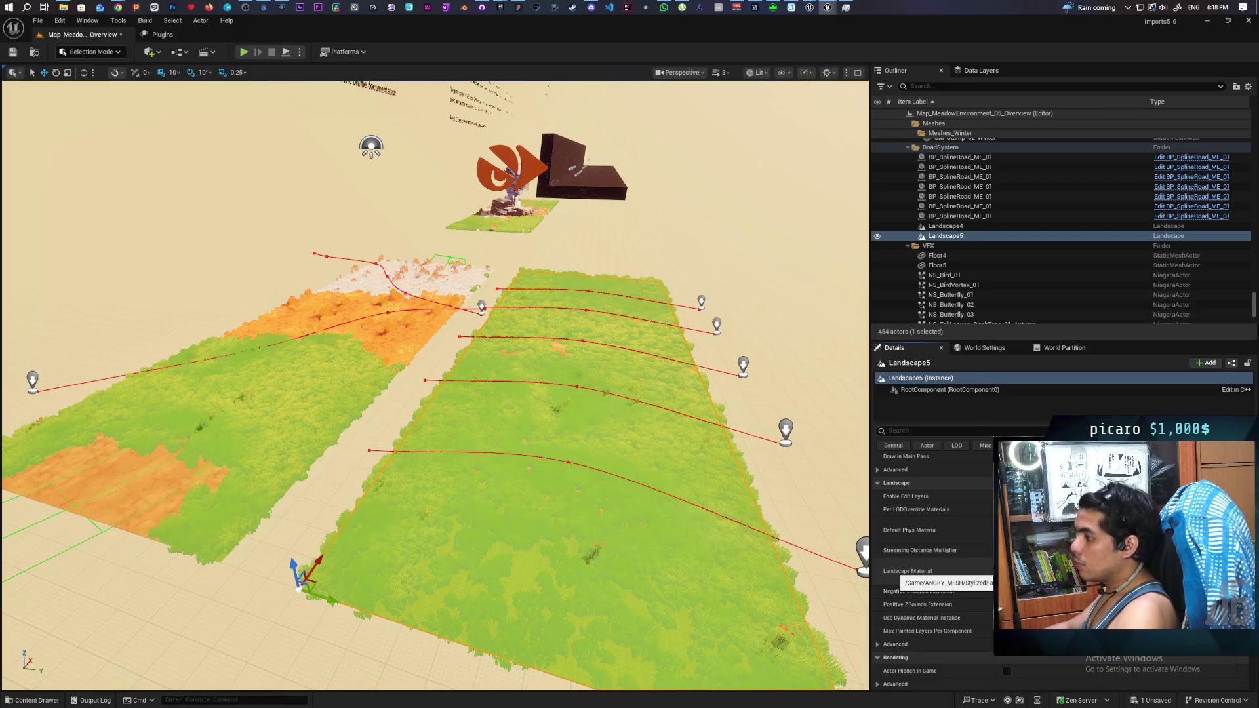
Step: Open the meadow landscape material instance and bring its material editor window forward
double_click(958, 572)
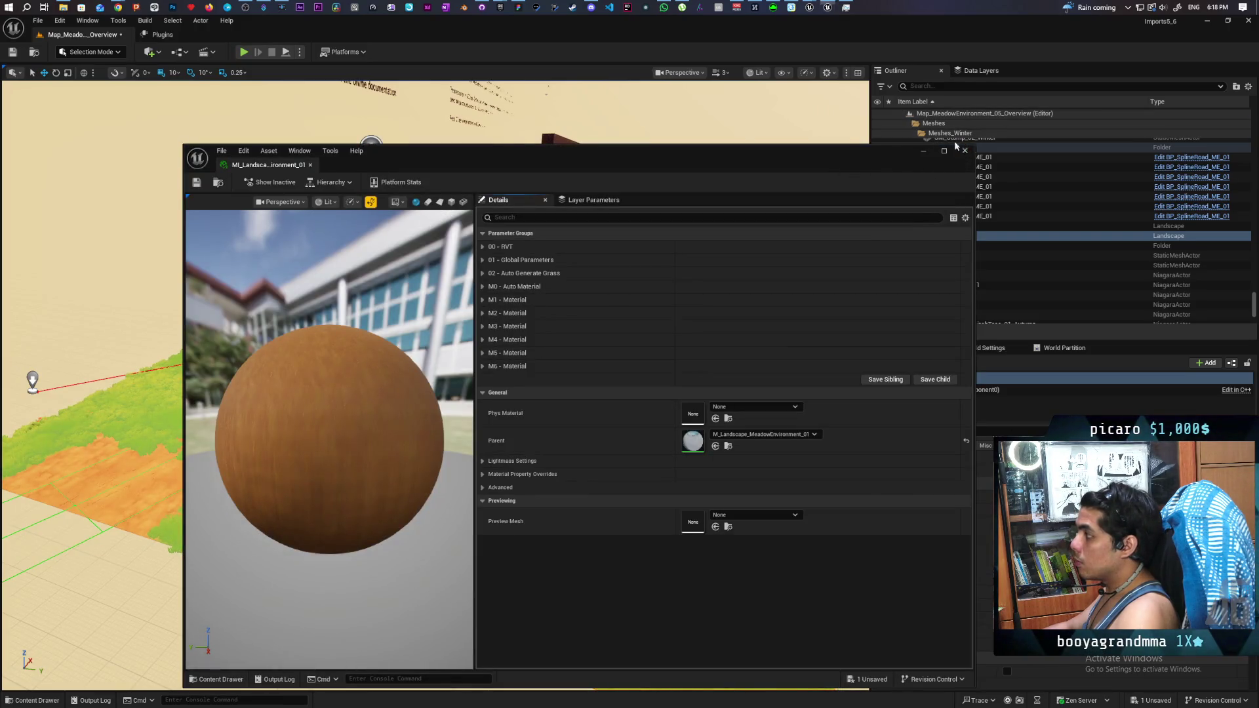
left_click(964, 151)
mouse_move(809, 7)
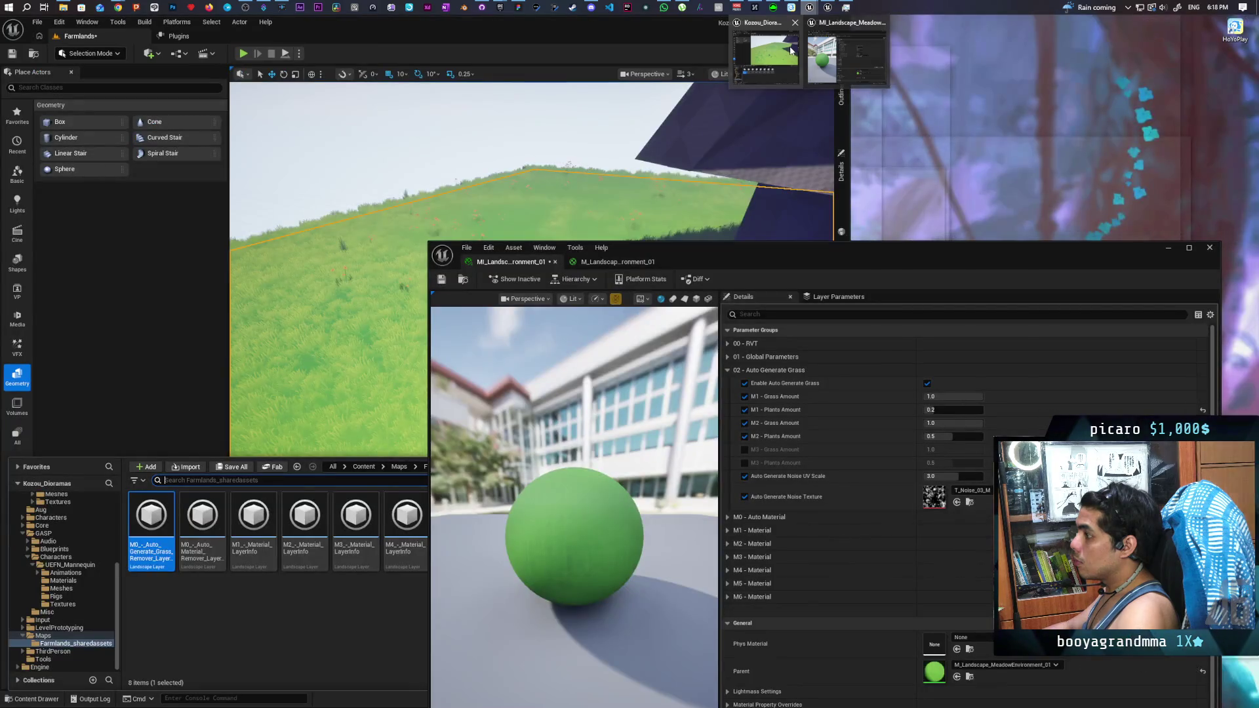
left_click(790, 49)
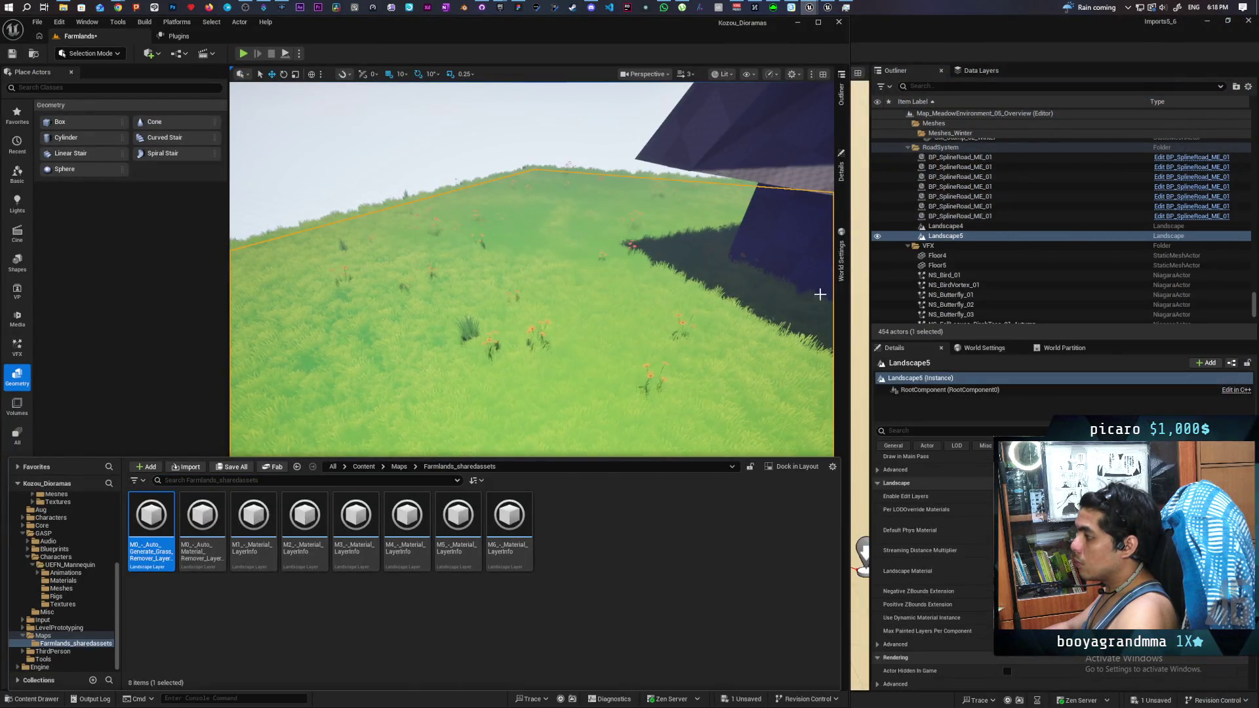
mouse_move(809, 7)
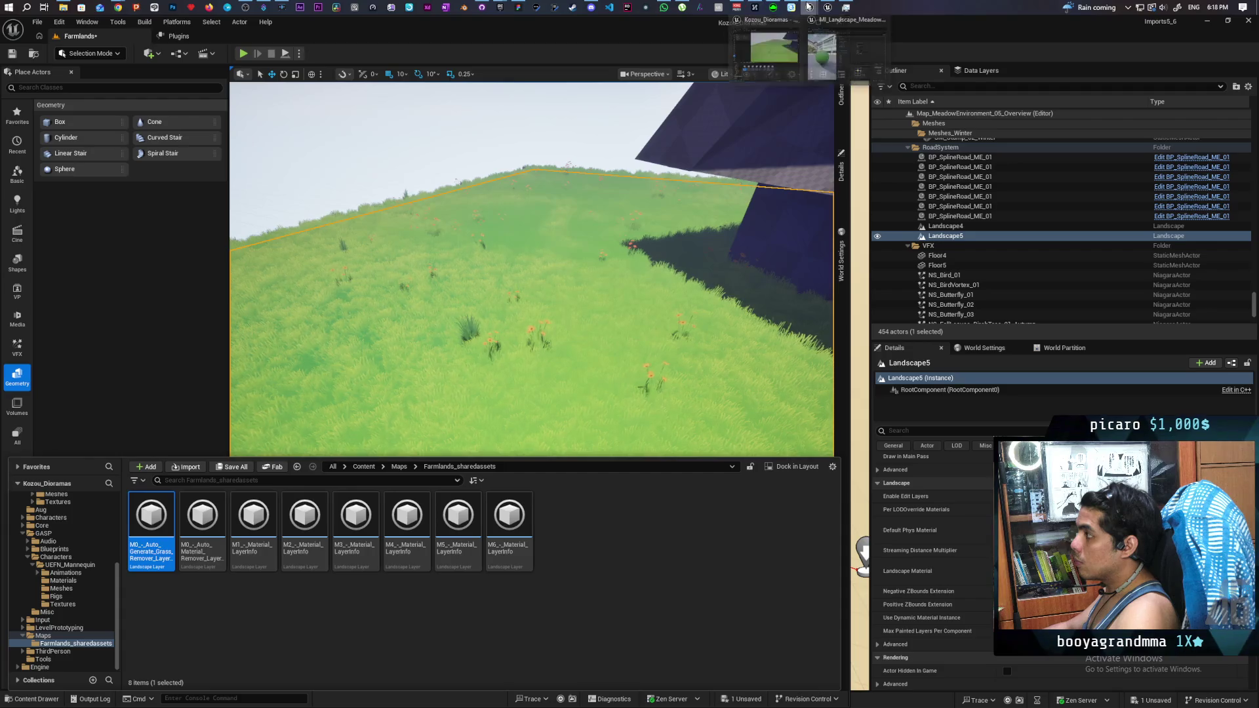
left_click(837, 50)
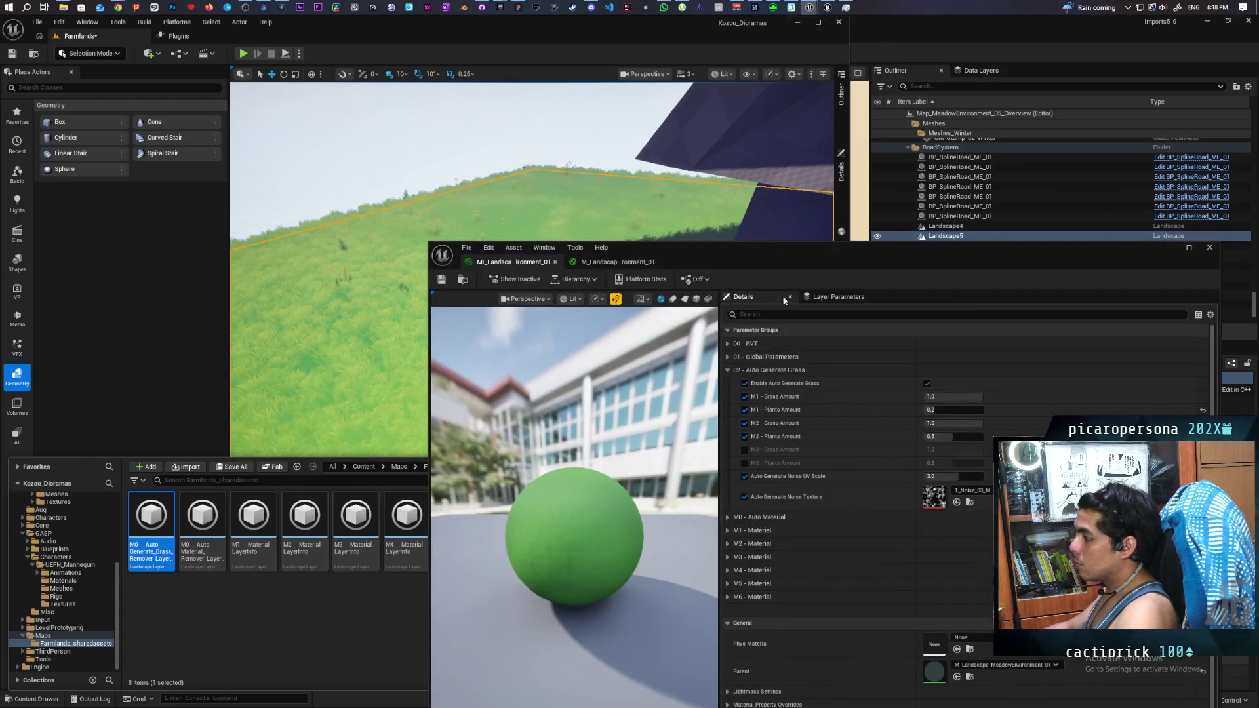
Step: Switch to the parent M_Landscape graph and select the M1 - Grass node
left_click(626, 262)
left_click_drag(758, 257, 650, 150)
scroll(653, 419, "down", 3)
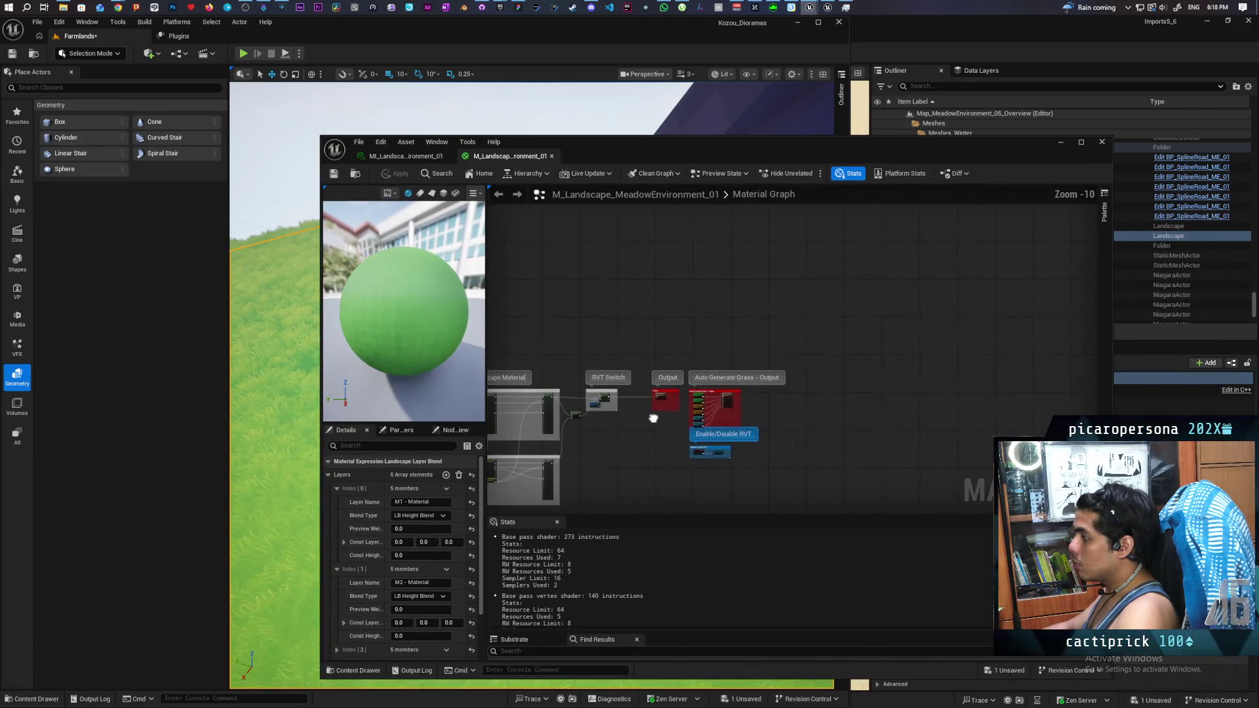
scroll(705, 410, "up", 10)
left_click(646, 295)
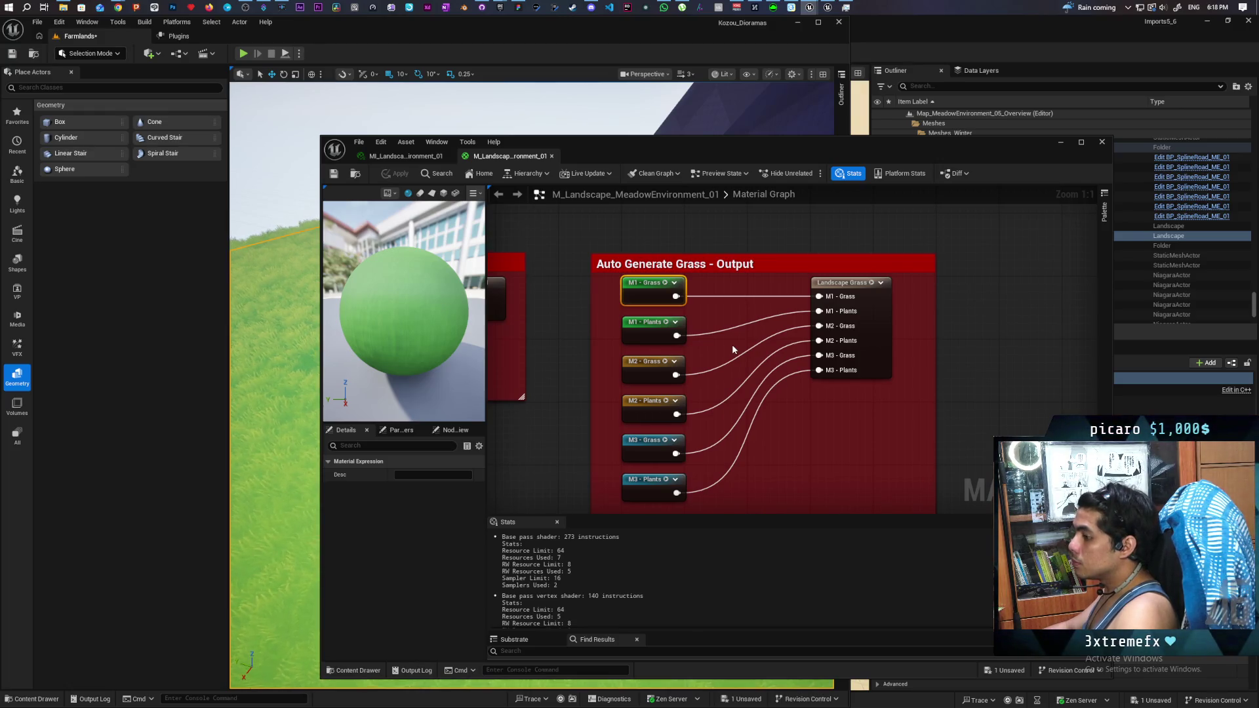
Step: Expand the Landscape Grass node's Grass Types Index [0] and [1], and open LG_M01_Plants_Summer
left_click(880, 314)
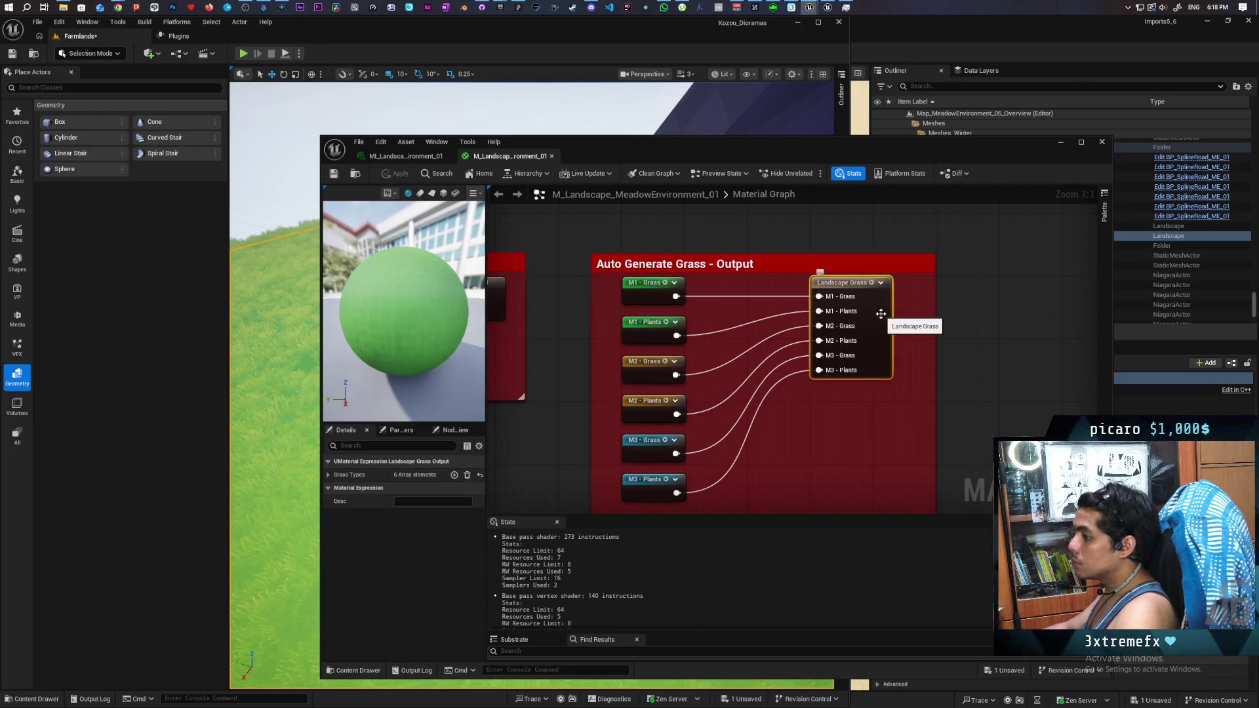
left_click(329, 475)
left_click(334, 489)
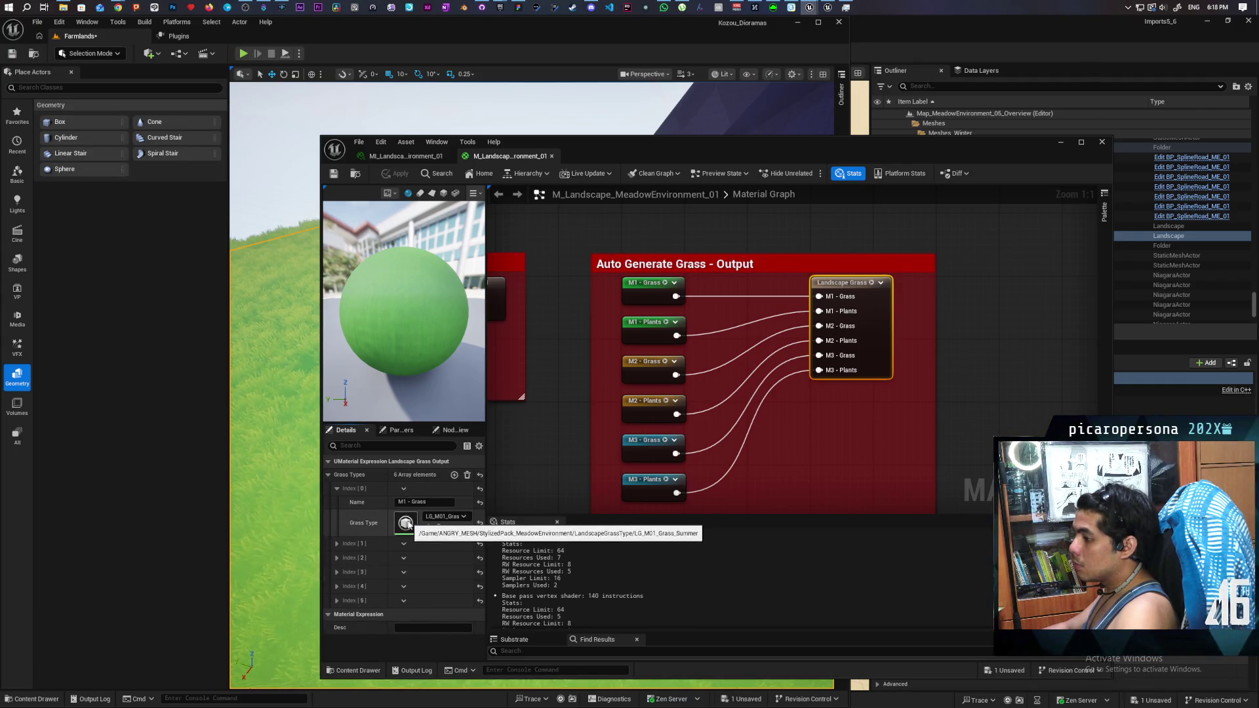
left_click(336, 544)
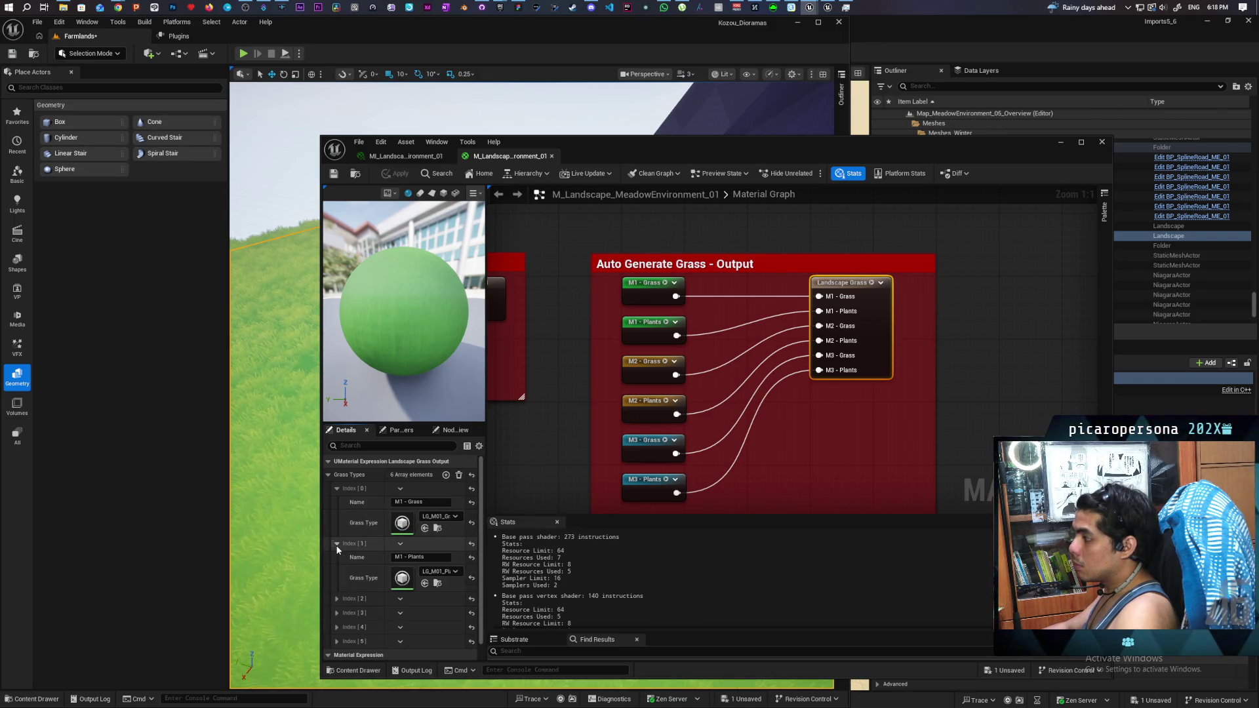
double_click(402, 578)
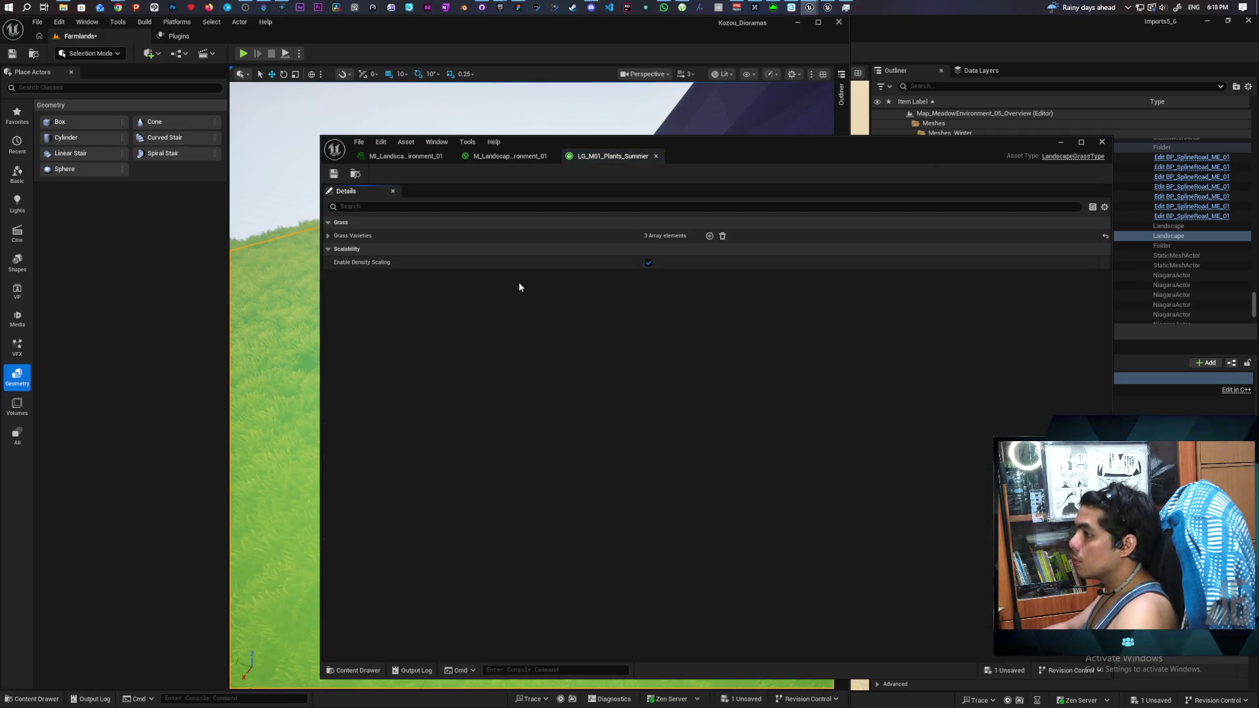
Step: Expand the grass varieties list and filter the Details panel for 'cast'
left_click(328, 235)
left_click(337, 249)
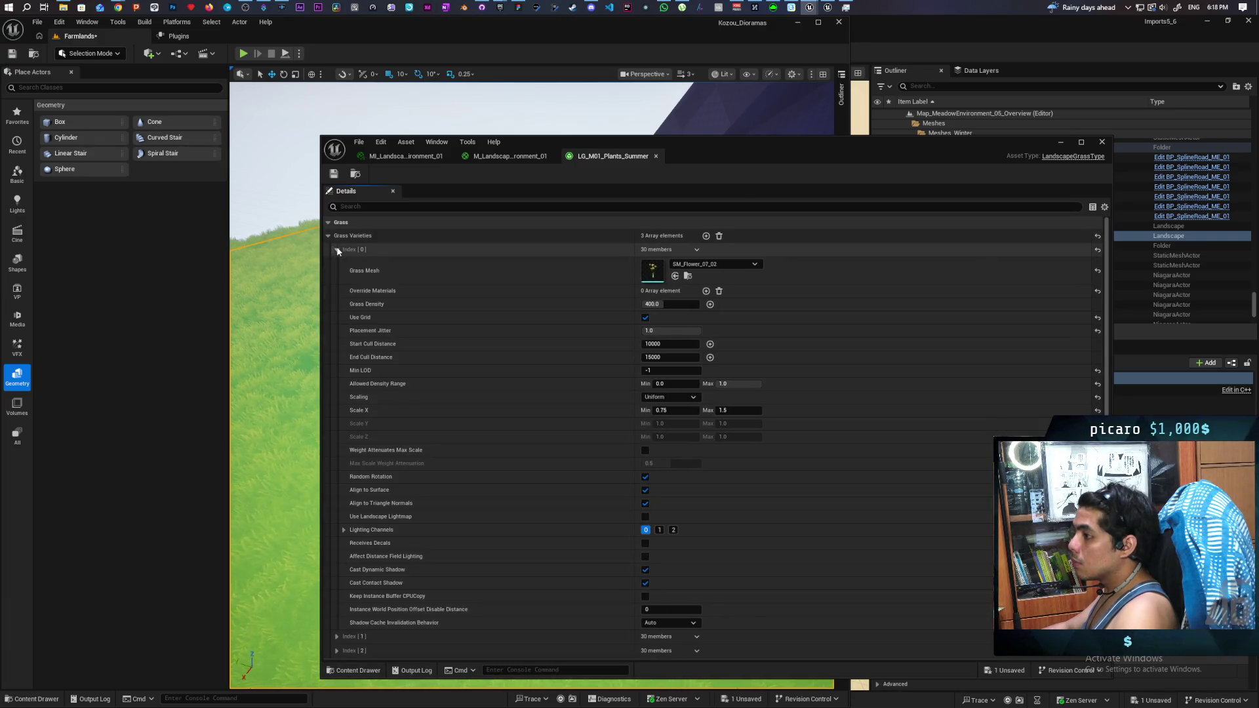
left_click(337, 250)
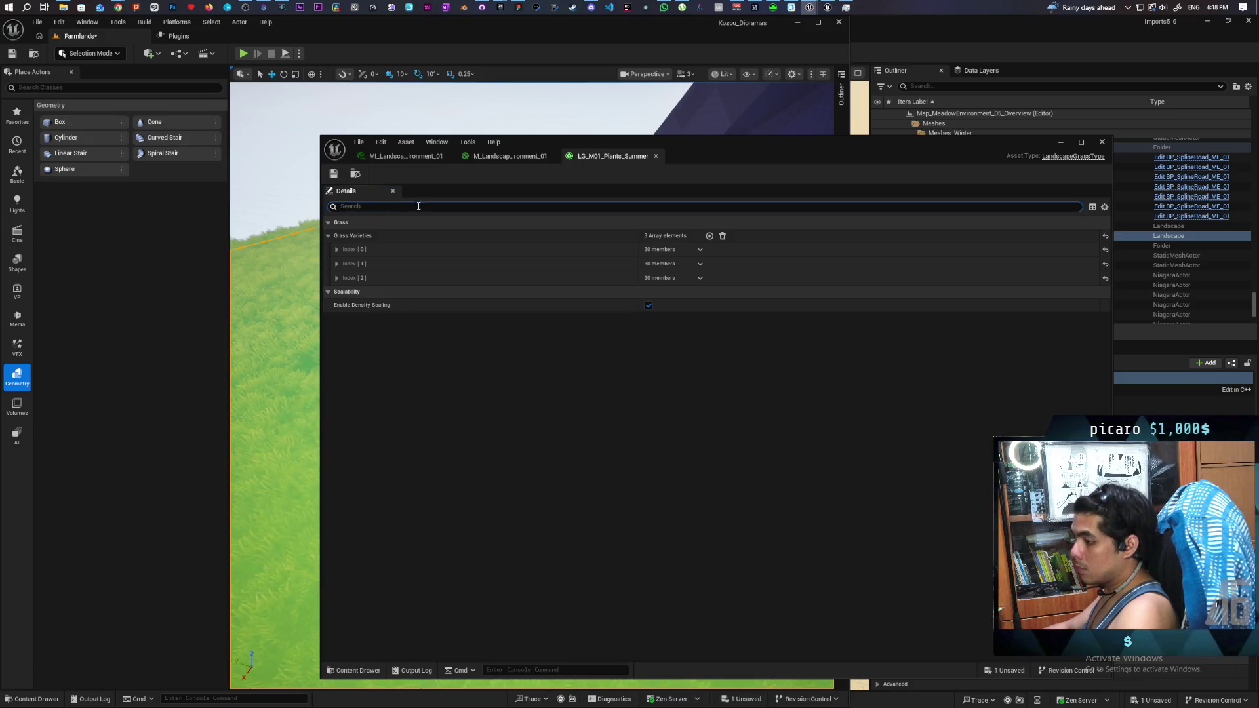
type("cast")
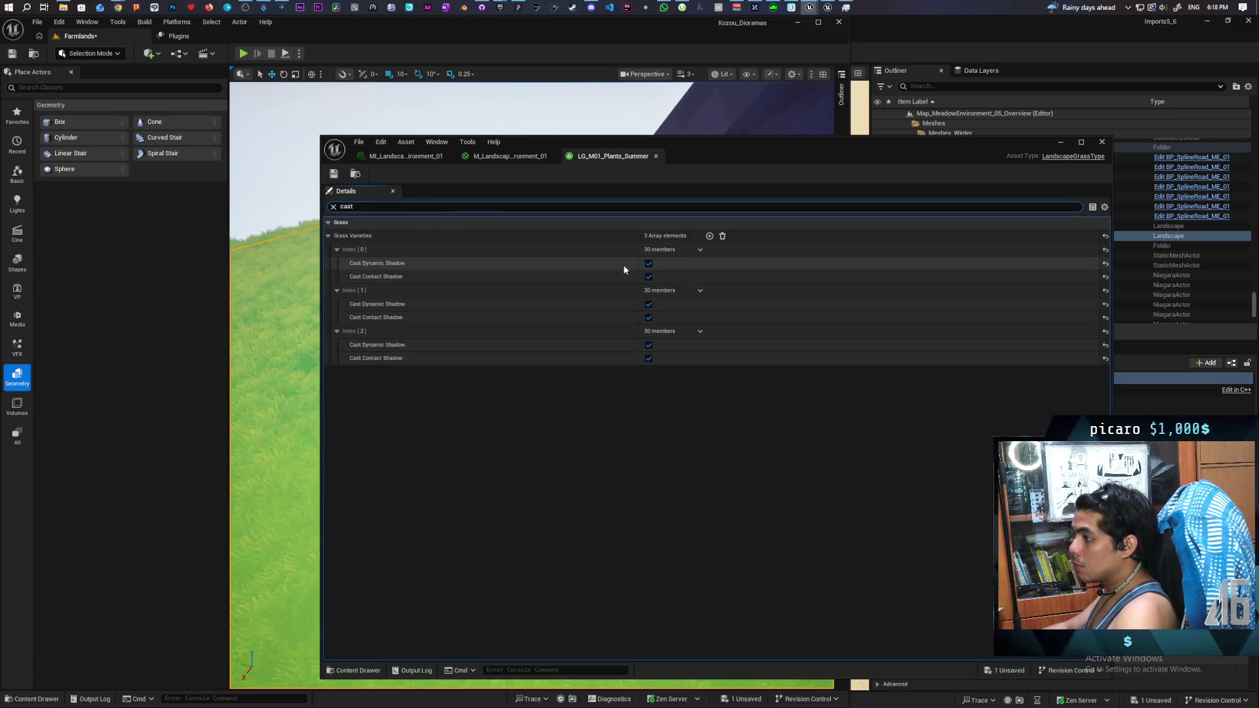
Step: Uncheck Cast Dynamic Shadow and Cast Contact Shadow for all three varieties and save
left_click(649, 263)
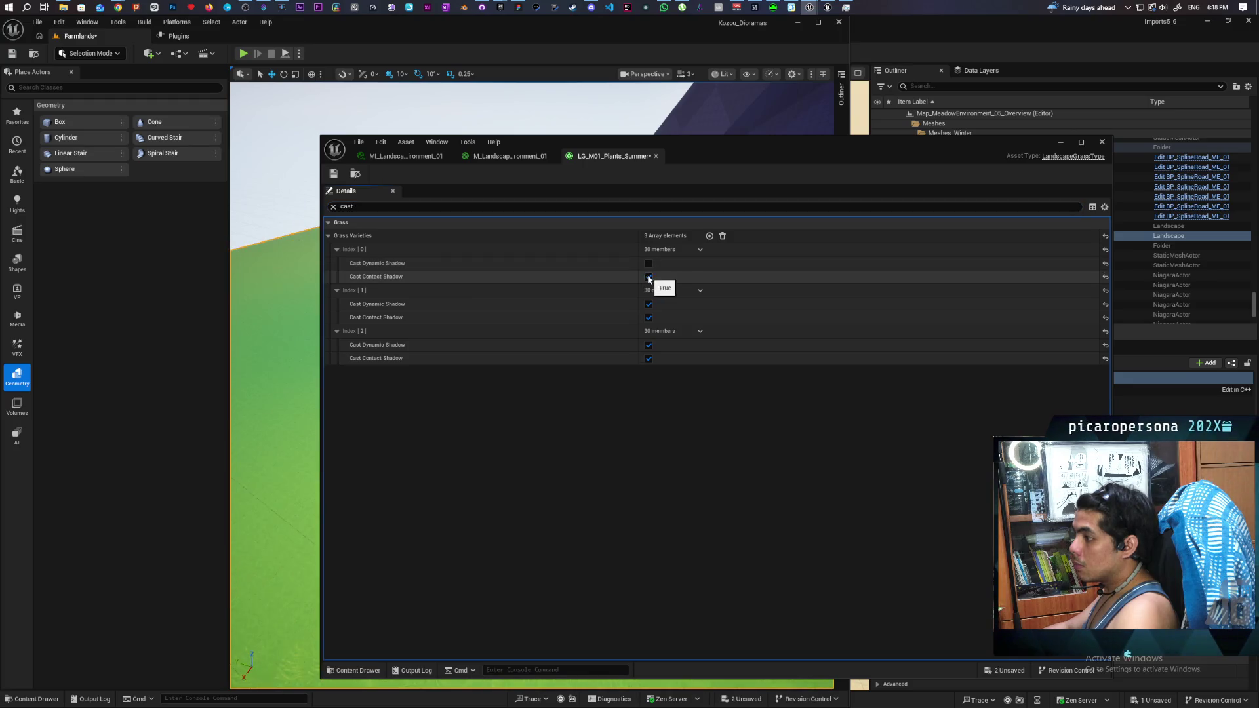
left_click(648, 304)
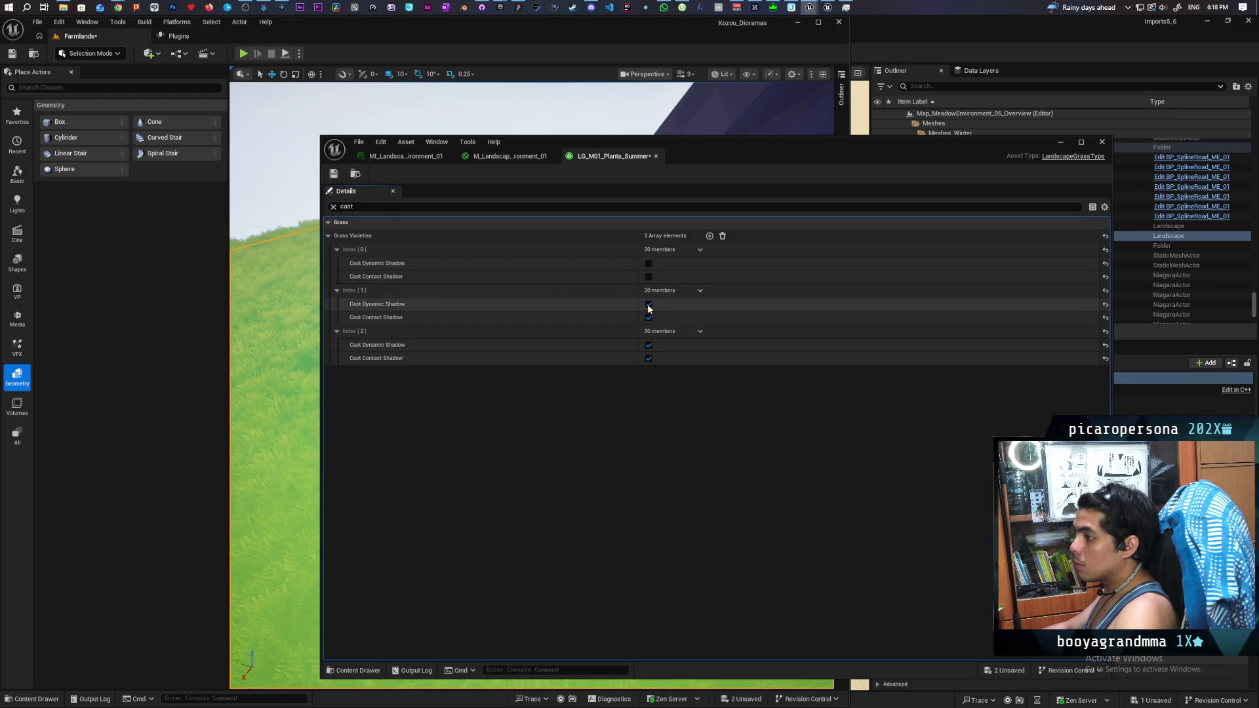
left_click(649, 317)
left_click(648, 345)
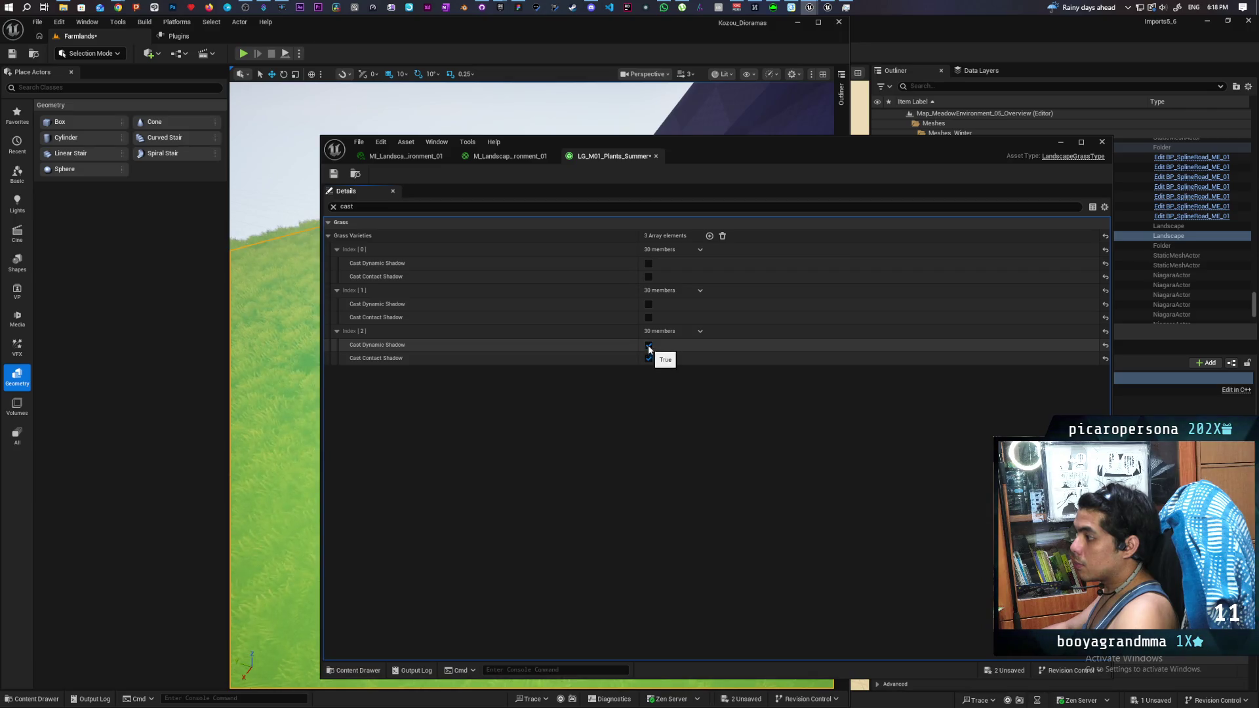
left_click(648, 358)
left_click(339, 174)
left_click(1101, 142)
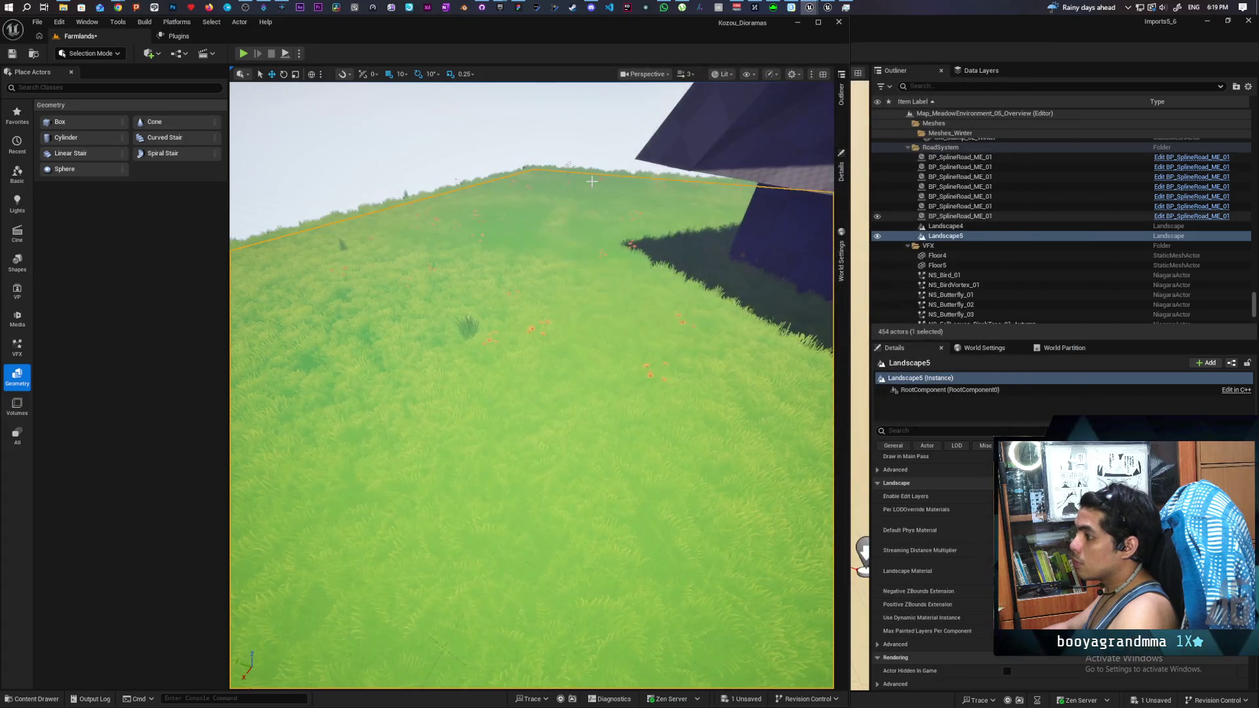
Step: Play from a spot on the landscape and run forward through the grass, then stop
right_click(464, 382)
left_click(498, 380)
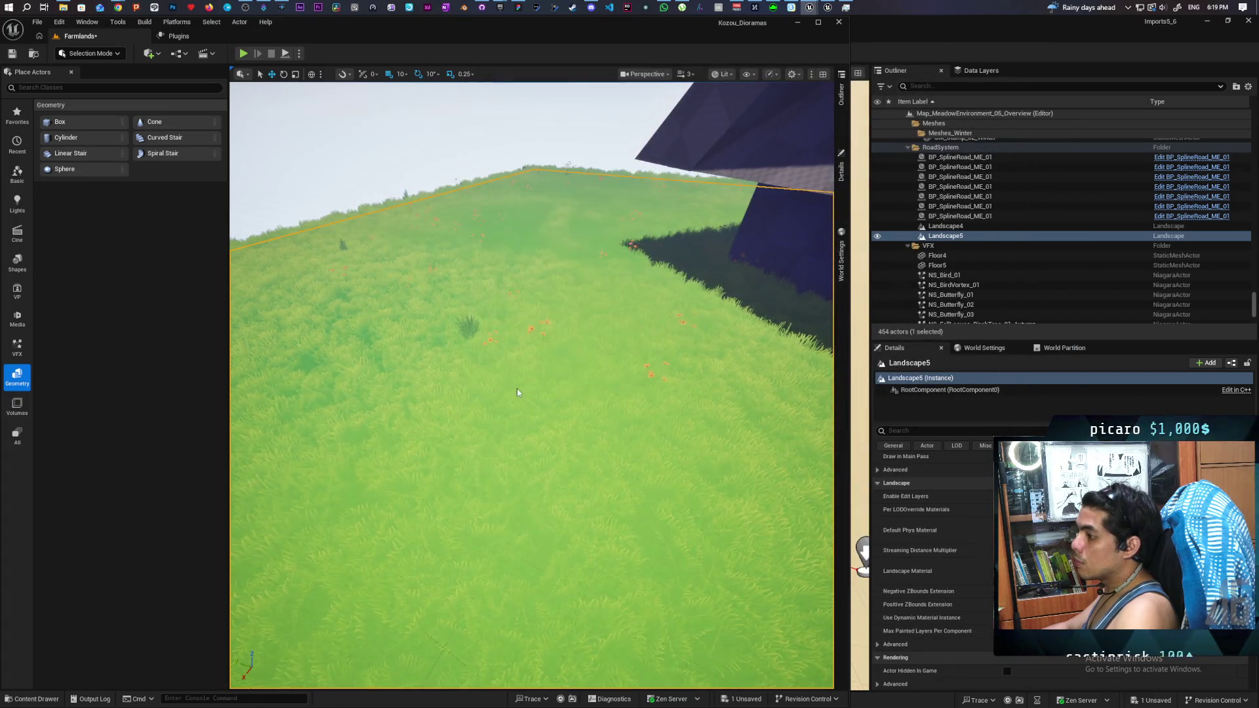
key("w")
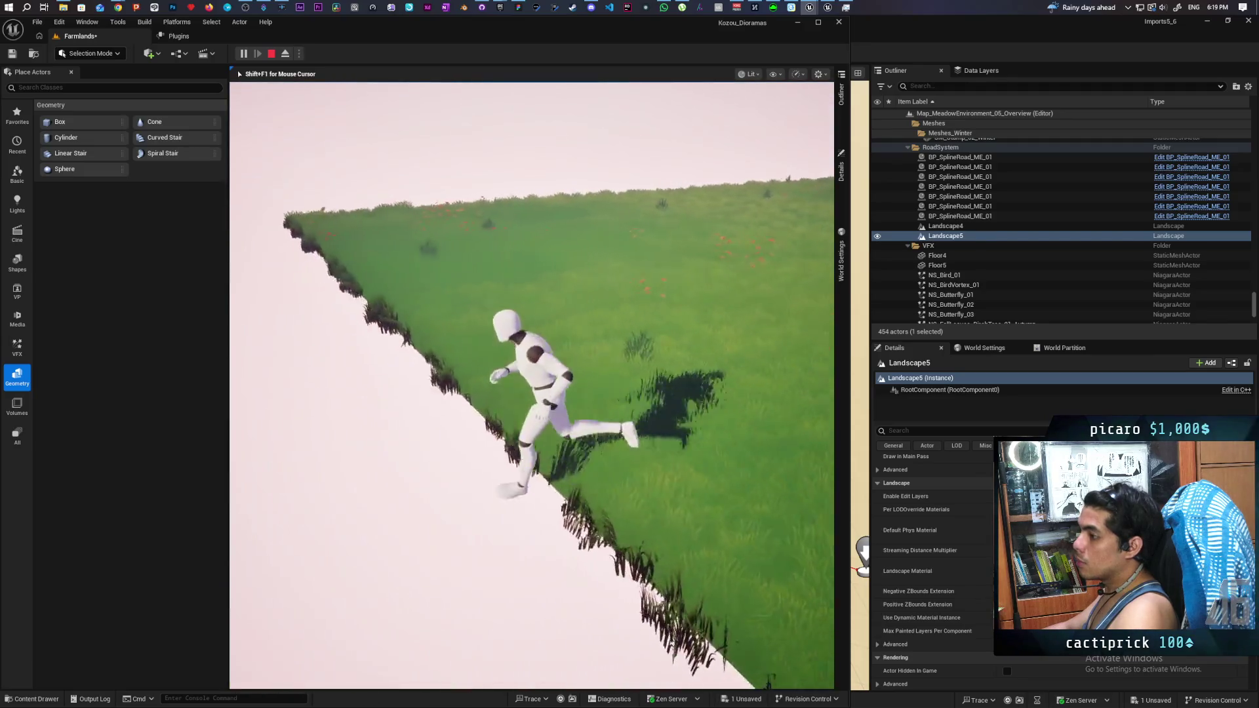
key("Escape")
Step: Play again from a higher view of the landscape, running toward the house, then stop
left_click_drag(625, 304, 558, 367)
right_click(548, 372)
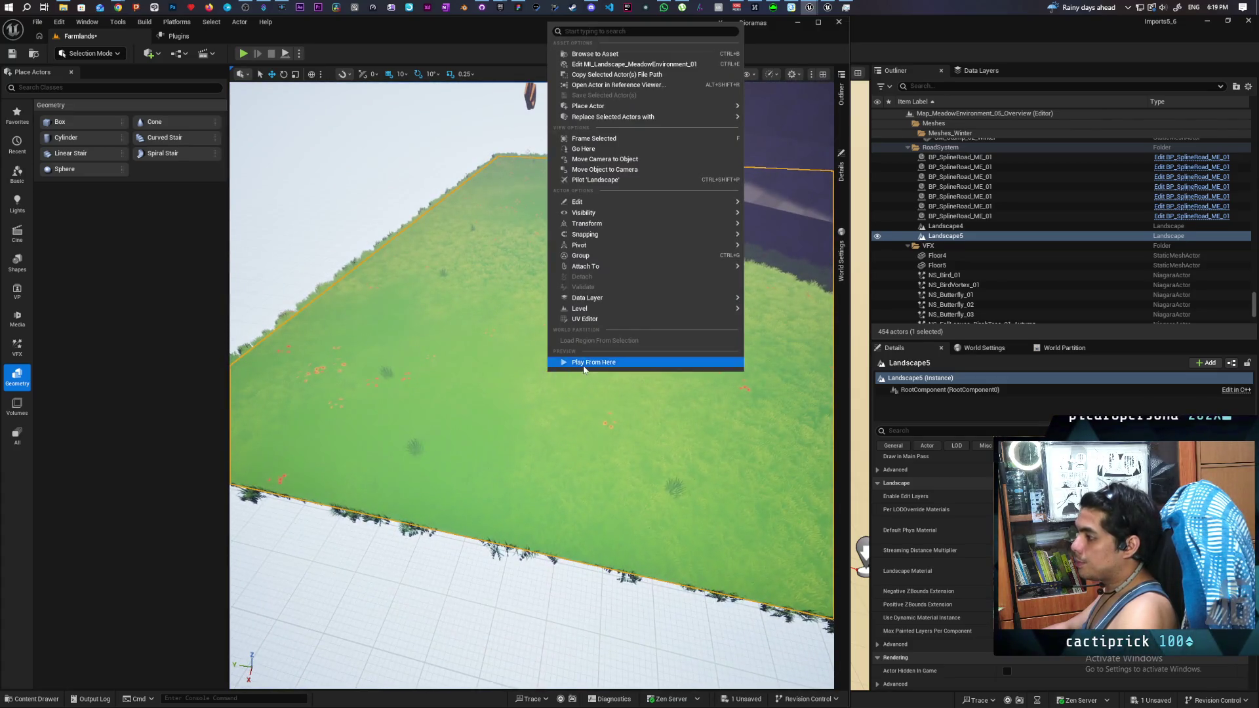
left_click(584, 363)
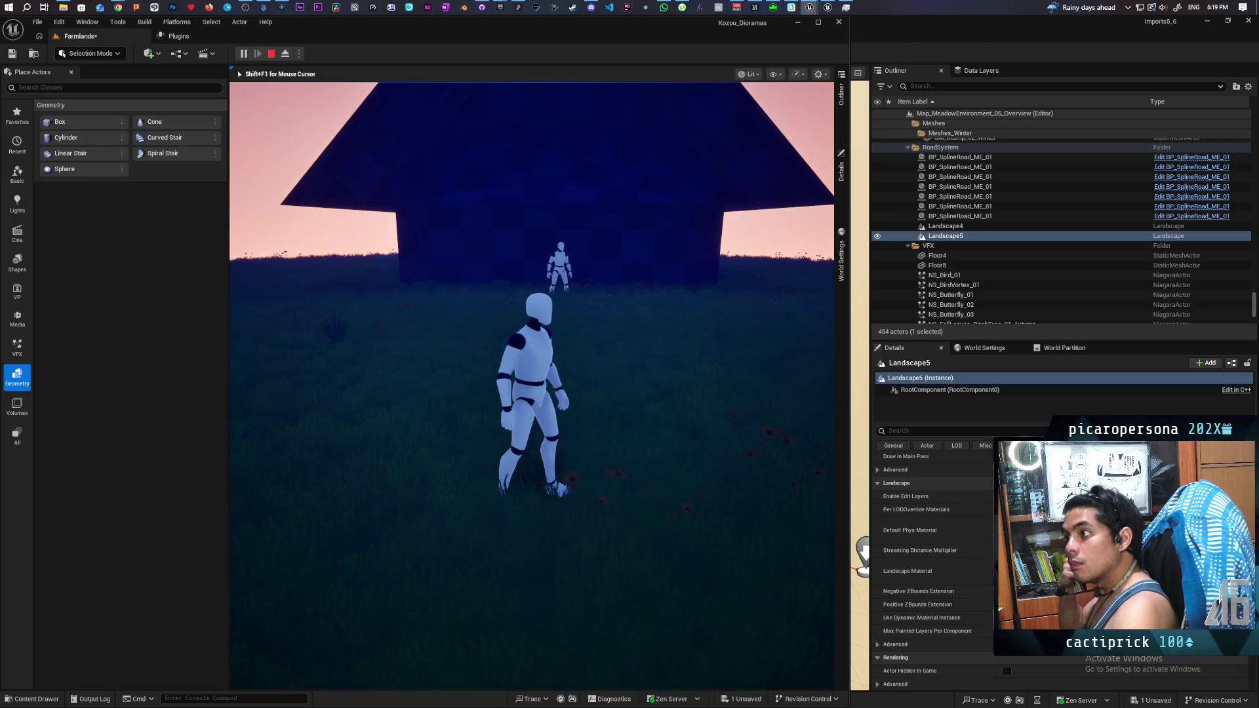
key("Escape")
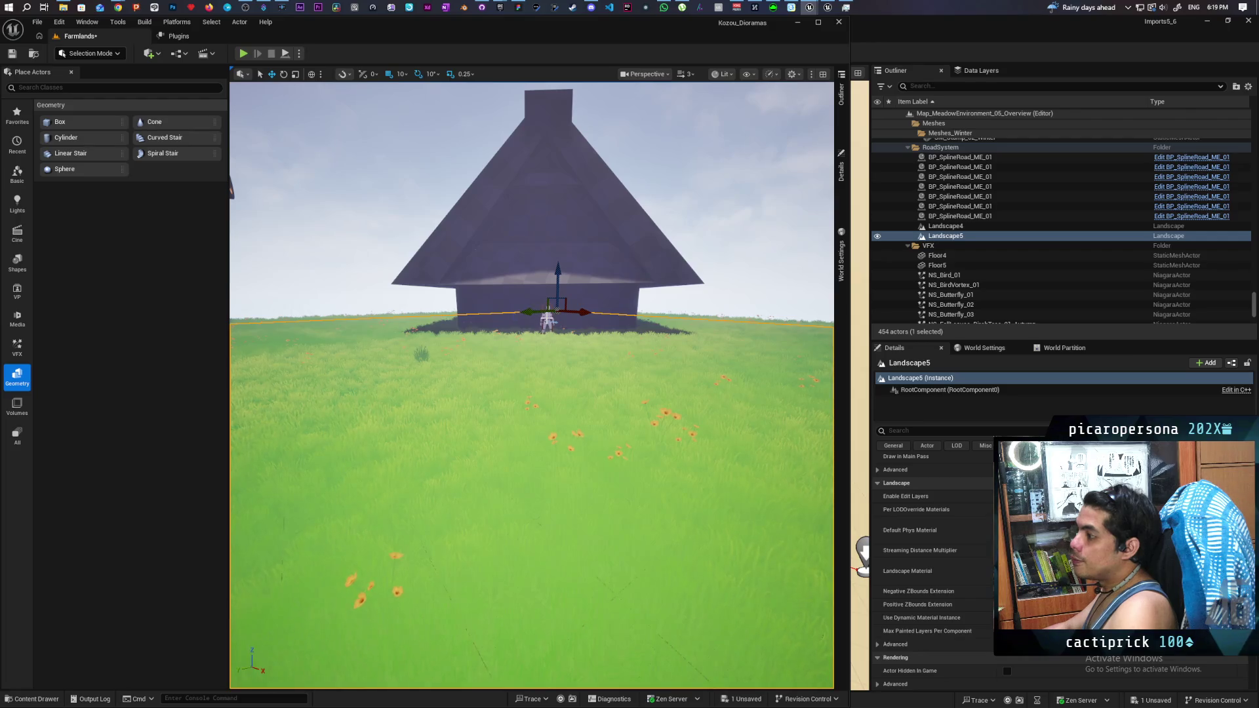
Step: Select the mannequin standing by the house and open its details
left_click(547, 319)
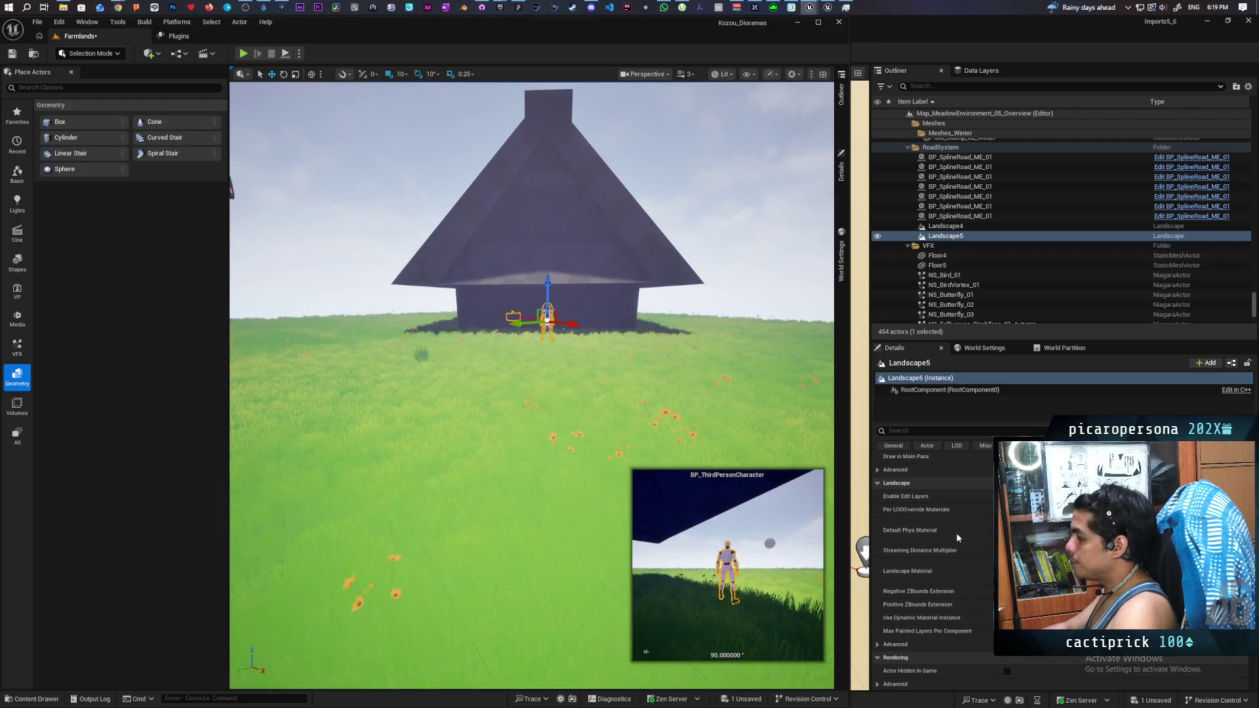
scroll(907, 459, "down", 3)
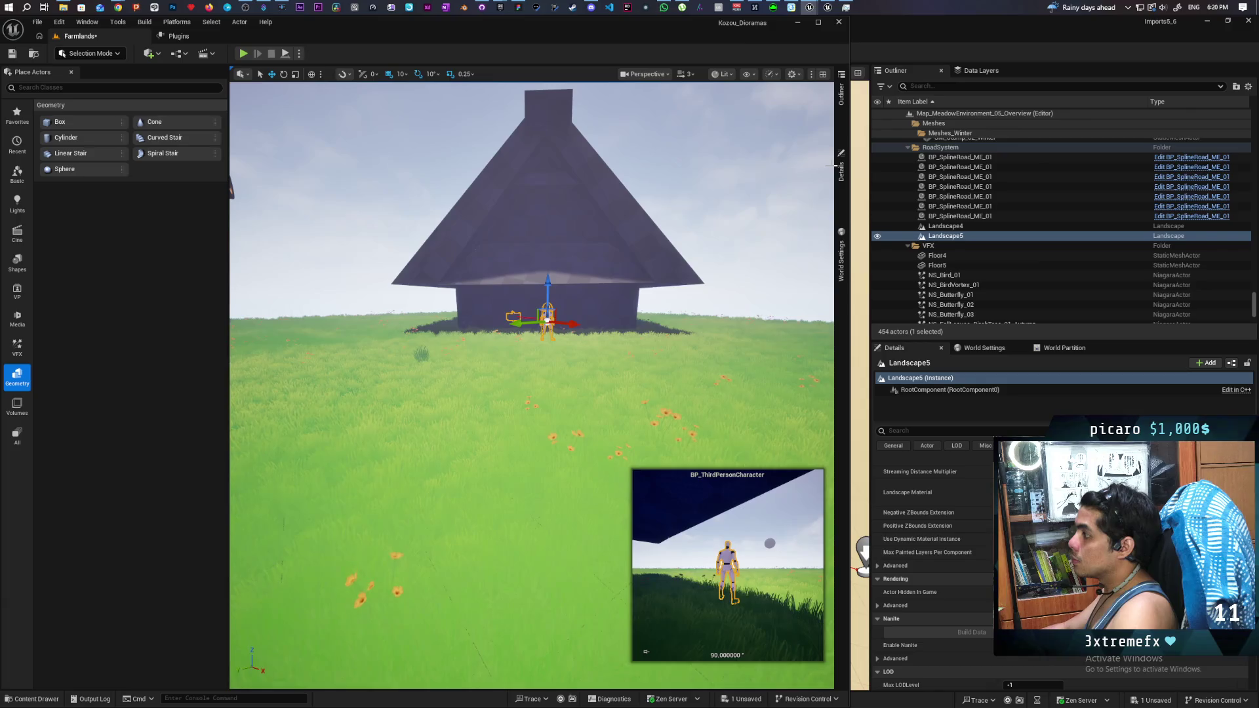
left_click(841, 176)
Step: Maximize the editor and bring the M_Manny material graph to the front, framing the comment box
double_click(652, 27)
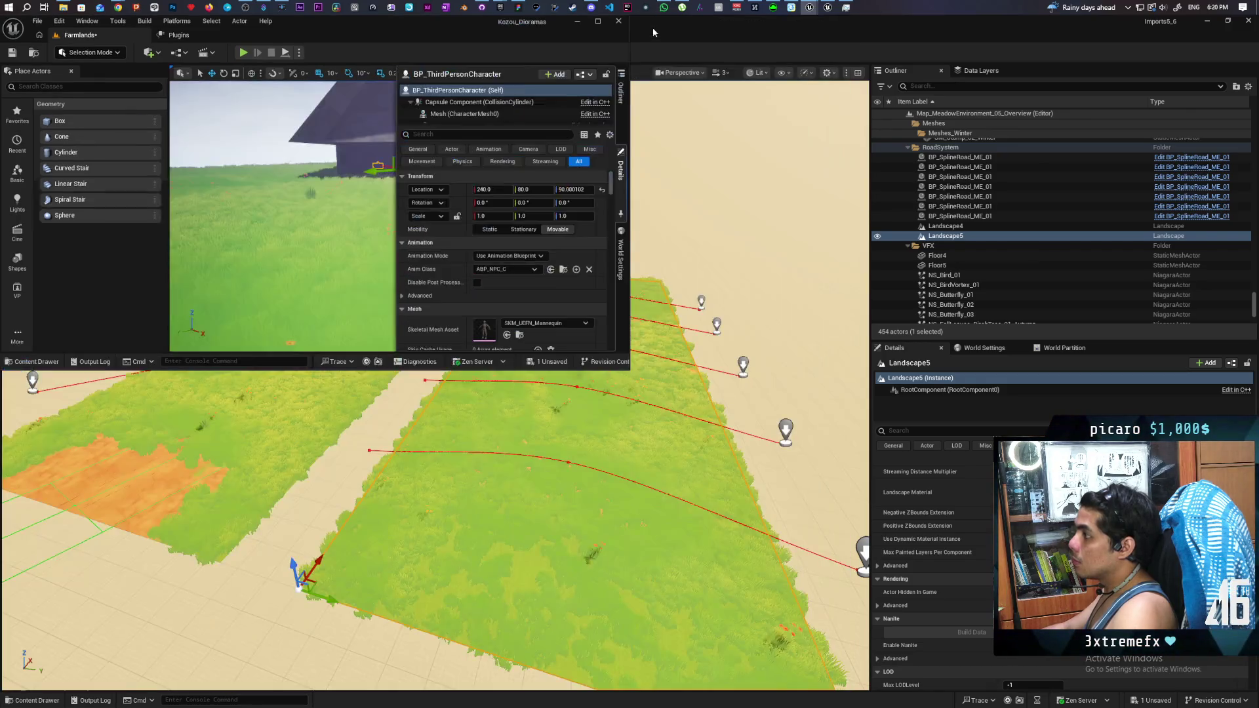
double_click(446, 28)
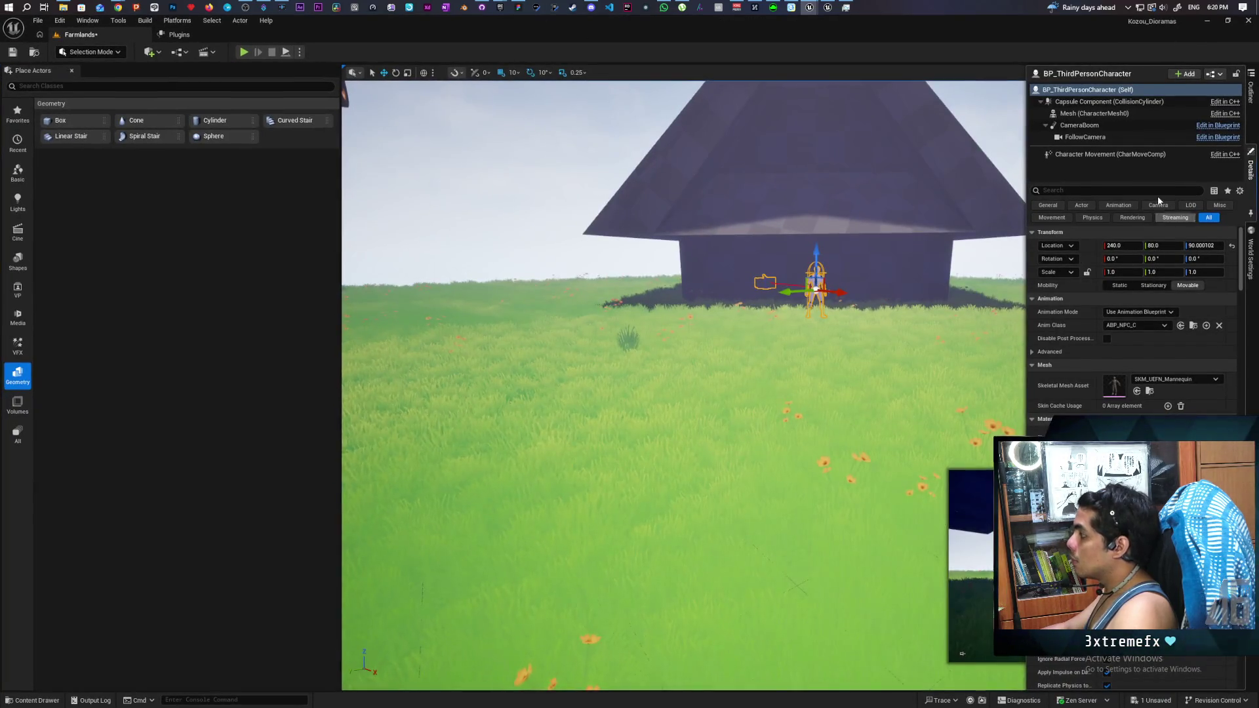
key("alt+Tab")
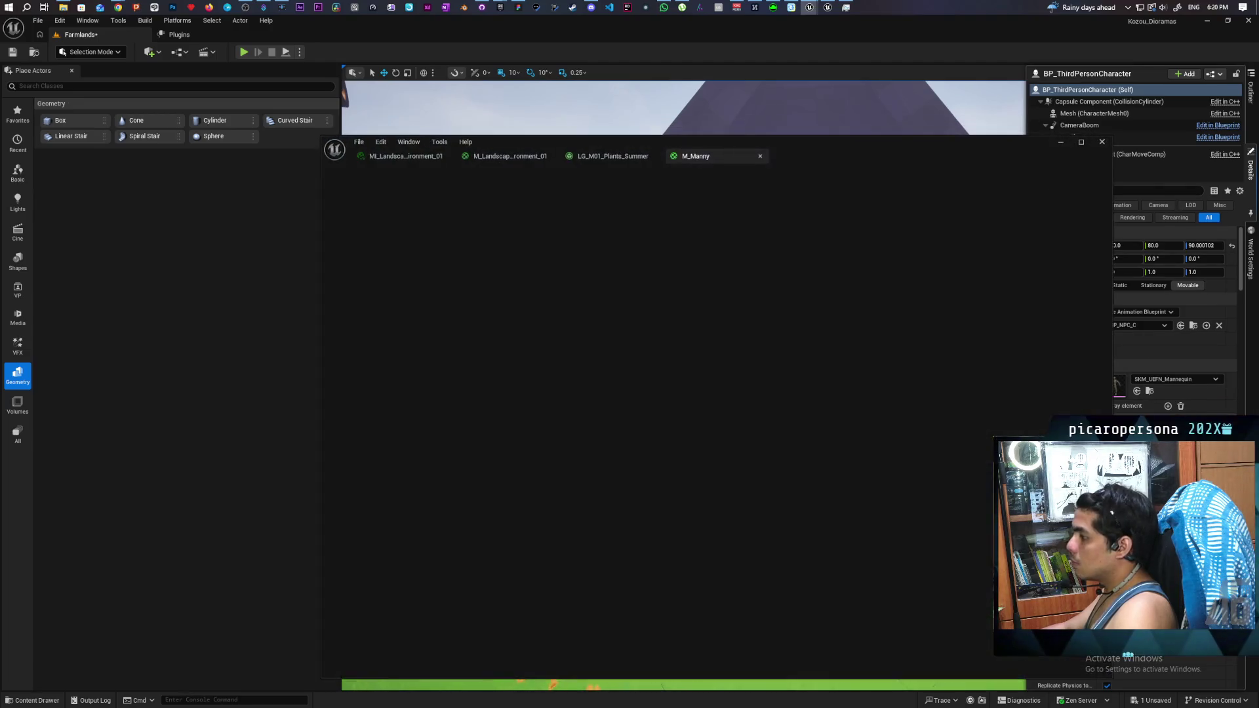
mouse_move(653, 340)
left_mouse_down()
mouse_move(773, 308)
mouse_move(793, 283)
left_mouse_up()
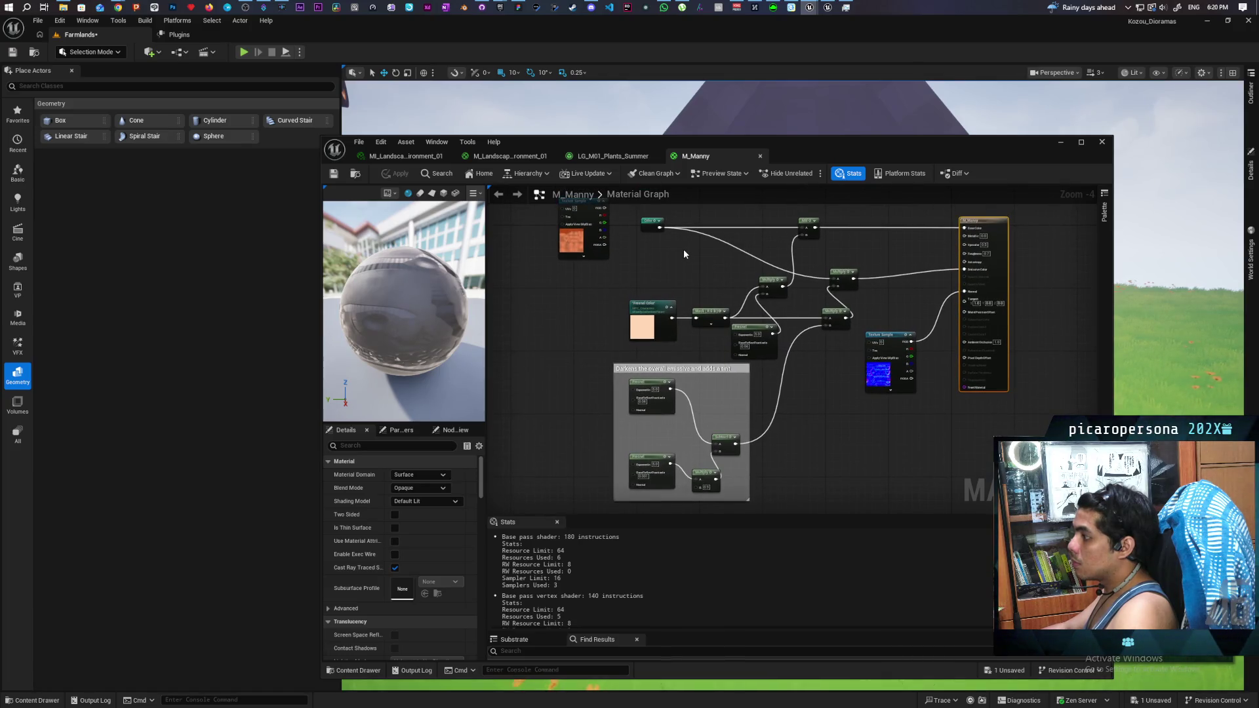
scroll(684, 253, "up", 1)
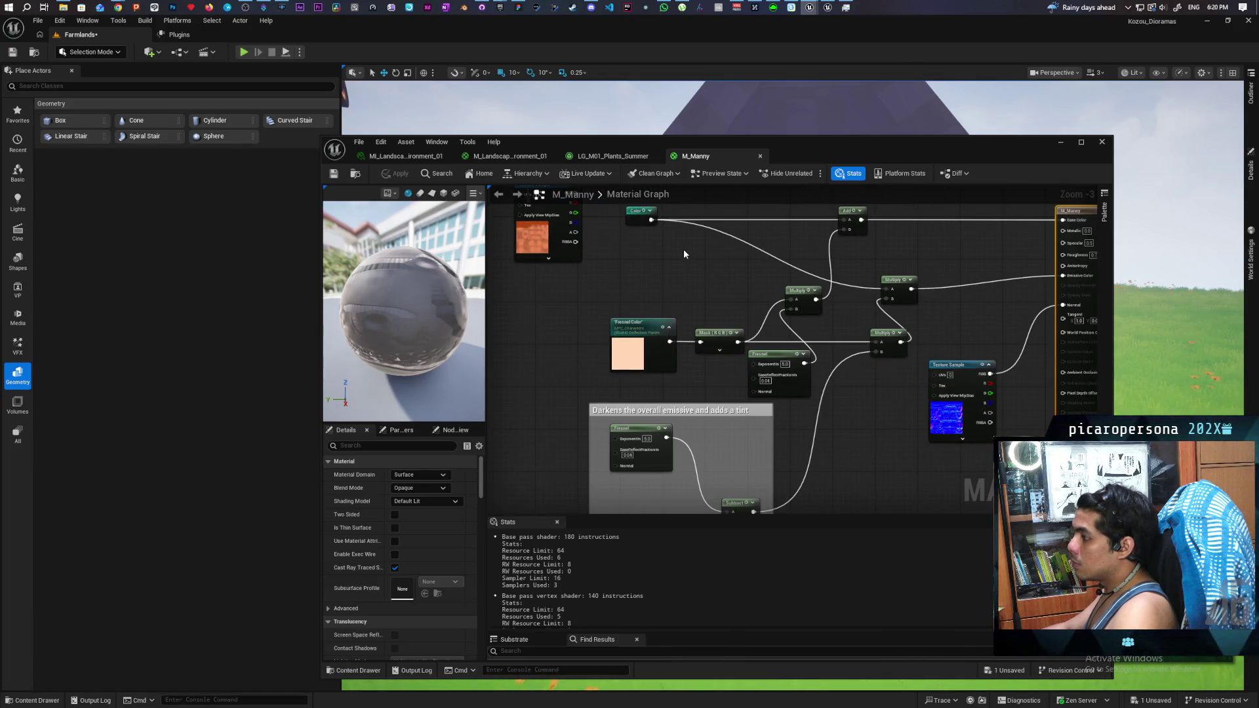
scroll(683, 249, "down", 1)
scroll(698, 255, "down", 1)
scroll(698, 256, "up", 1)
scroll(698, 260, "up", 1)
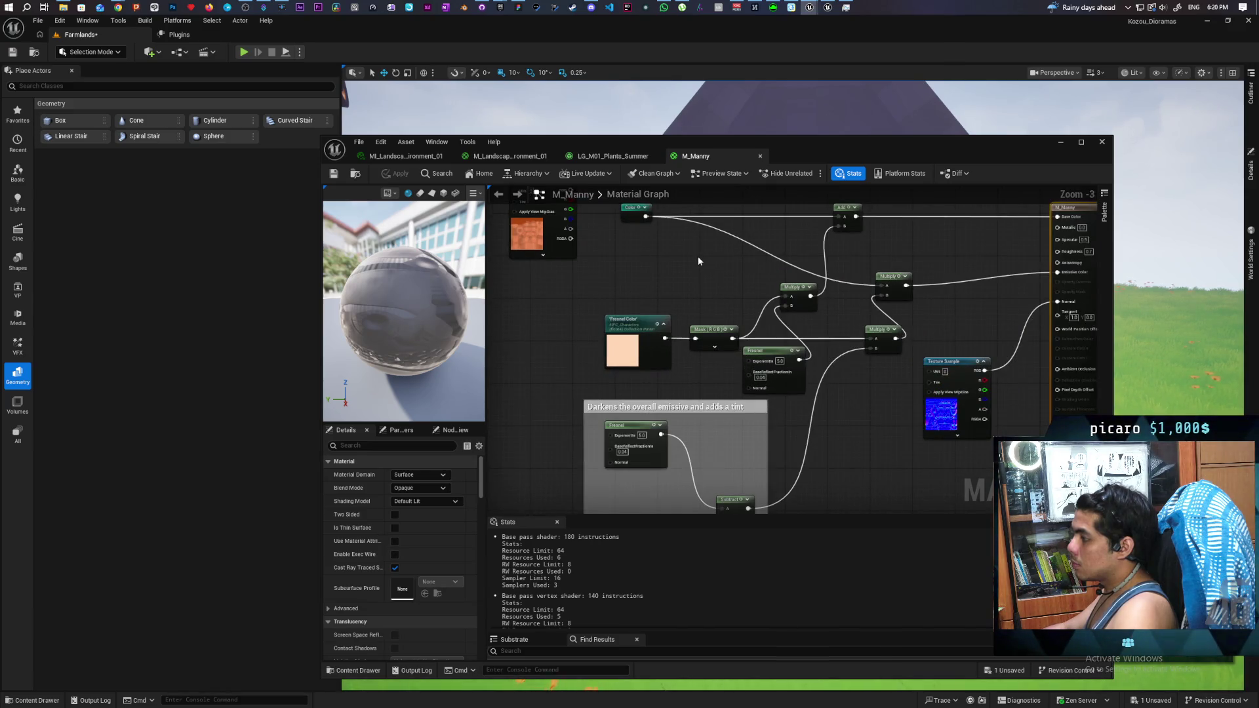
scroll(698, 260, "down", 1)
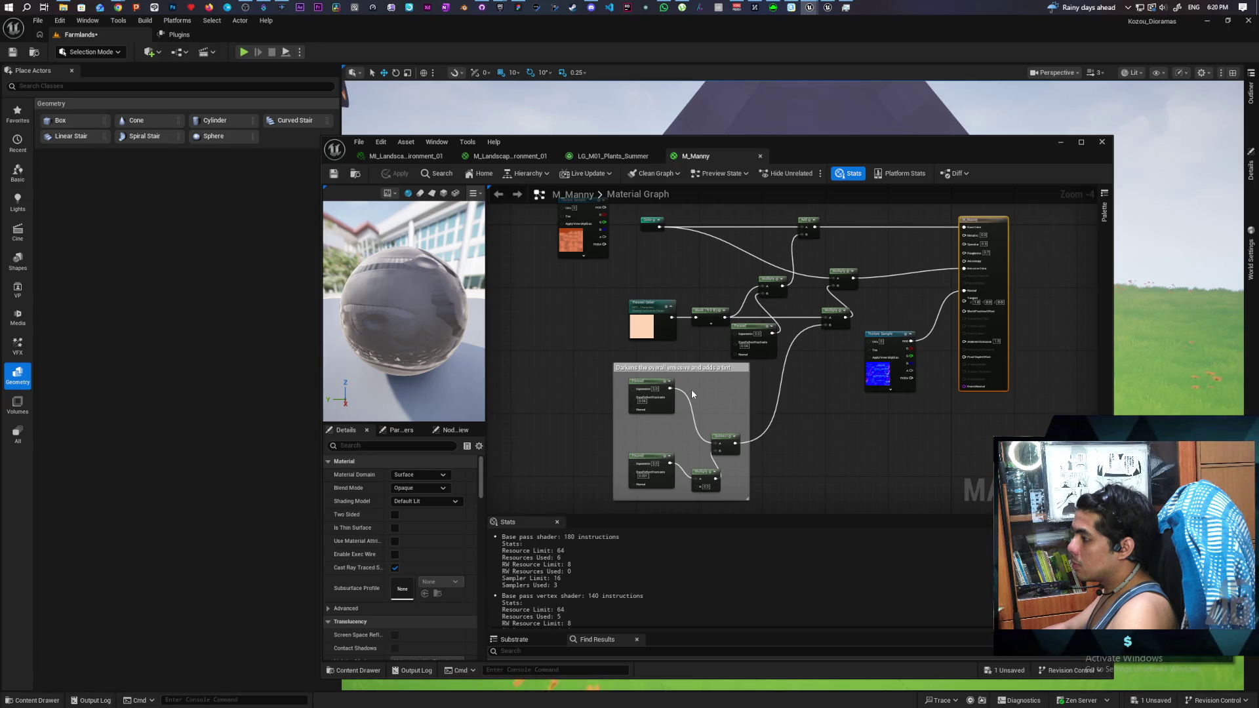
scroll(692, 394, "up", 3)
scroll(695, 390, "down", 2)
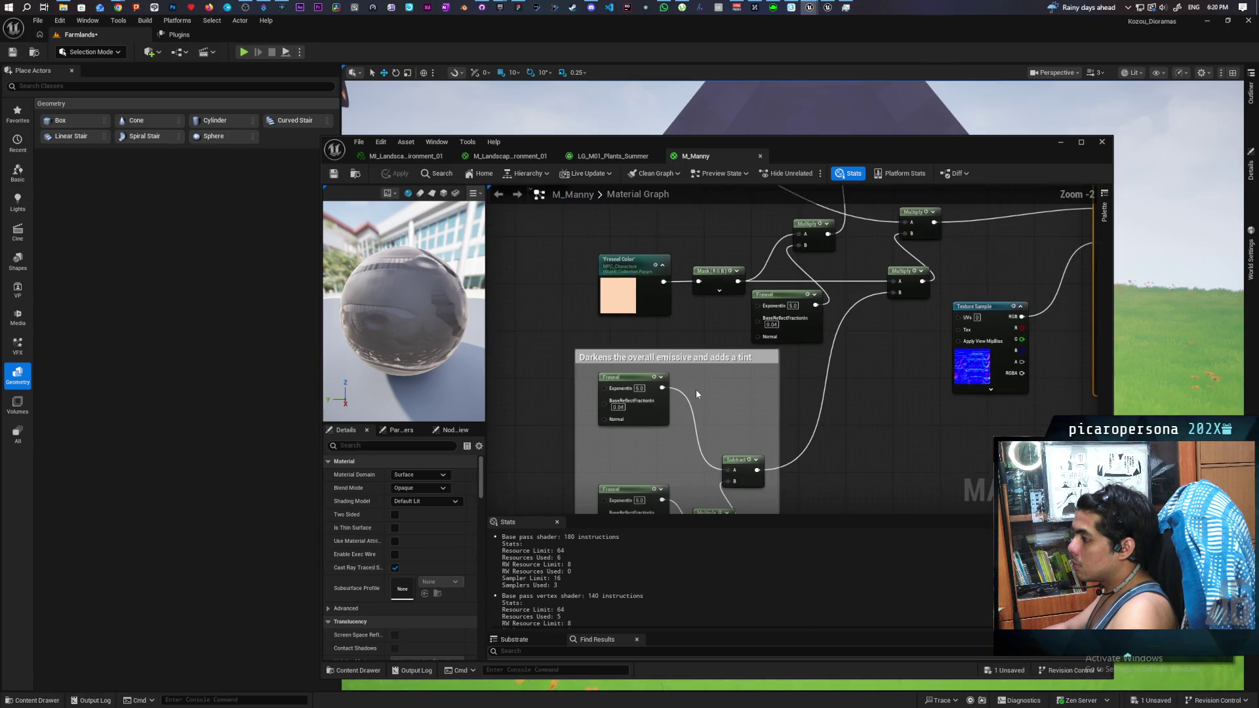
Step: Pan to the Texture Sample and output node, then marquee-select the comment box nodes
mouse_move(719, 406)
left_mouse_down()
mouse_move(743, 293)
mouse_move(736, 449)
left_mouse_up()
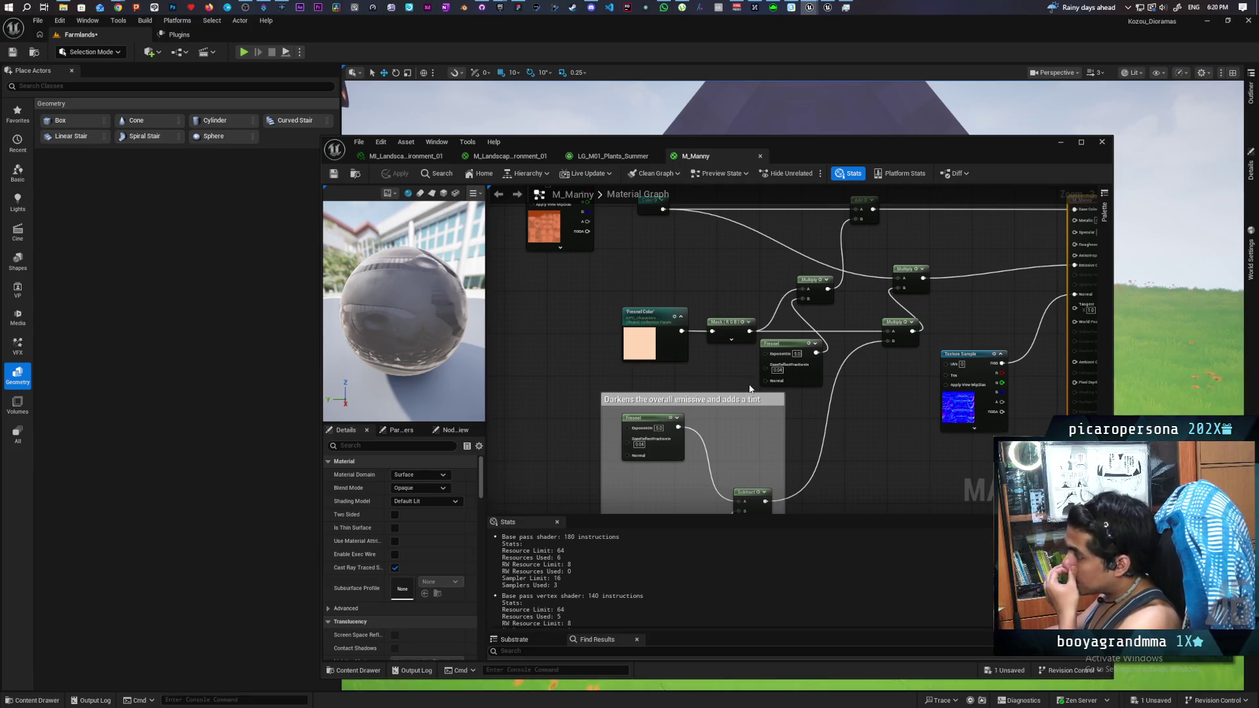
mouse_move(743, 342)
left_mouse_down()
mouse_move(736, 384)
mouse_move(772, 421)
left_mouse_up()
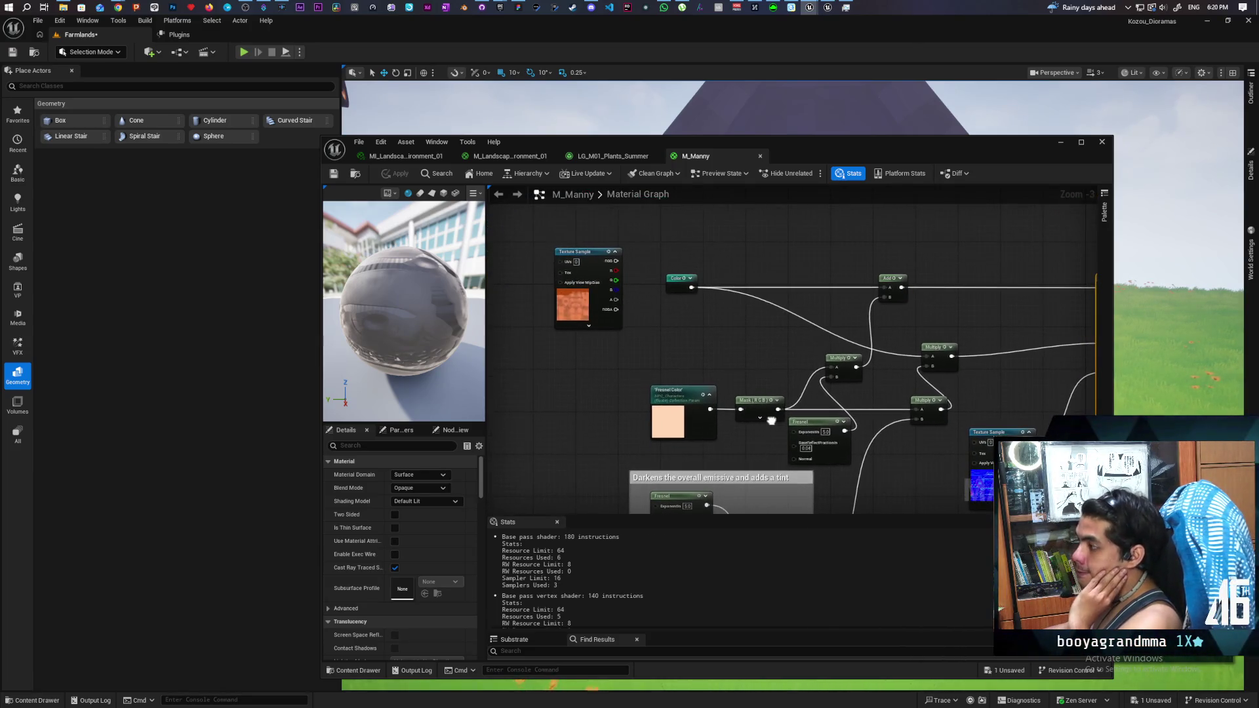
scroll(772, 421, "down", 4)
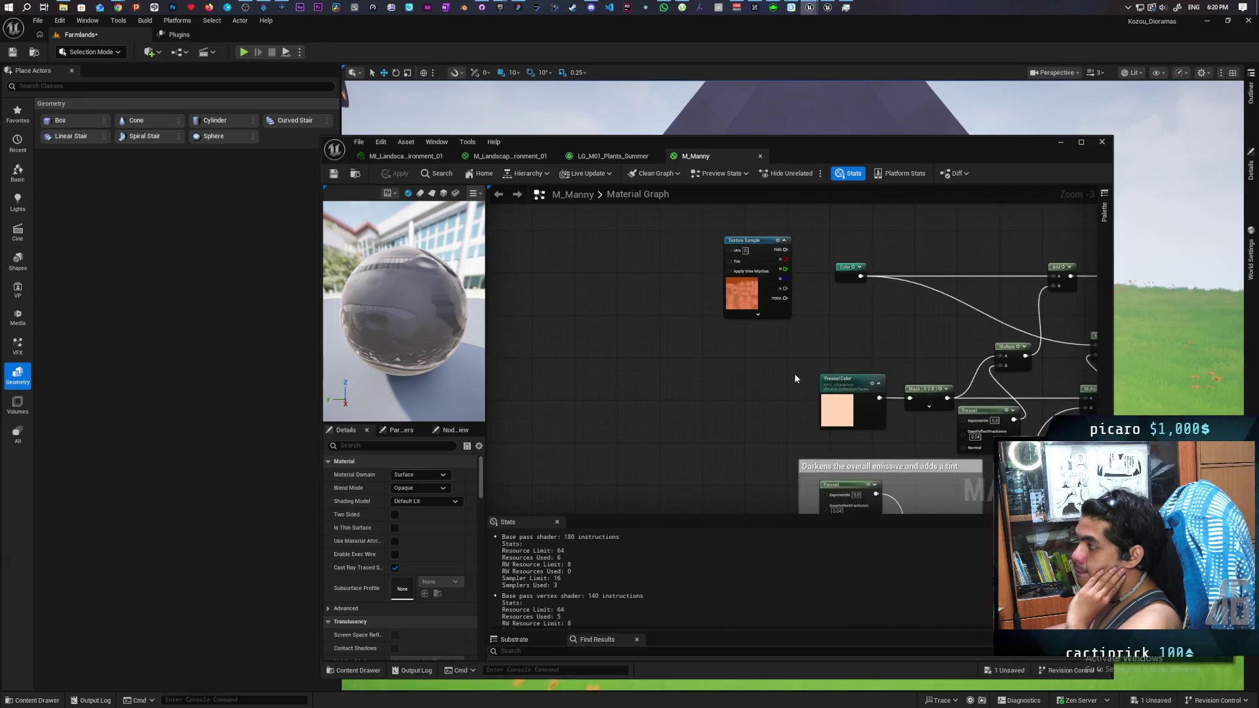
scroll(797, 410, "up", 5)
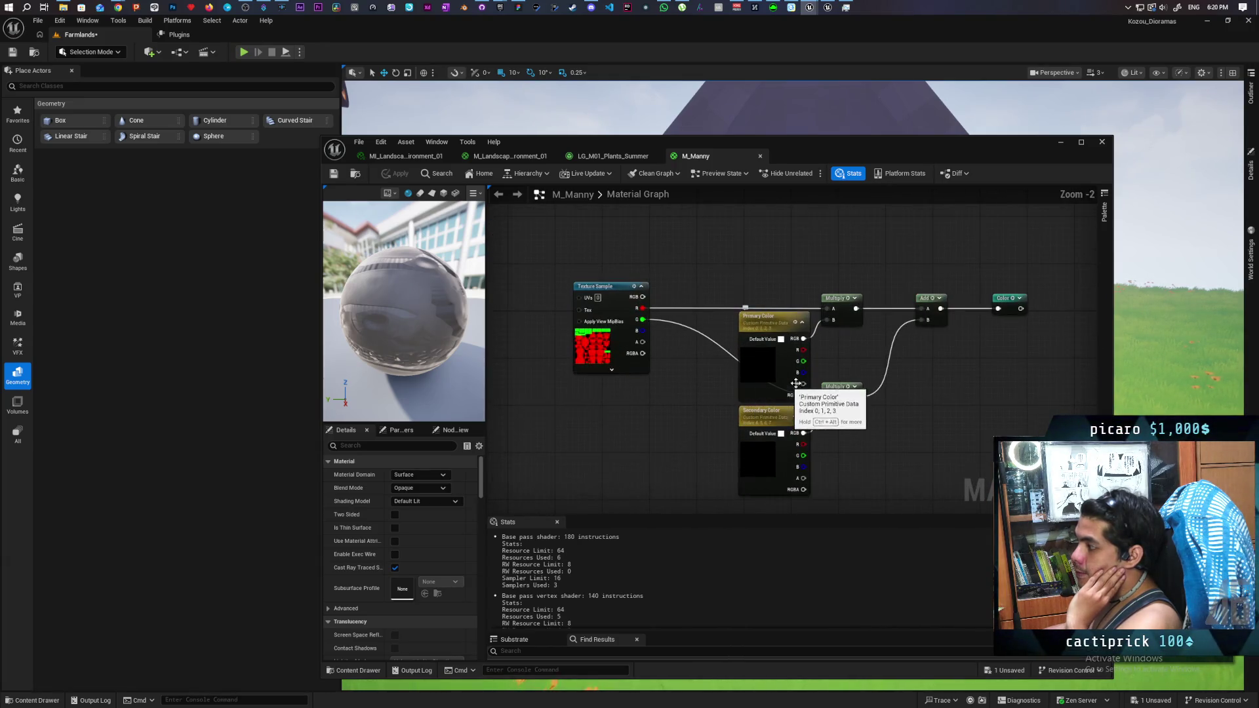
scroll(930, 386, "down", 2)
mouse_move(991, 386)
left_mouse_down()
mouse_move(599, 332)
mouse_move(674, 326)
mouse_move(548, 326)
left_mouse_up()
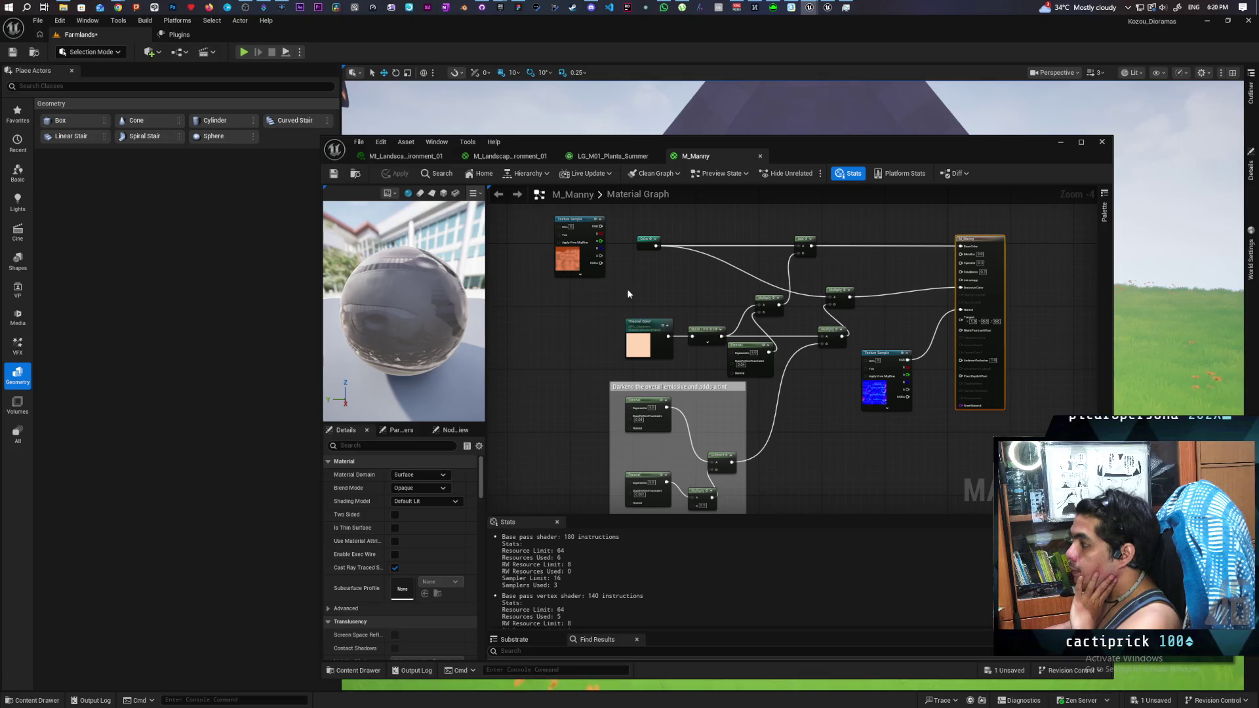
mouse_move(667, 231)
left_mouse_down()
mouse_move(701, 425)
mouse_move(804, 513)
mouse_move(849, 457)
mouse_move(836, 438)
left_mouse_up()
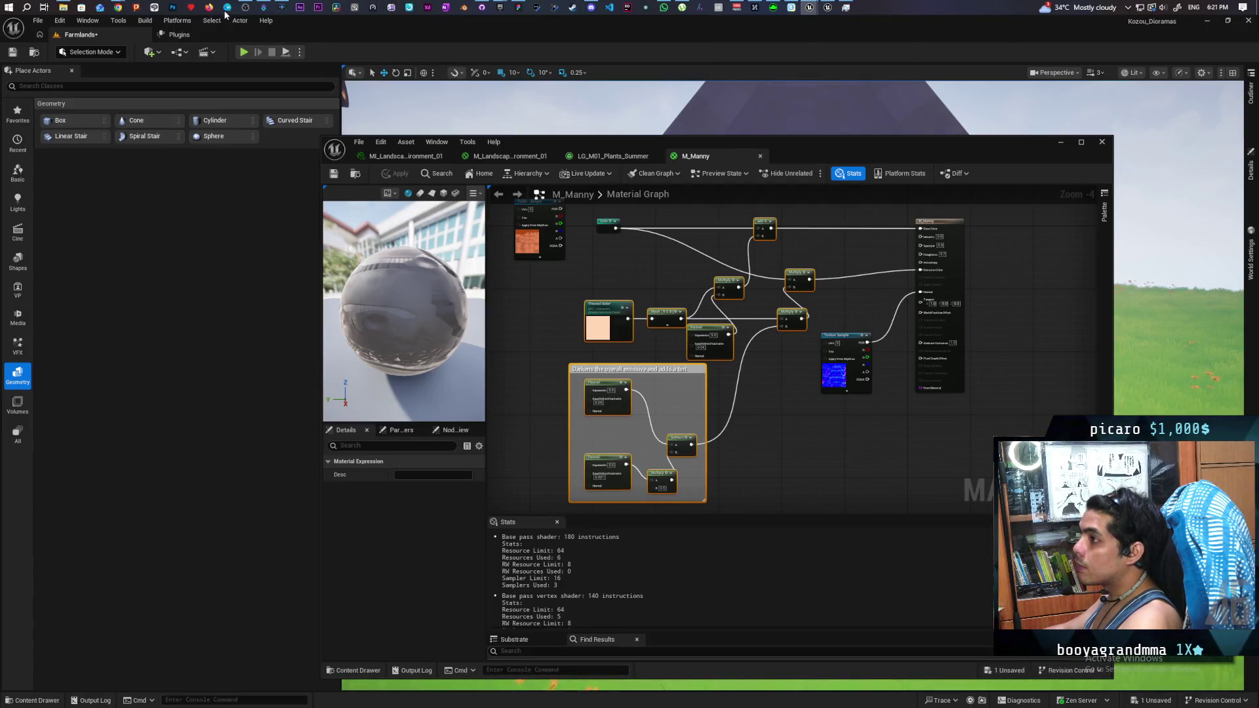
mouse_move(249, 8)
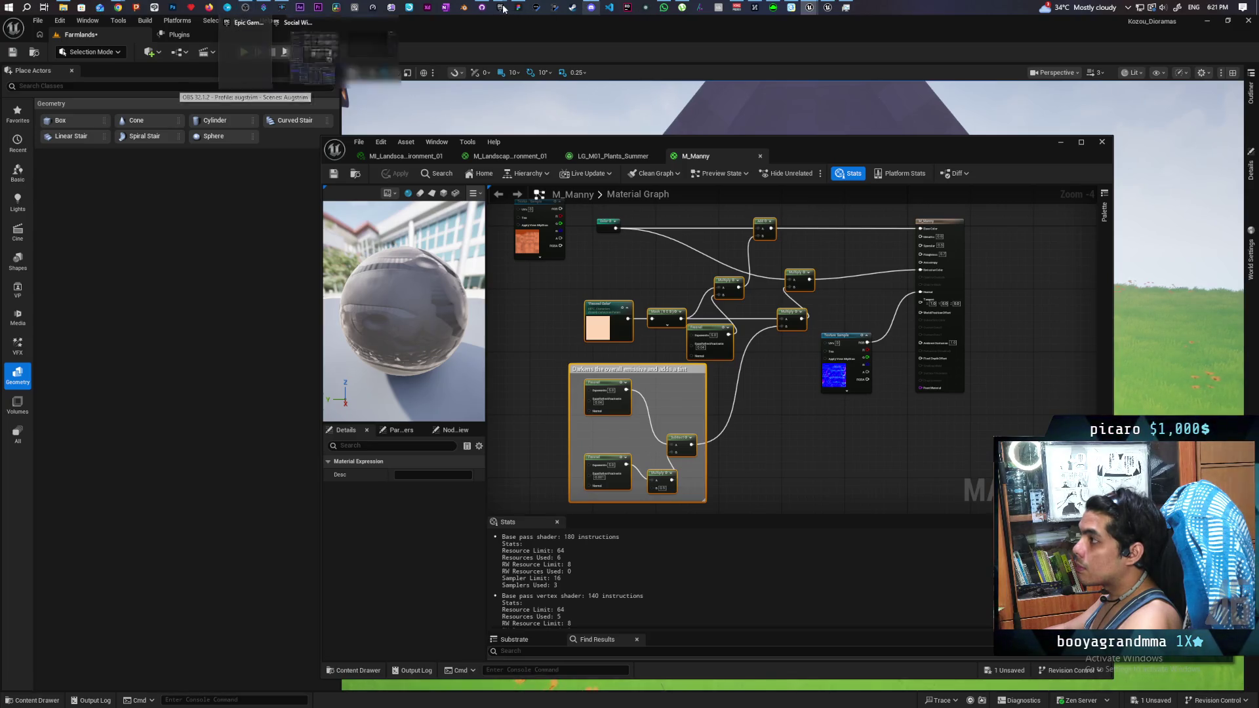
Step: Open the Unreal Engine Library in Epic Games Launcher and launch the Paparazi project
mouse_move(503, 8)
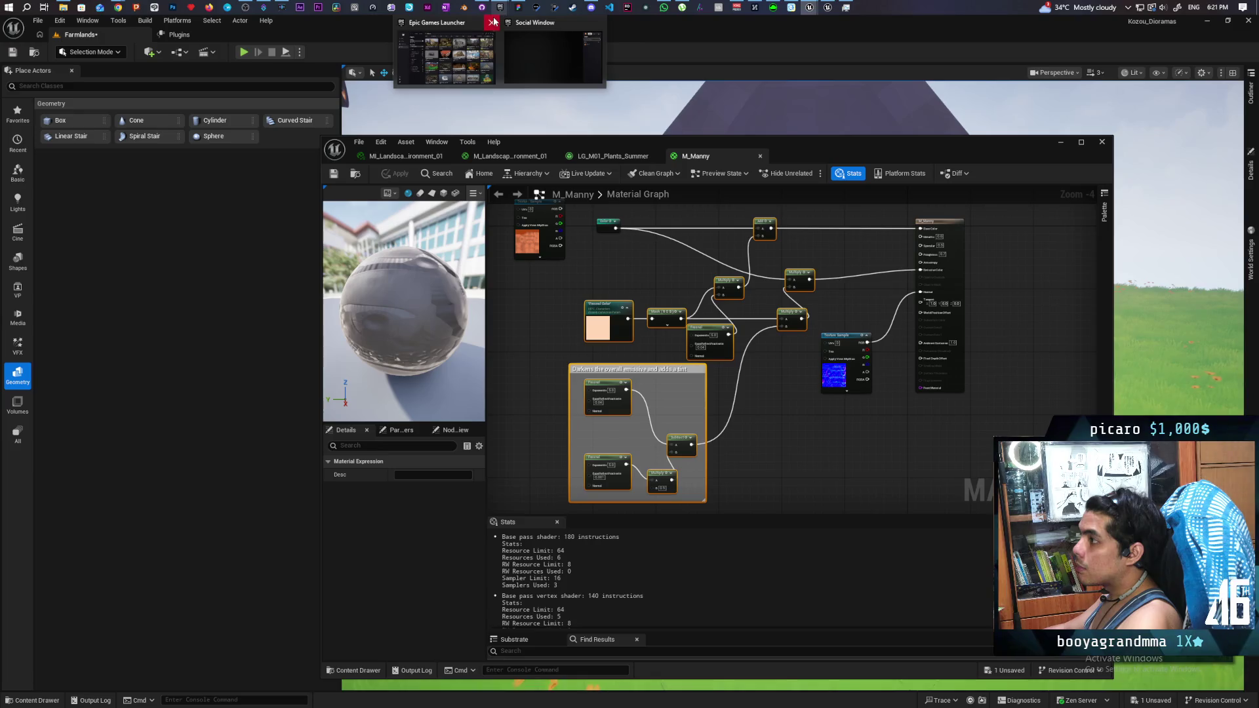
left_click(469, 47)
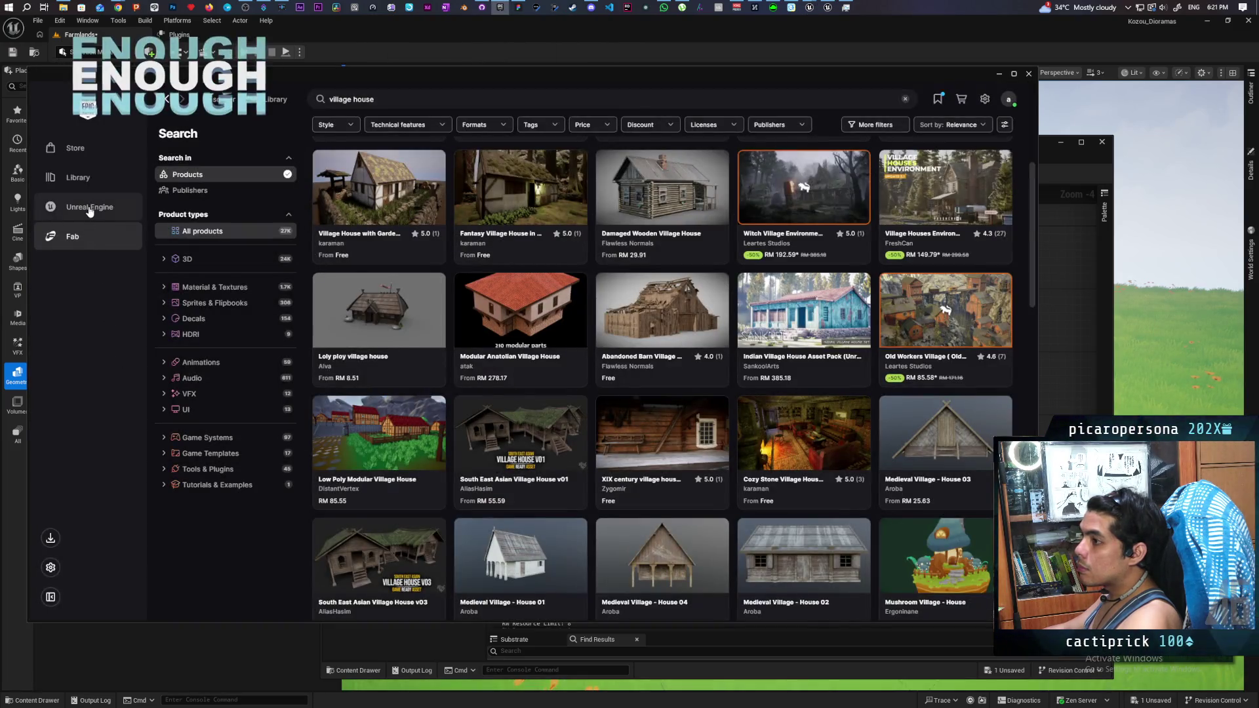
left_click(88, 207)
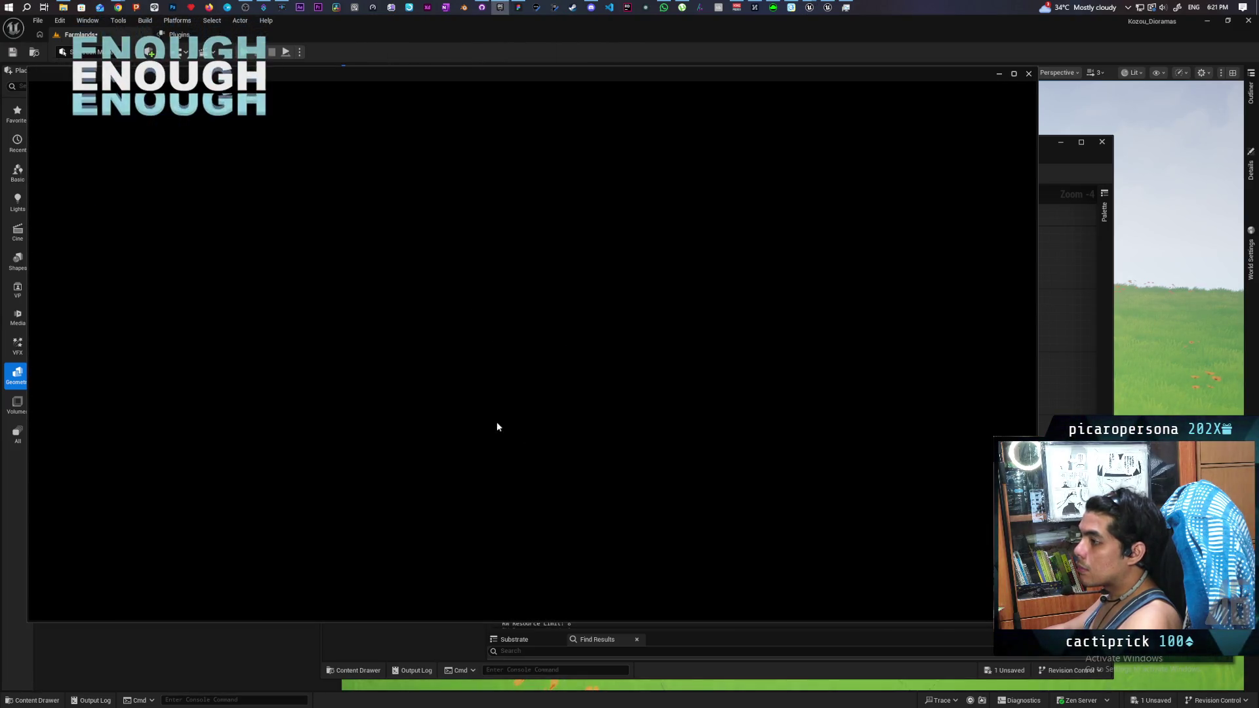
scroll(467, 371, "down", 5)
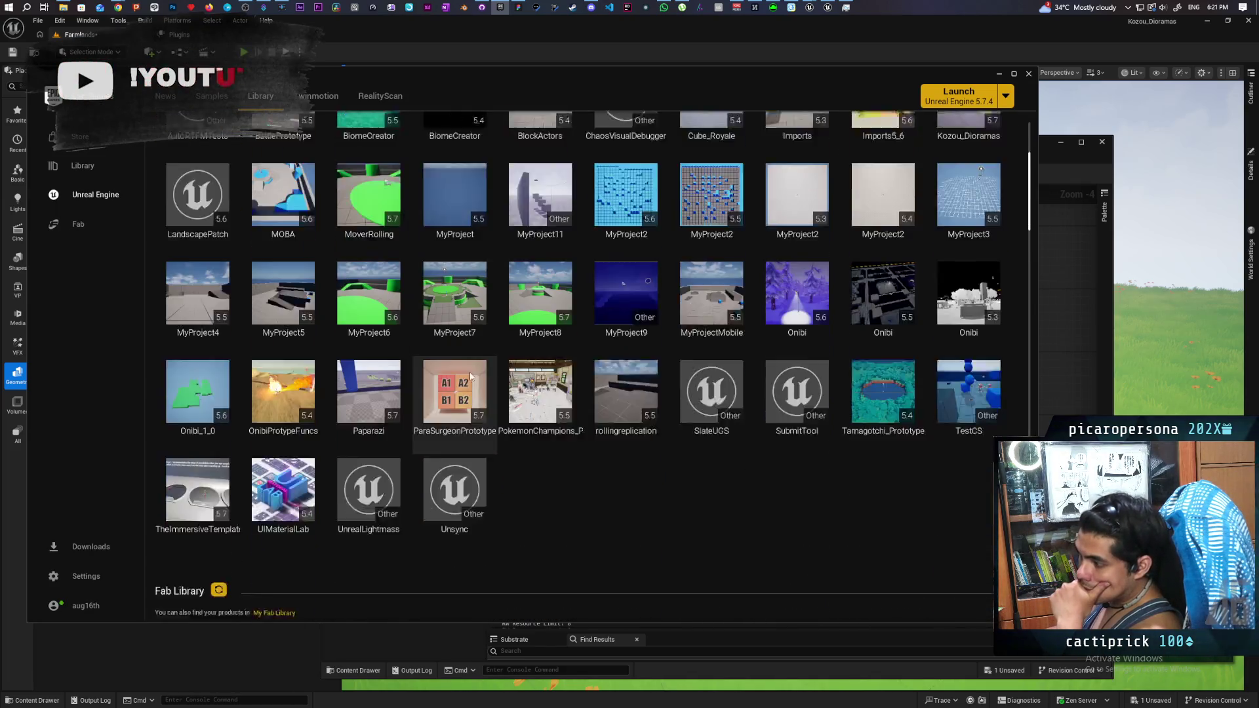
scroll(469, 374, "down", 2)
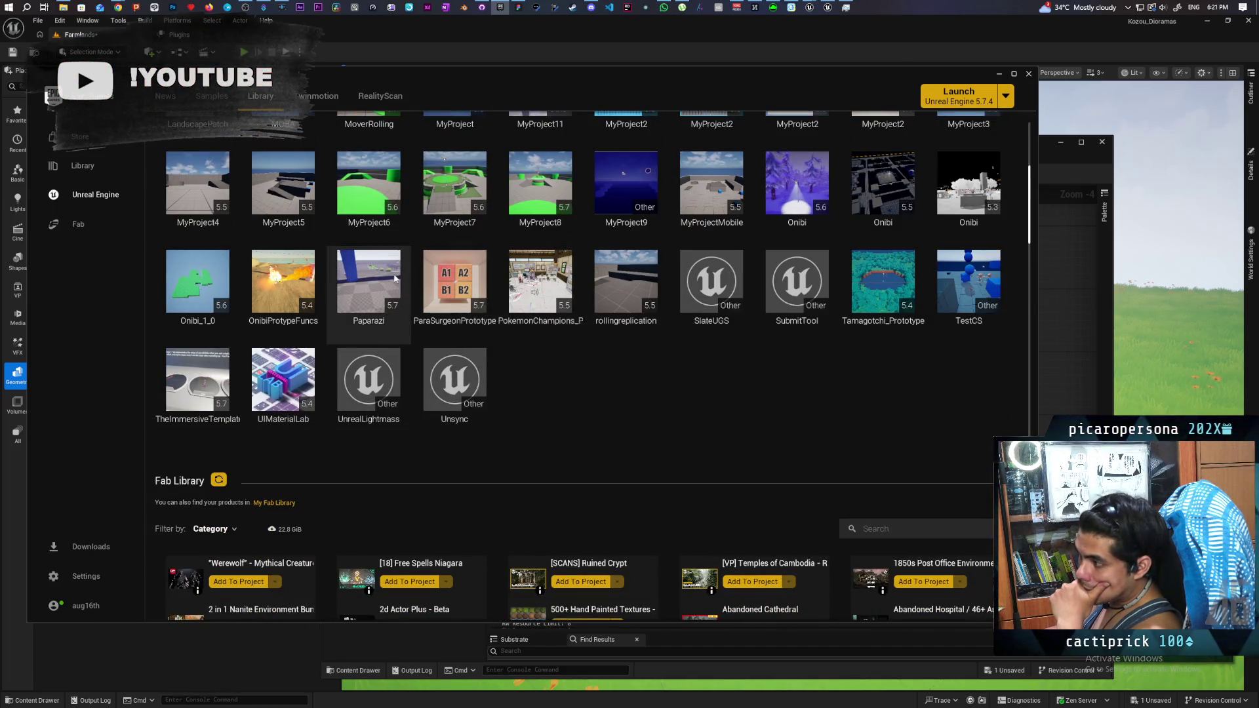
double_click(394, 278)
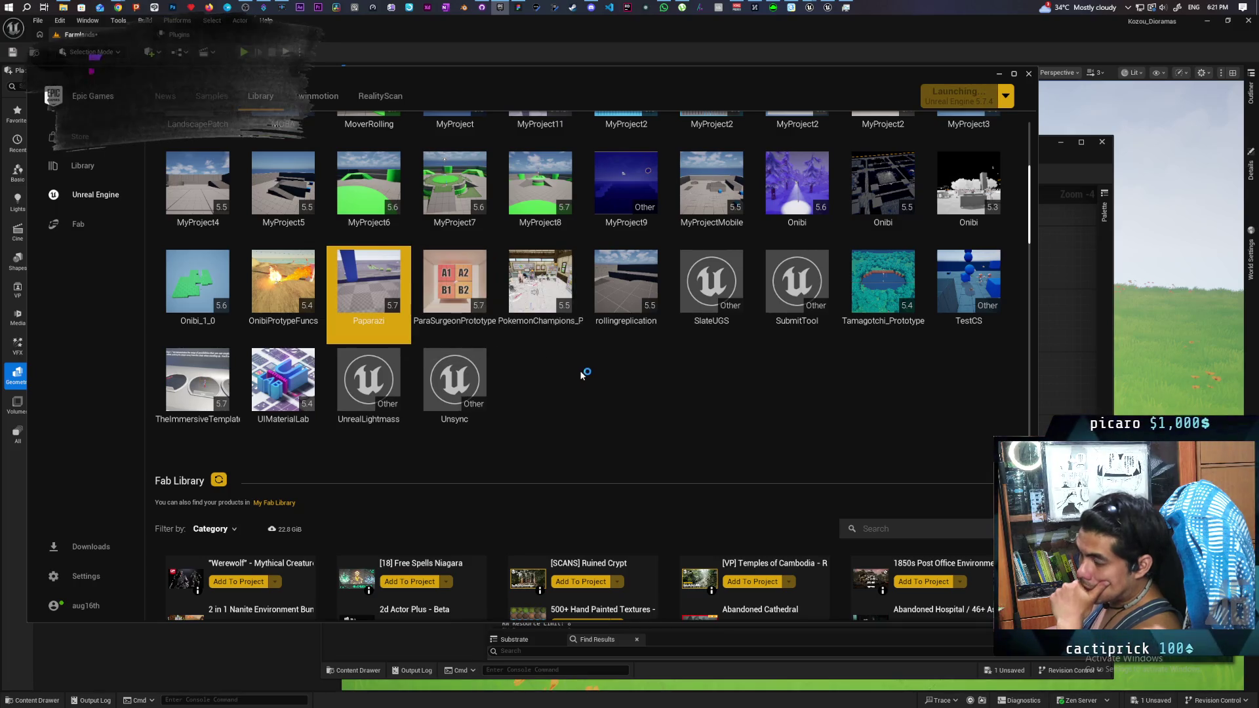
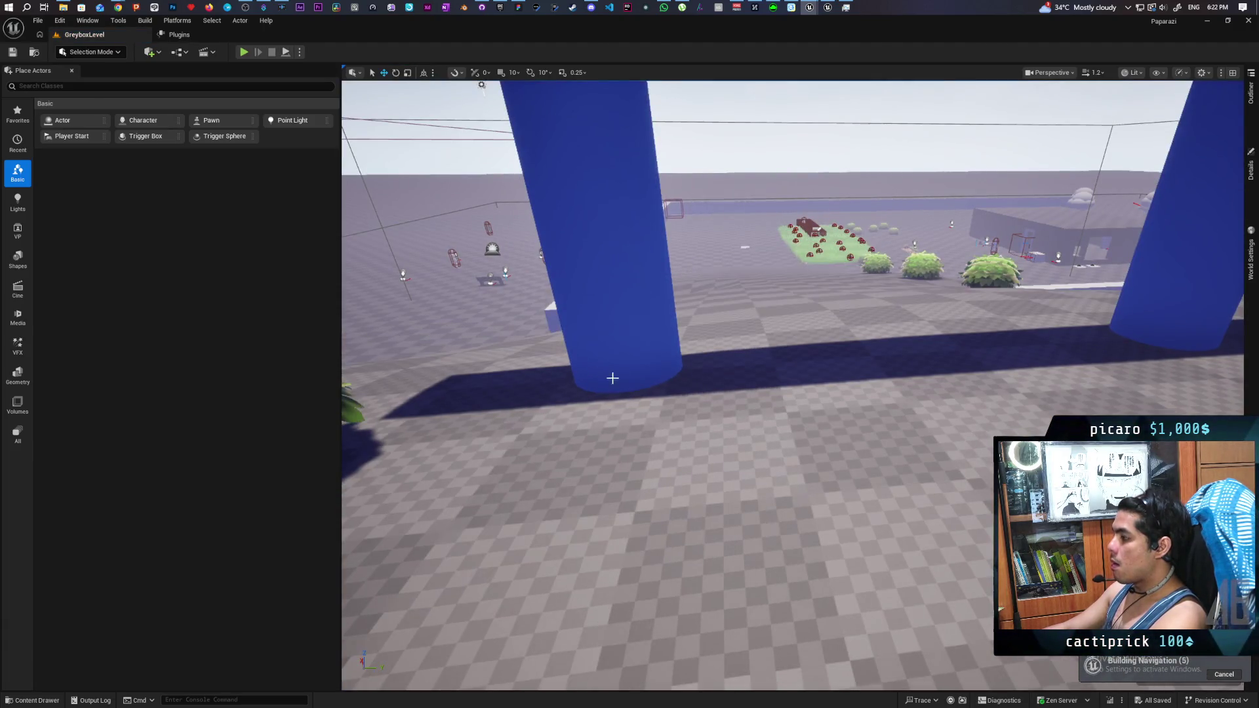
Step: Search the Content Drawer for 'f styli' and open the MF_Stylized material function
left_click_drag(678, 393, 678, 505)
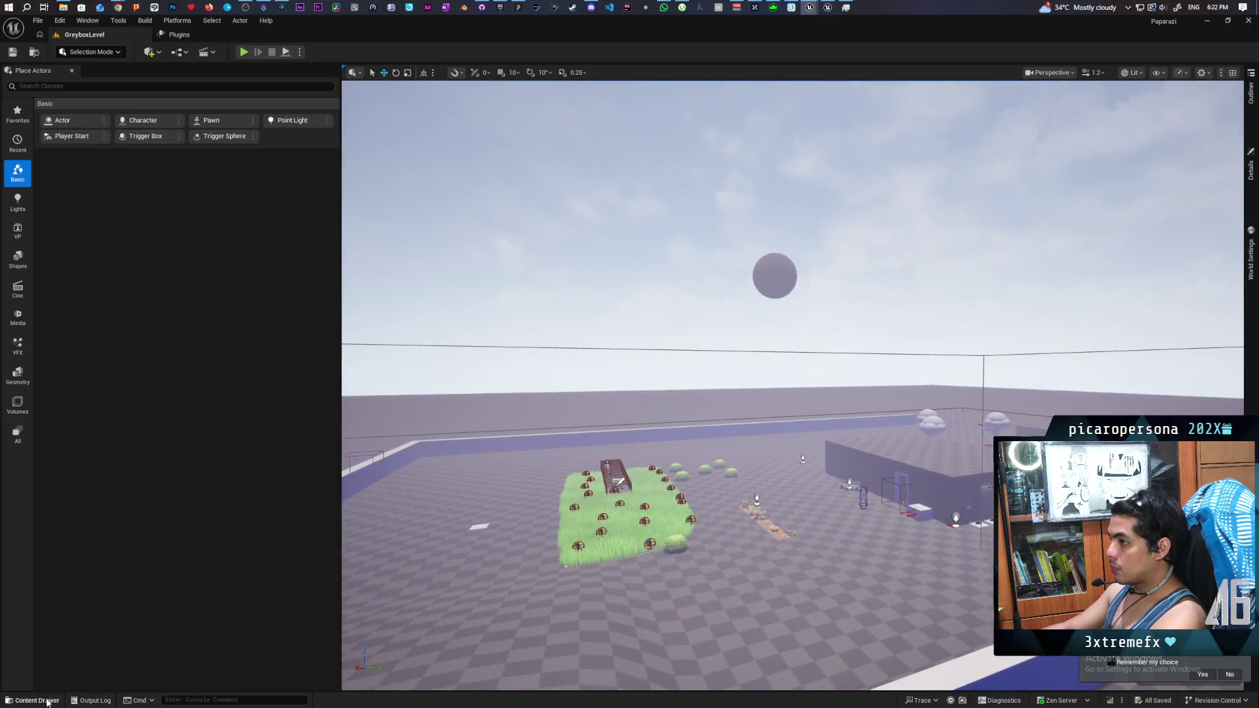
left_click(36, 700)
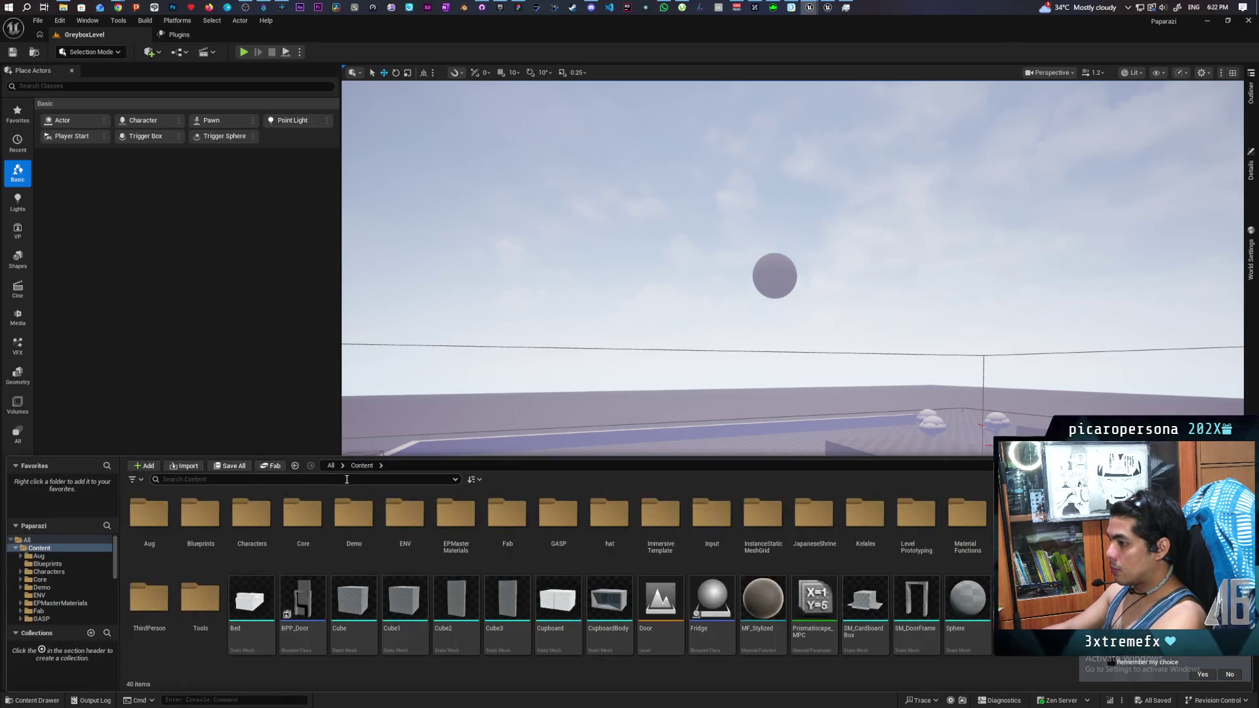
type("mg")
key("BackSpace")
type("f styli")
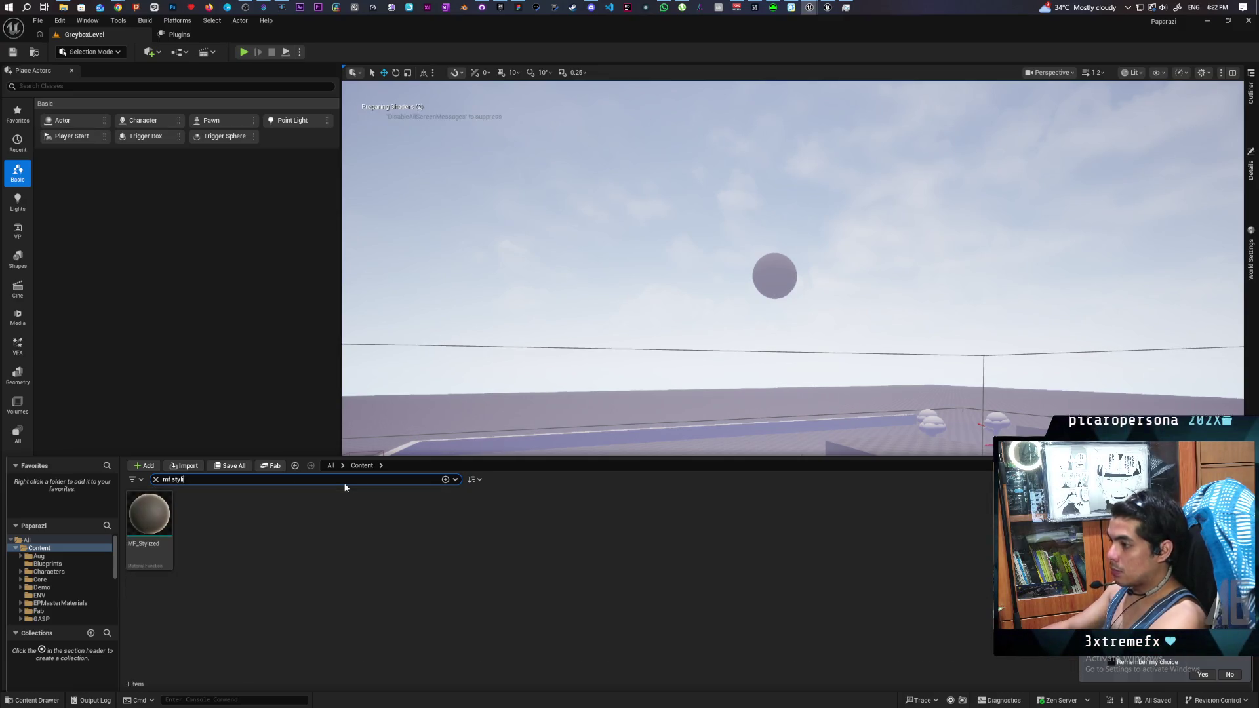
left_click(156, 567)
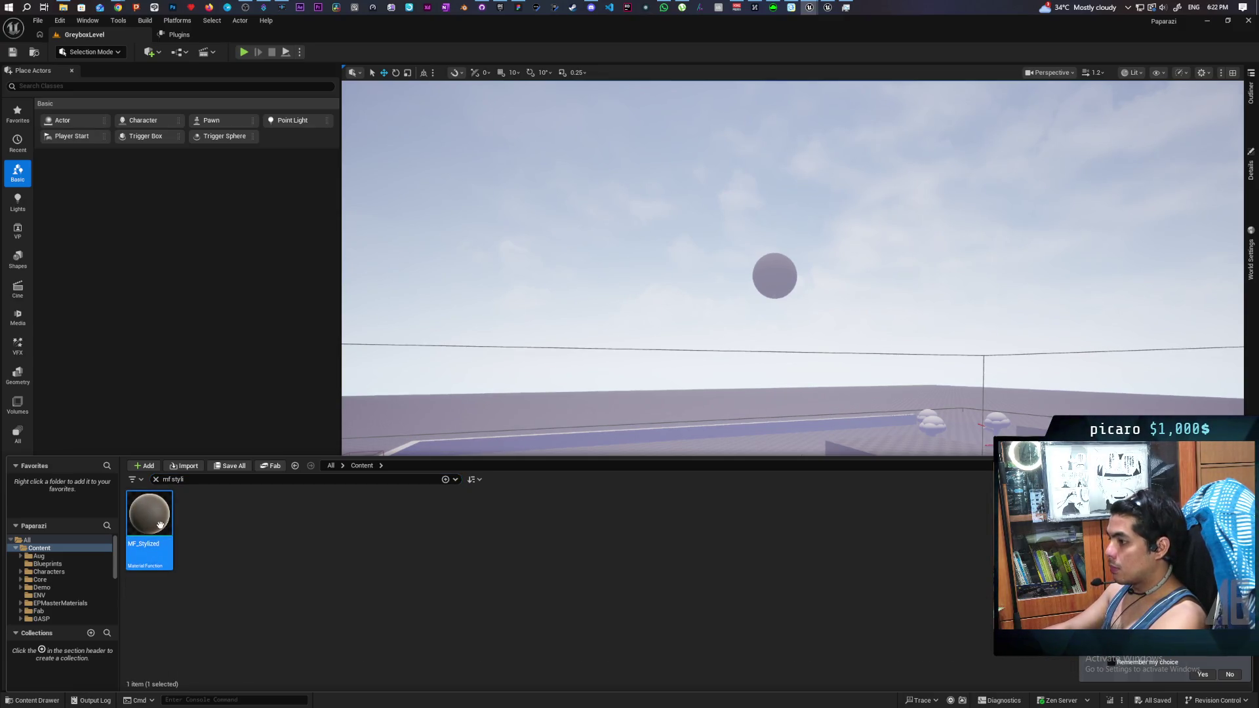
left_click(156, 479)
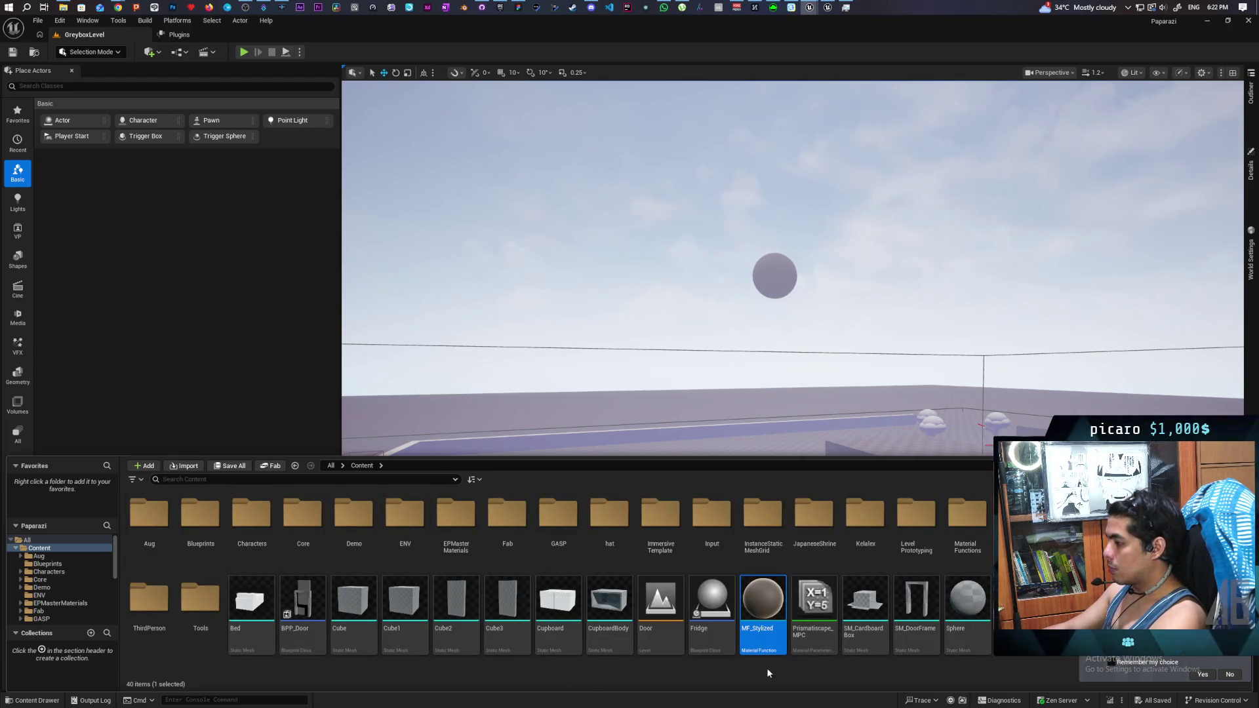
mouse_move(765, 640)
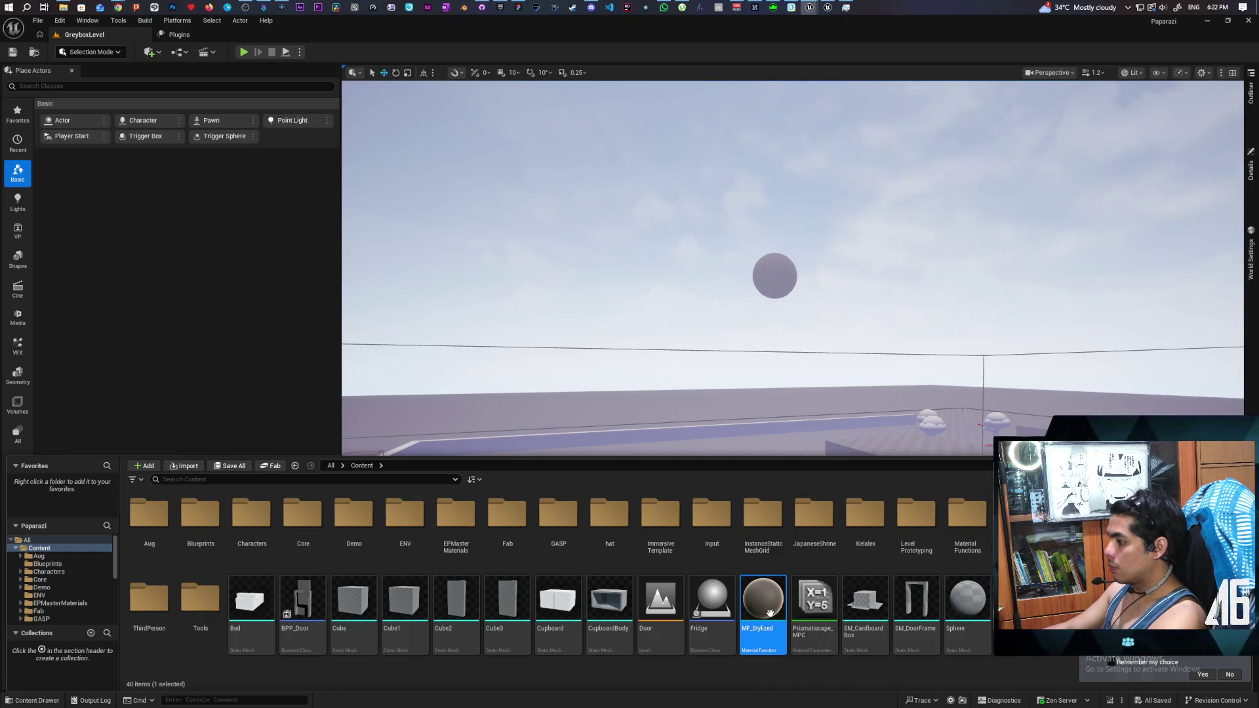
double_click(770, 613)
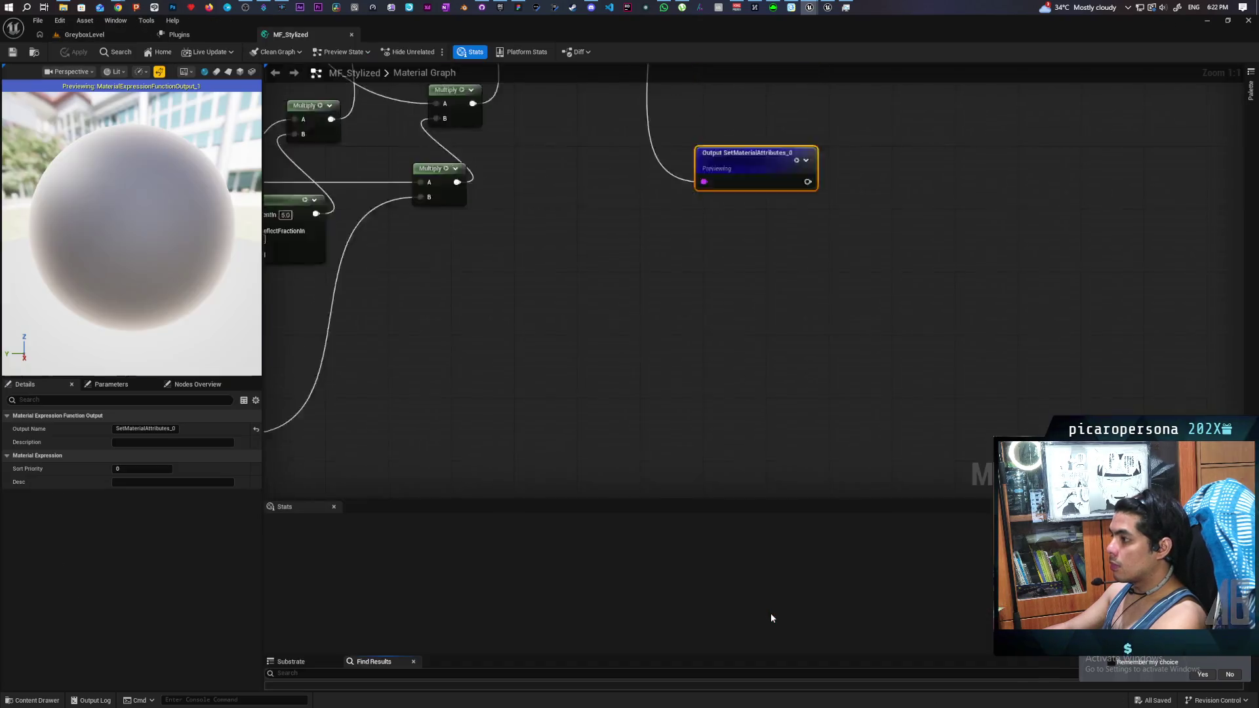
Step: Migrate MF_Stylized to Kozou_Dioramas/Content, overwriting the existing MPC_Characters
scroll(708, 492, "down", 7)
scroll(754, 336, "up", 4)
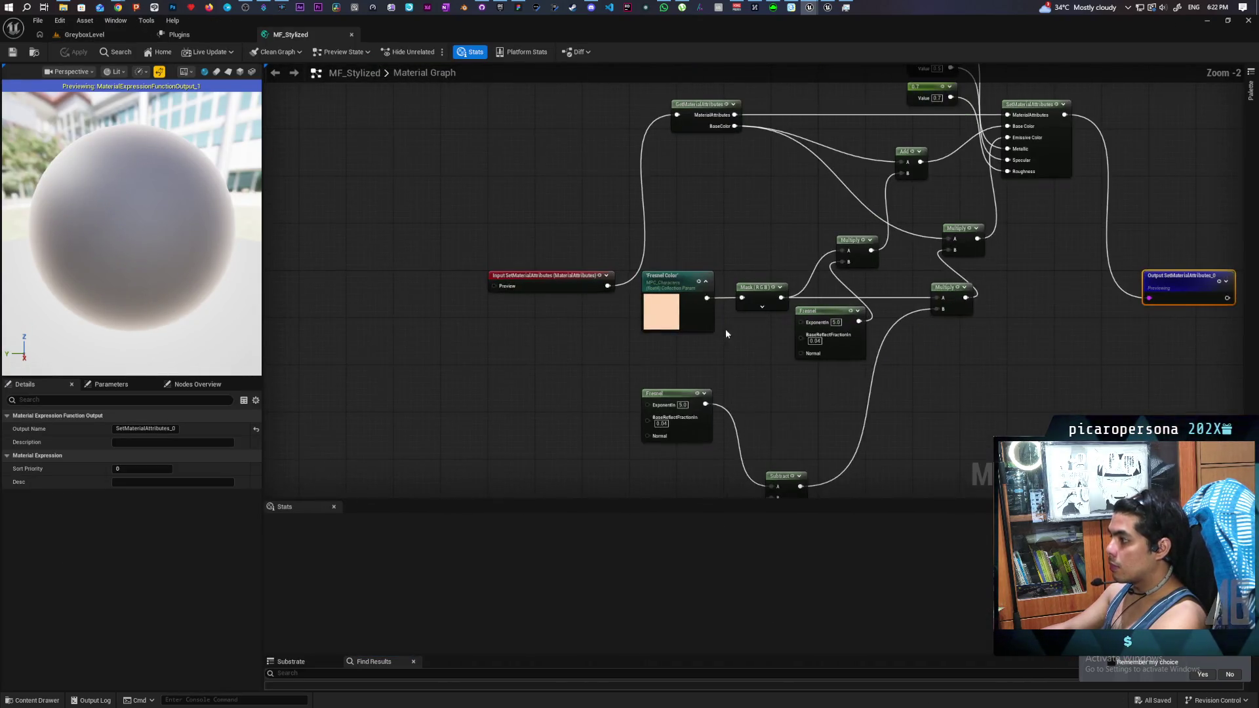
key("ctrl+space")
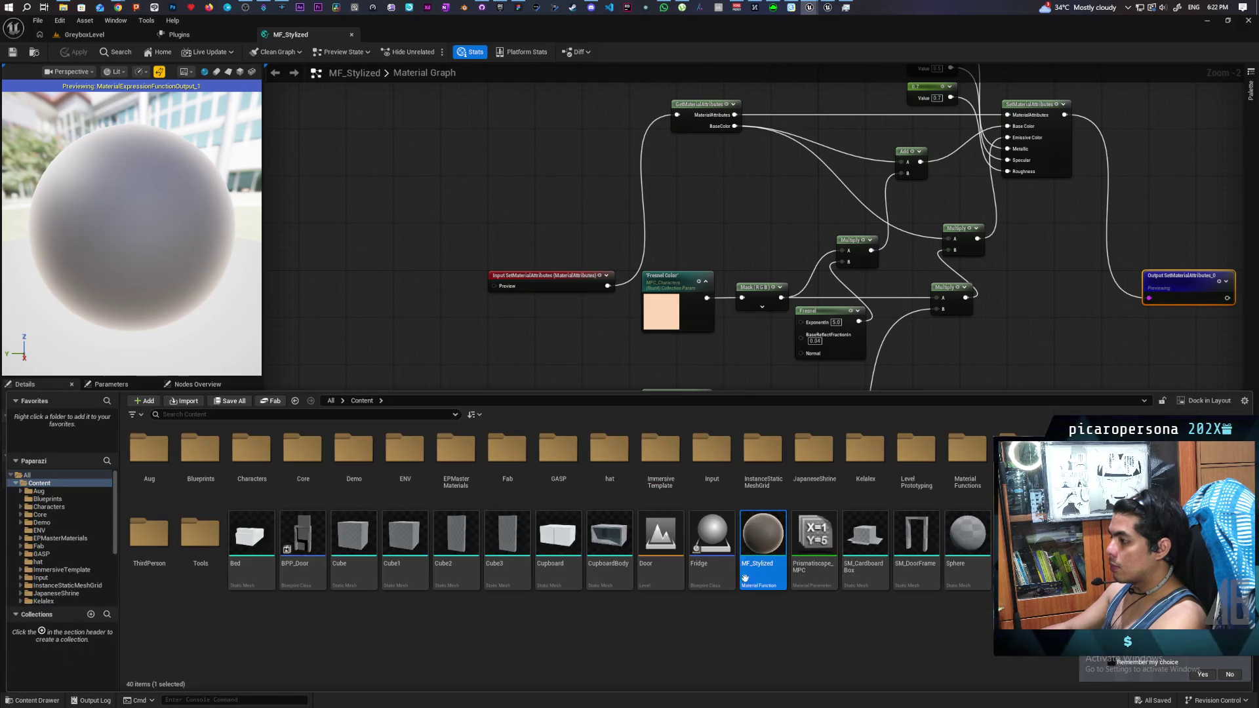
right_click(761, 543)
mouse_move(850, 356)
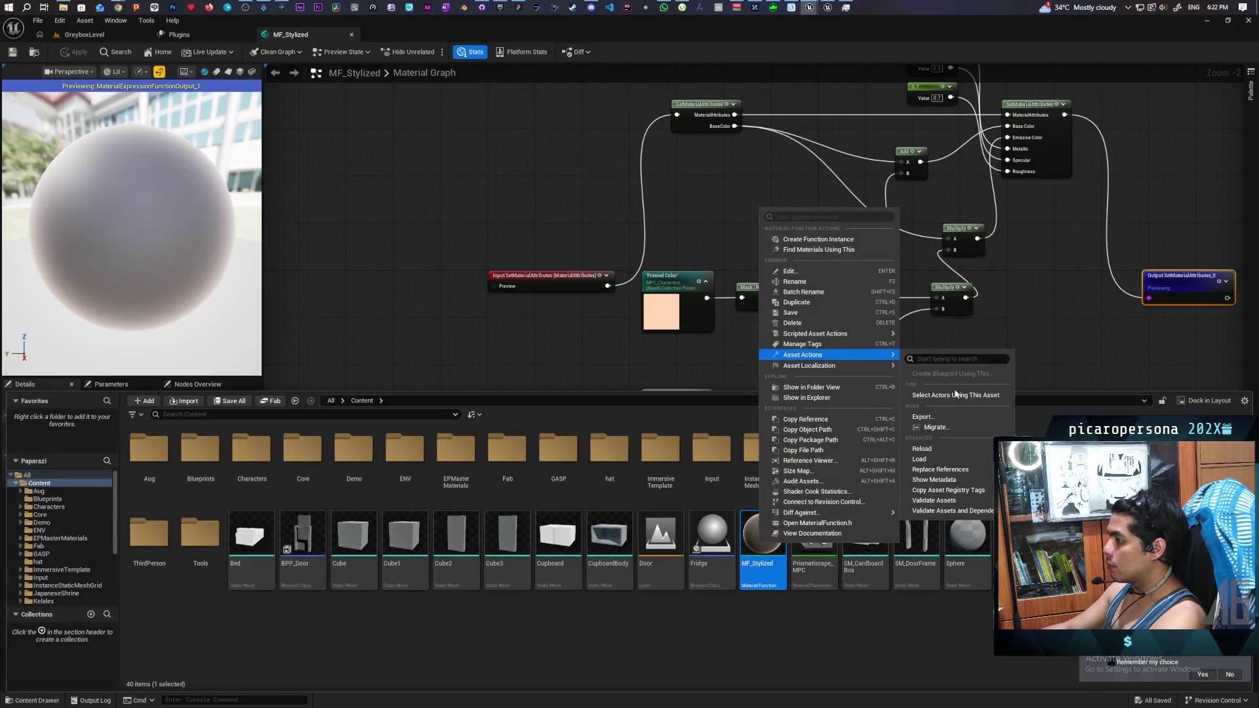
left_click(936, 427)
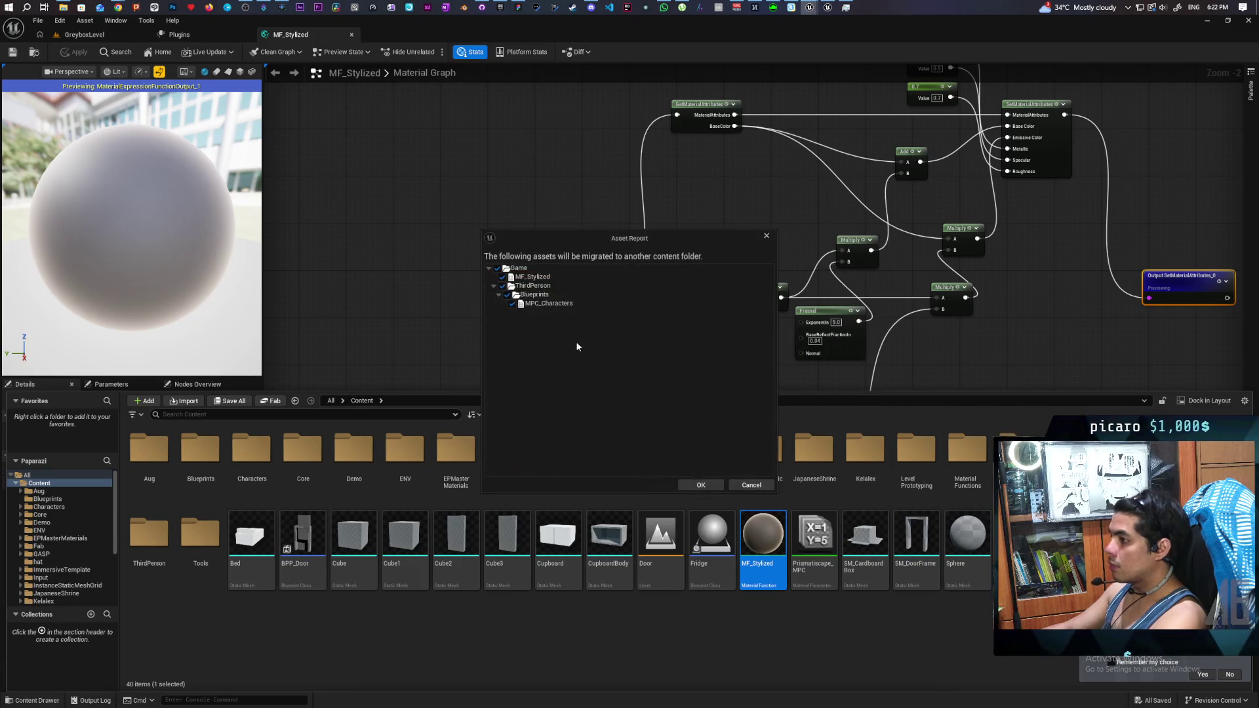
left_click(699, 484)
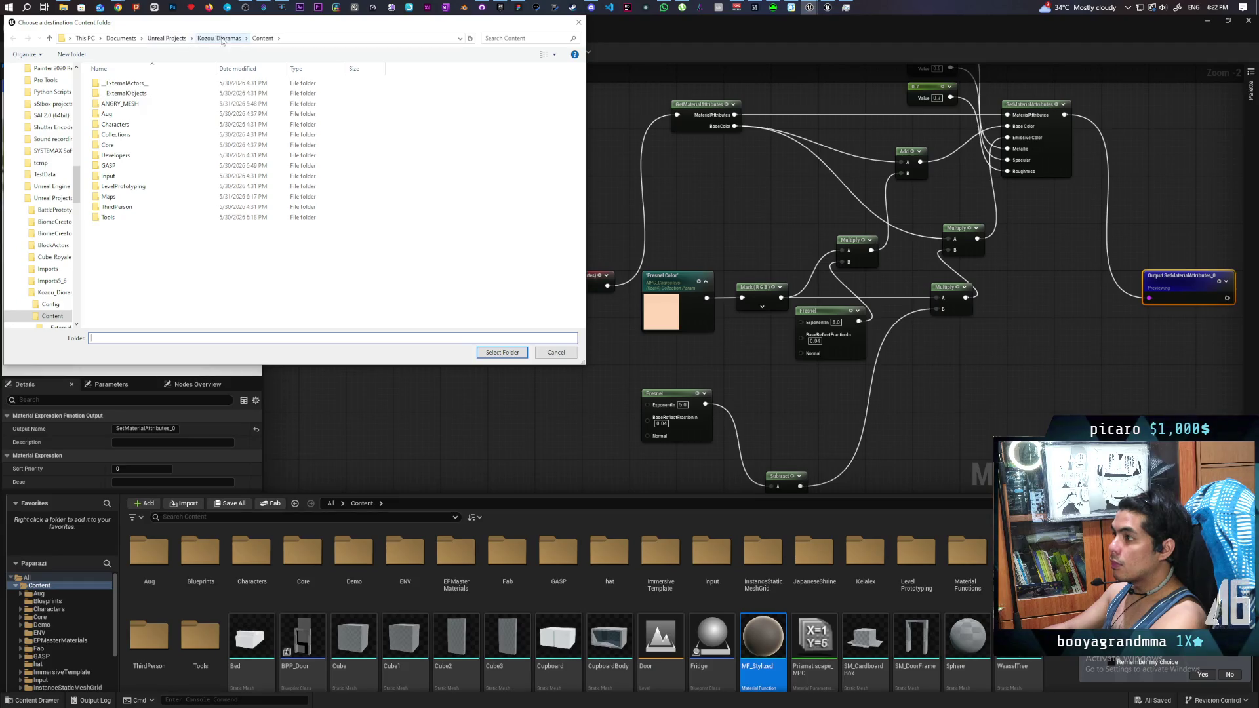
left_click(503, 353)
left_click(675, 387)
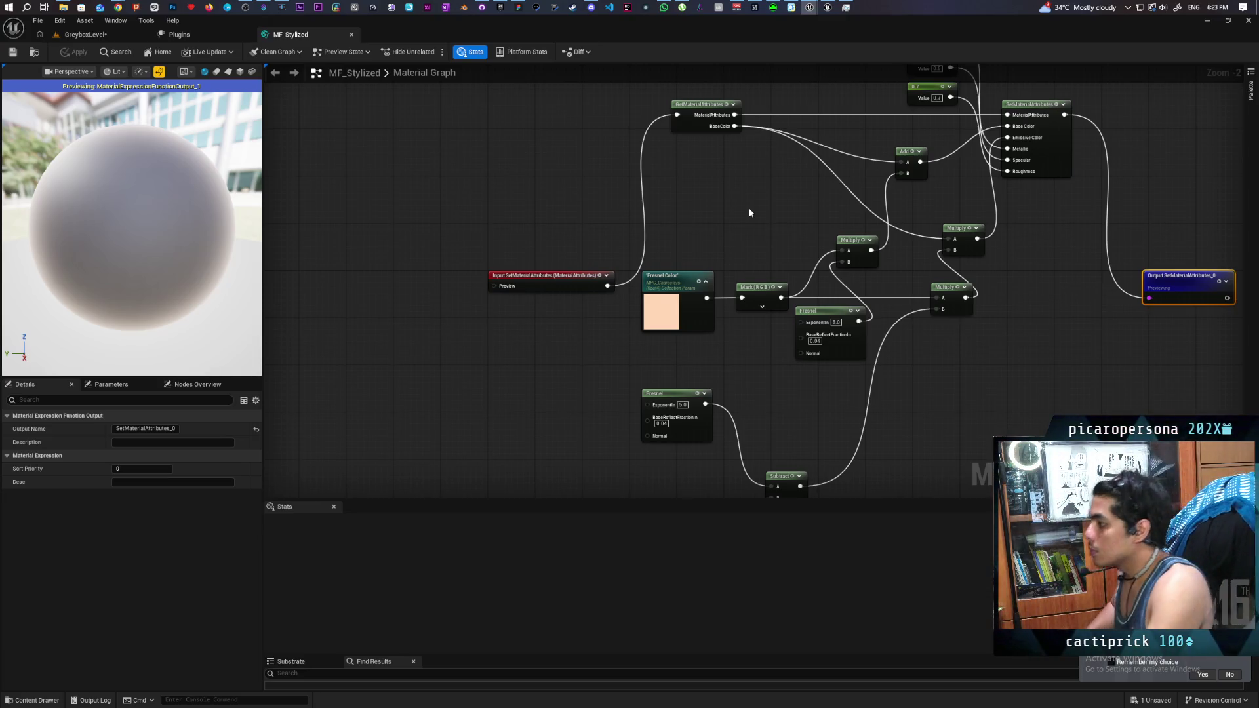
Step: Switch to the Kozou_Dioramas editor's M_Landscape_MeadowEnvironment_01 material tab
mouse_move(809, 7)
mouse_move(710, 43)
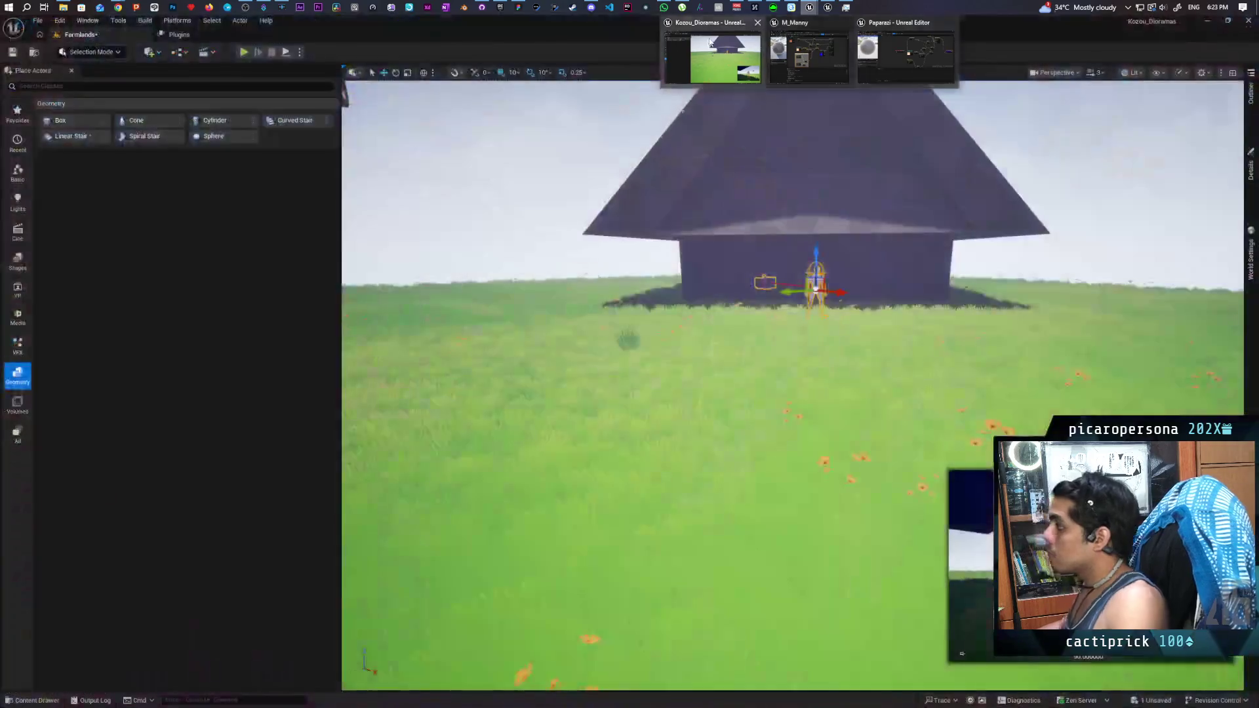
left_click(807, 56)
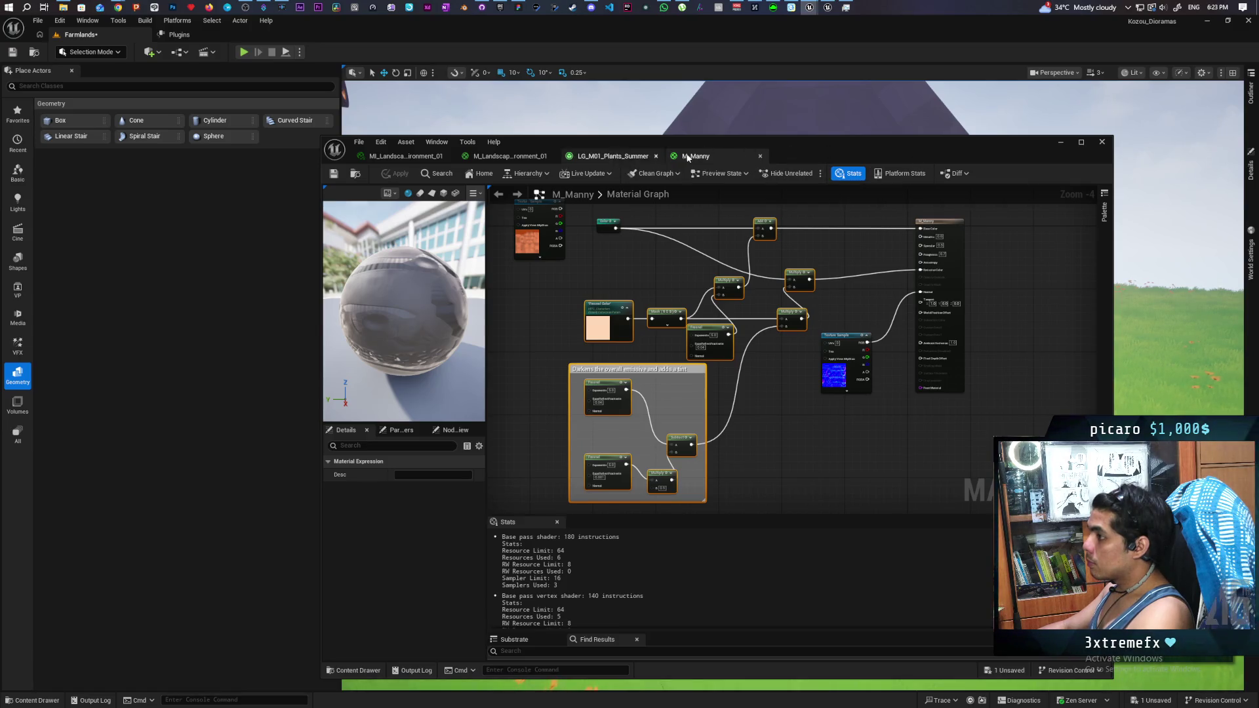
left_click(417, 156)
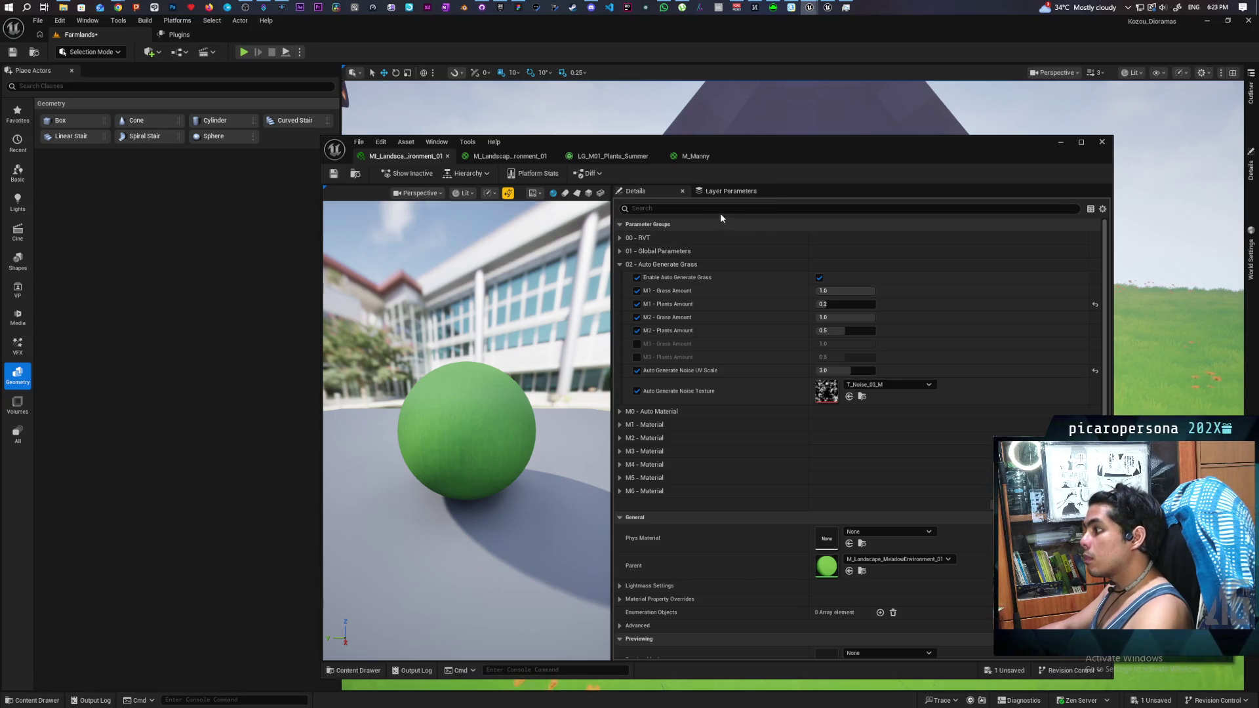
left_click(518, 159)
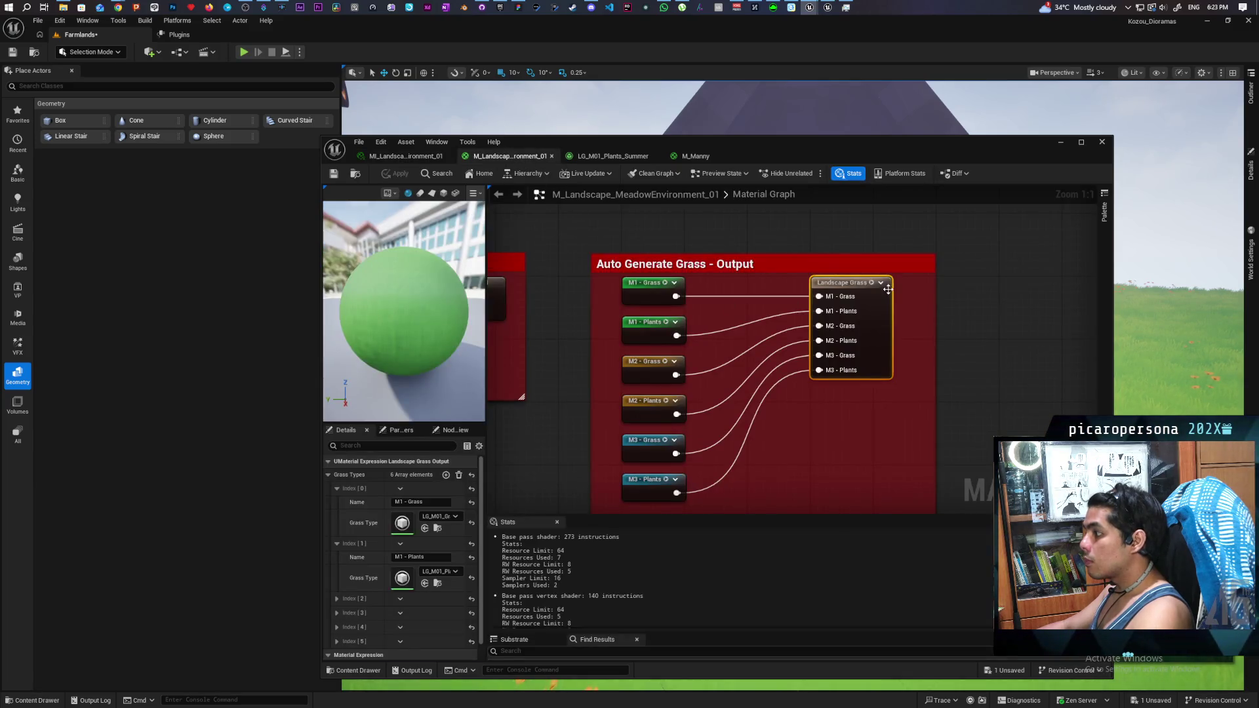
Step: Frame the RVT switch nodes beside the Output and bring up the node search
scroll(980, 305, "down", 5)
scroll(712, 304, "up", 3)
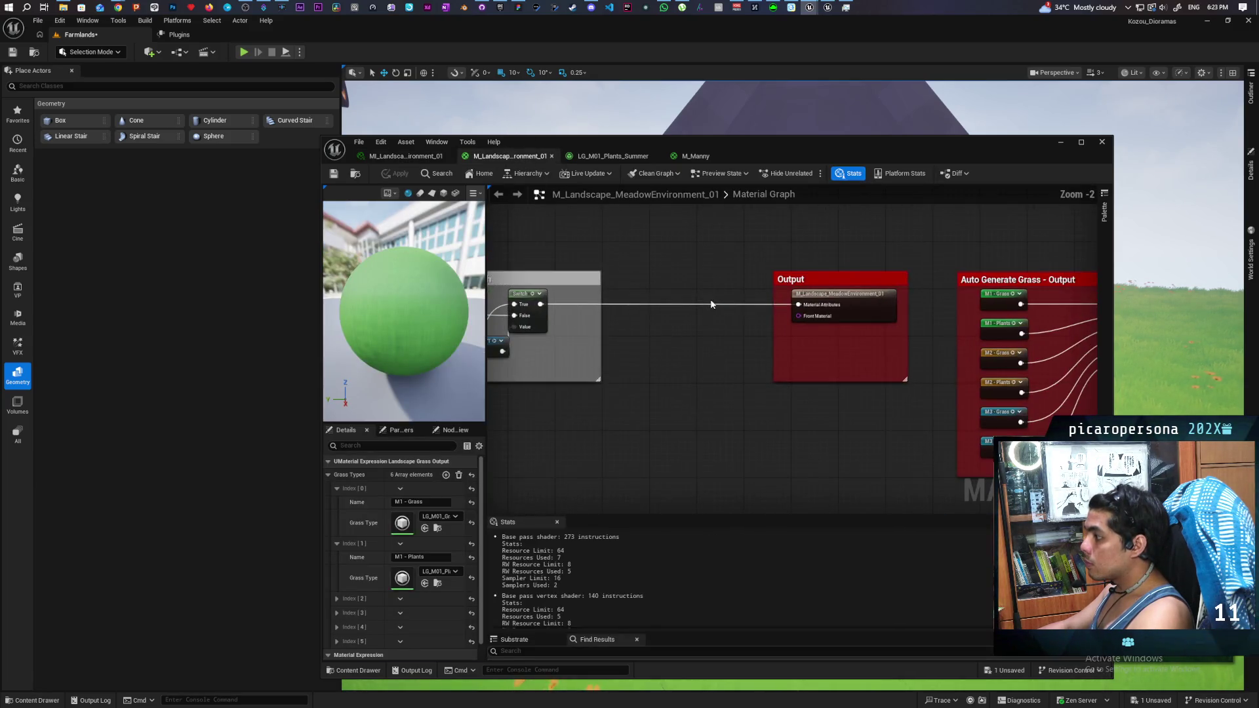
mouse_move(706, 318)
left_mouse_down()
mouse_move(789, 337)
mouse_move(946, 324)
mouse_move(800, 346)
left_mouse_up()
scroll(726, 348, "up", 2)
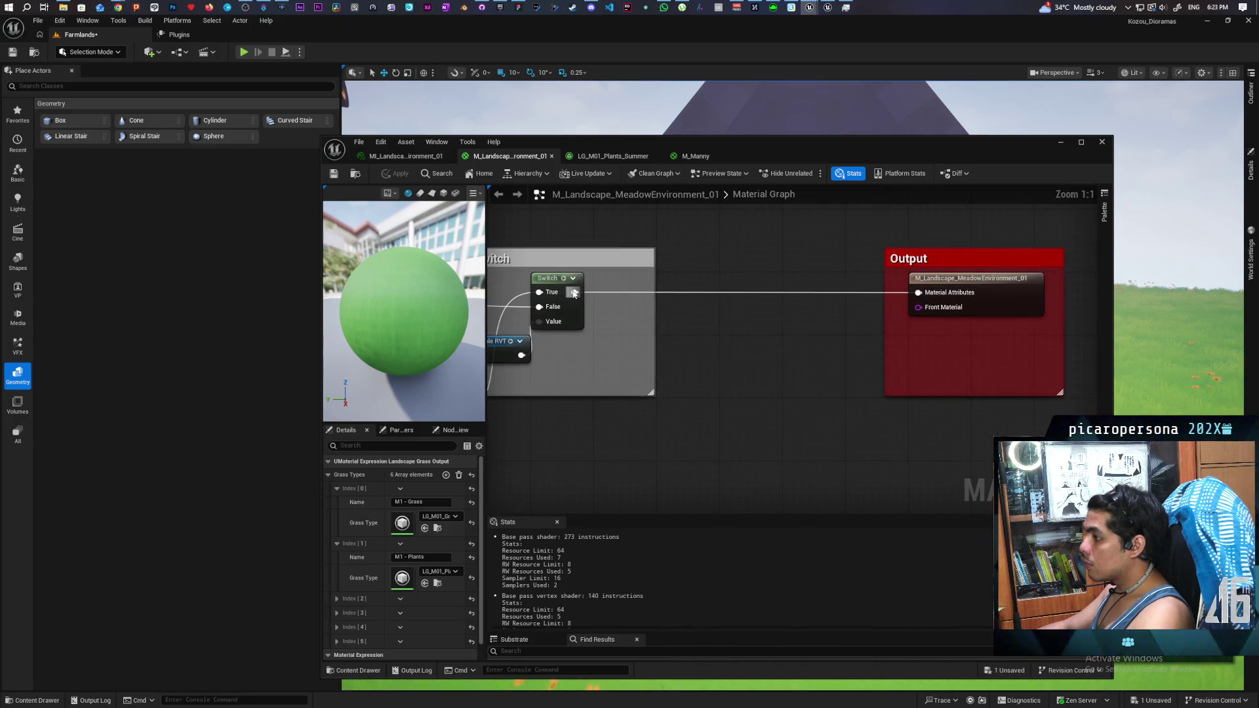
right_click(679, 331)
Step: Insert MF_Stylized between Switch True and Material Attributes, then apply and save
type("mf styli")
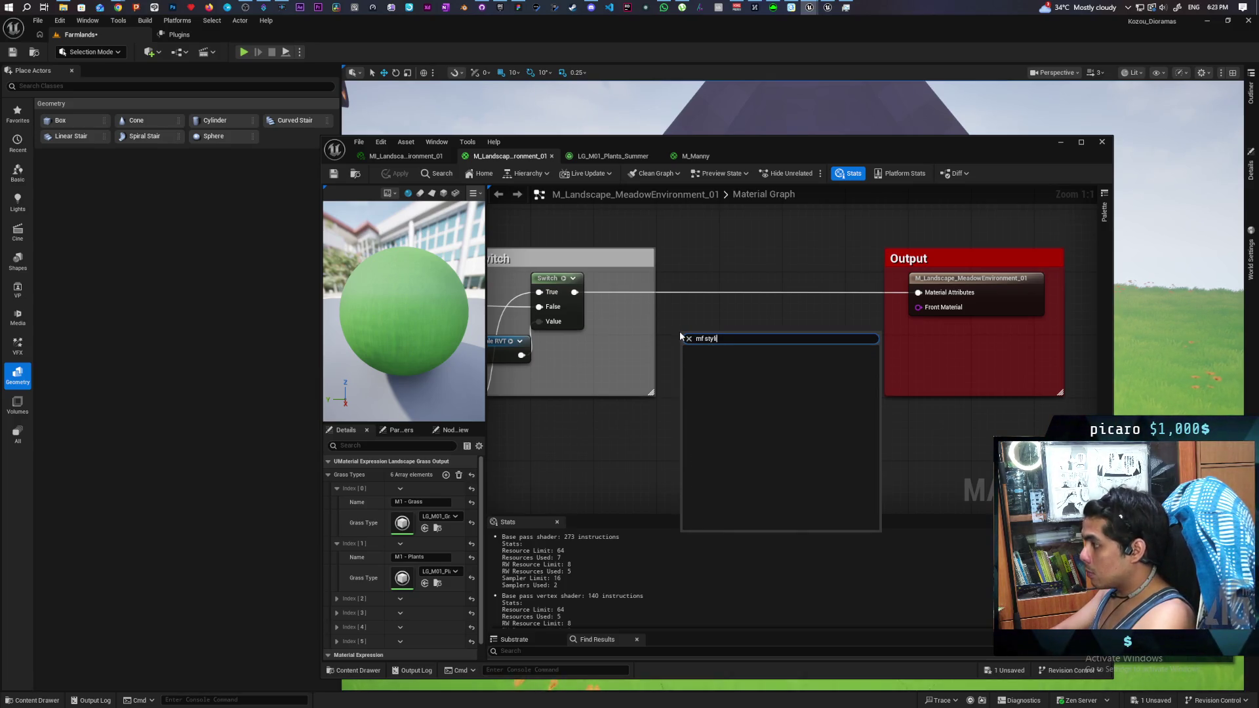
left_click(683, 305)
key("ctrl+shift+s")
left_click(359, 671)
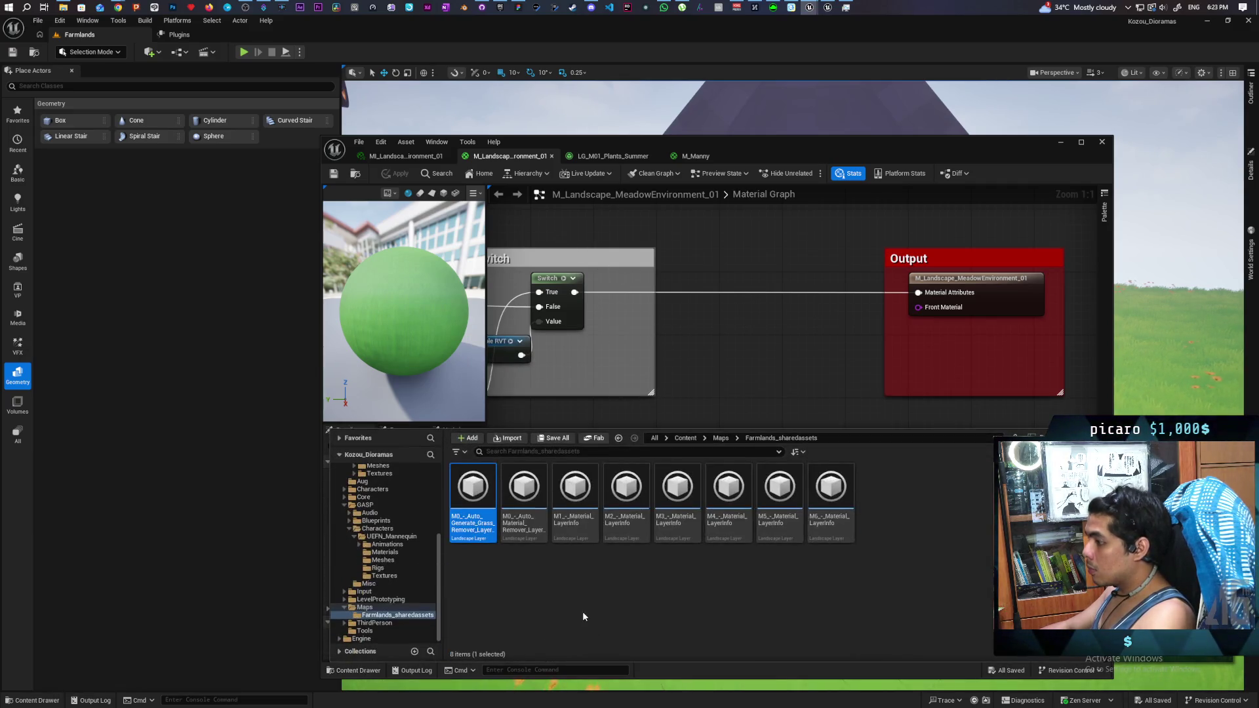
left_click(685, 438)
mouse_move(981, 496)
left_mouse_down()
mouse_move(772, 332)
mouse_move(735, 345)
mouse_move(715, 300)
left_mouse_up()
left_click_drag(574, 291, 680, 309)
mouse_move(829, 307)
left_mouse_down()
mouse_move(843, 317)
mouse_move(918, 292)
mouse_move(808, 284)
left_mouse_up()
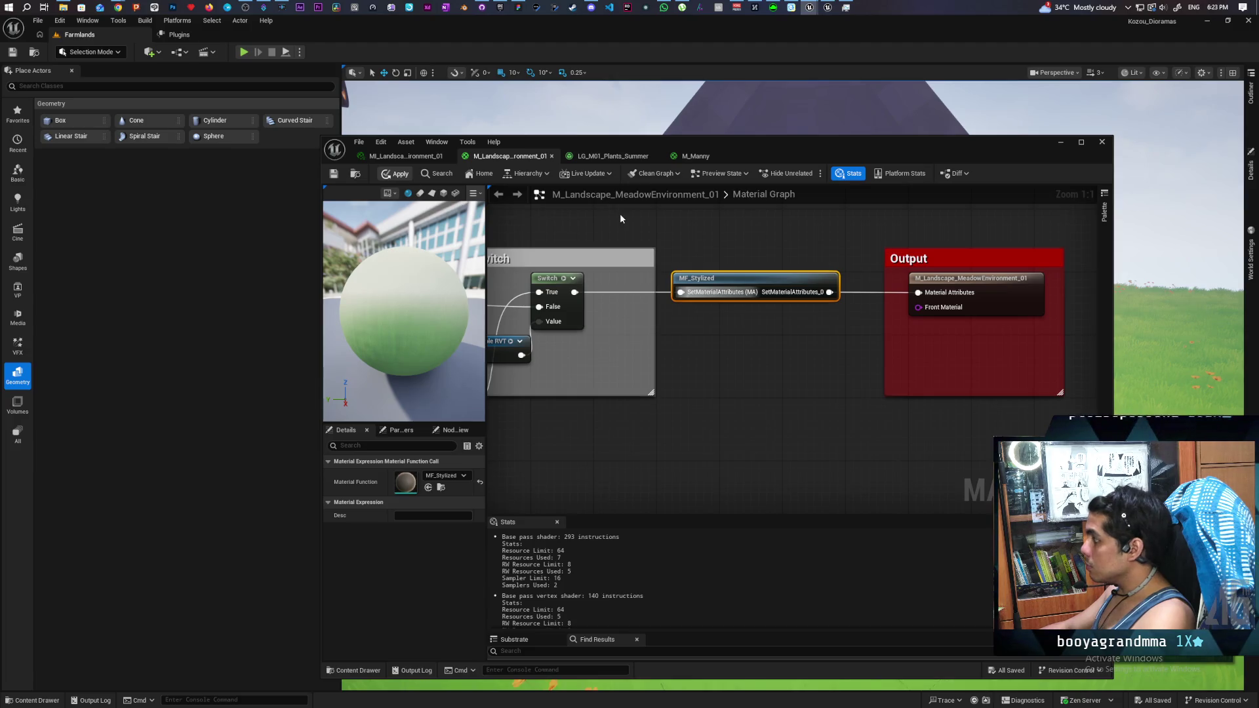
key("ctrl+s")
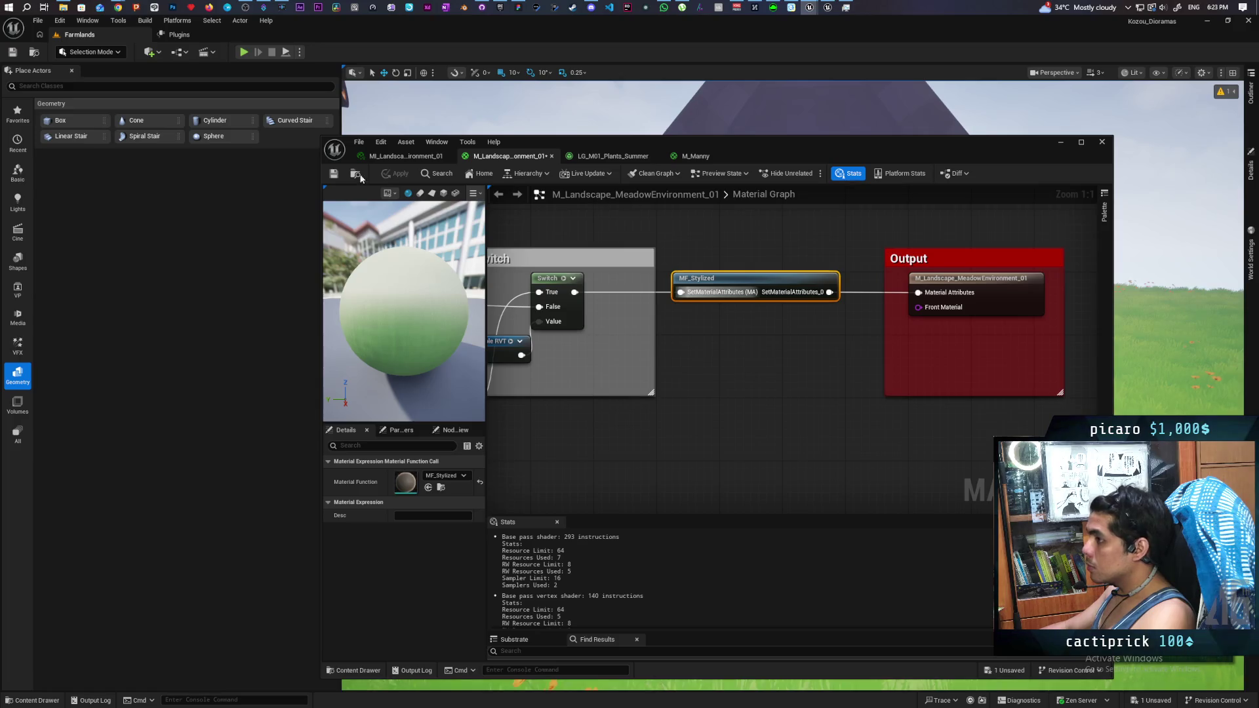
left_click(333, 174)
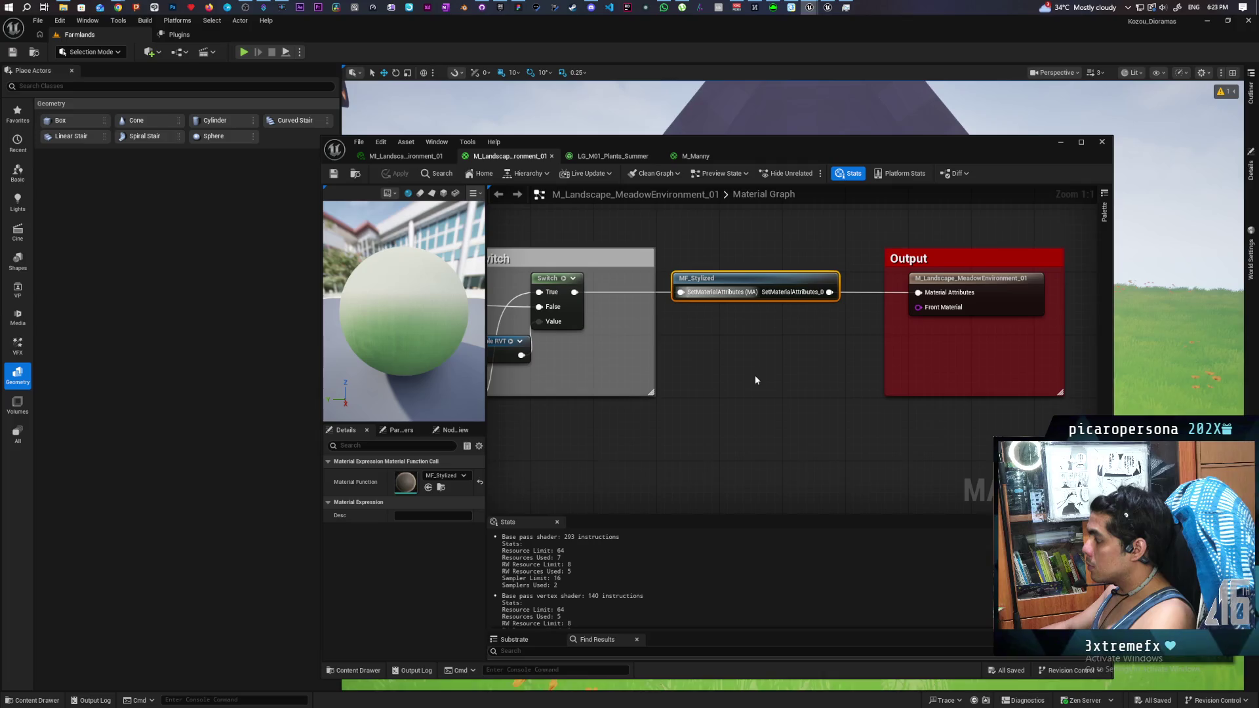
Step: Find the Landscape Grass Output and open the LG_M01_Grass_Summer grass type
left_click(762, 372)
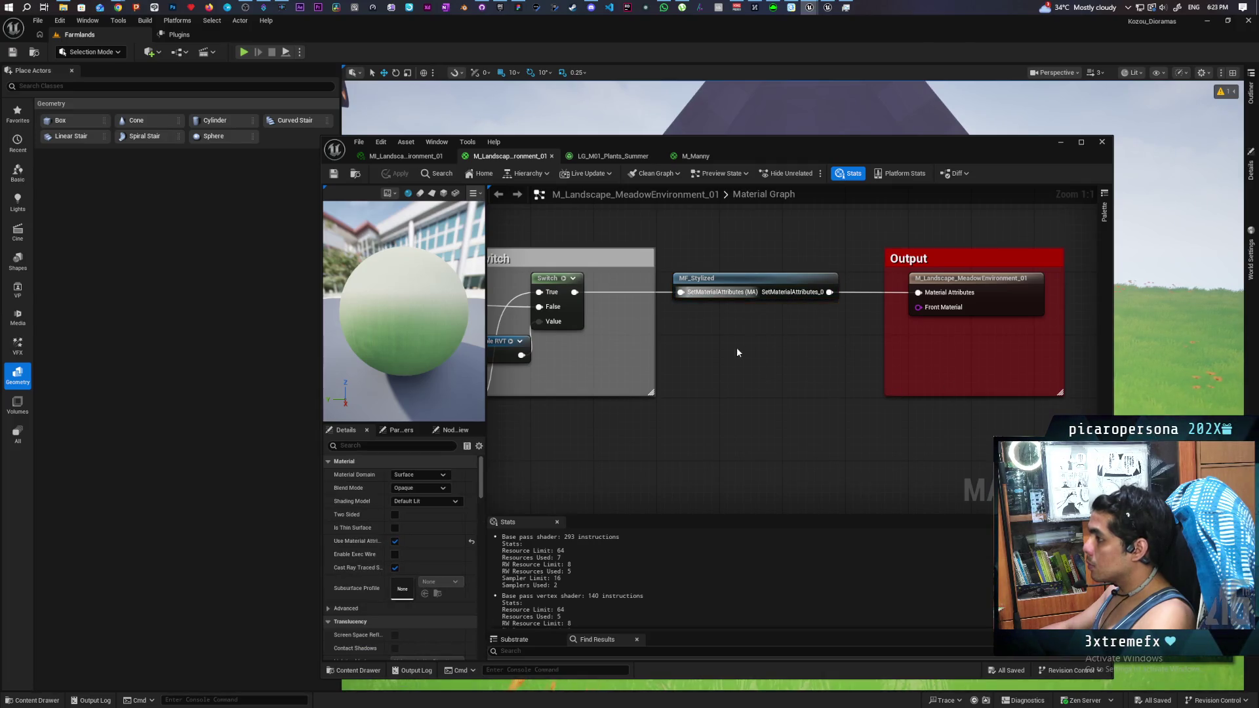
mouse_move(822, 360)
left_mouse_down()
mouse_move(682, 402)
mouse_move(487, 320)
left_mouse_up()
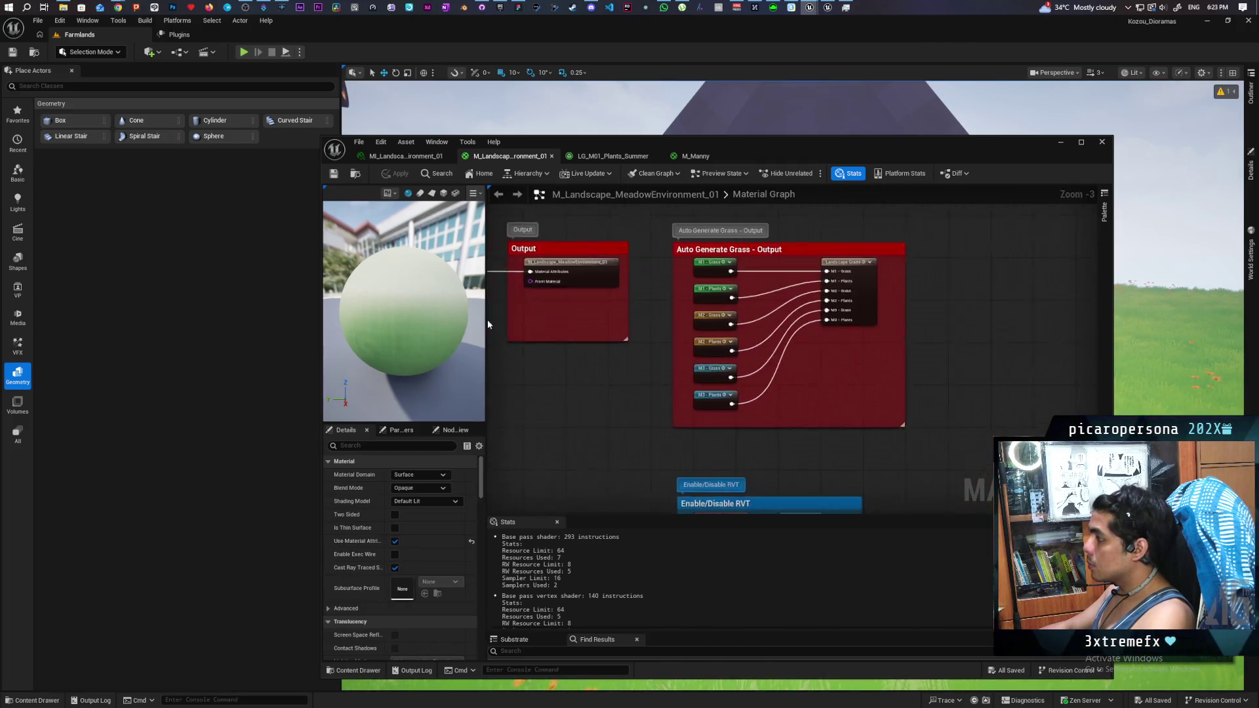
scroll(830, 279, "down", 1)
left_click(866, 267)
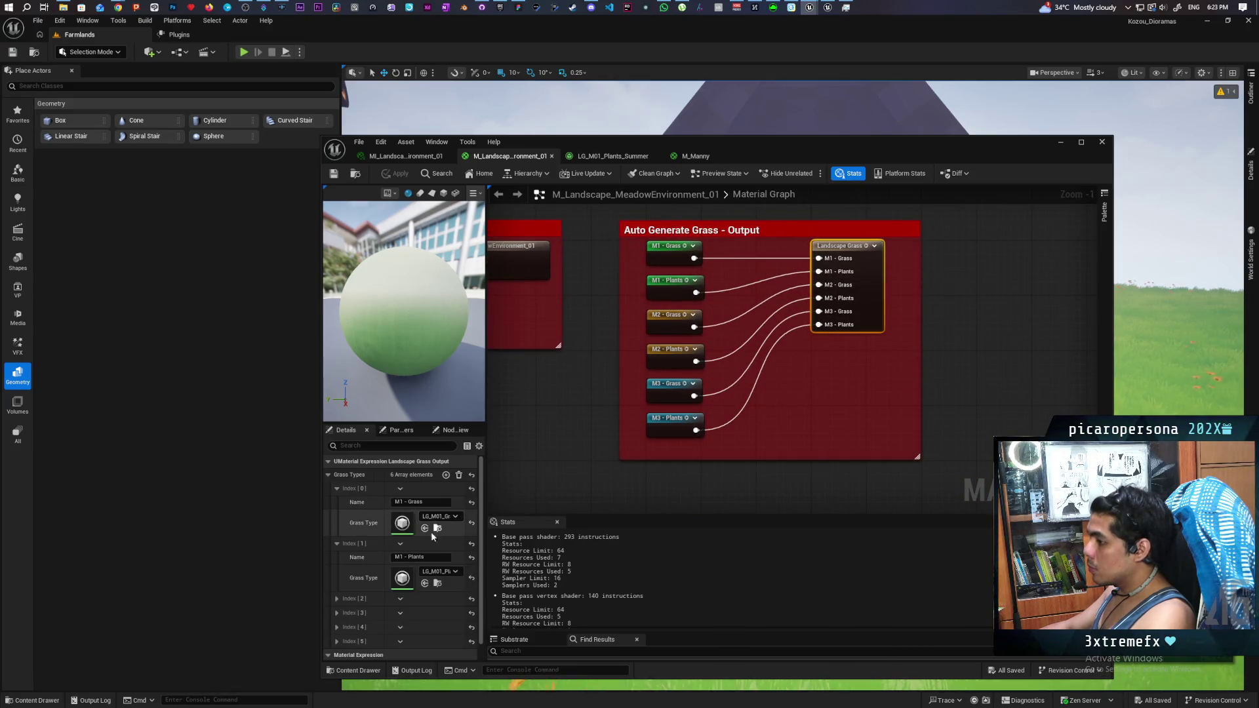
double_click(402, 523)
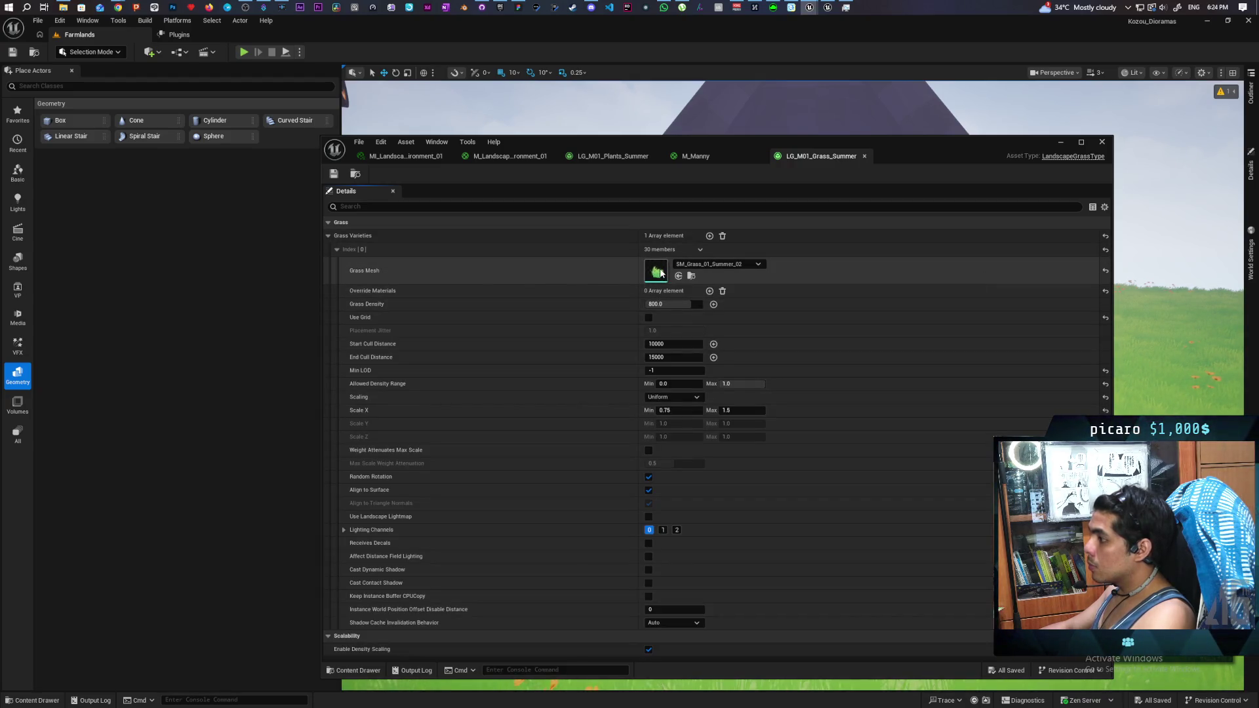
Step: Follow SM_Grass_01_Summer_02 and MI_Grass_01_Summer up to the parent M_Grass material
double_click(657, 271)
double_click(918, 259)
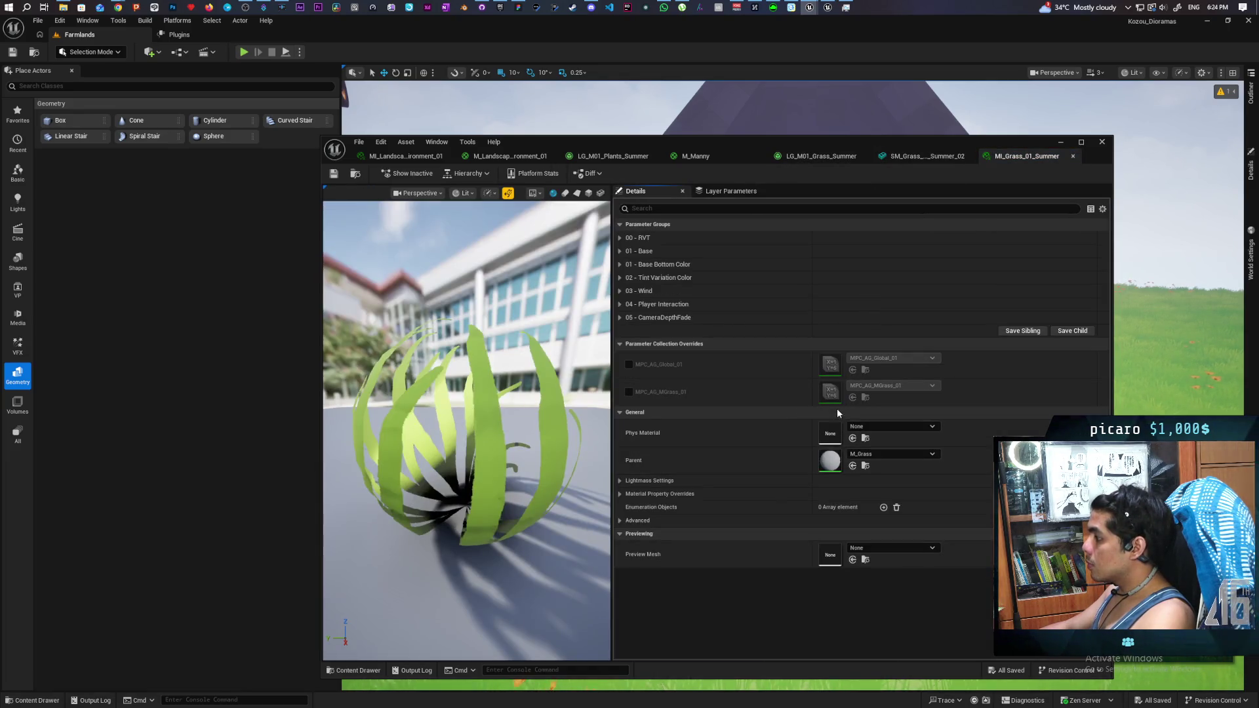
double_click(829, 460)
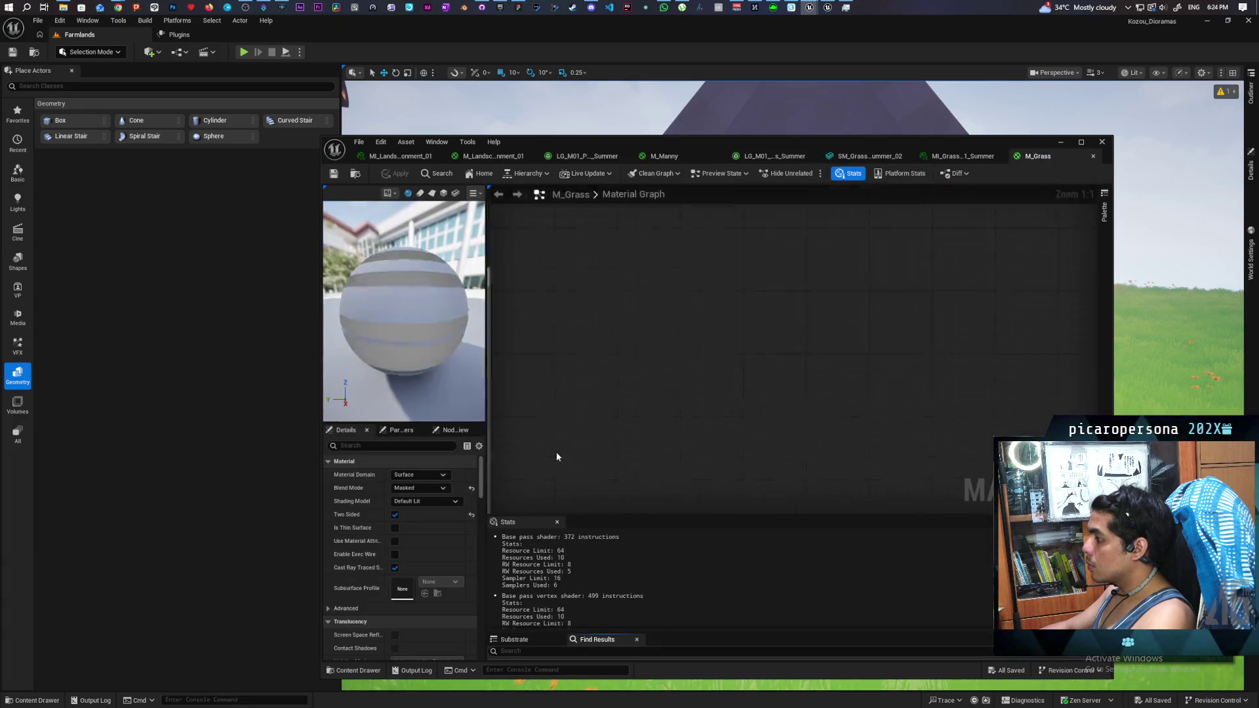
Step: Frame the M_Grass result node and its Output group in the graph
scroll(629, 427, "down", 4)
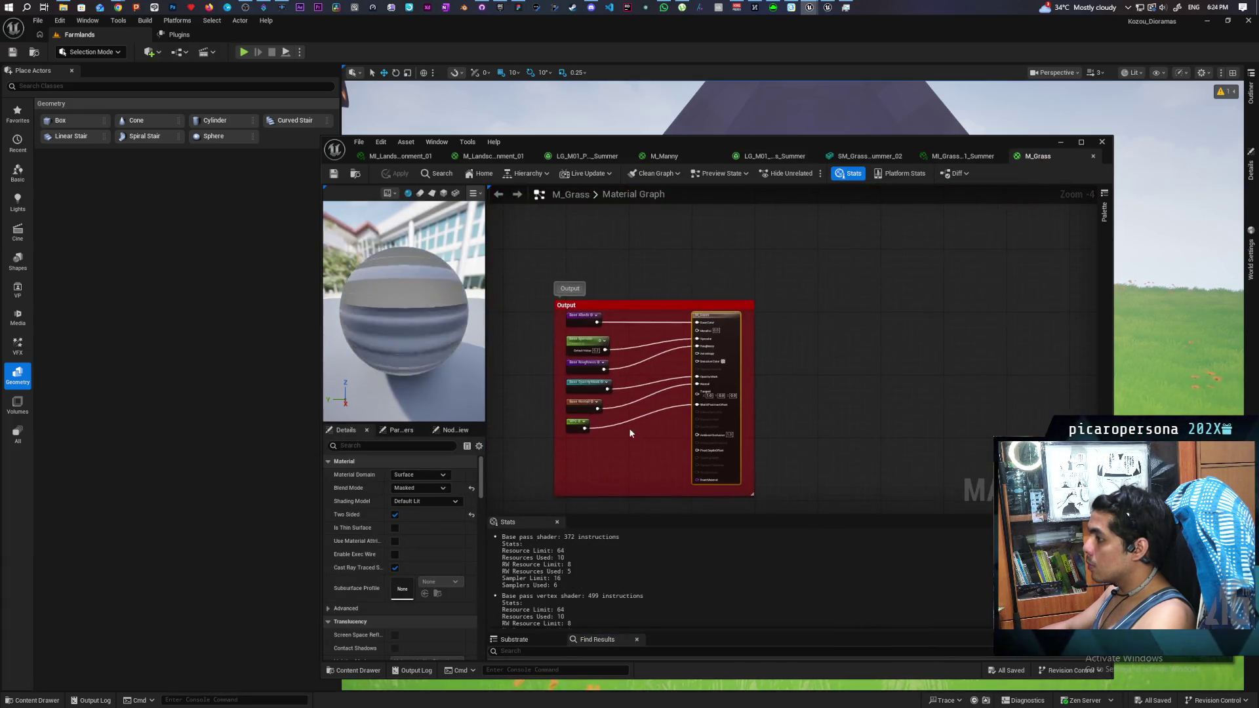
scroll(630, 433, "up", 2)
scroll(627, 431, "down", 2)
mouse_move(627, 430)
left_mouse_down()
mouse_move(931, 364)
mouse_move(960, 334)
mouse_move(724, 396)
left_mouse_up()
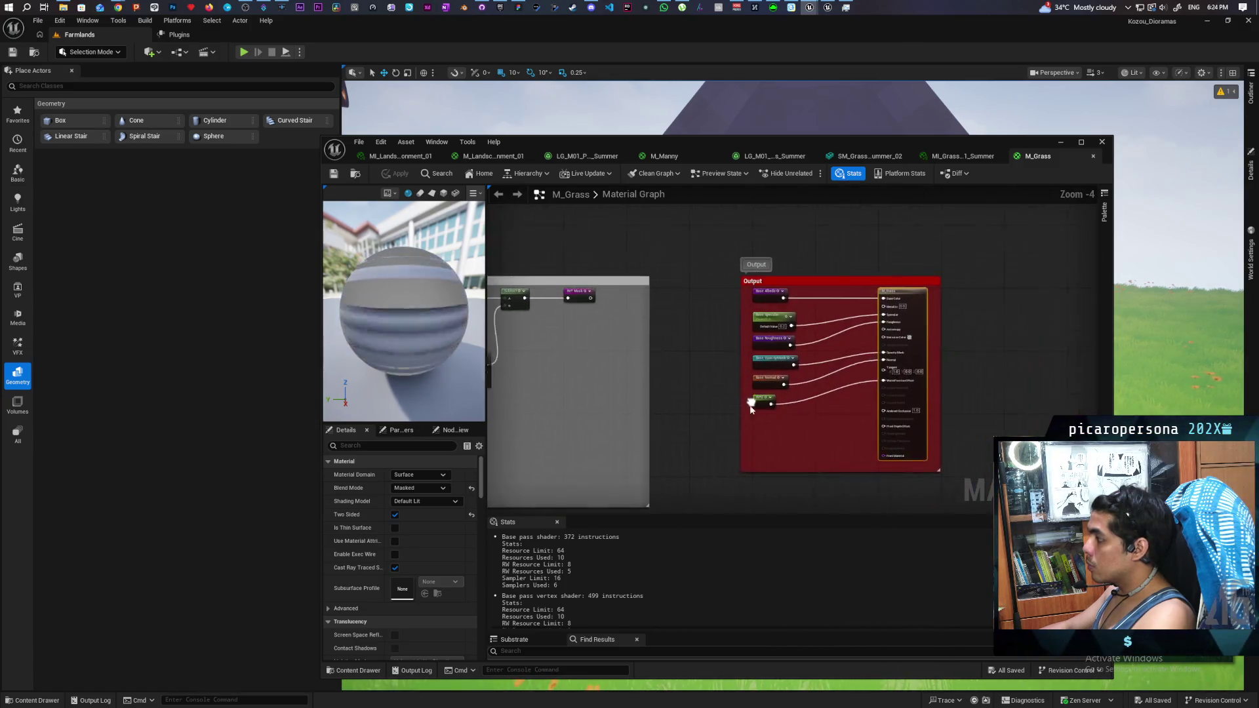
scroll(871, 379, "up", 1)
mouse_move(809, 450)
left_mouse_down()
mouse_move(793, 281)
mouse_move(699, 354)
mouse_move(643, 441)
left_mouse_up()
scroll(863, 361, "up", 3)
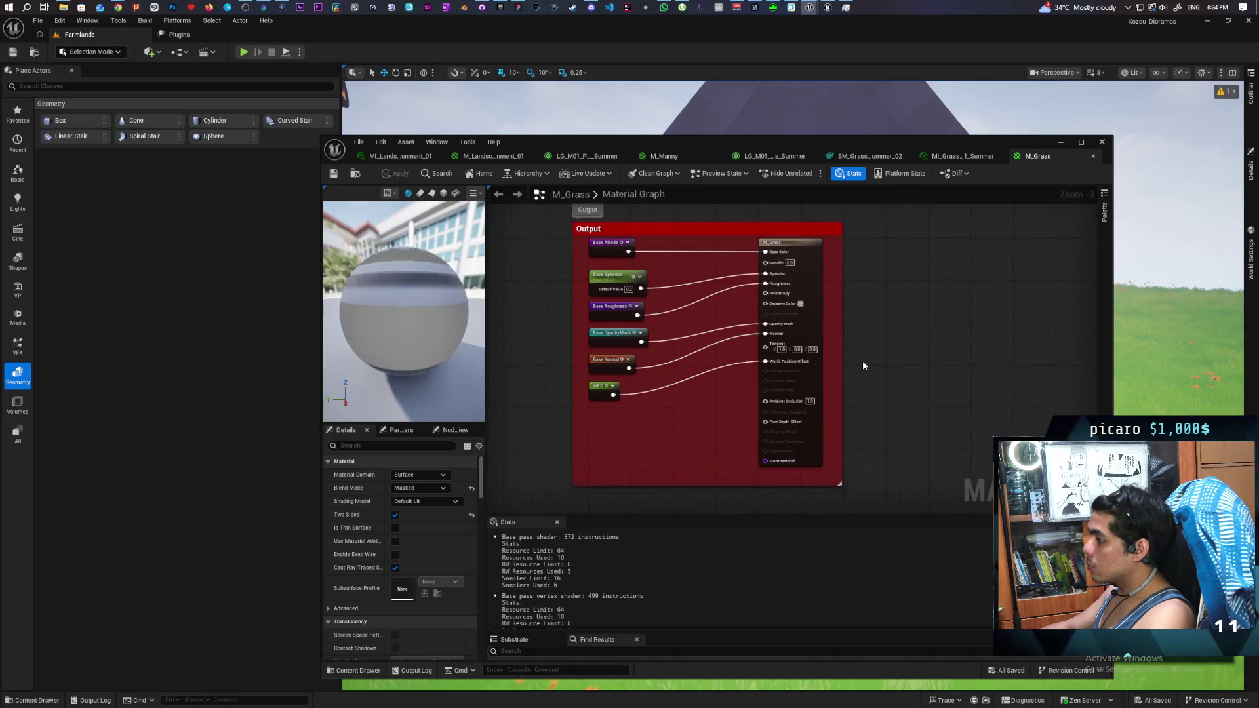
mouse_move(863, 361)
left_mouse_down()
mouse_move(863, 306)
mouse_move(893, 426)
mouse_move(890, 397)
mouse_move(860, 393)
mouse_move(863, 406)
left_mouse_up()
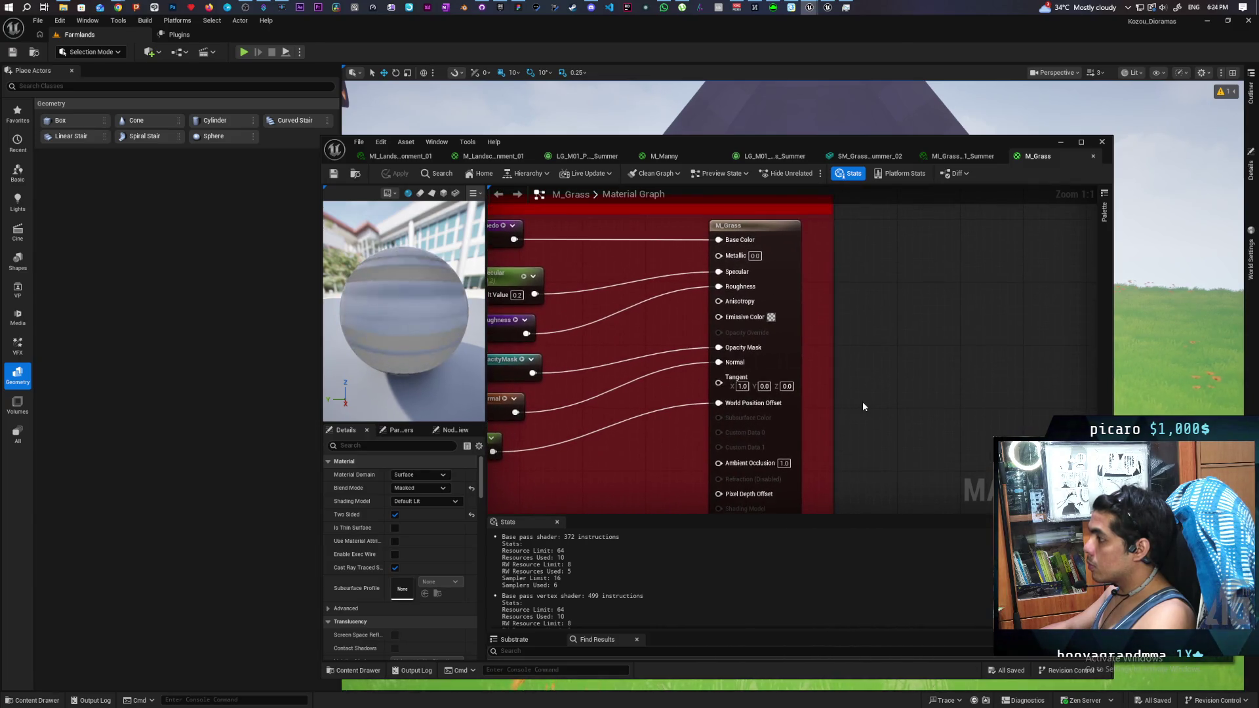
Step: Add MakeMaterialAttributes and move Base Color, Specular, Roughness, Opacity Mask, Normal and WPO onto it
right_click(864, 324)
type("make materi")
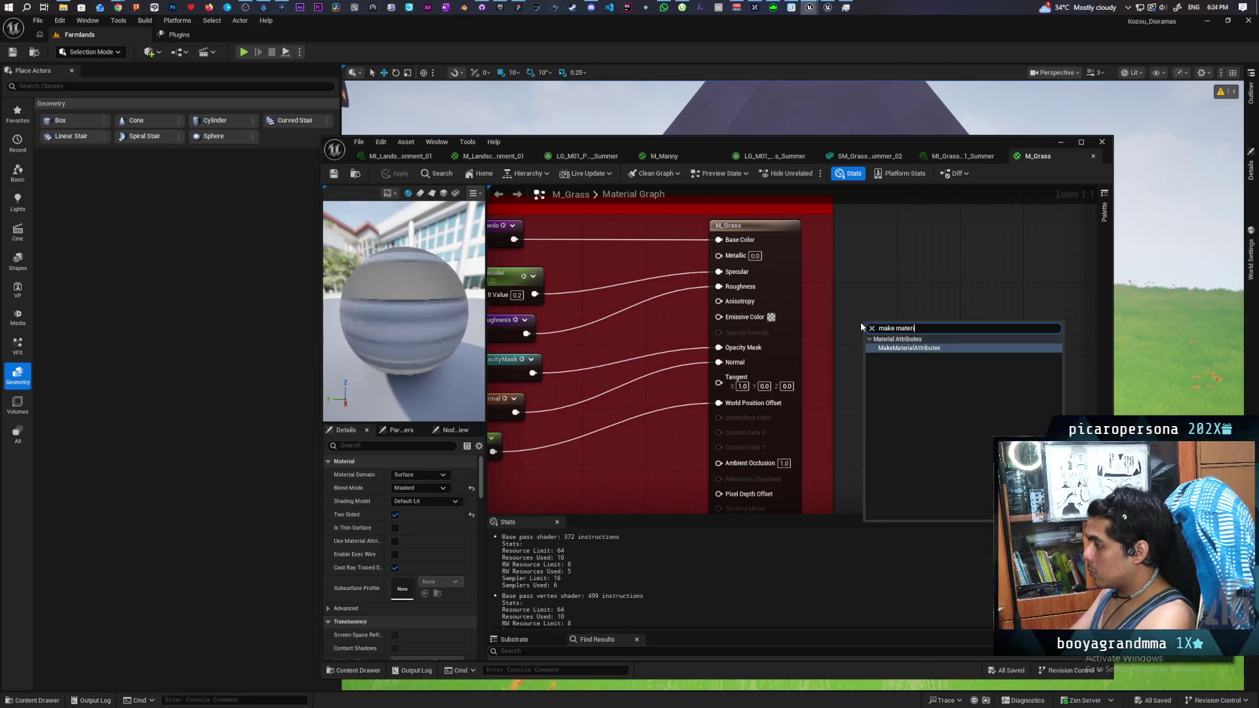
key("Return")
mouse_move(866, 317)
left_mouse_down()
mouse_move(857, 233)
mouse_move(861, 244)
left_mouse_up()
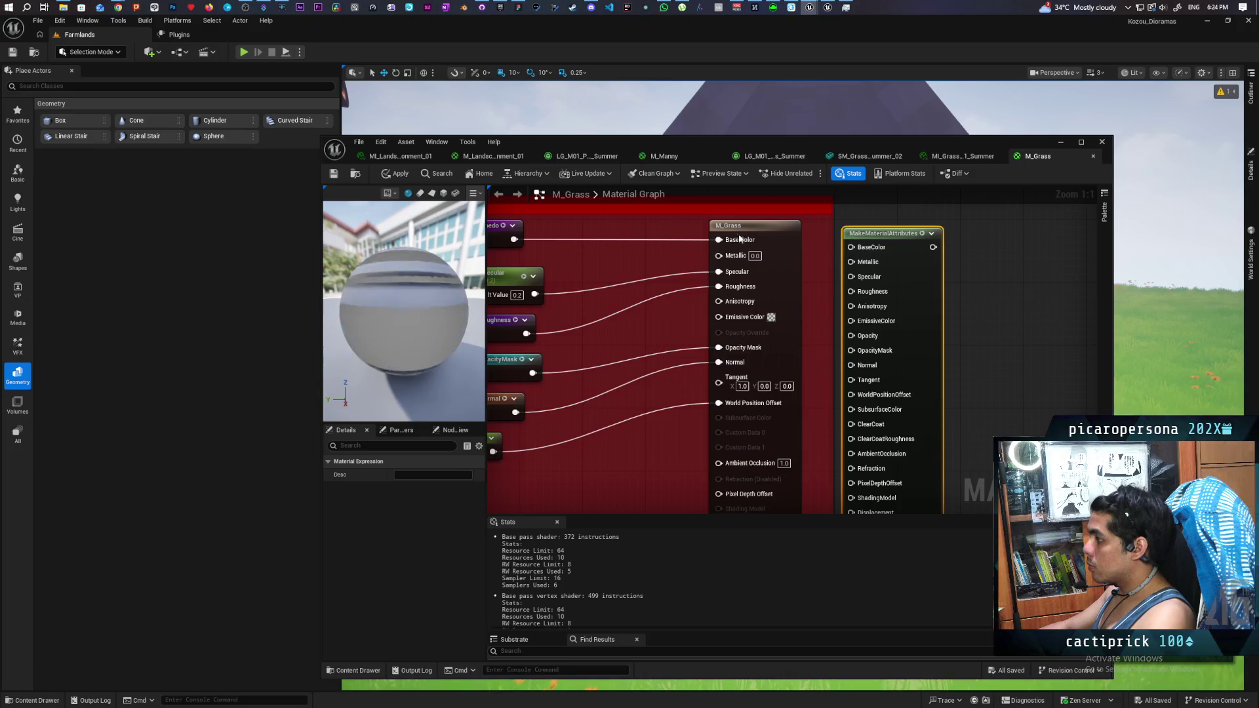
left_click_drag(718, 240, 852, 248)
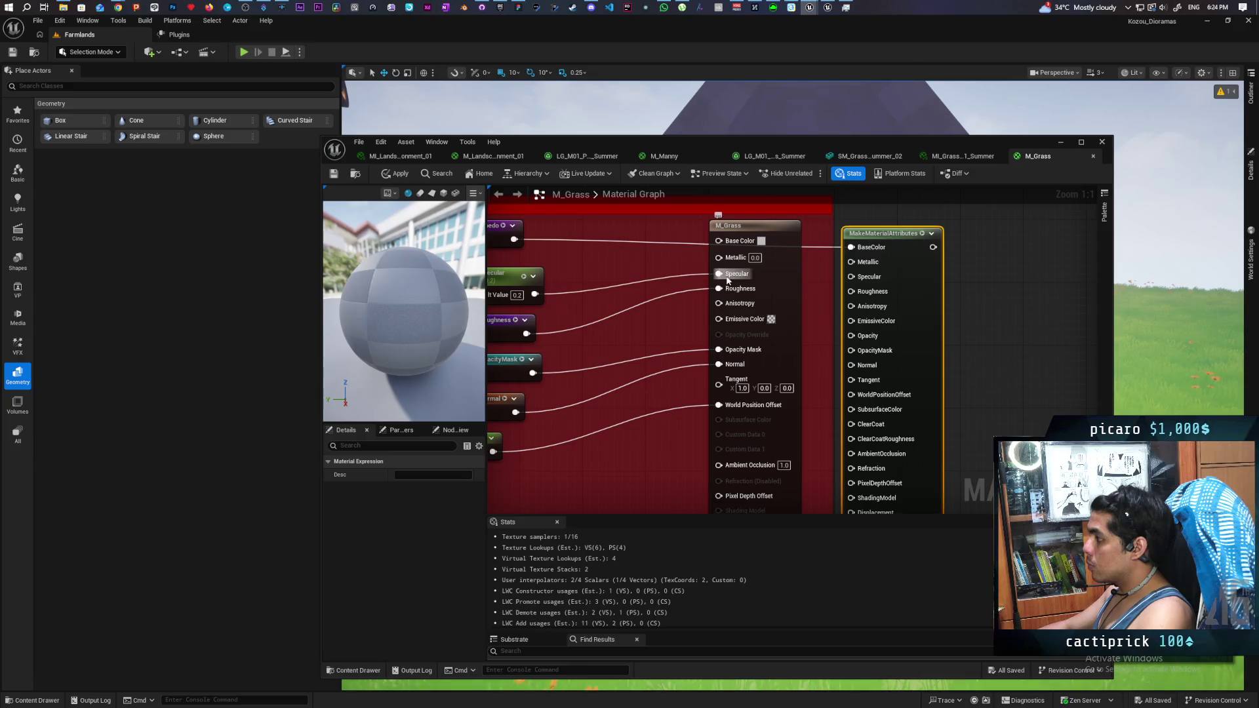
left_click_drag(727, 278, 851, 278)
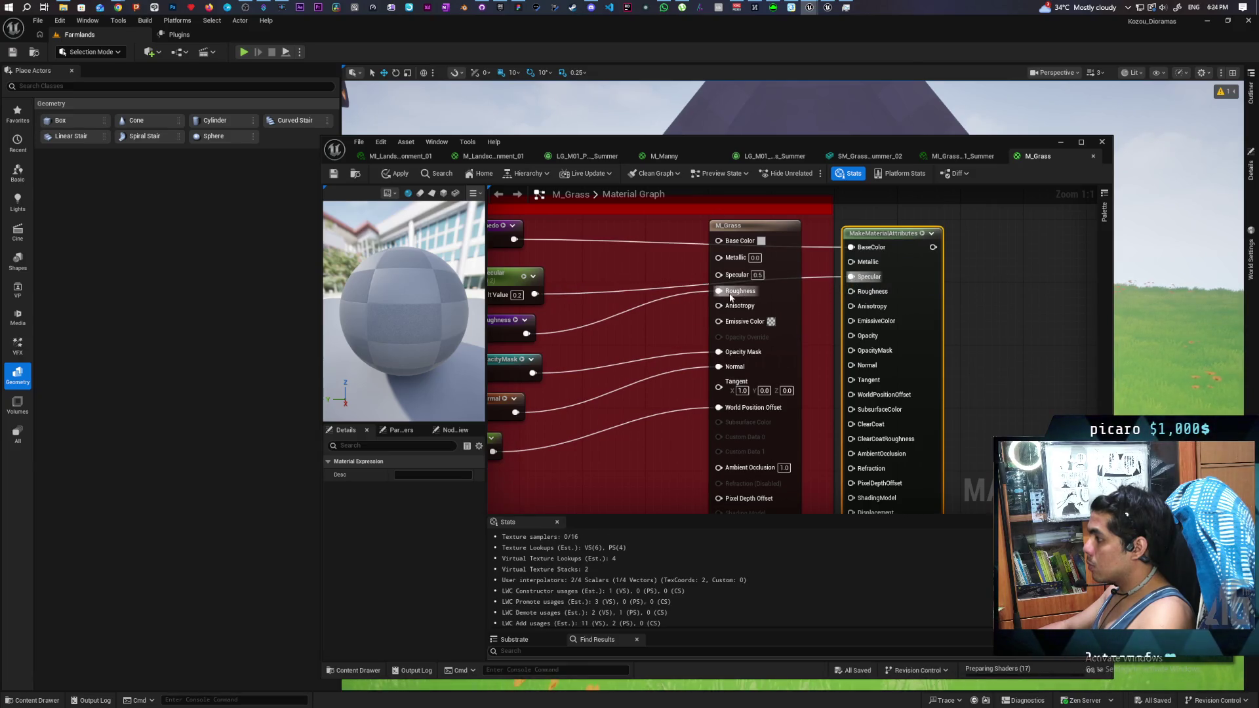
left_click_drag(719, 291, 853, 293)
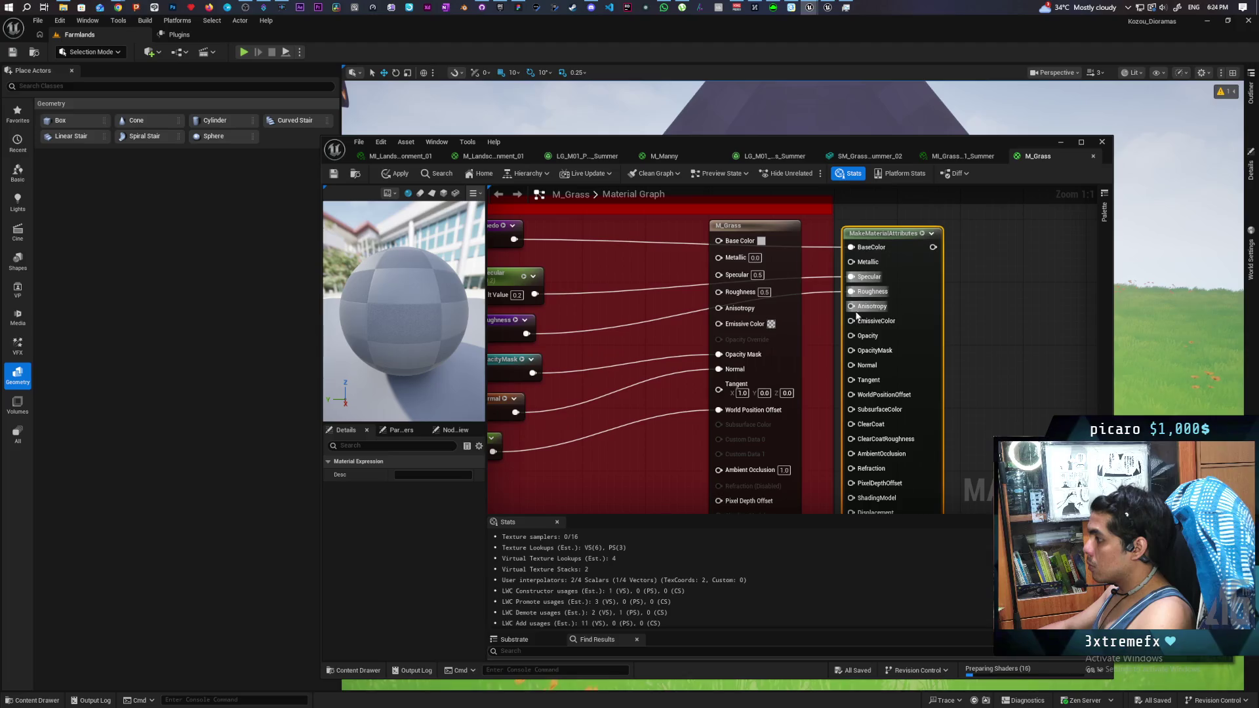
left_click_drag(720, 354, 852, 351)
left_click_drag(719, 371, 851, 365)
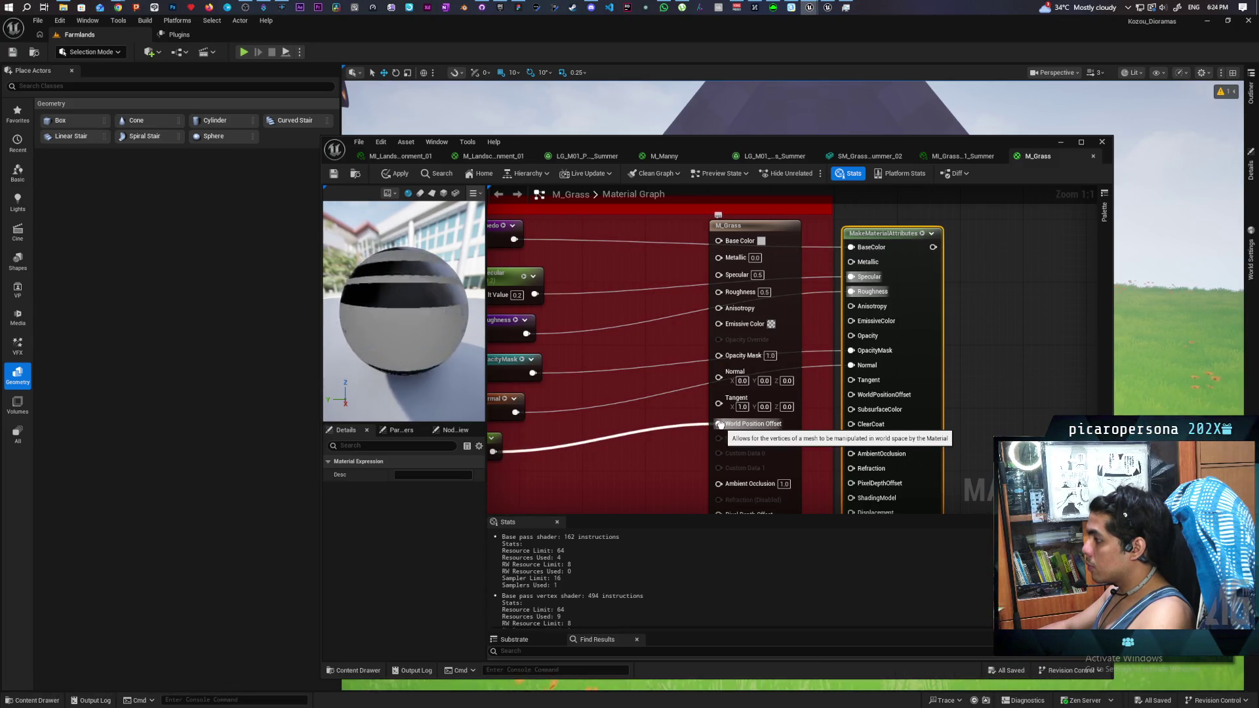
mouse_move(721, 427)
left_mouse_down()
mouse_move(854, 410)
mouse_move(852, 394)
left_mouse_up()
mouse_move(1003, 415)
left_mouse_down()
mouse_move(1002, 311)
mouse_move(981, 405)
mouse_move(981, 387)
mouse_move(1005, 298)
mouse_move(975, 427)
mouse_move(974, 402)
left_mouse_up()
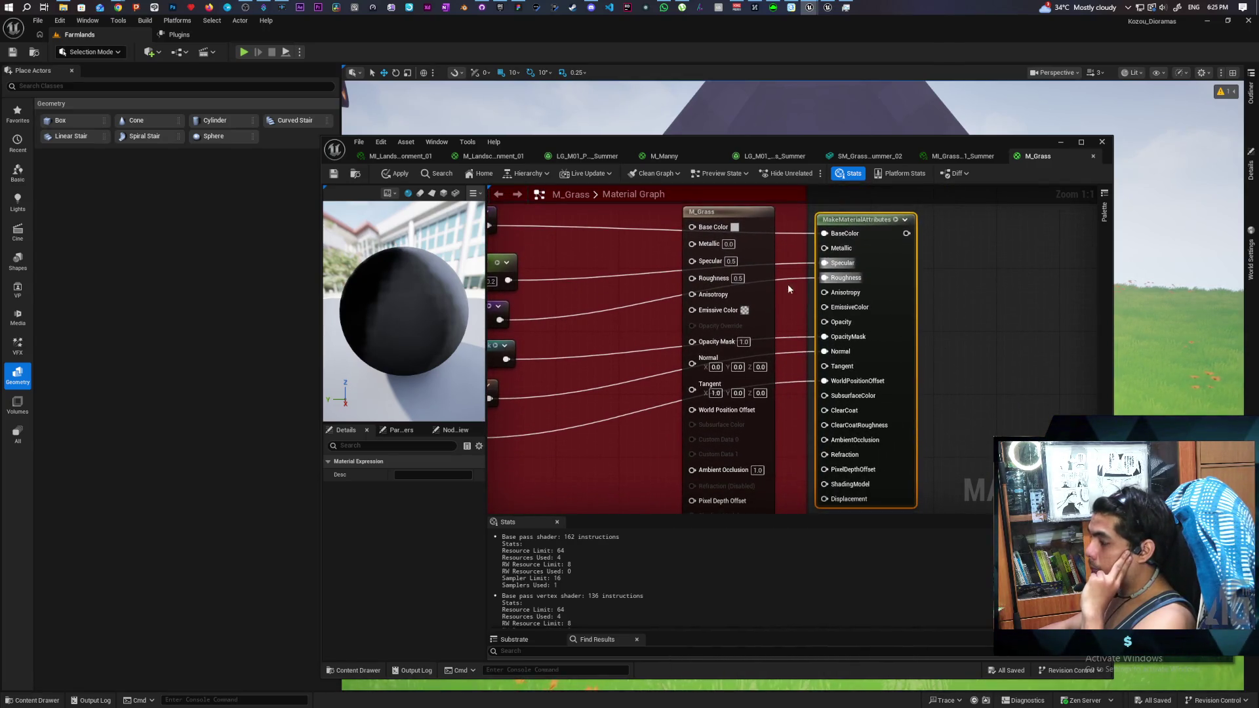
Step: Feed a constant 0 into Metallic and a red (1,0,0) vector into Tangent
left_click_drag(754, 257, 1036, 274)
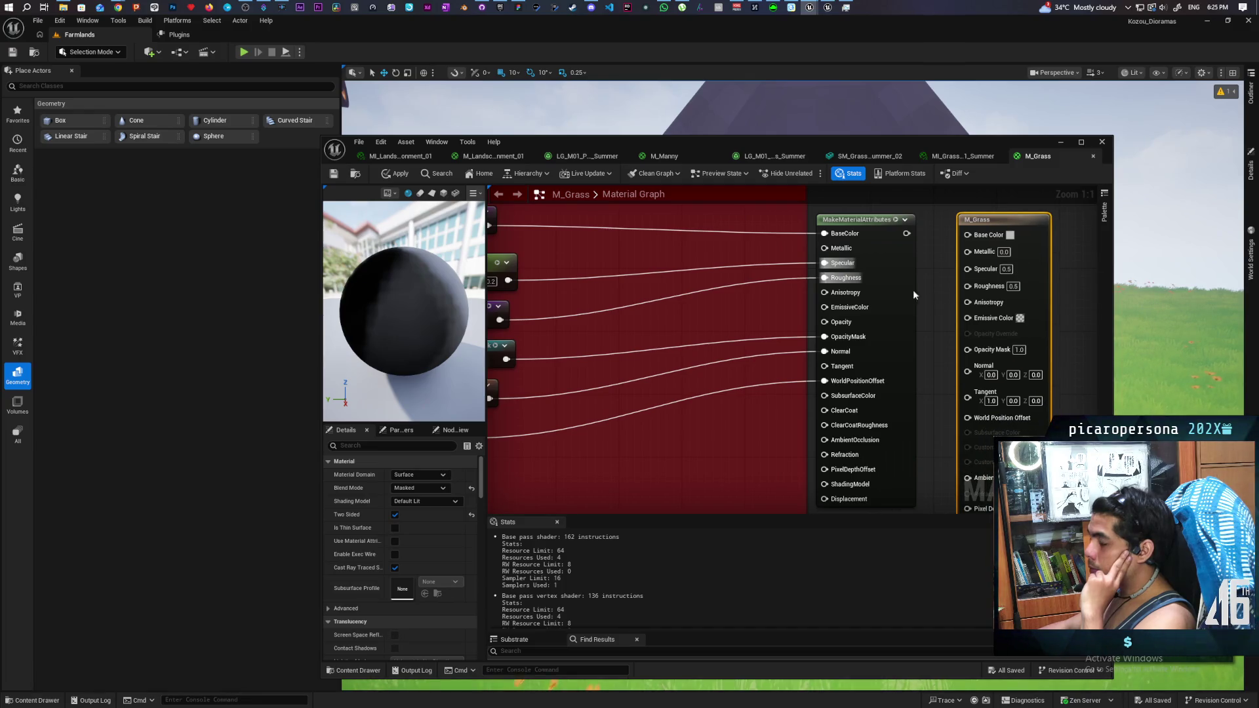
left_click(753, 256)
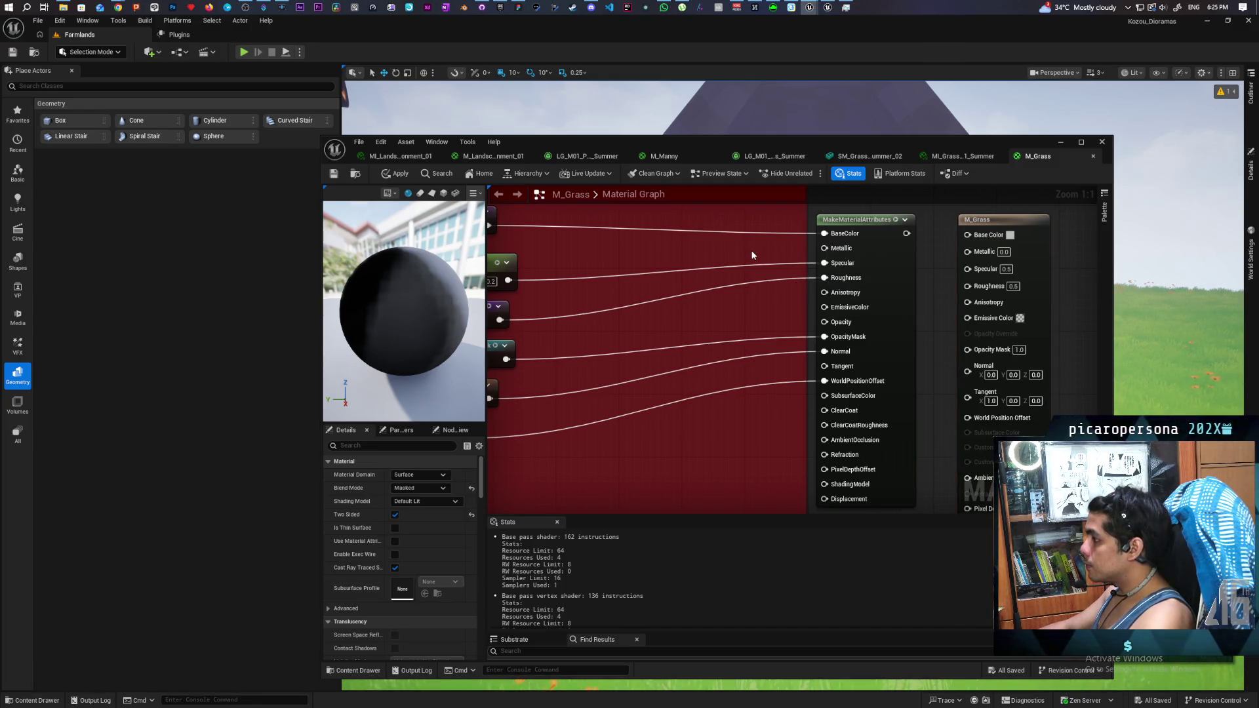
left_click(751, 254)
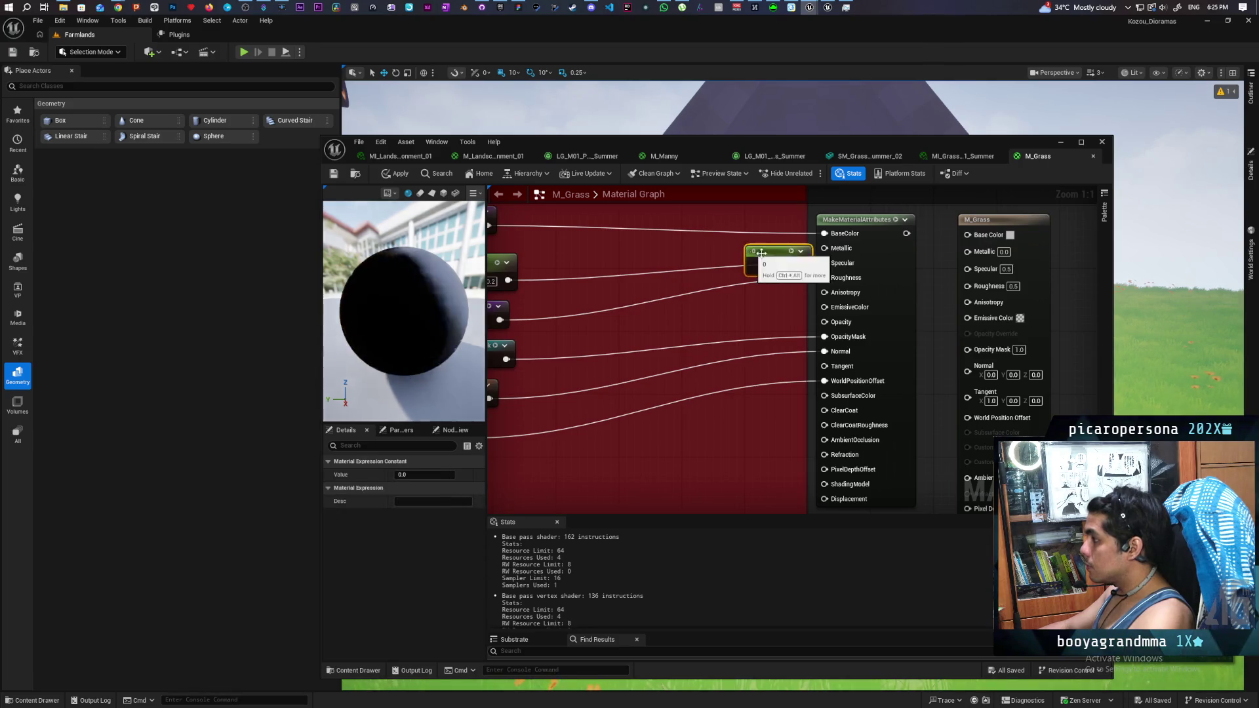
left_click_drag(777, 256, 825, 248)
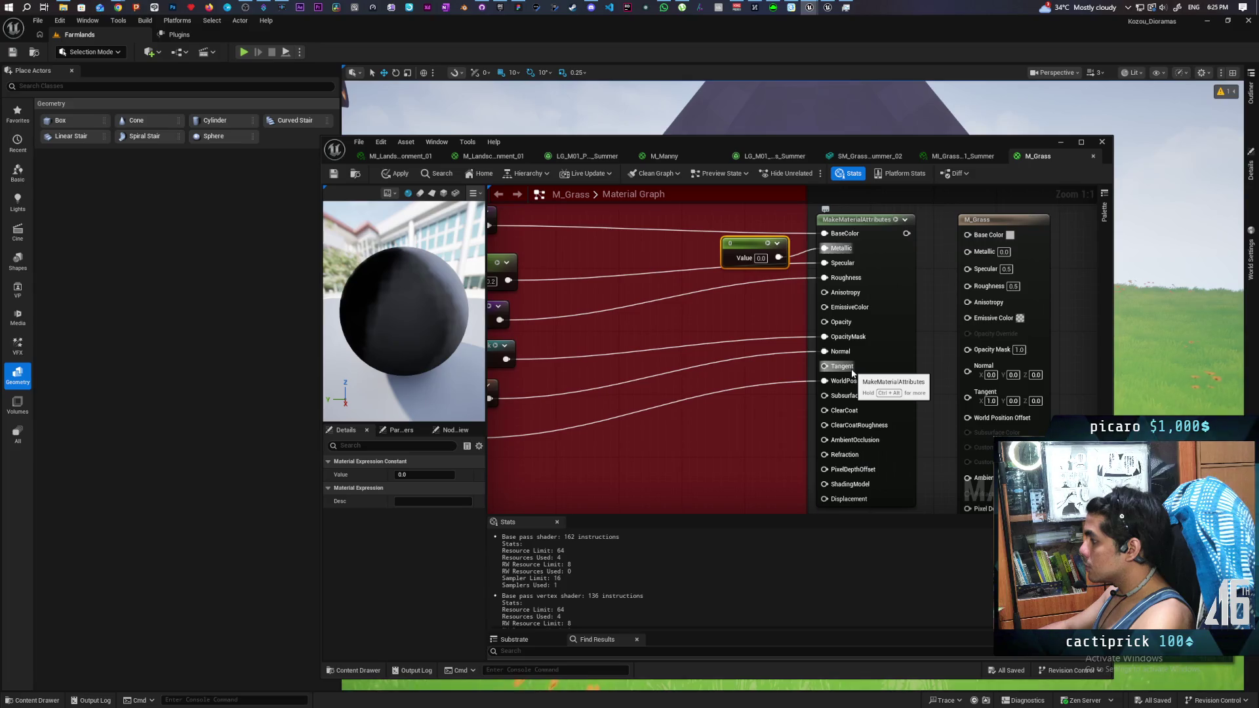
left_click(718, 368)
type("1")
left_click_drag(754, 368, 713, 361)
left_click_drag(769, 375, 842, 372)
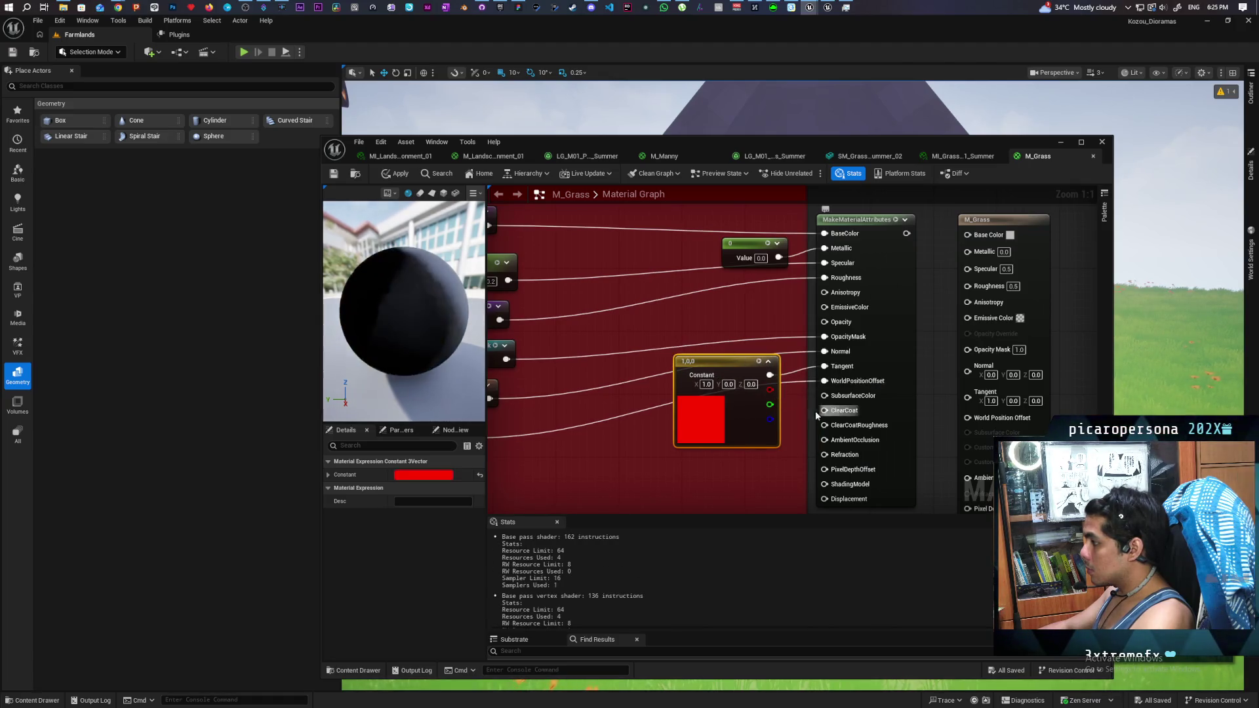
mouse_move(767, 471)
left_mouse_down()
mouse_move(778, 411)
mouse_move(800, 394)
left_mouse_up()
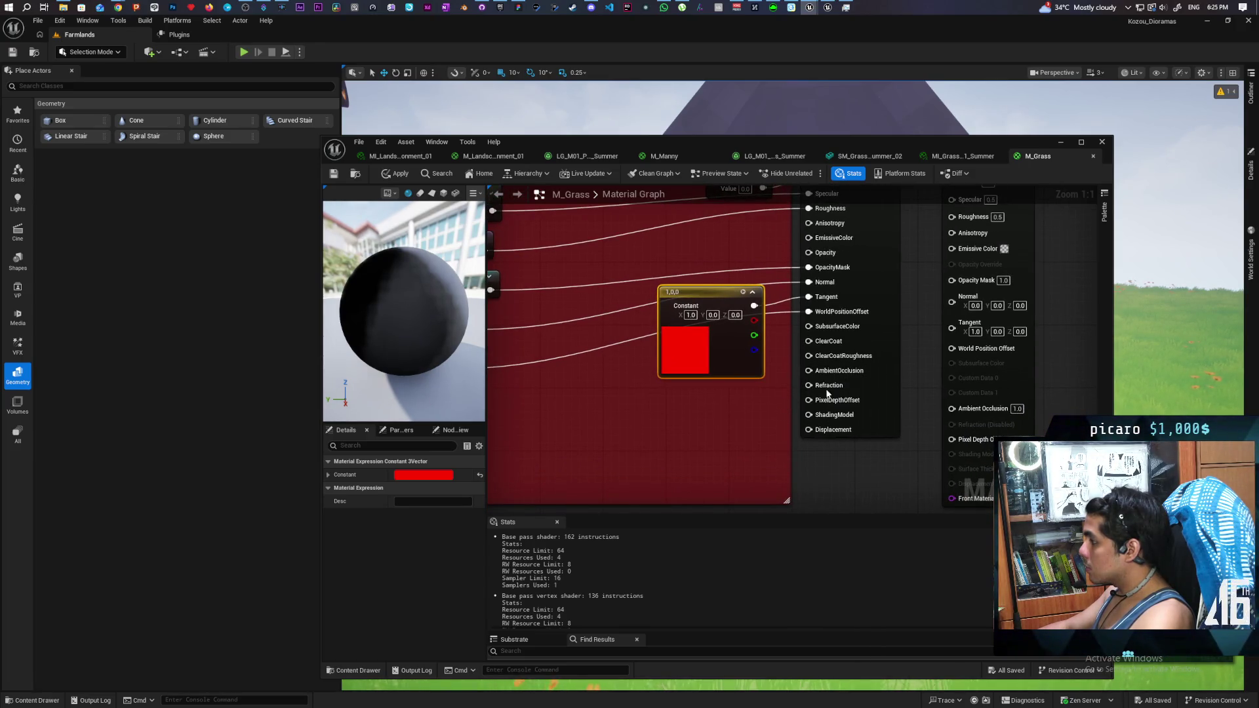
Step: Enable Use Material Attributes on the M_Grass result node
key("Home")
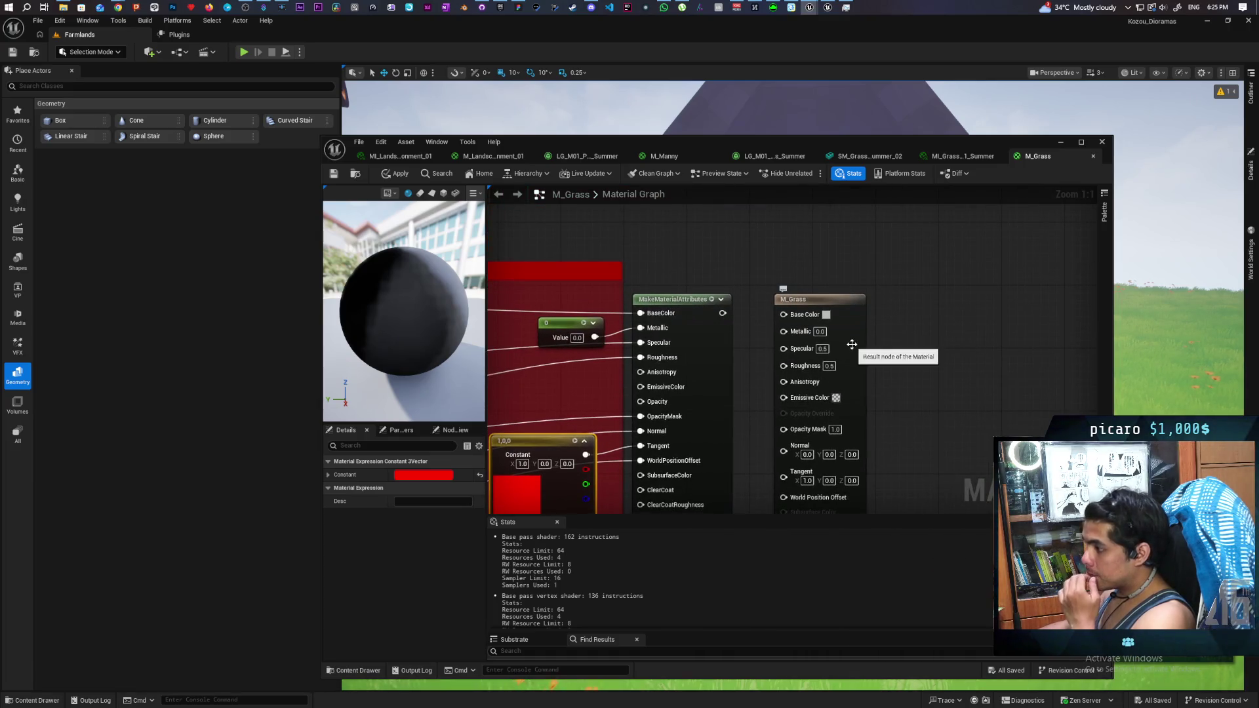
left_click(852, 344)
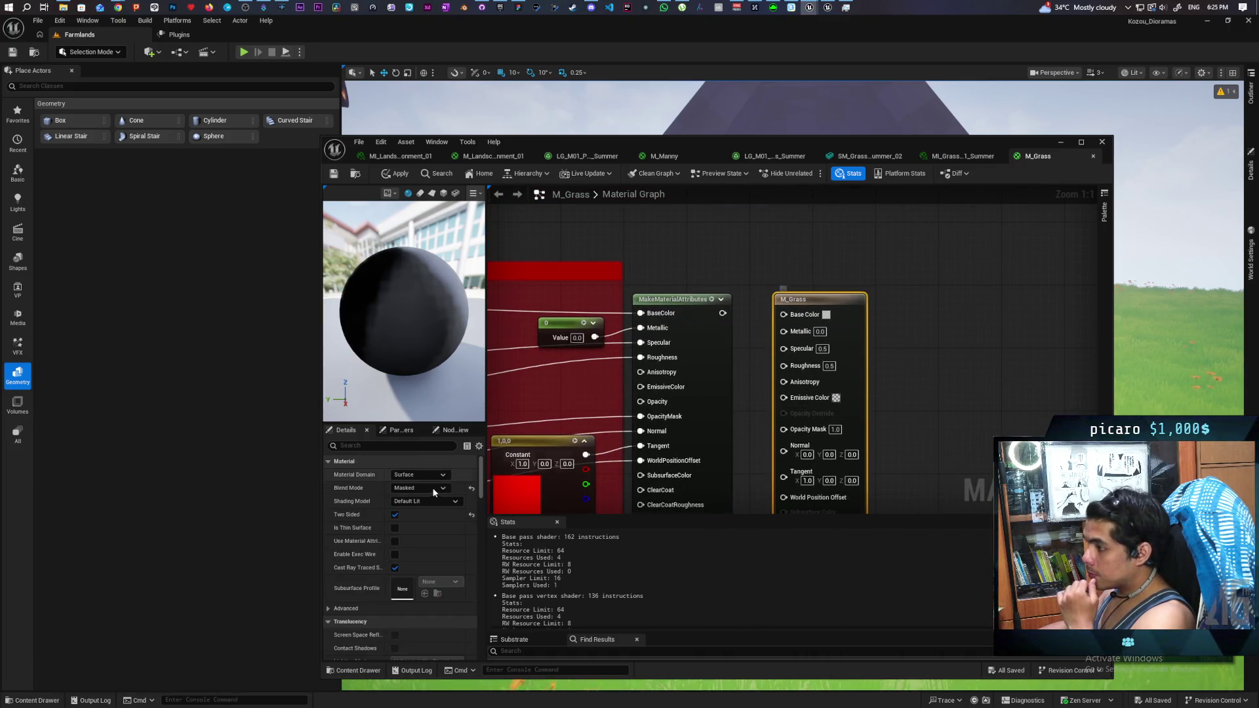
left_click(394, 541)
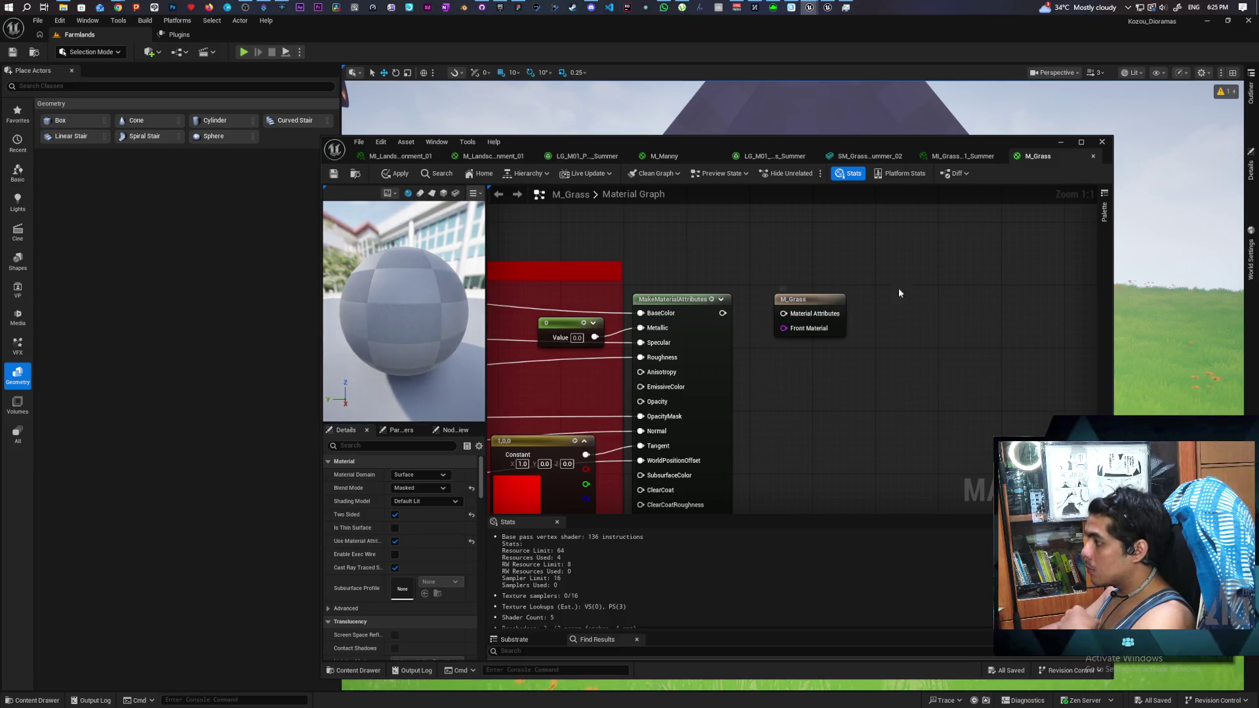
Step: Place MF_Stylized from the Content Drawer and wire its output into the M_Grass result node
left_click_drag(819, 305, 927, 296)
right_click(778, 321)
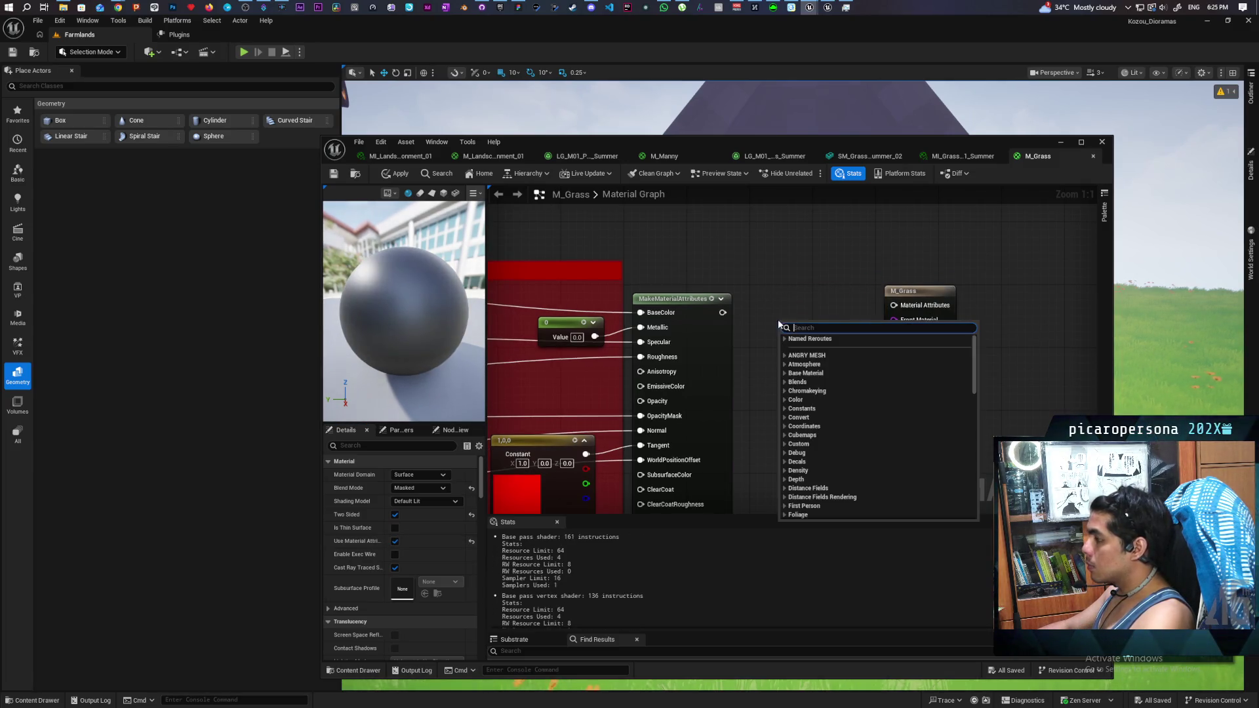
type("mf s")
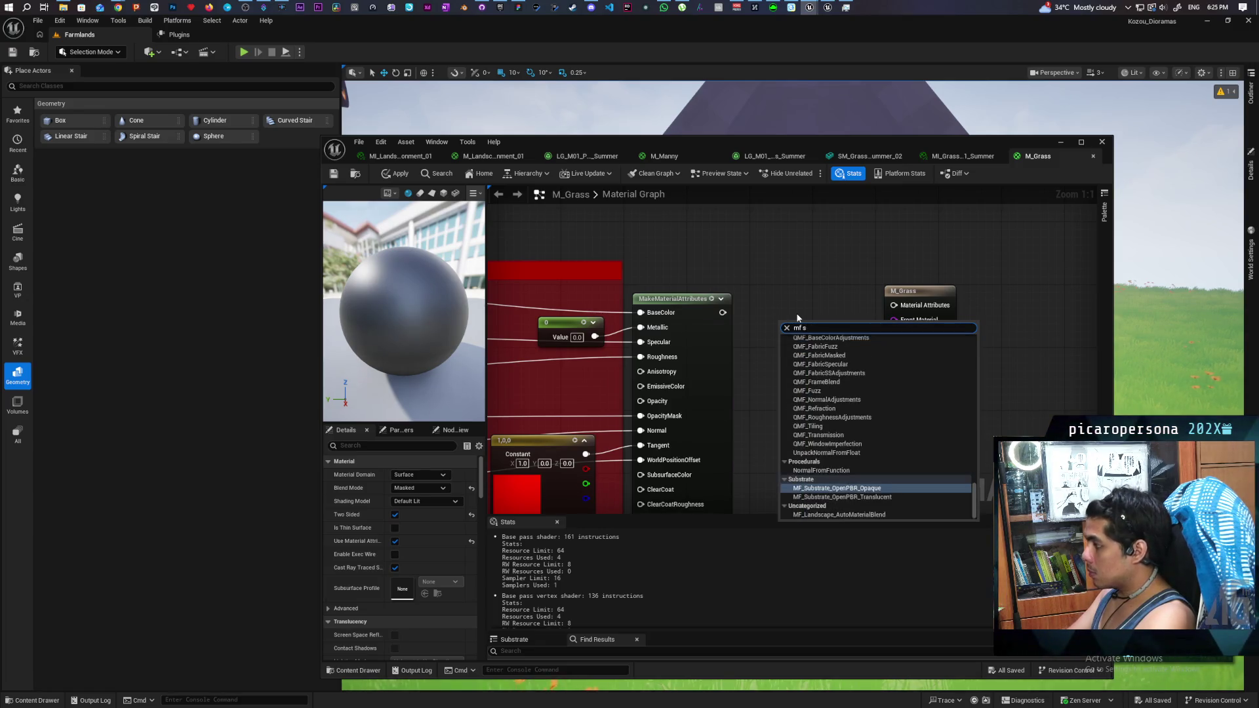
type("tyli")
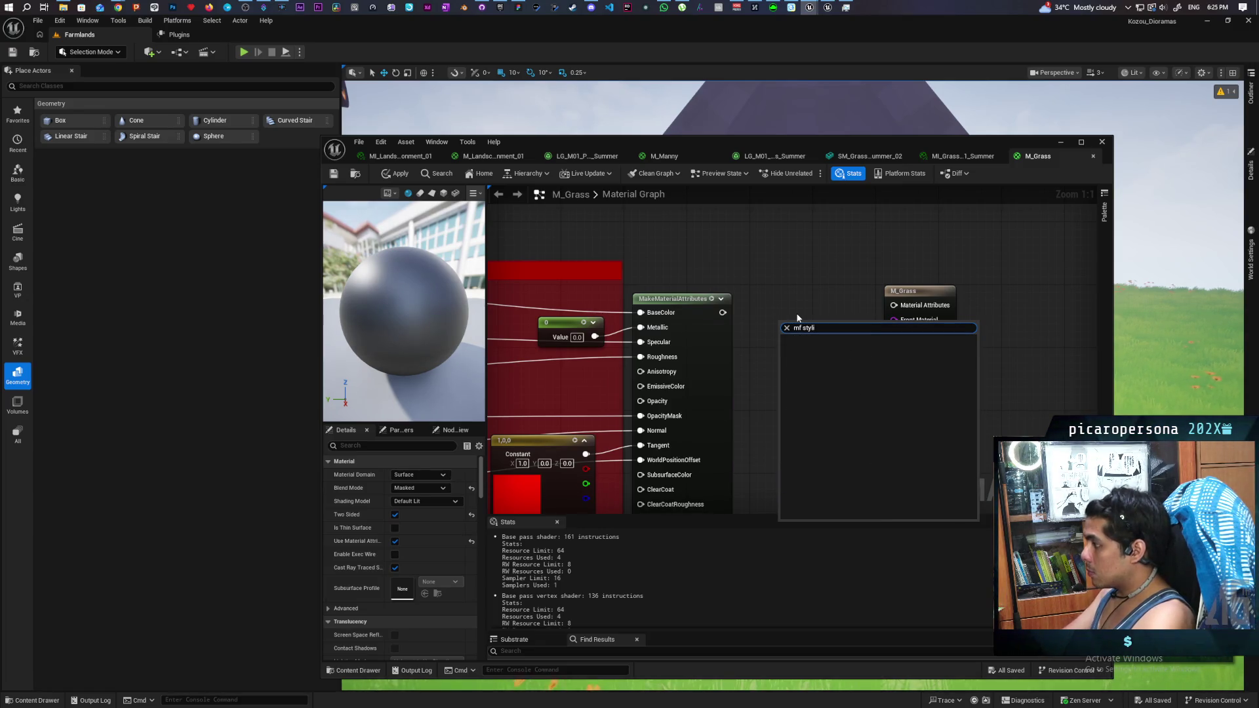
key("Escape")
left_click(342, 672)
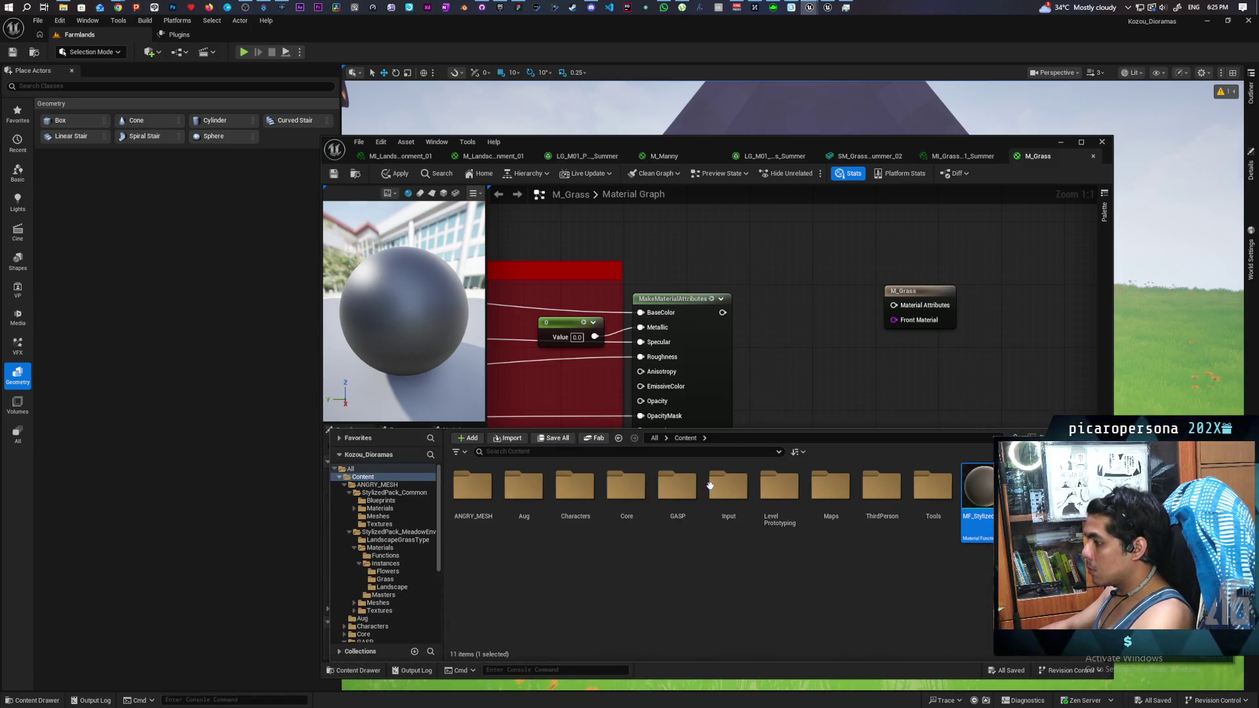
mouse_move(990, 500)
left_mouse_down()
mouse_move(810, 296)
mouse_move(710, 317)
left_mouse_up()
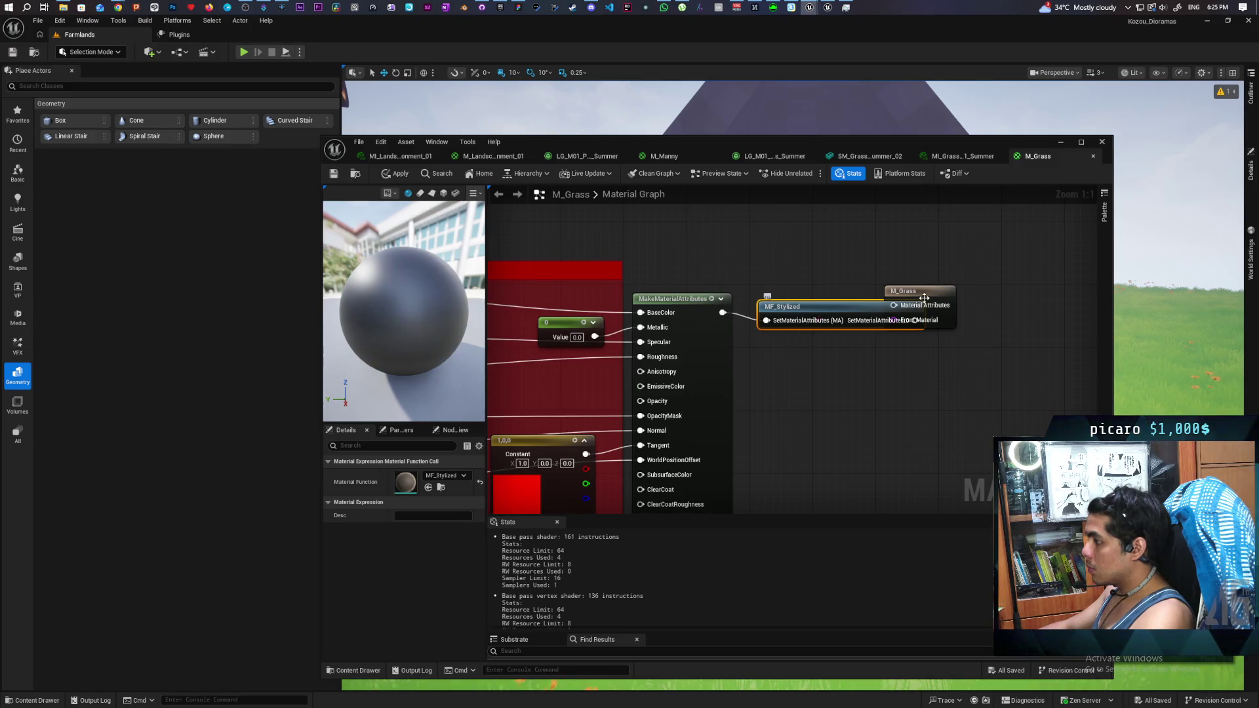
left_click_drag(918, 290, 988, 290)
left_click_drag(914, 319, 969, 305)
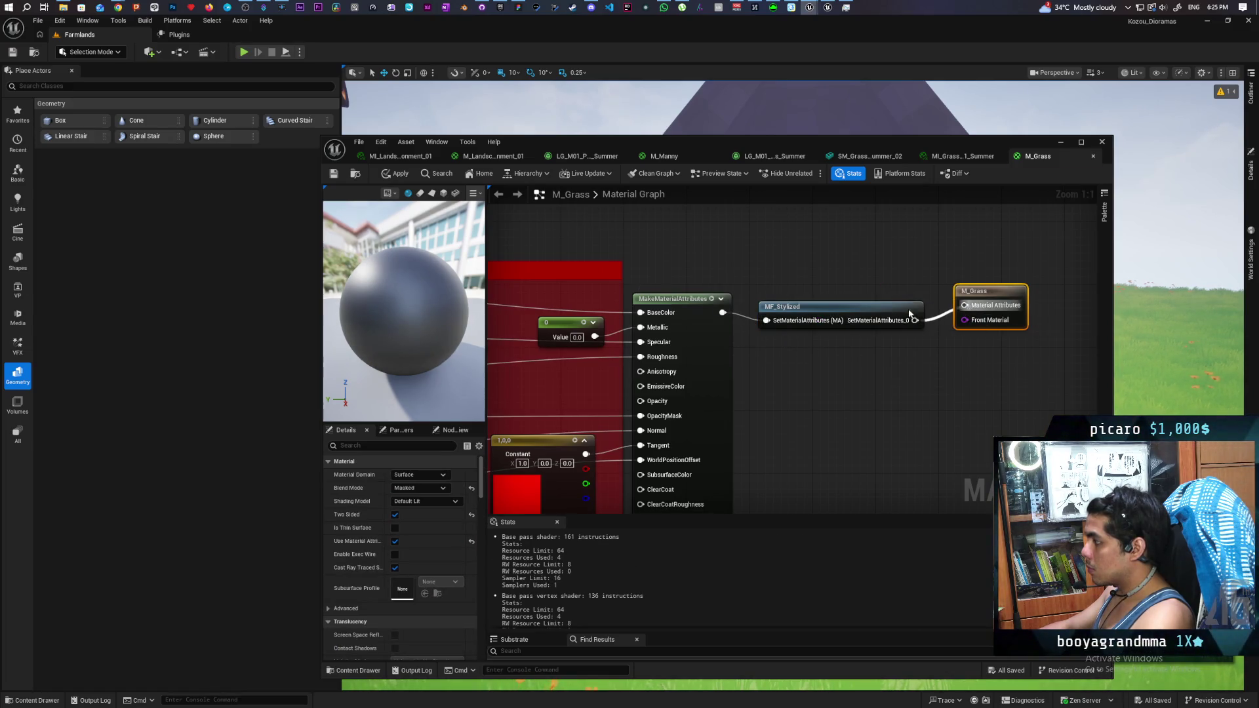
left_click_drag(871, 318, 871, 311)
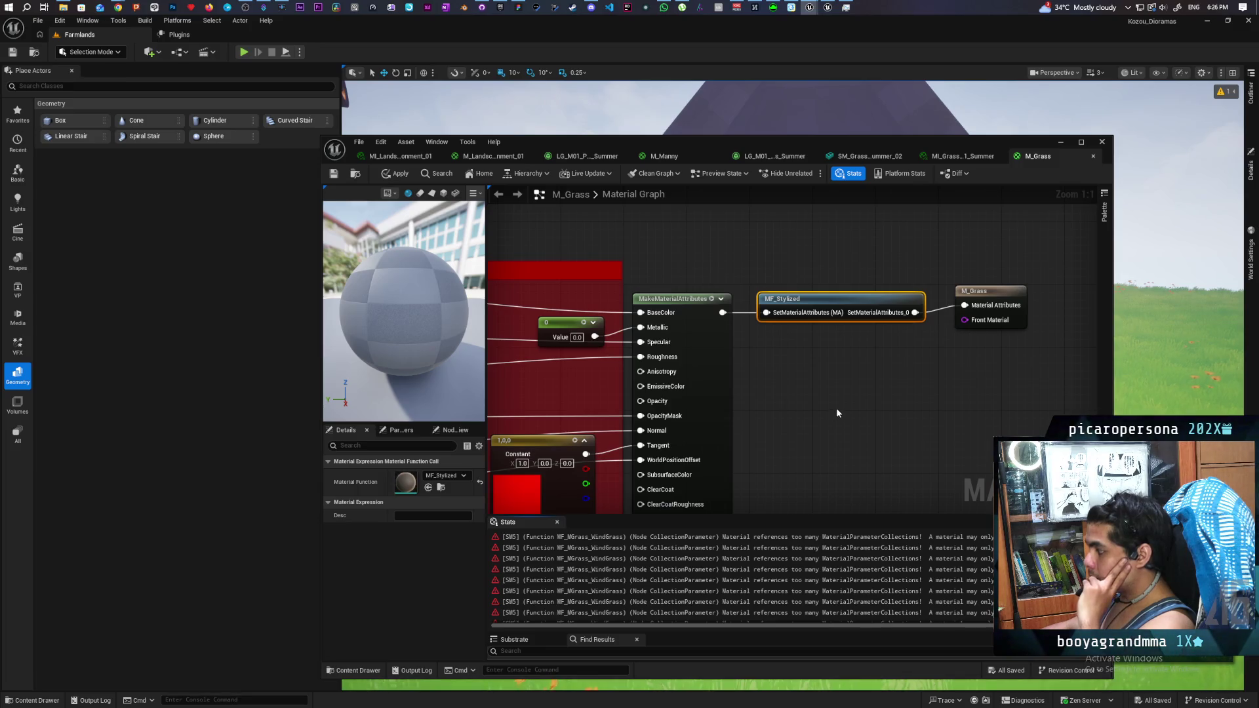
Step: Survey the Roughness, Normal, Bottom Color, Flat Colors and Wind WPO groups
left_click_drag(973, 624, 1003, 624)
scroll(810, 418, "down", 7)
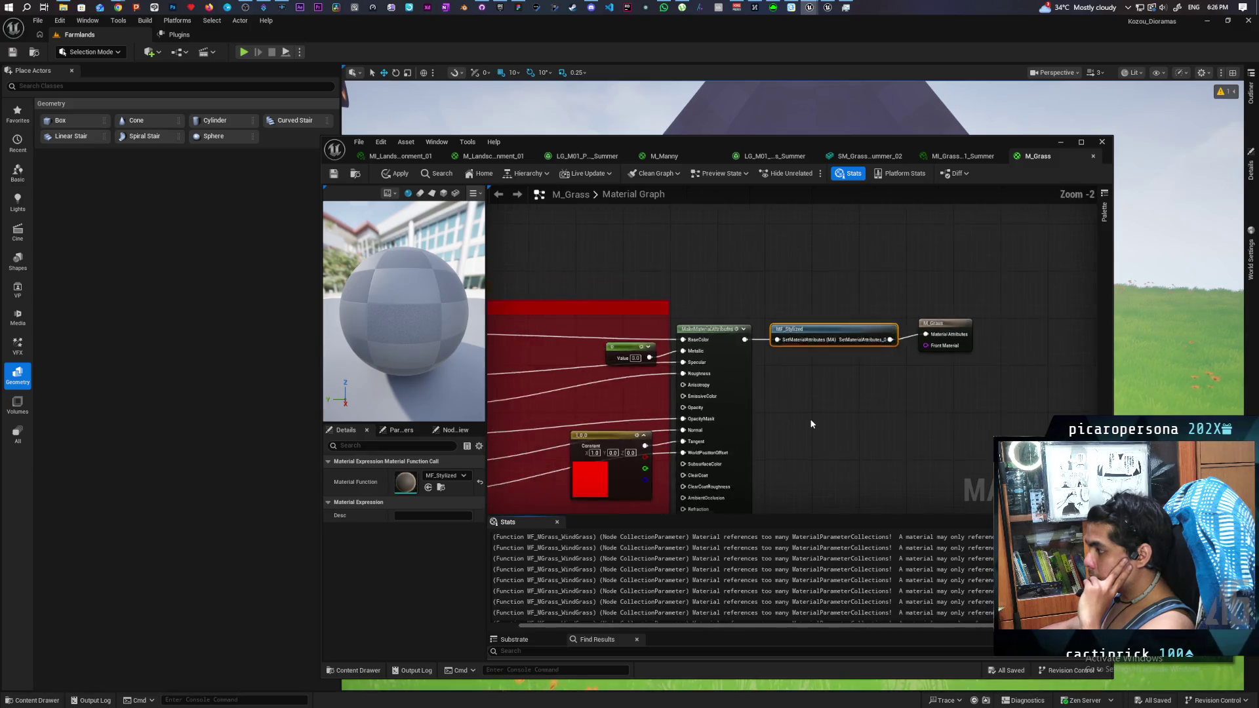
mouse_move(1033, 303)
left_mouse_down()
mouse_move(998, 284)
mouse_move(1036, 273)
mouse_move(1050, 377)
left_mouse_up()
left_click_drag(704, 411, 995, 242)
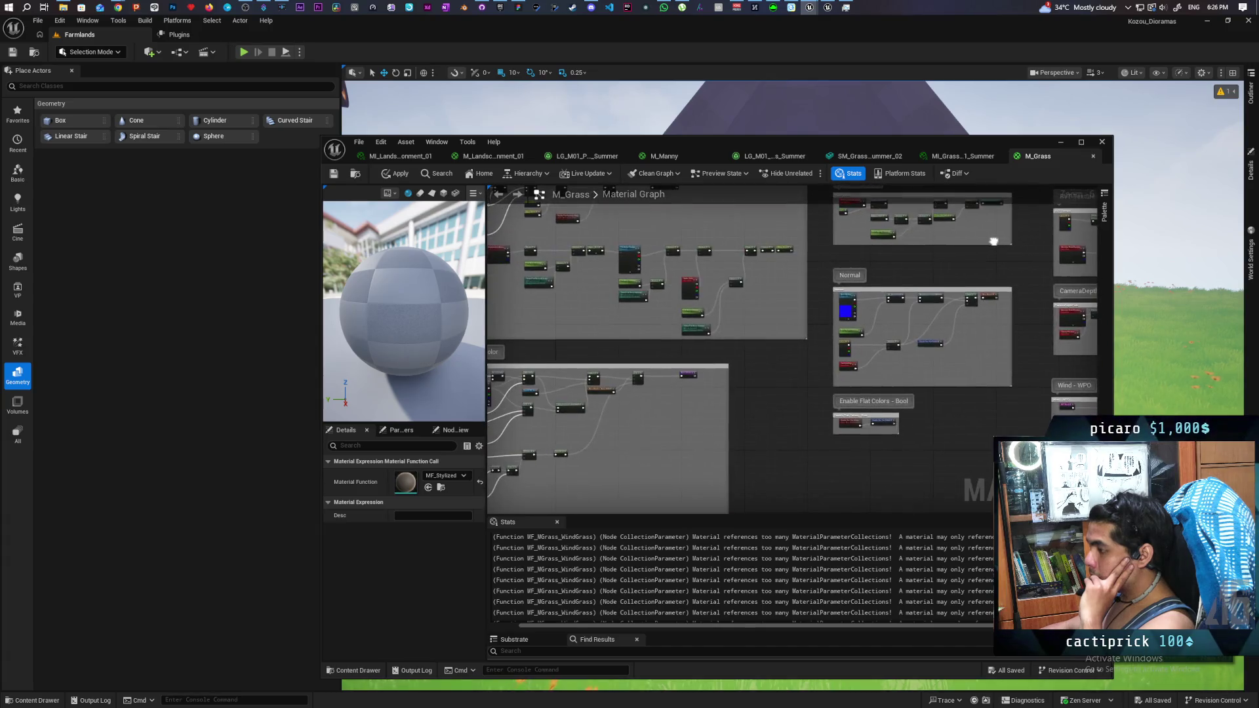
mouse_move(776, 402)
left_mouse_down()
mouse_move(1082, 298)
mouse_move(556, 388)
mouse_move(534, 379)
left_mouse_up()
mouse_move(708, 442)
left_mouse_down()
mouse_move(703, 331)
mouse_move(675, 427)
mouse_move(848, 433)
left_mouse_up()
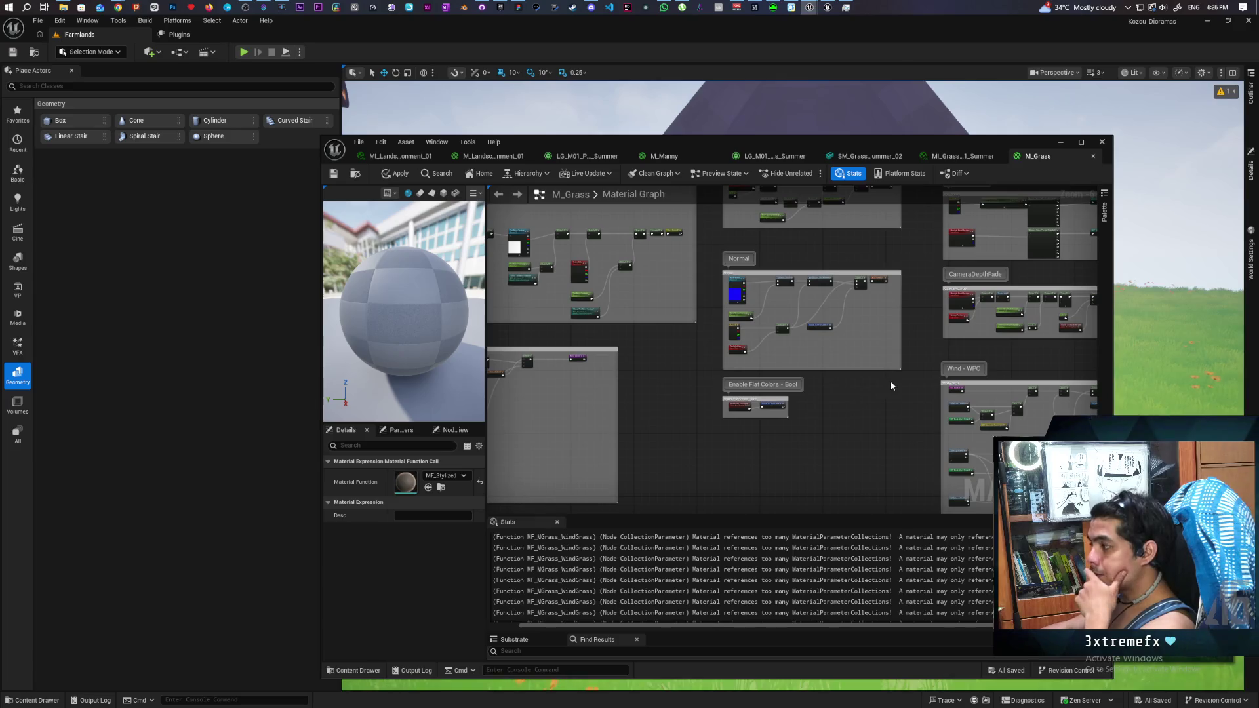
Step: Shift the M_Grass output node and MF_Stylized node further right
key("Home")
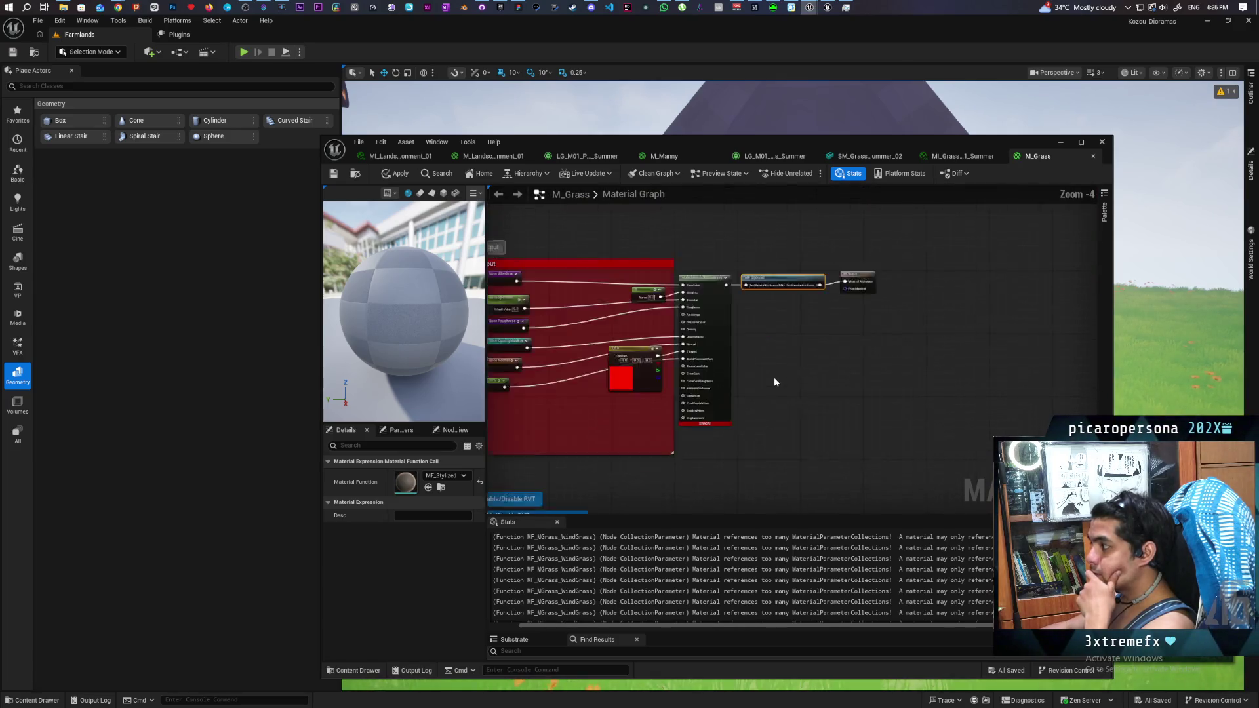
mouse_move(741, 269)
left_mouse_down()
mouse_move(880, 264)
mouse_move(893, 321)
left_mouse_up()
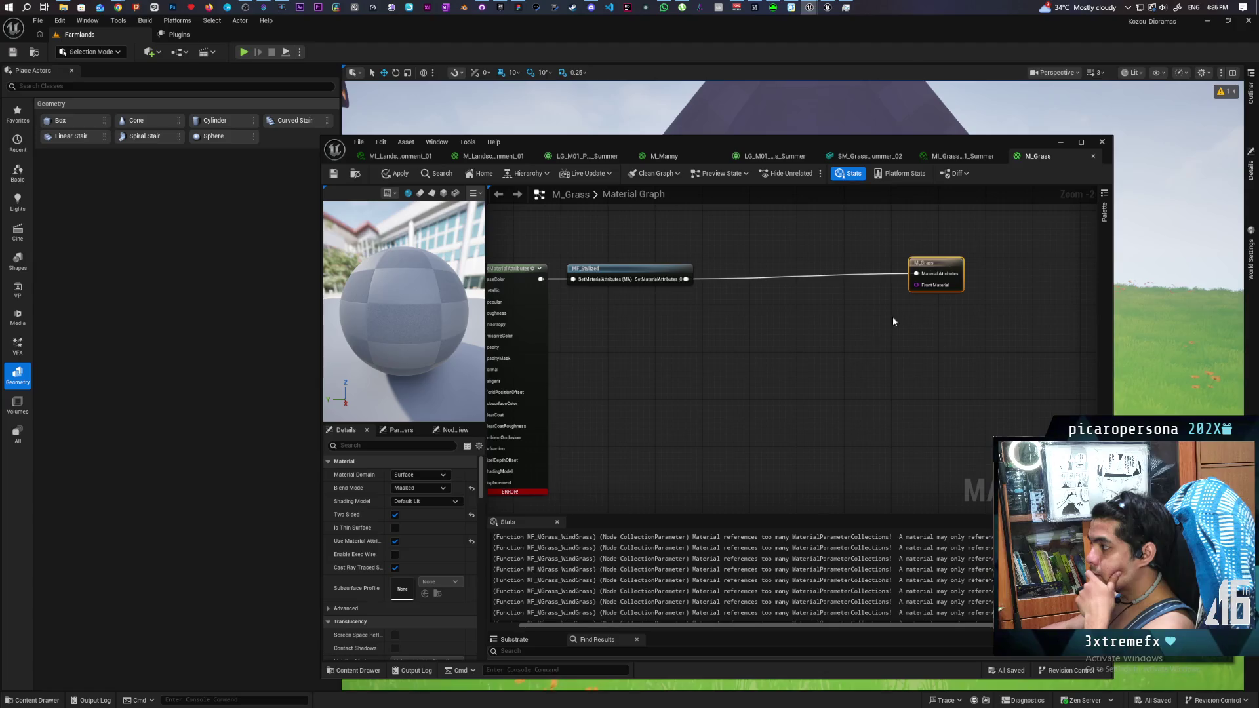
left_click_drag(614, 272, 699, 275)
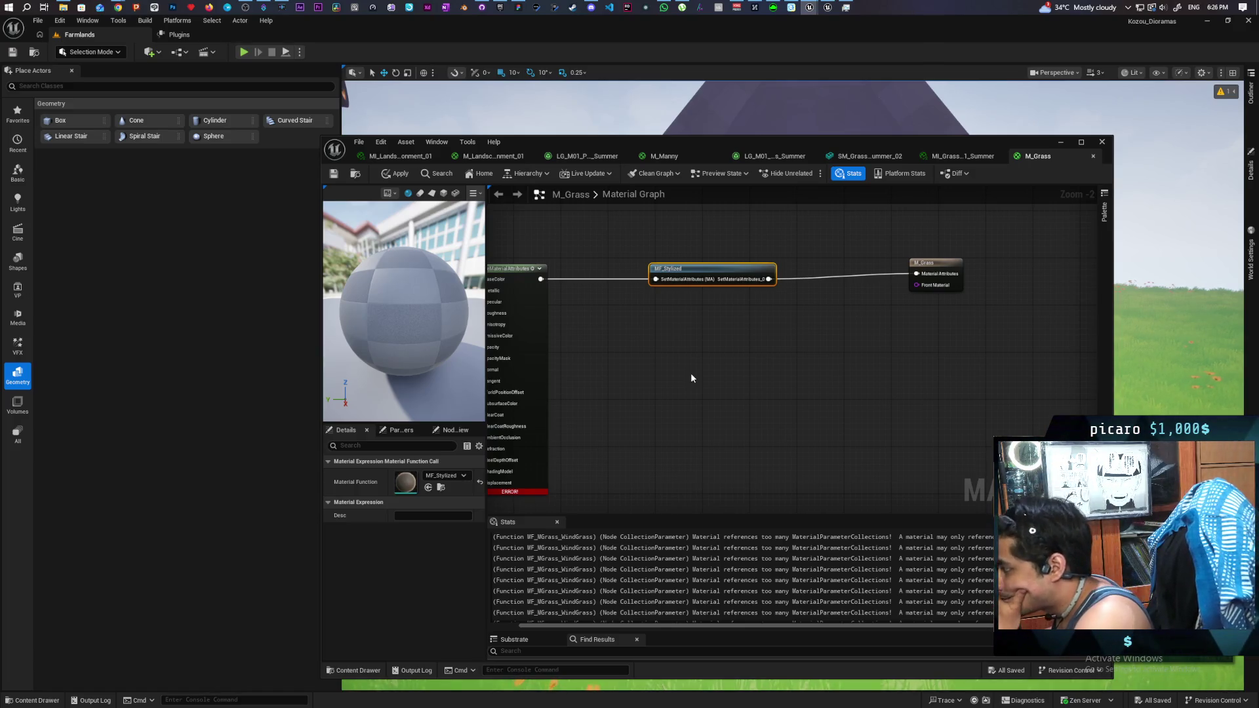
scroll(690, 372, "down", 3)
mouse_move(686, 387)
left_mouse_down()
mouse_move(947, 295)
mouse_move(789, 425)
mouse_move(843, 357)
left_mouse_up()
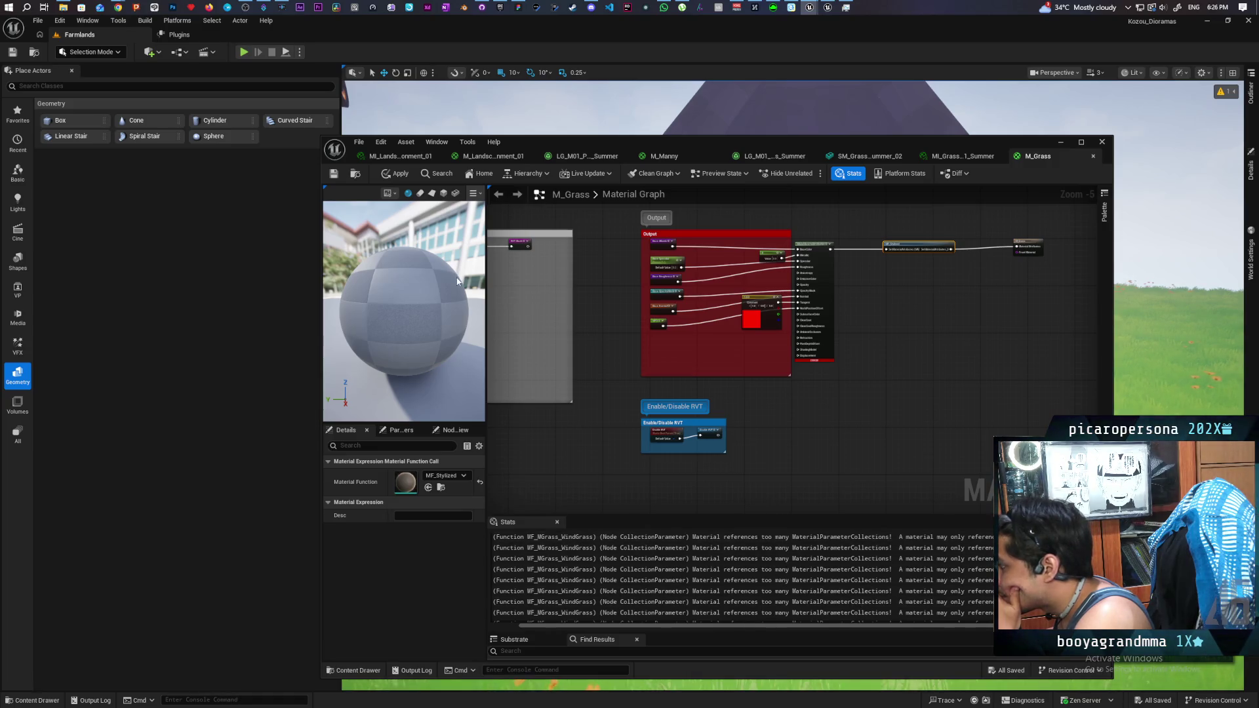
Step: Apply the M_Grass changes despite the compilation errors
key("ctrl+s")
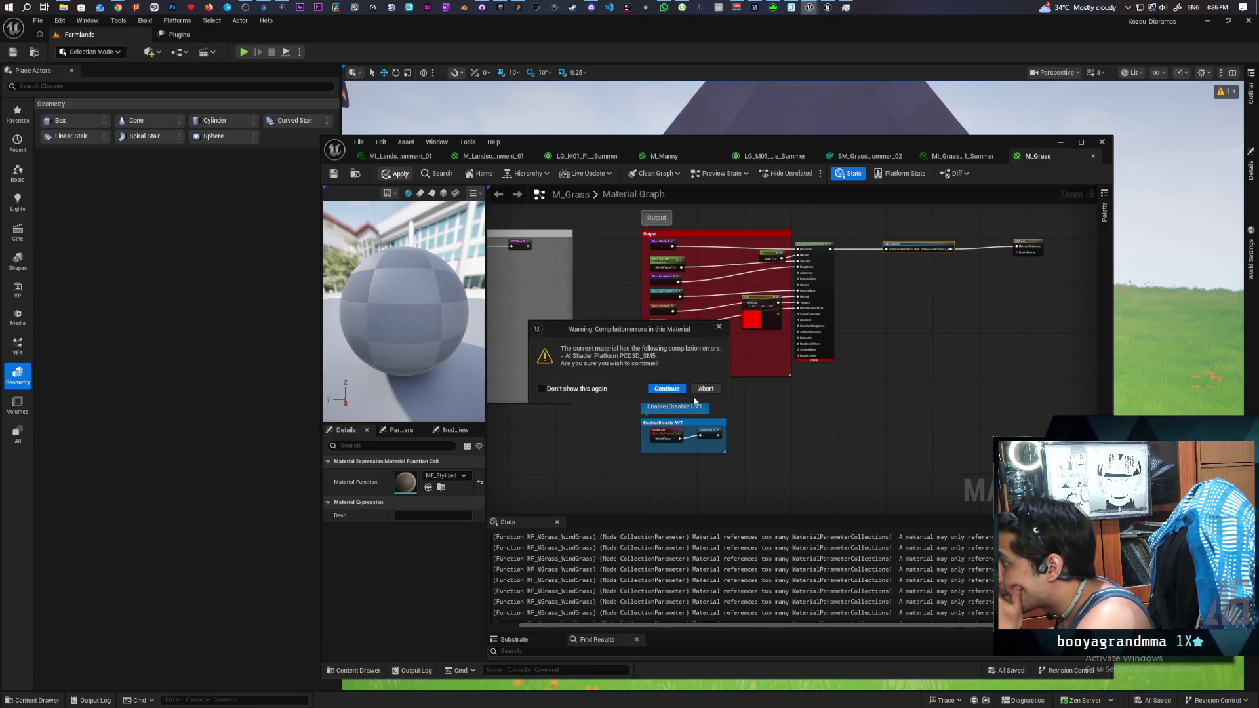
left_click(667, 389)
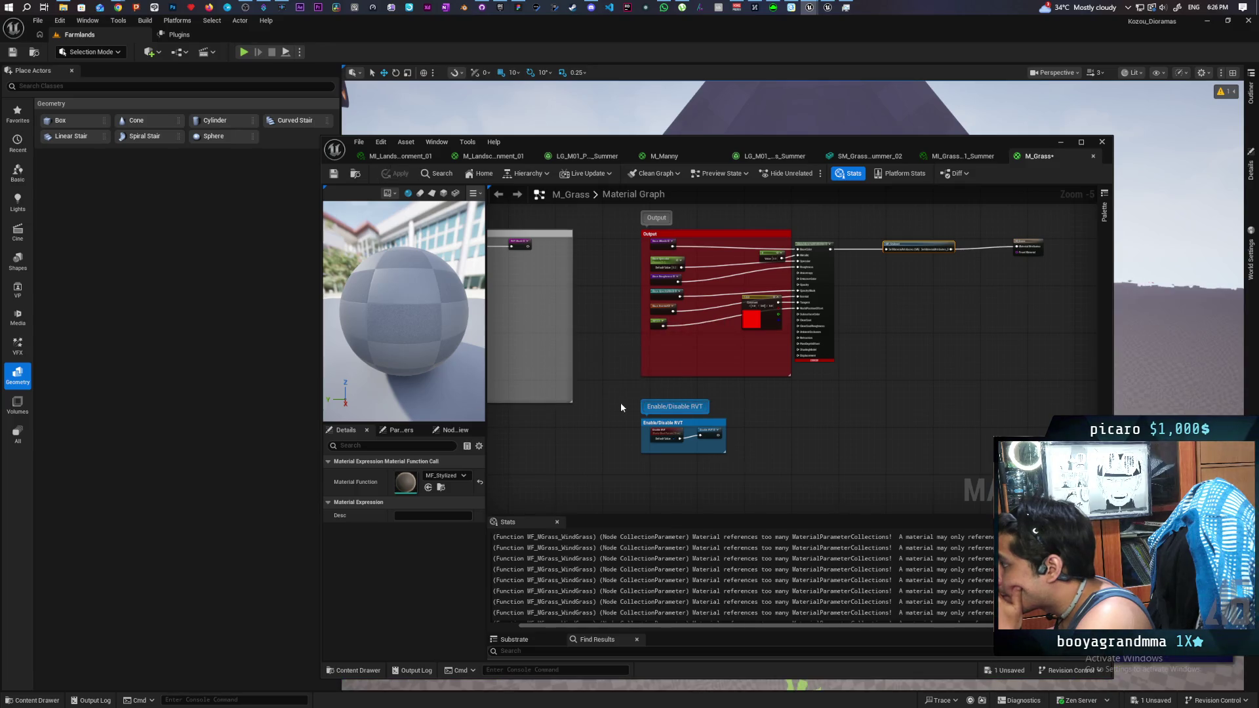
scroll(620, 402, "down", 3)
mouse_move(619, 404)
left_mouse_down()
mouse_move(694, 378)
mouse_move(662, 400)
left_mouse_up()
scroll(766, 345, "up", 5)
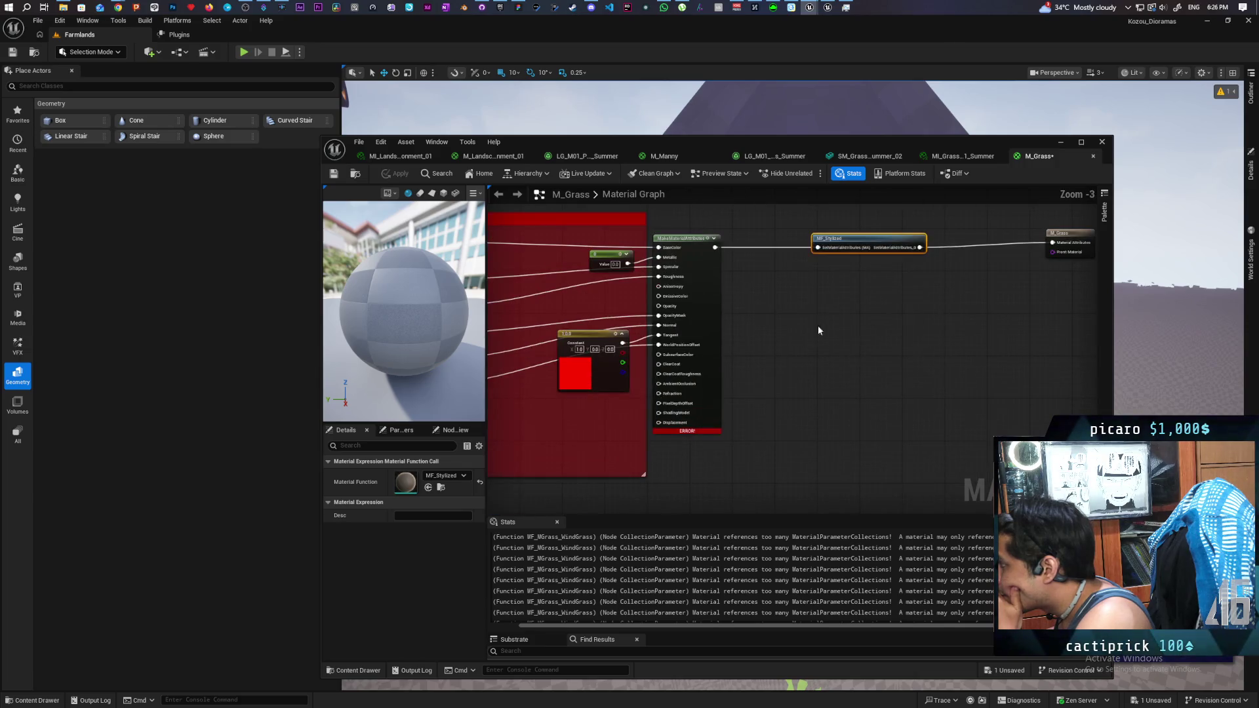
Step: Wire MakeMaterialAttributes straight to the M_Grass output, apply, and return to the level
left_click_drag(844, 249, 806, 333)
left_click_drag(714, 247, 1053, 244)
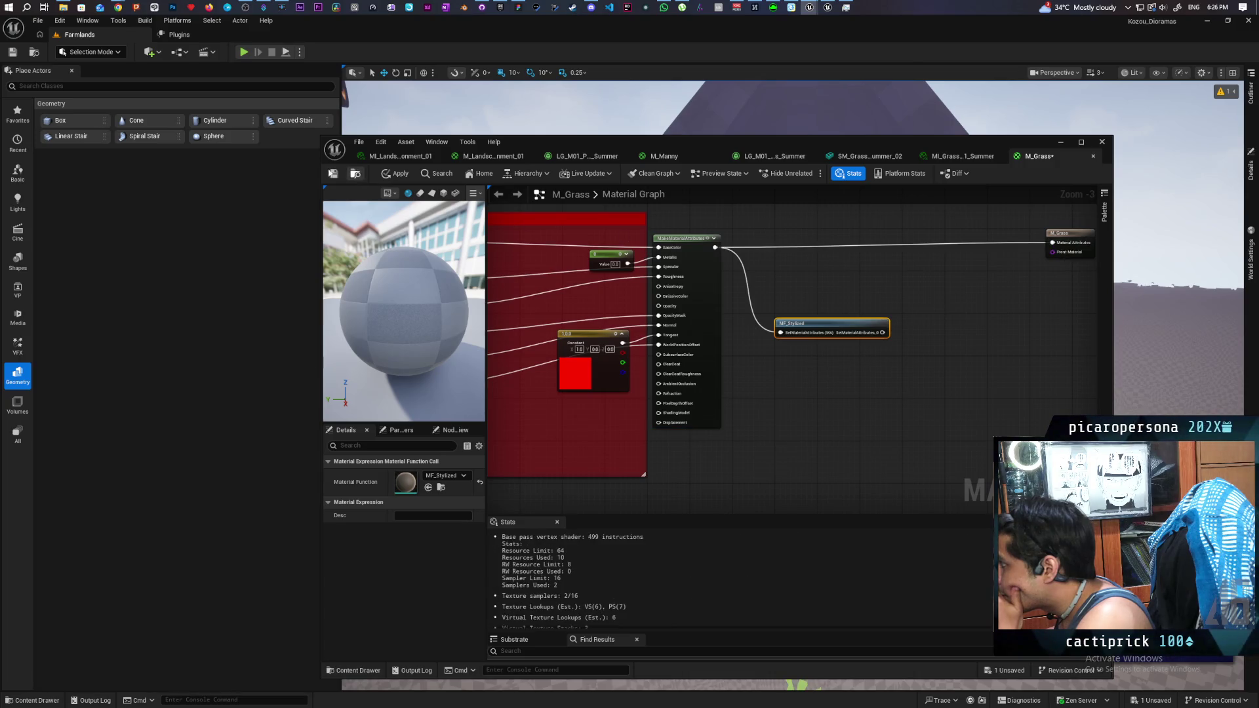
left_click(334, 176)
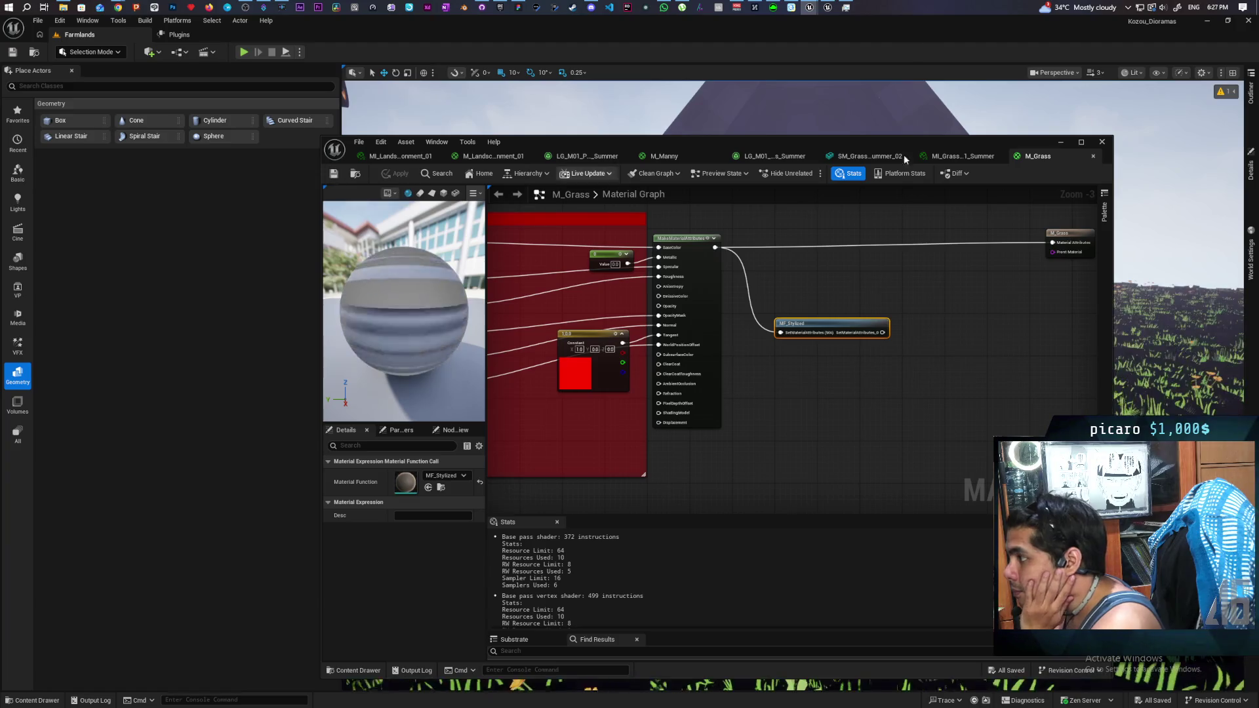
left_click(1057, 142)
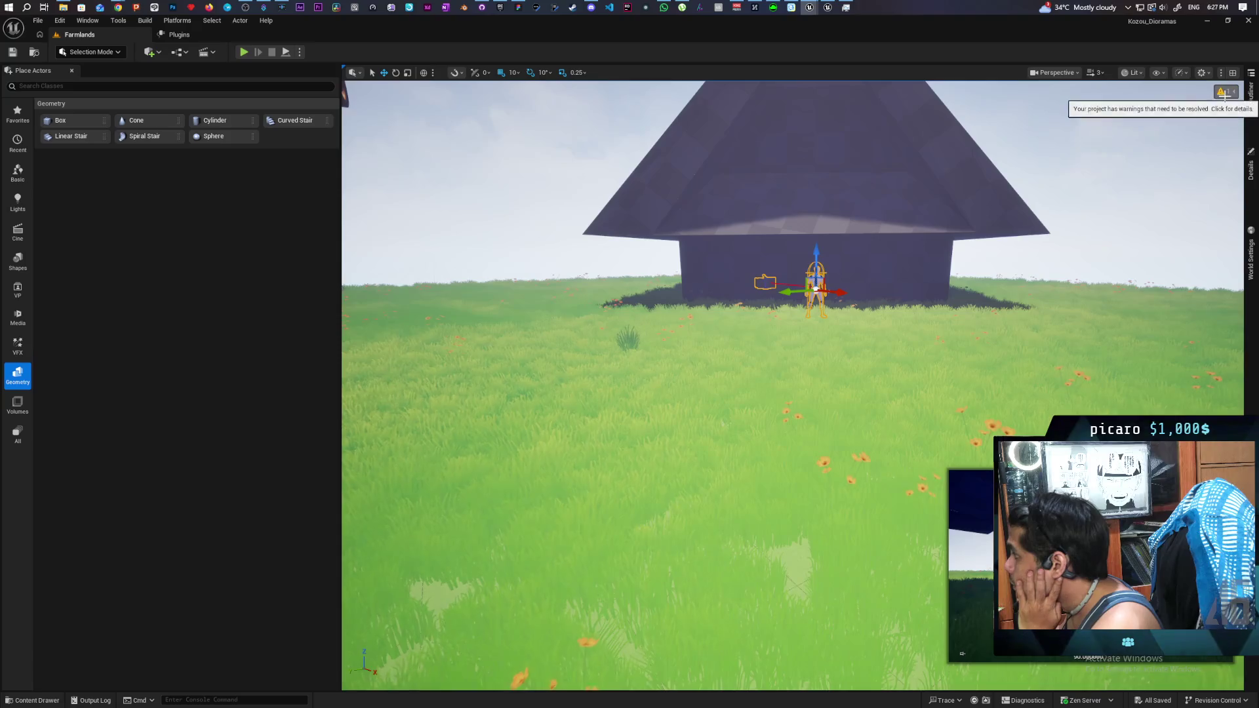
mouse_move(1154, 145)
left_mouse_down()
mouse_move(1154, 308)
mouse_move(1154, 223)
mouse_move(1154, 276)
left_mouse_up()
key("w")
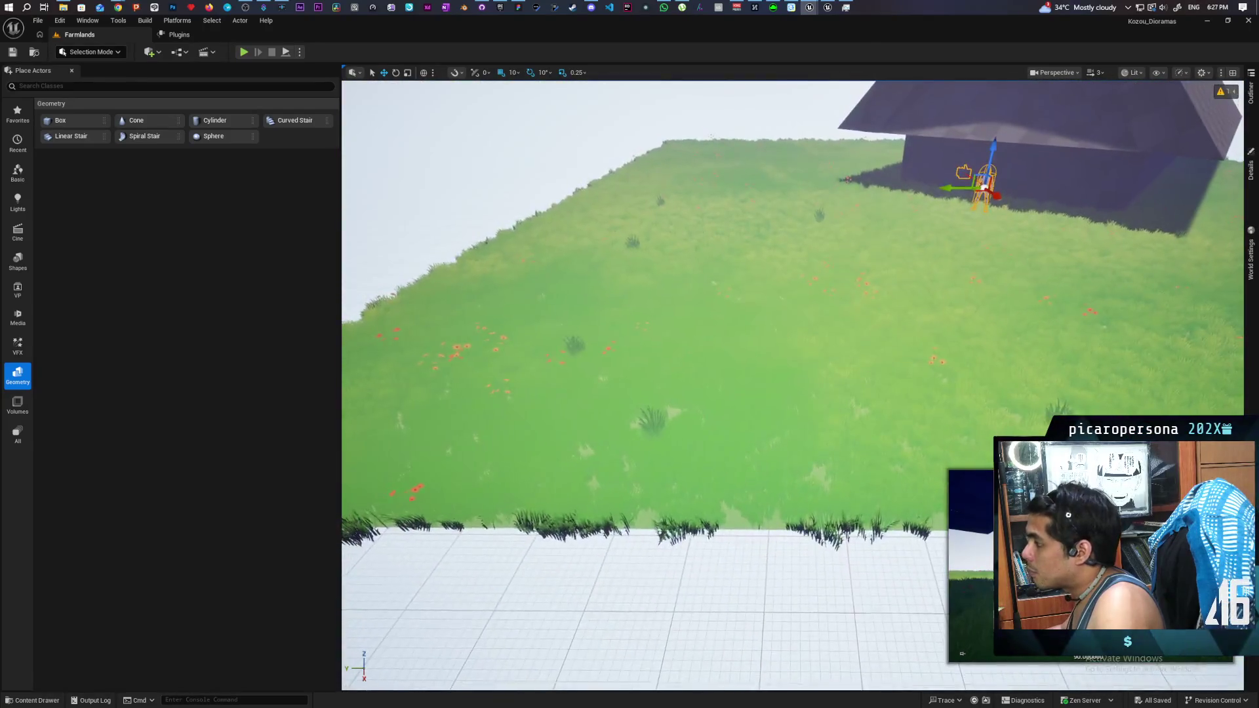
key("w")
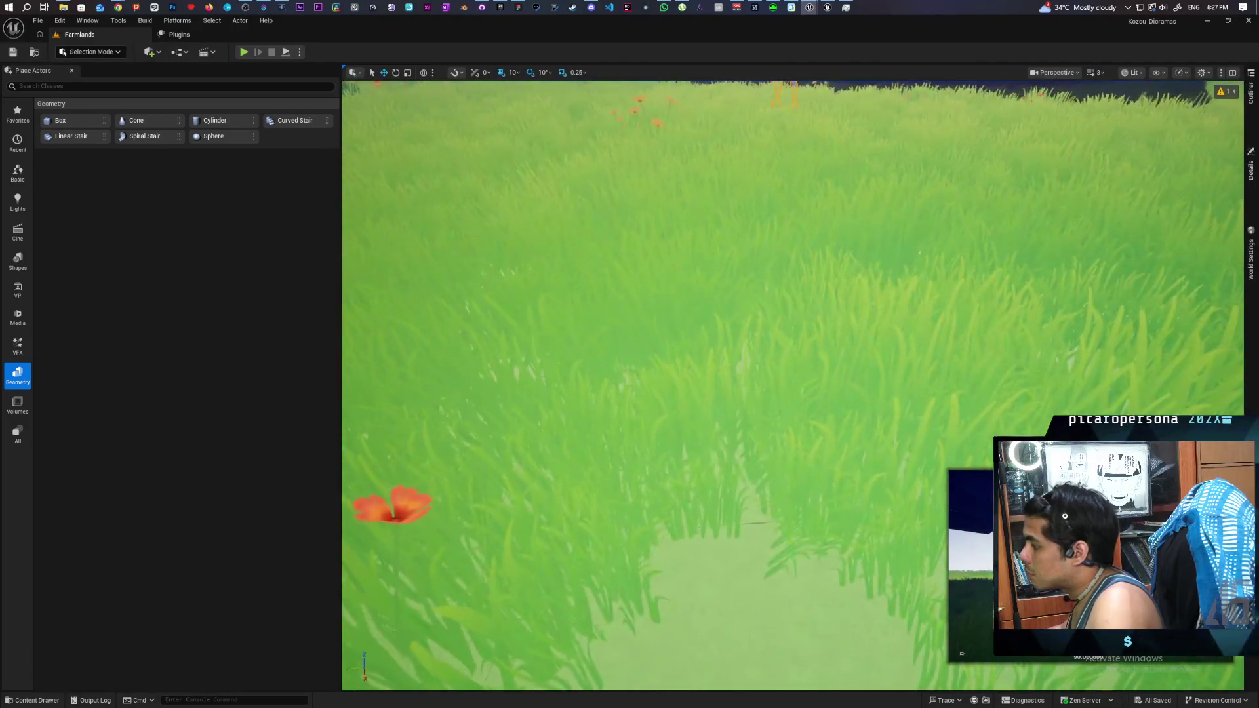
key("f")
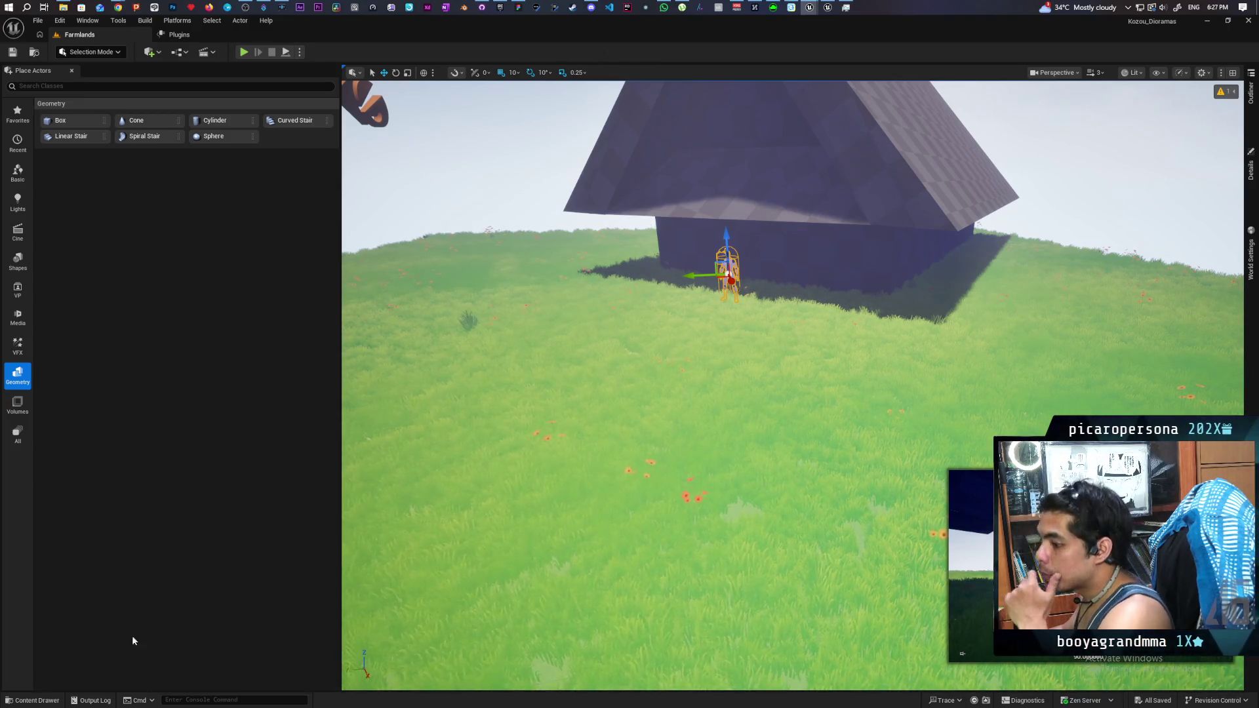
left_click(36, 700)
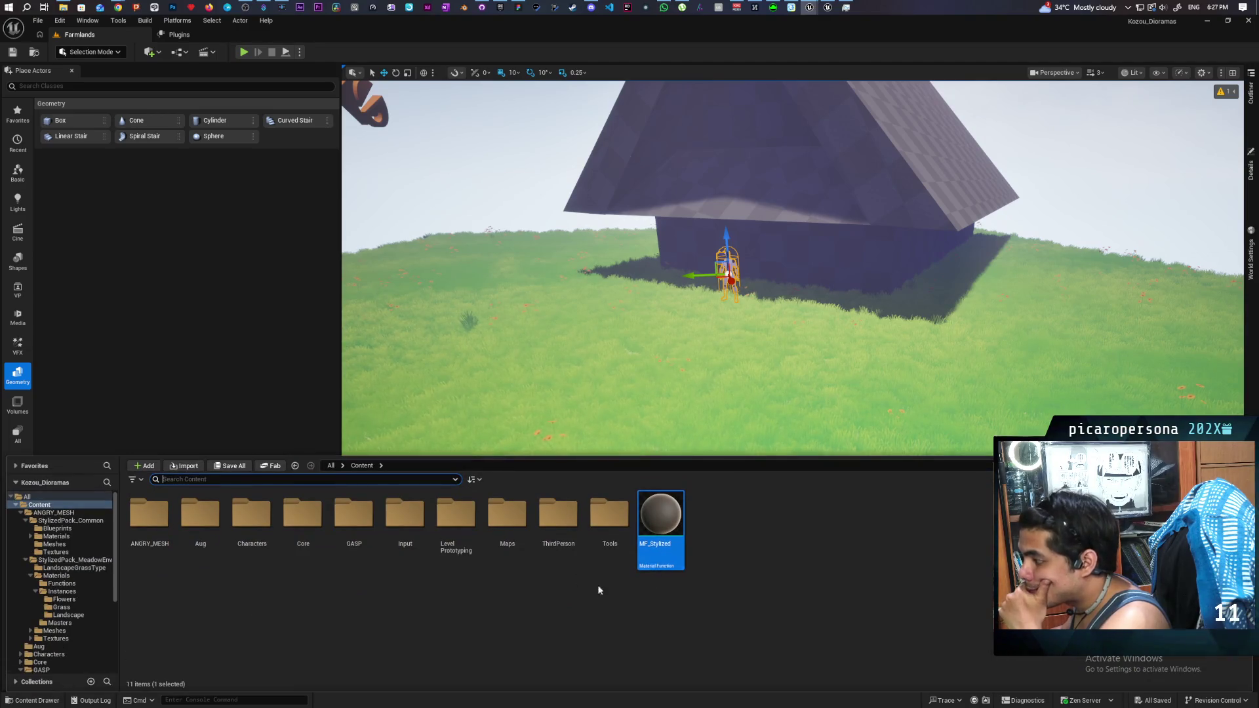
Step: Open MF_Stylized and follow its Fresnel Color node to the MPC_Characters collection
left_click(664, 518)
double_click(664, 519)
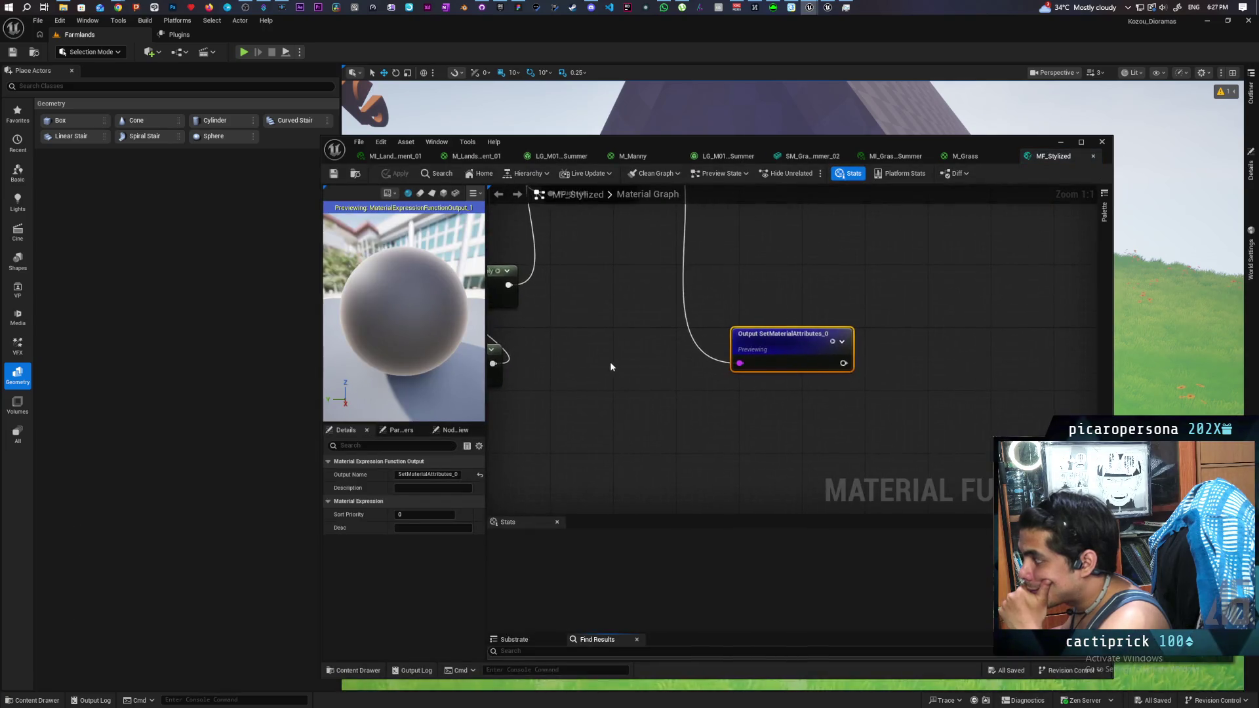
scroll(830, 339, "down", 4)
scroll(741, 334, "up", 3)
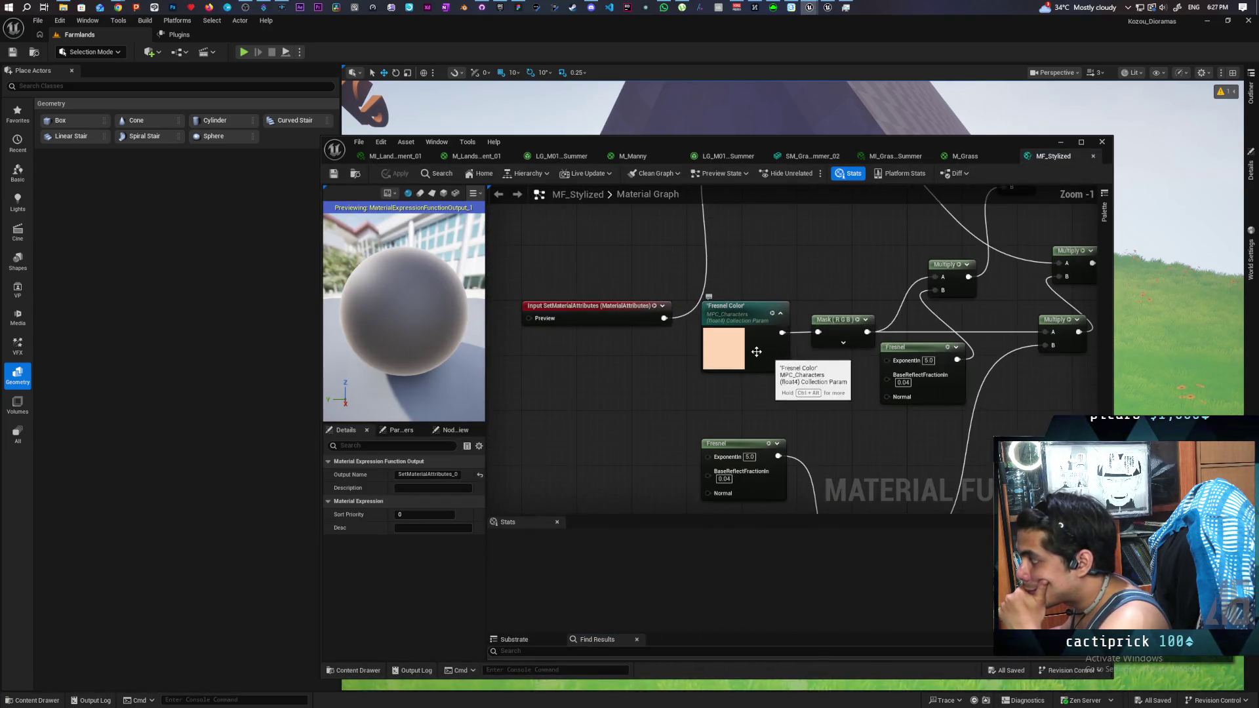
left_click(740, 308)
left_click(440, 488)
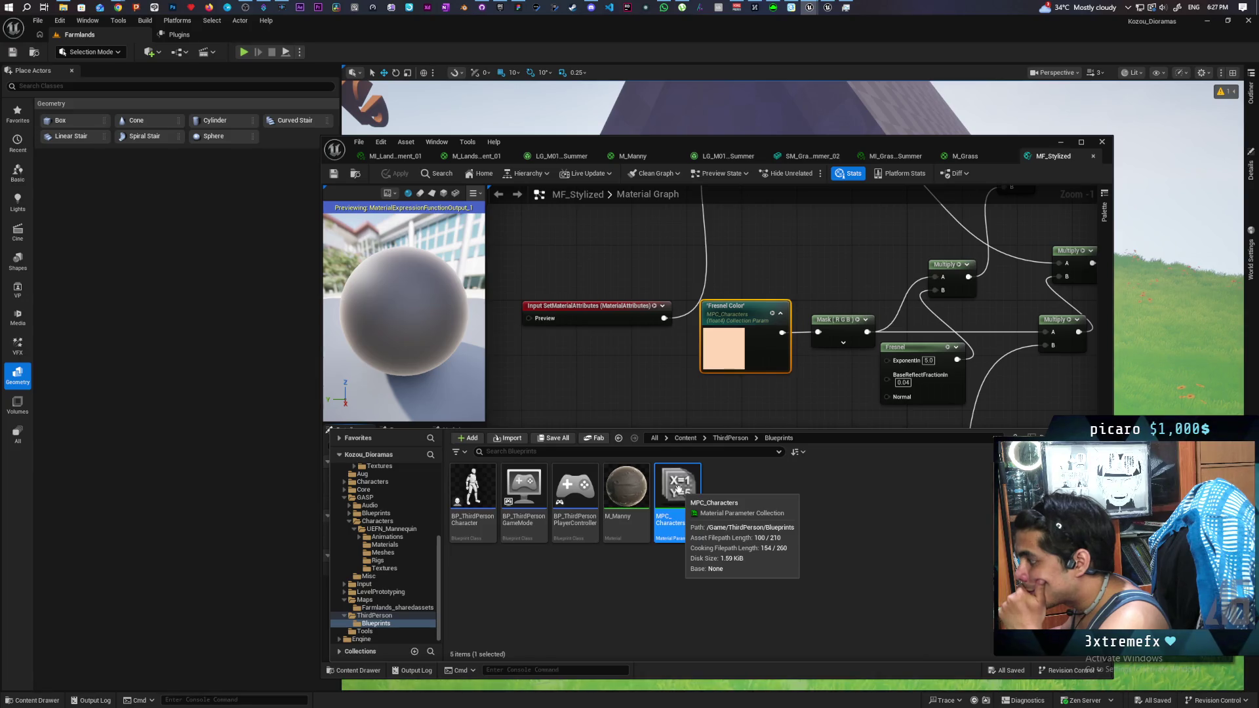
double_click(679, 489)
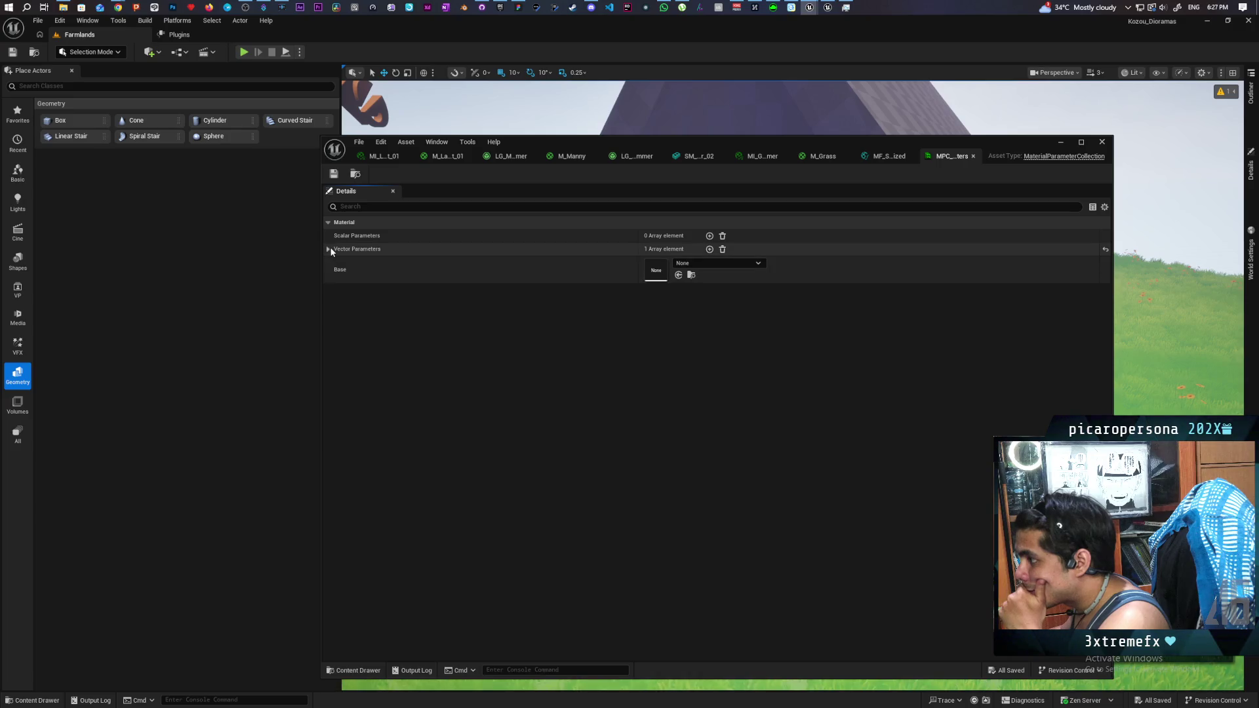
Step: Inspect the Fresnel Color vector parameter, then go back to the M_Grass graph
left_click(328, 249)
left_click(337, 263)
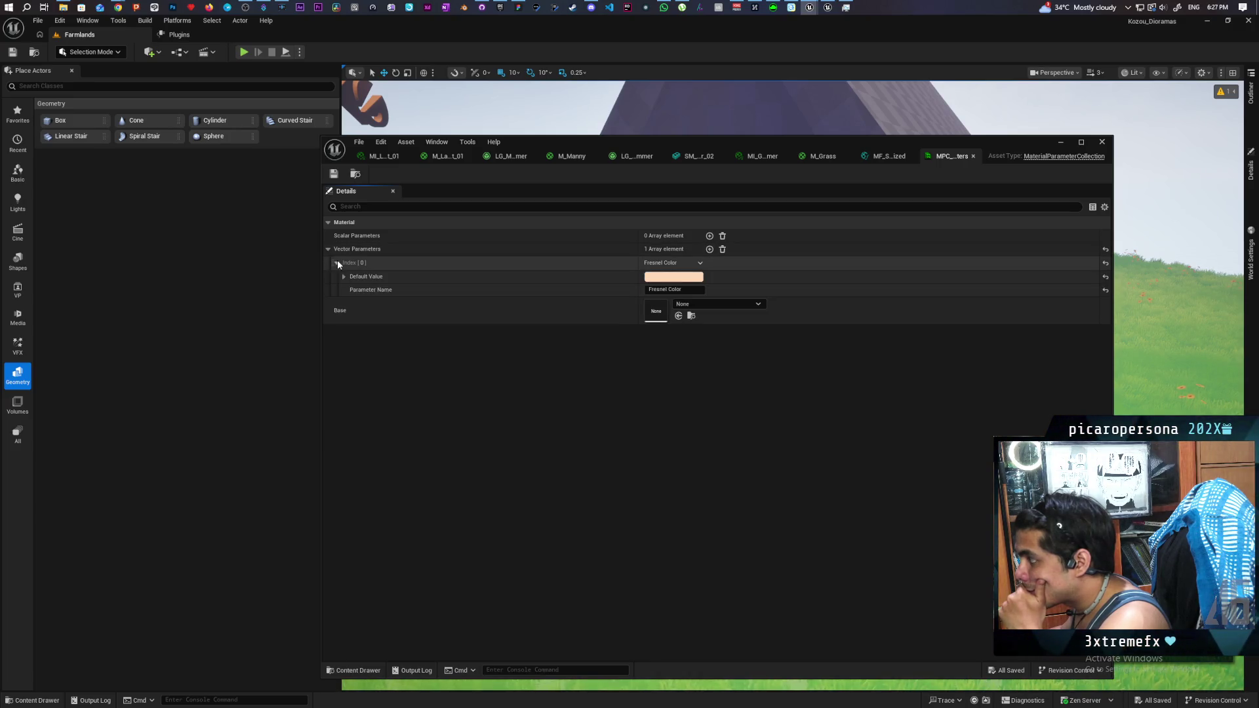
left_click(329, 249)
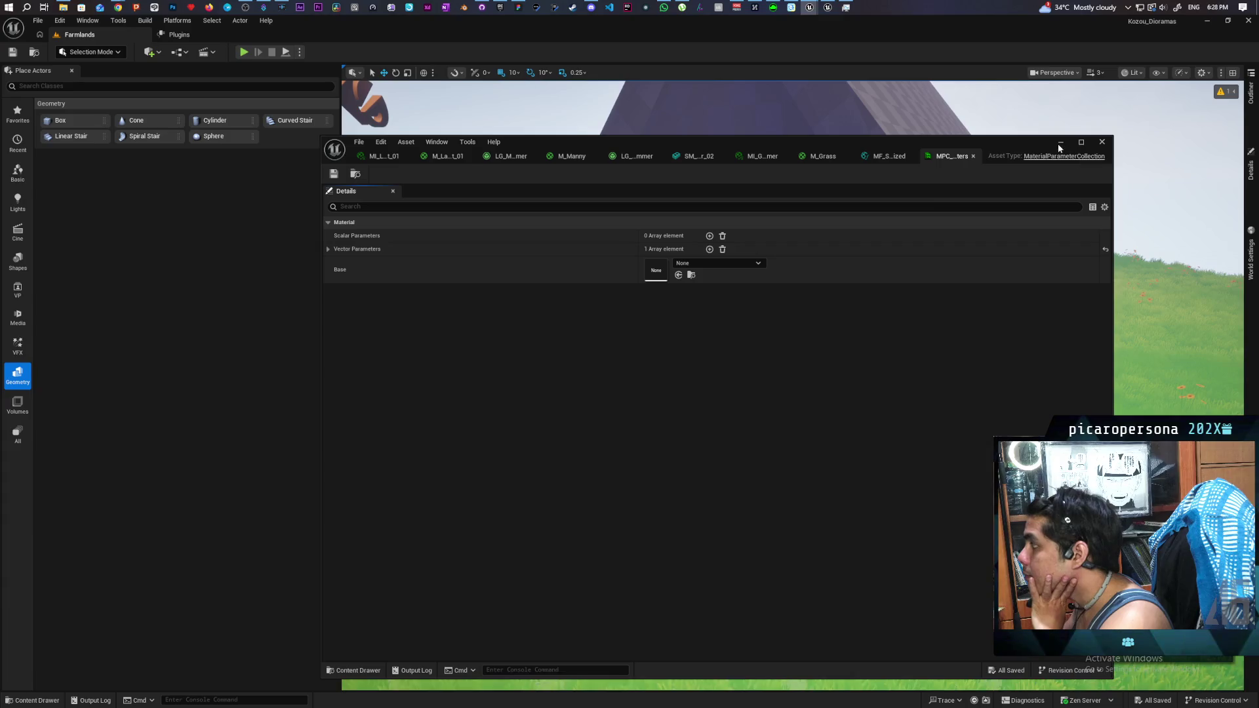
left_click(884, 156)
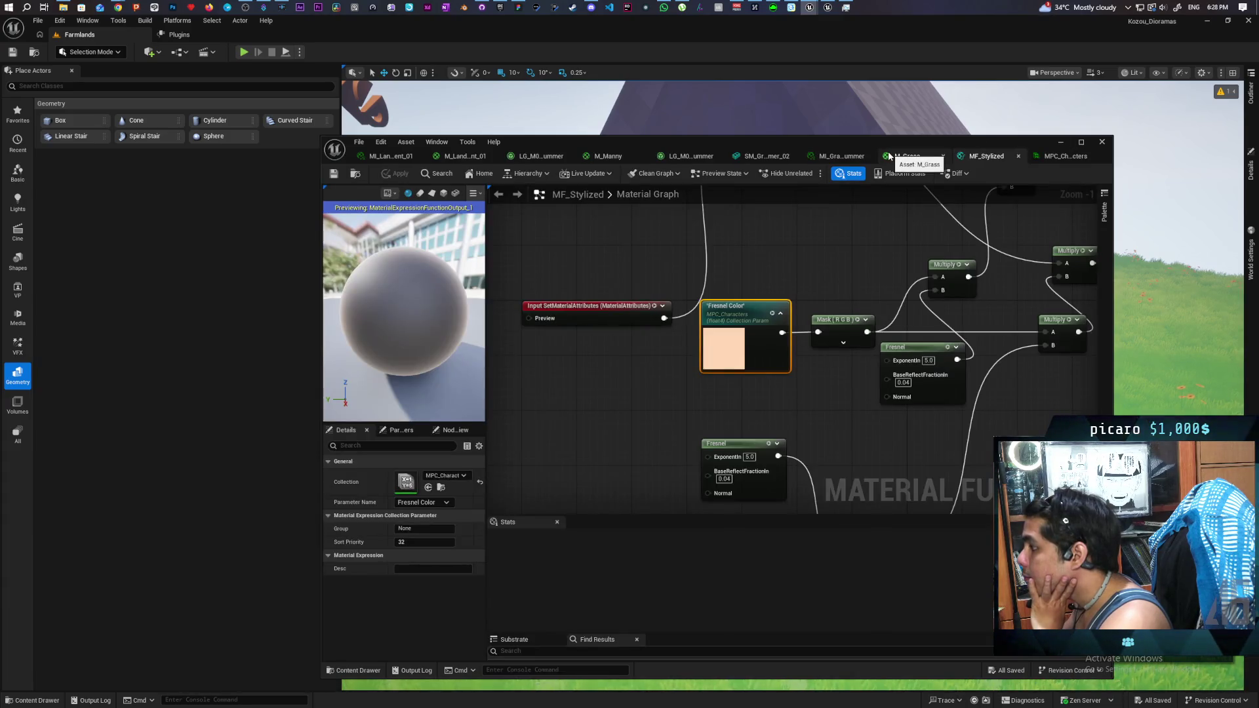
scroll(801, 273, "down", 2)
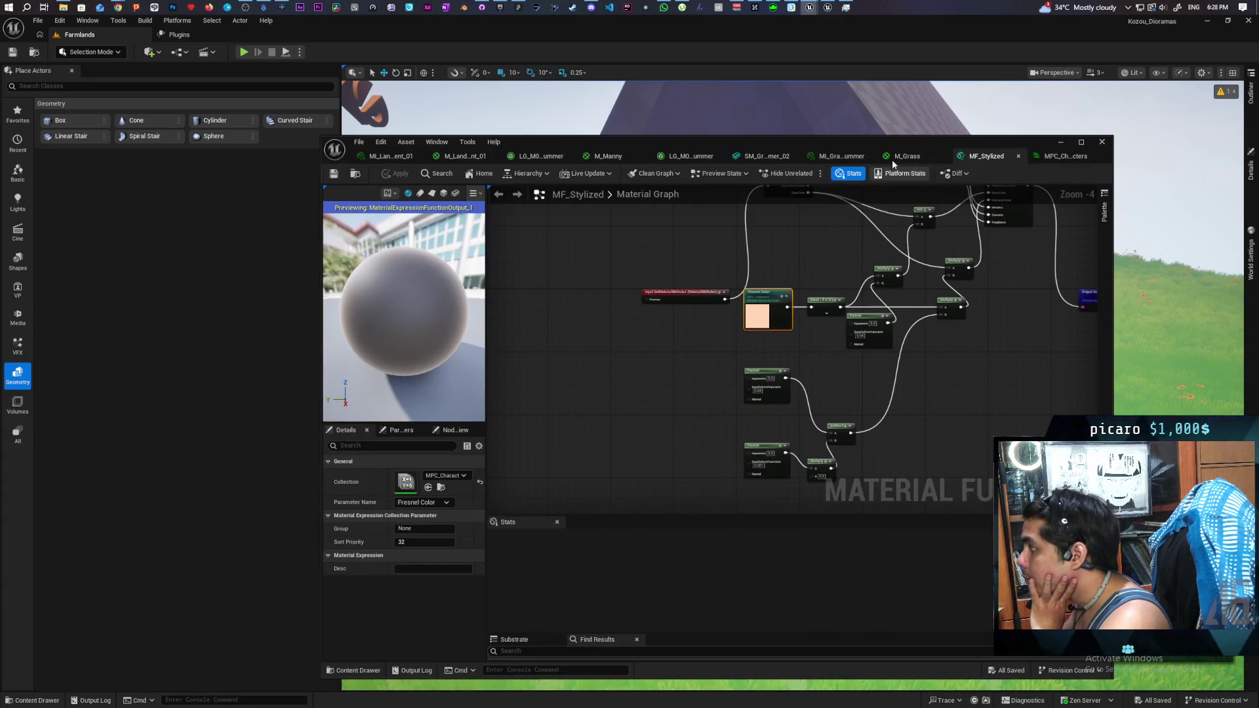
left_click(908, 156)
scroll(784, 377, "down", 3)
scroll(938, 345, "up", 1)
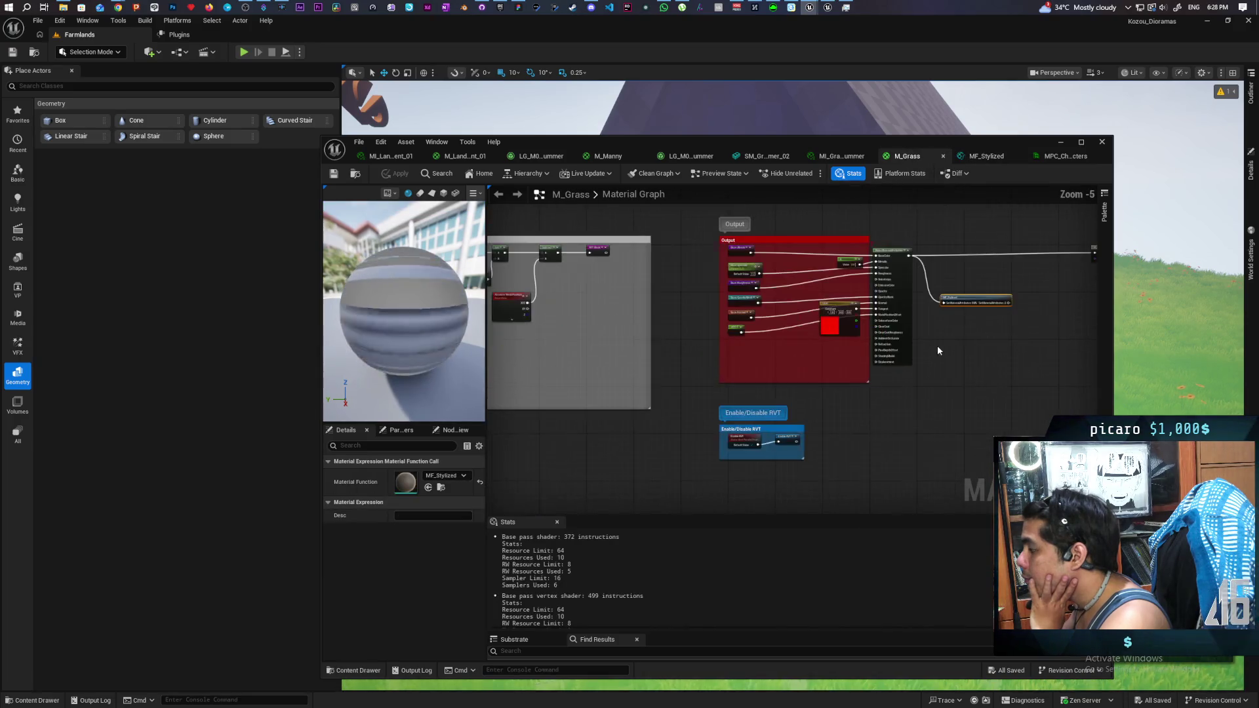
scroll(845, 336, "up", 1)
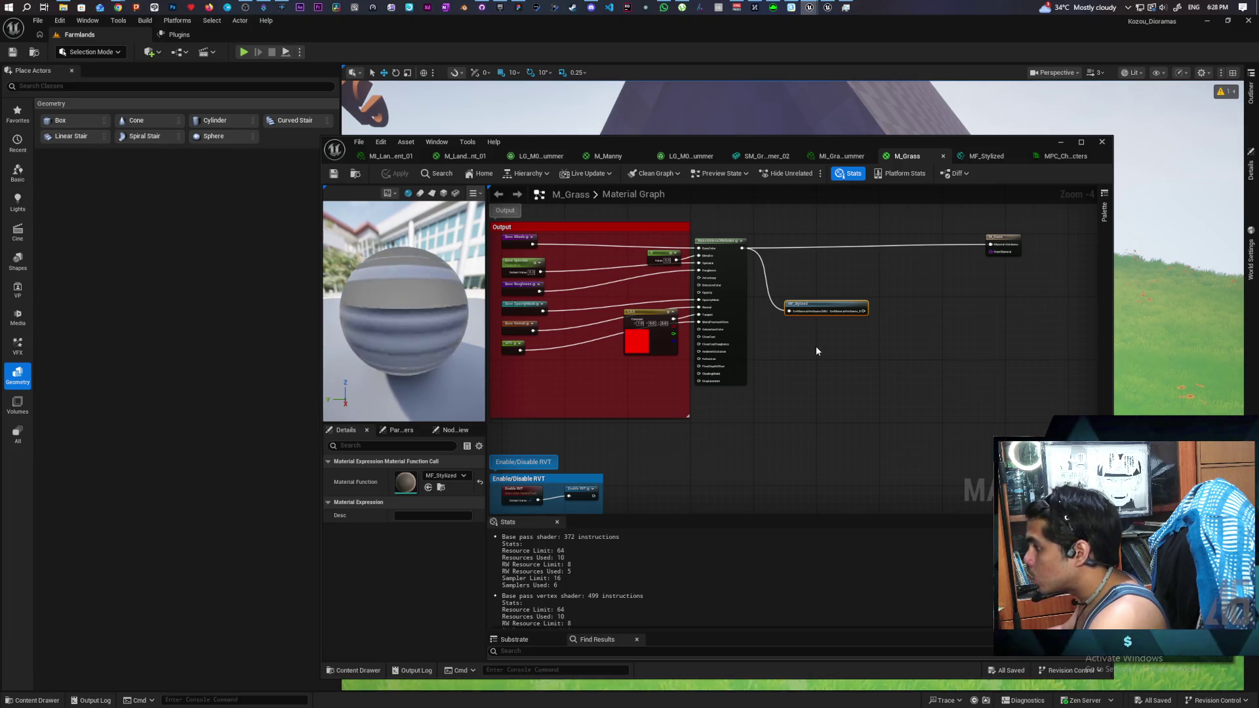
key("Delete")
scroll(777, 377, "down", 1)
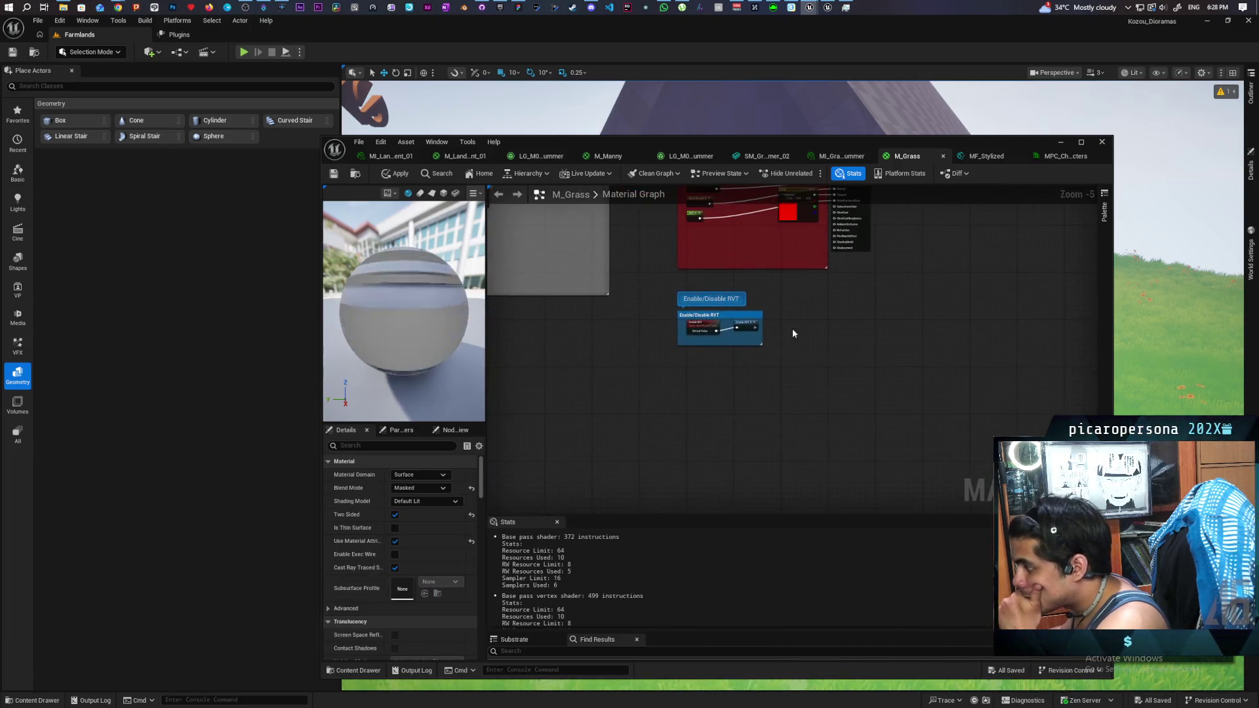
scroll(701, 375, "up", 1)
scroll(945, 365, "down", 3)
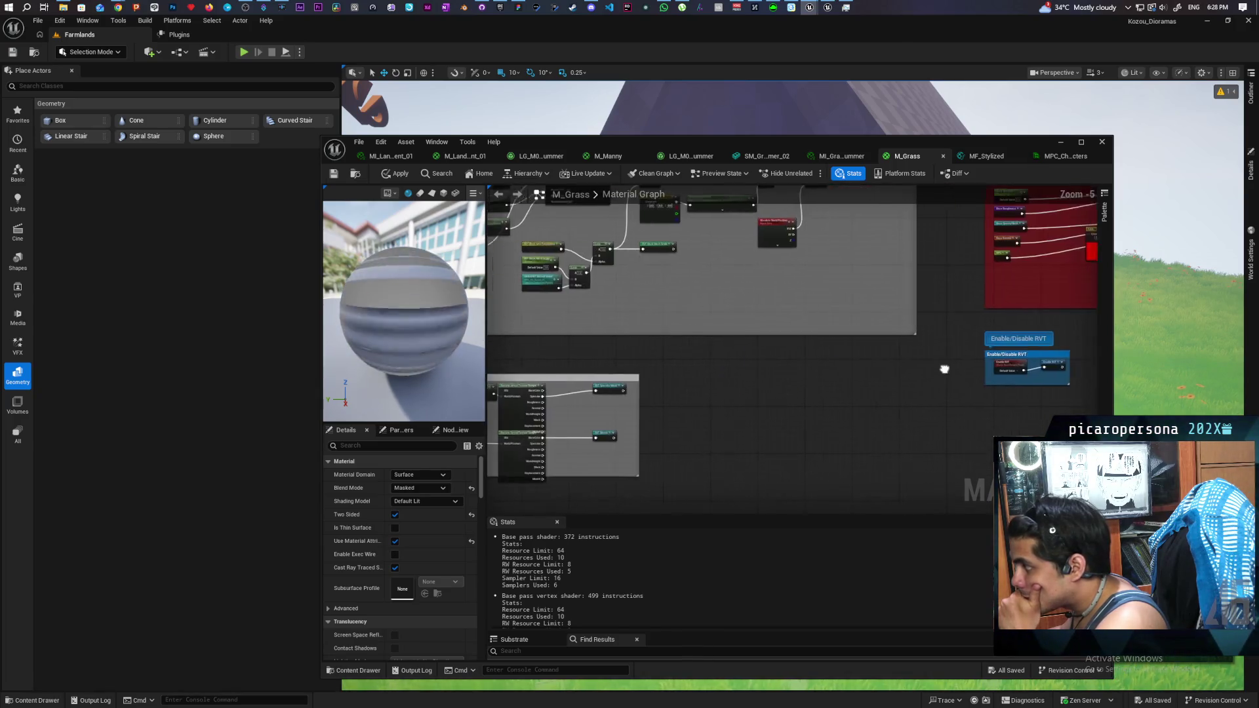
scroll(827, 371, "up", 2)
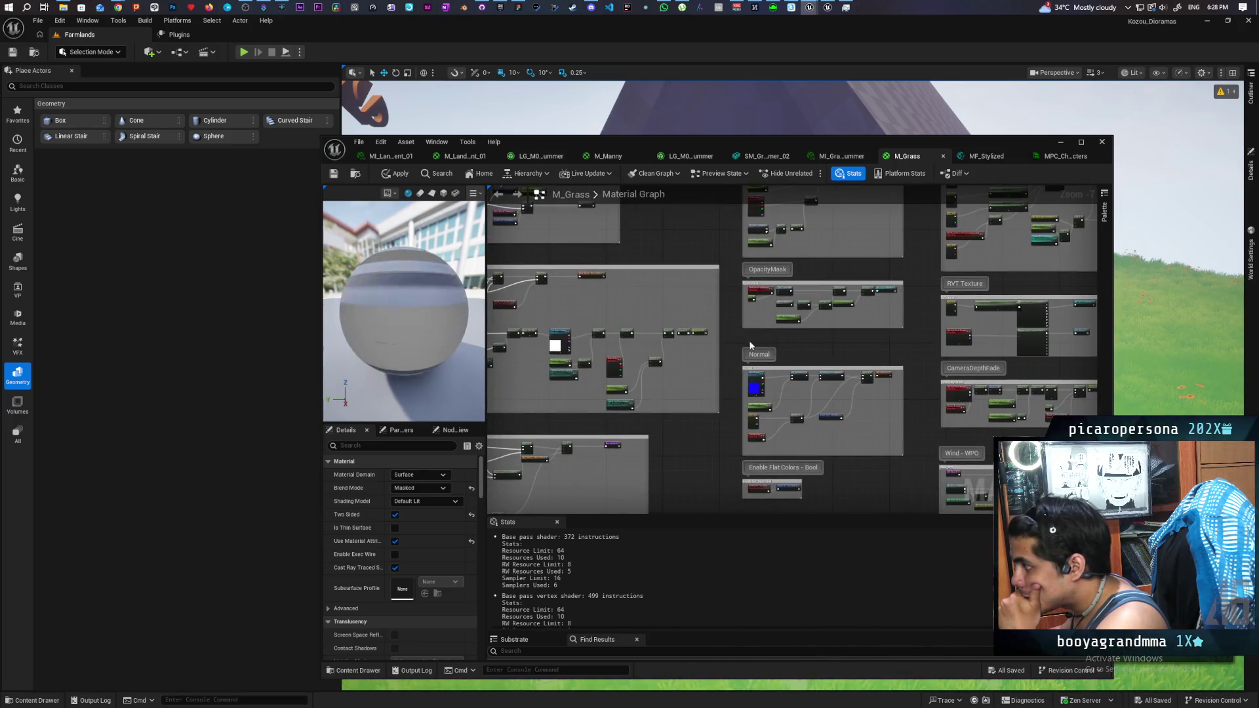
scroll(879, 273, "up", 2)
scroll(913, 275, "up", 2)
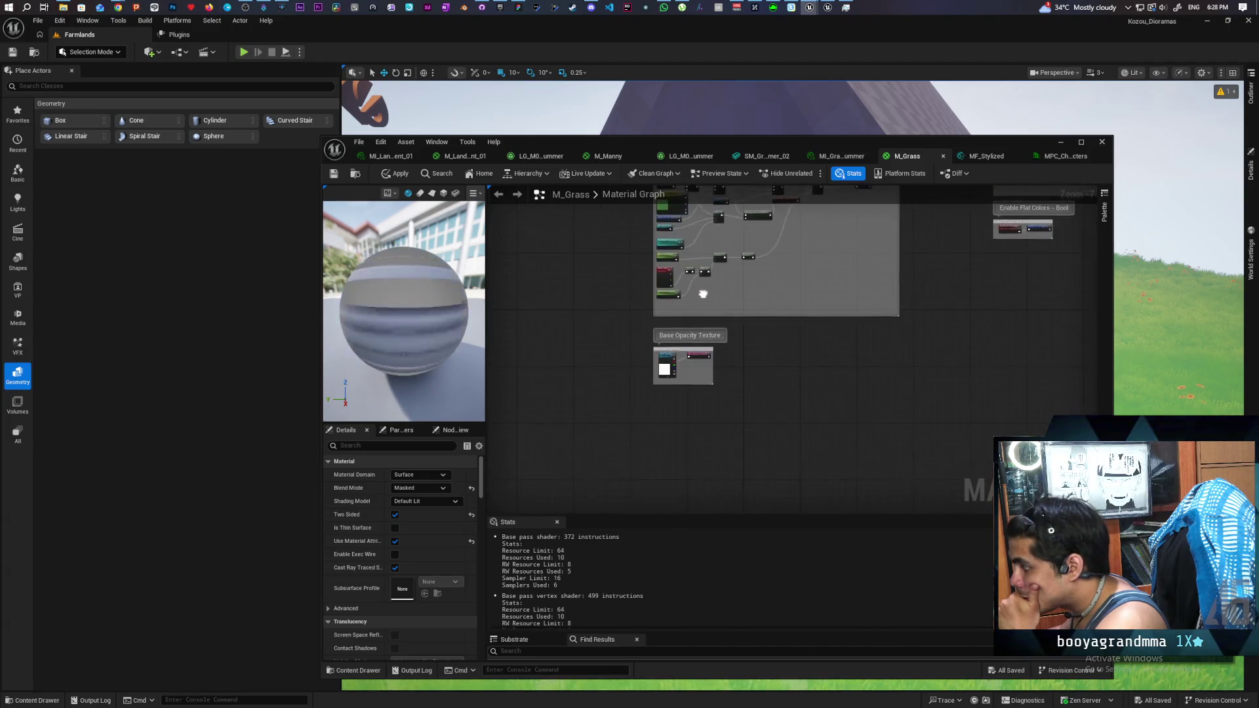
scroll(691, 320, "up", 2)
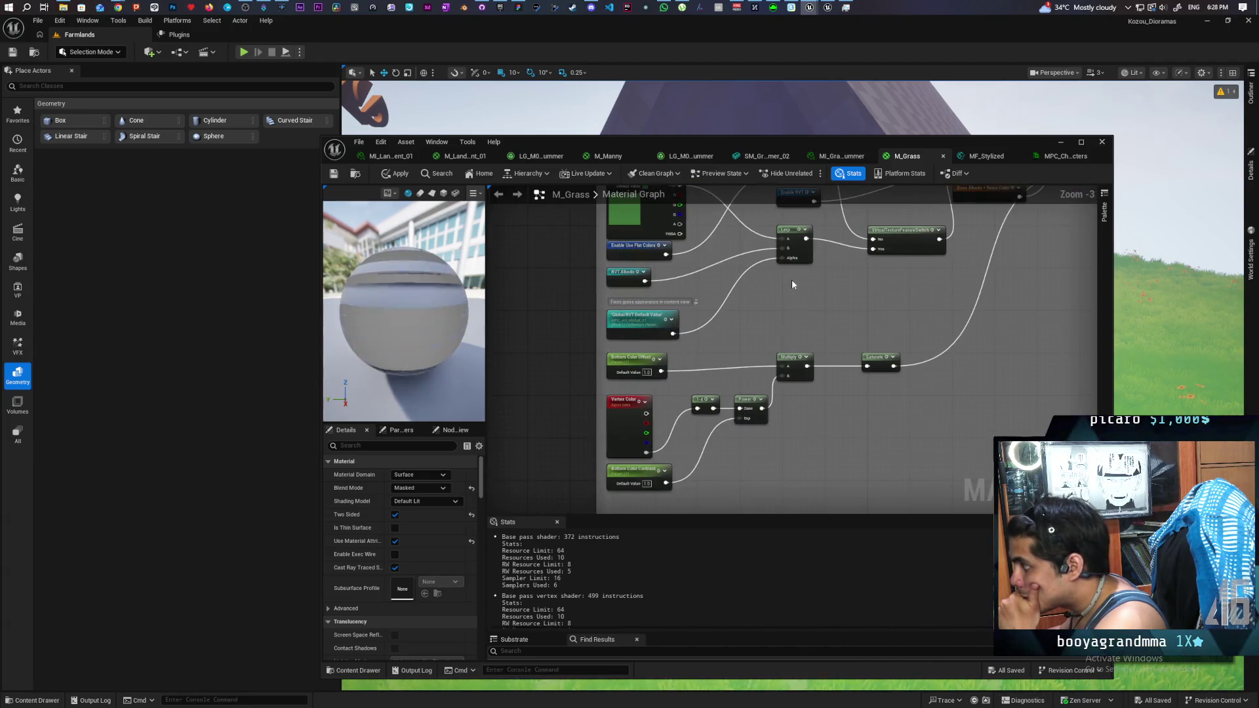
scroll(792, 284, "down", 3)
scroll(678, 391, "up", 3)
mouse_move(678, 391)
left_mouse_down()
mouse_move(647, 472)
mouse_move(706, 488)
left_mouse_up()
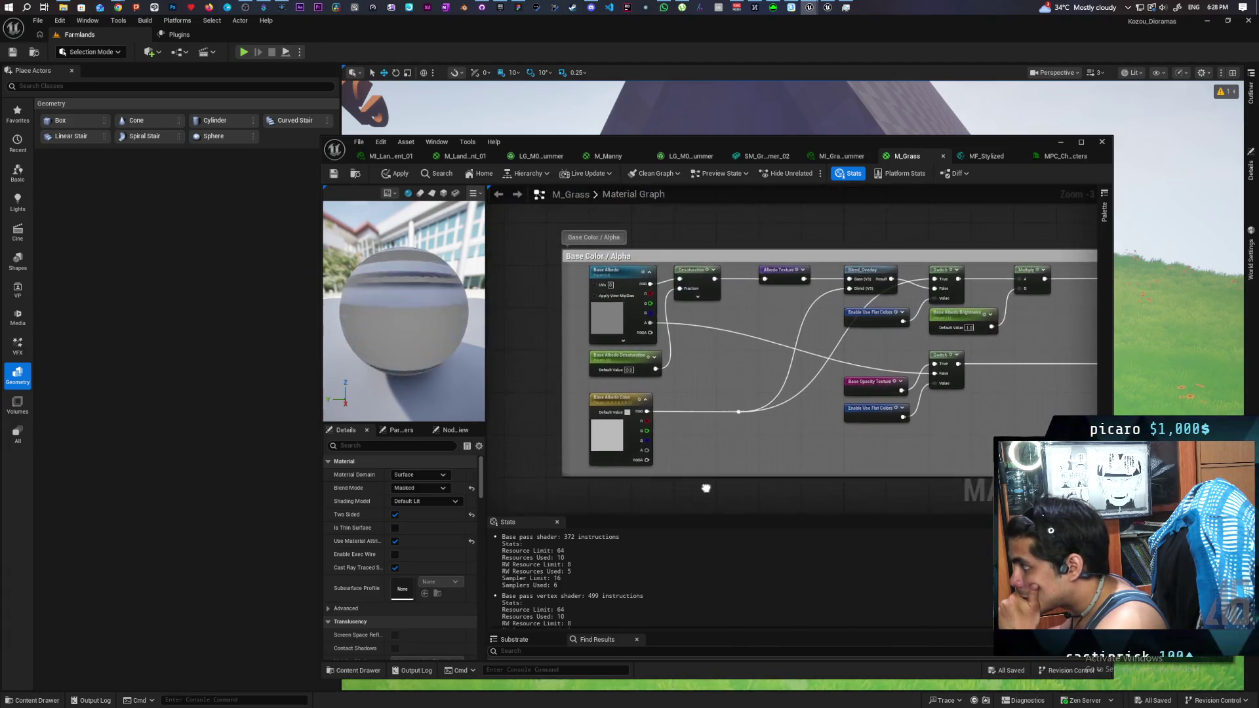
scroll(969, 438, "down", 2)
mouse_move(969, 438)
left_mouse_down()
mouse_move(598, 414)
mouse_move(911, 368)
mouse_move(872, 191)
mouse_move(601, 366)
mouse_move(860, 374)
mouse_move(609, 315)
left_mouse_up()
scroll(598, 414, "up", 2)
scroll(910, 373, "down", 2)
scroll(806, 377, "down", 2)
scroll(813, 279, "up", 4)
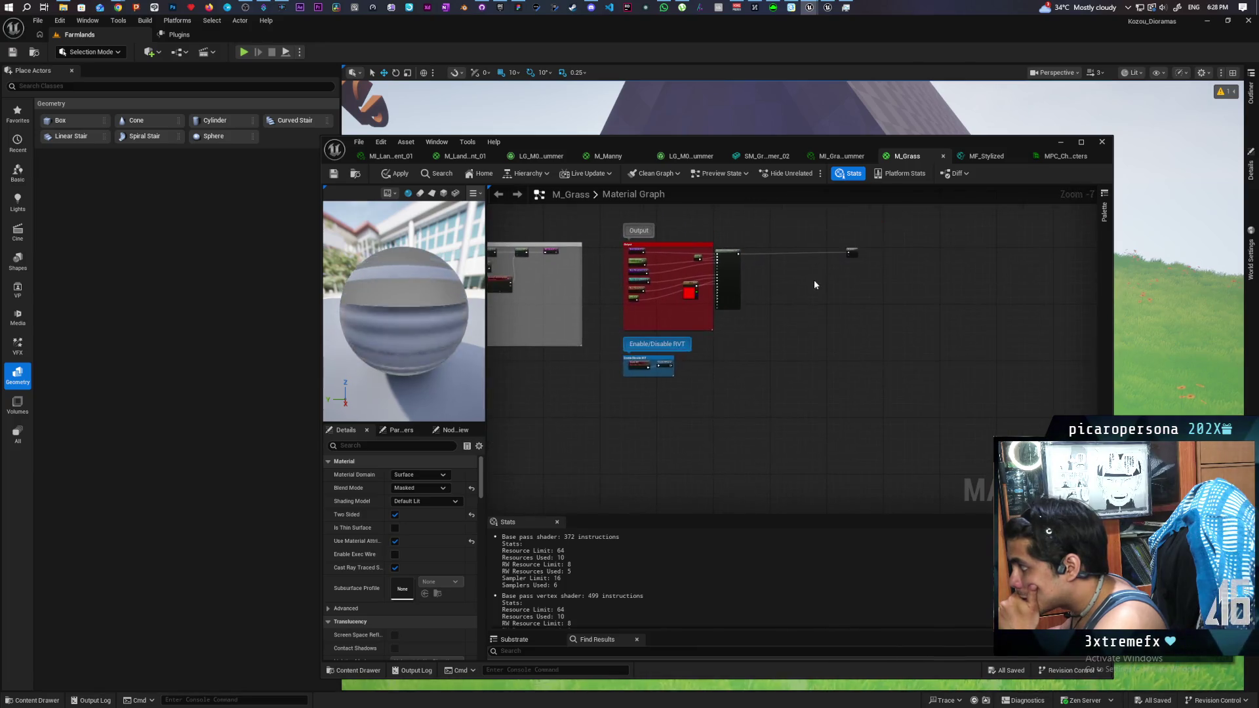
double_click(650, 337)
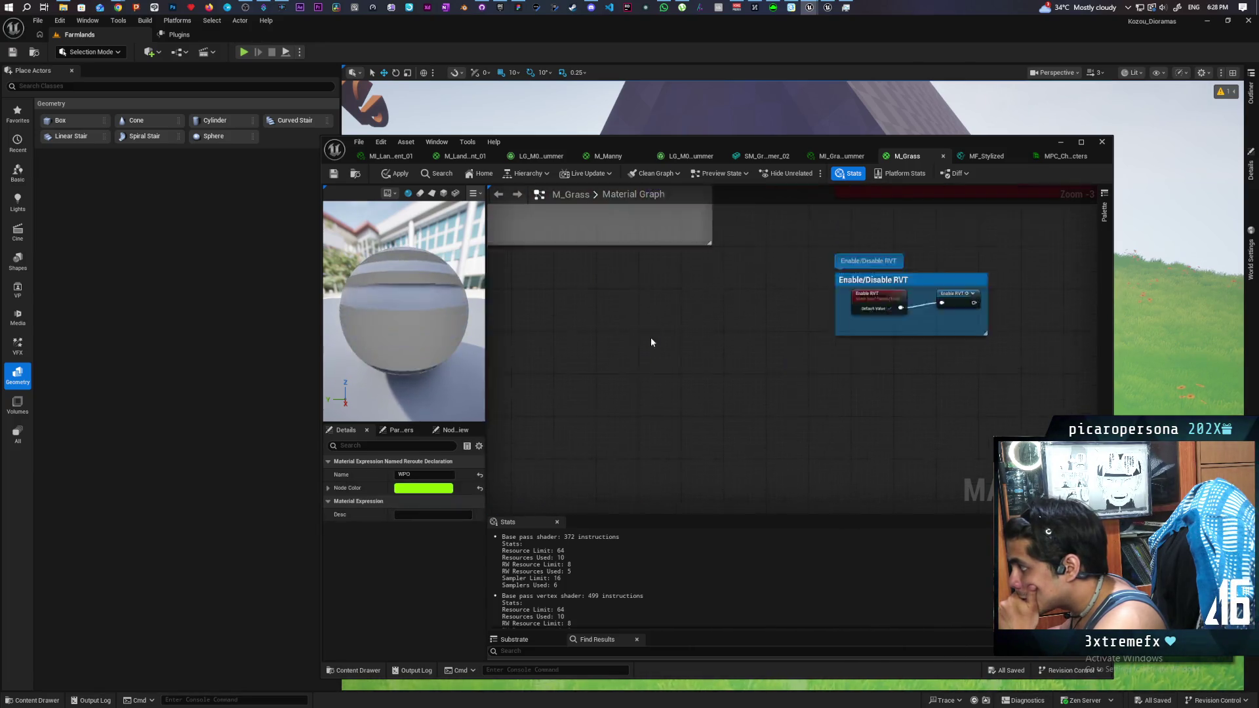
left_click_drag(891, 320, 962, 280)
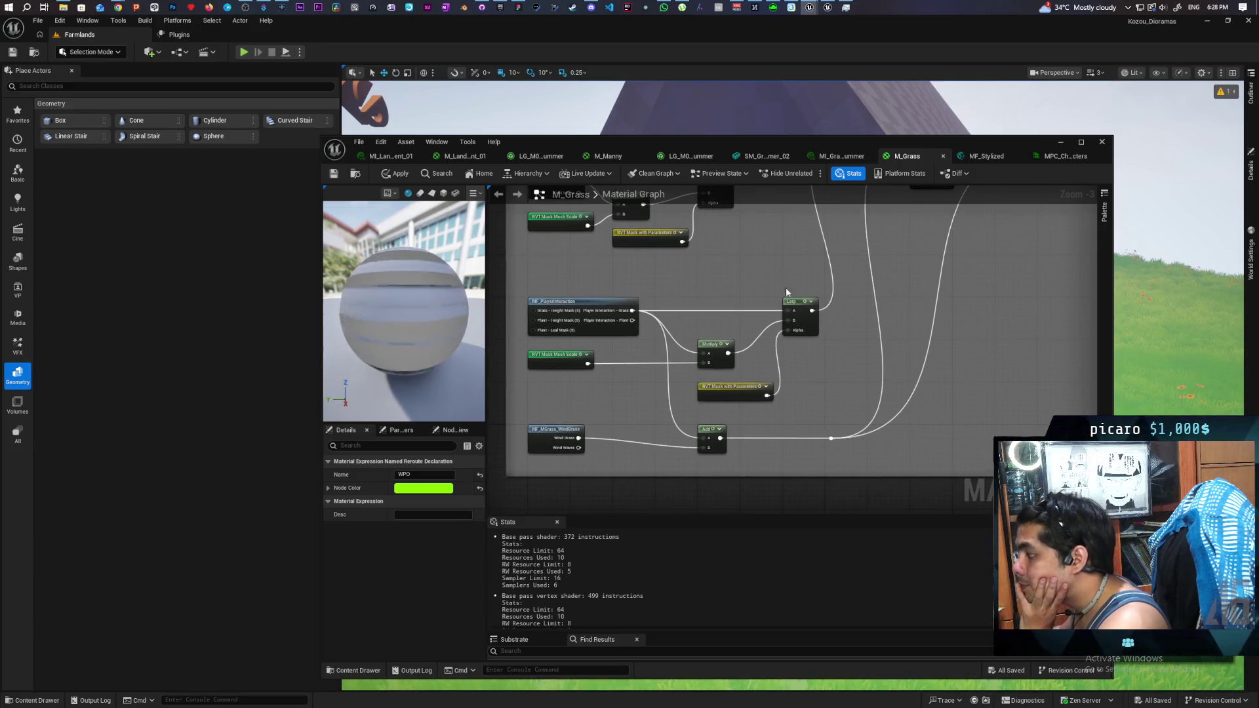
mouse_move(688, 275)
left_mouse_down()
mouse_move(710, 357)
mouse_move(722, 242)
mouse_move(717, 342)
mouse_move(719, 282)
left_mouse_up()
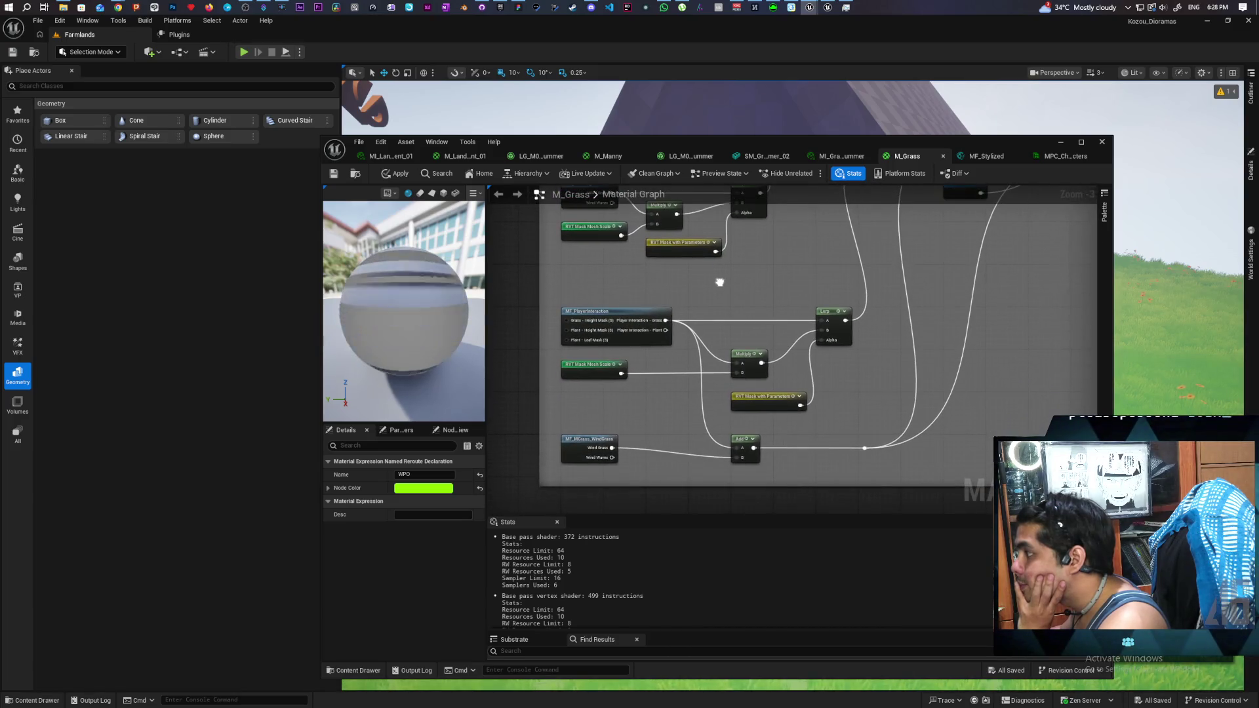
Step: Open MF_MGrass_WindGrass and pan its graph over to the Rotate About Axis group
double_click(578, 452)
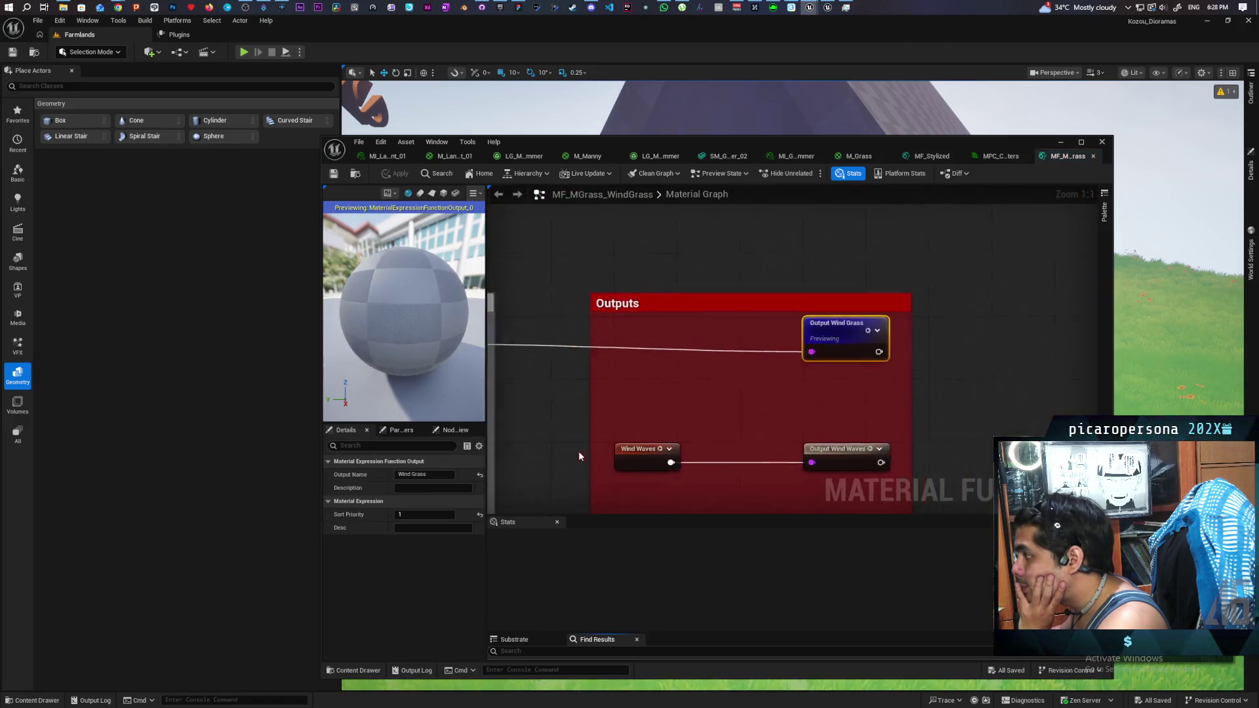
scroll(639, 397, "down", 3)
mouse_move(639, 398)
left_mouse_down()
mouse_move(875, 290)
mouse_move(1070, 304)
left_mouse_up()
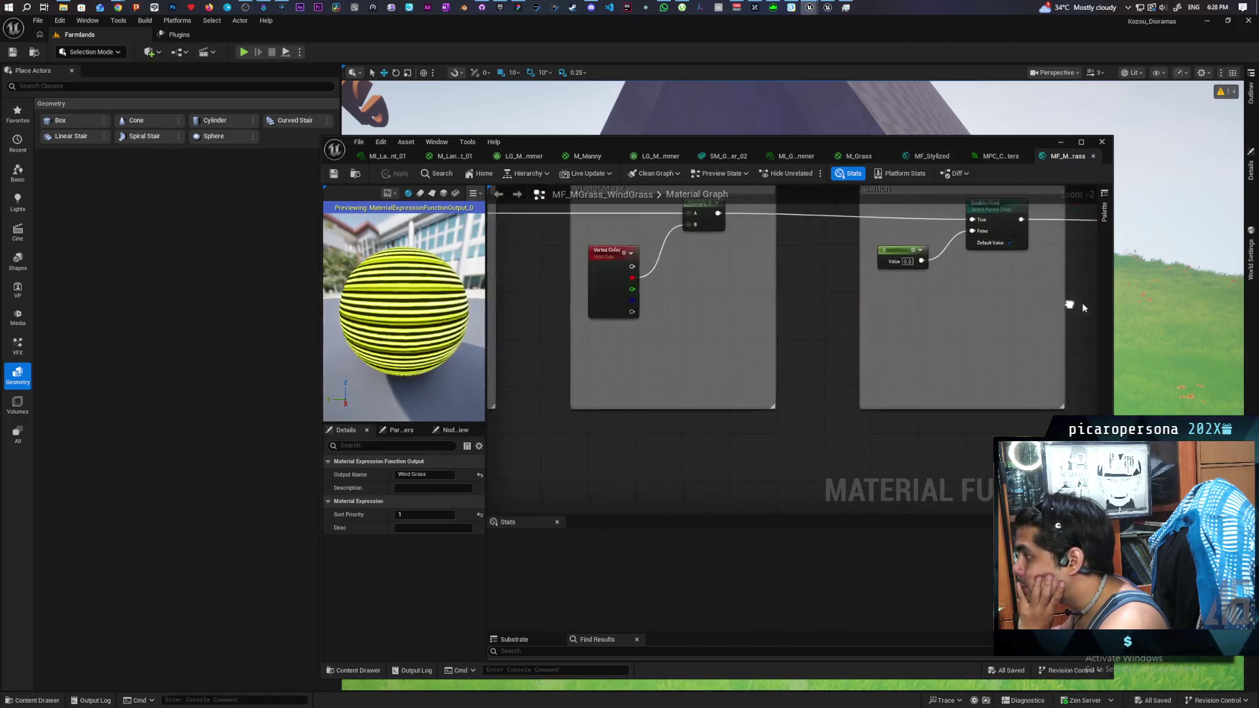
left_click_drag(964, 319, 1023, 321)
scroll(1022, 321, "down", 2)
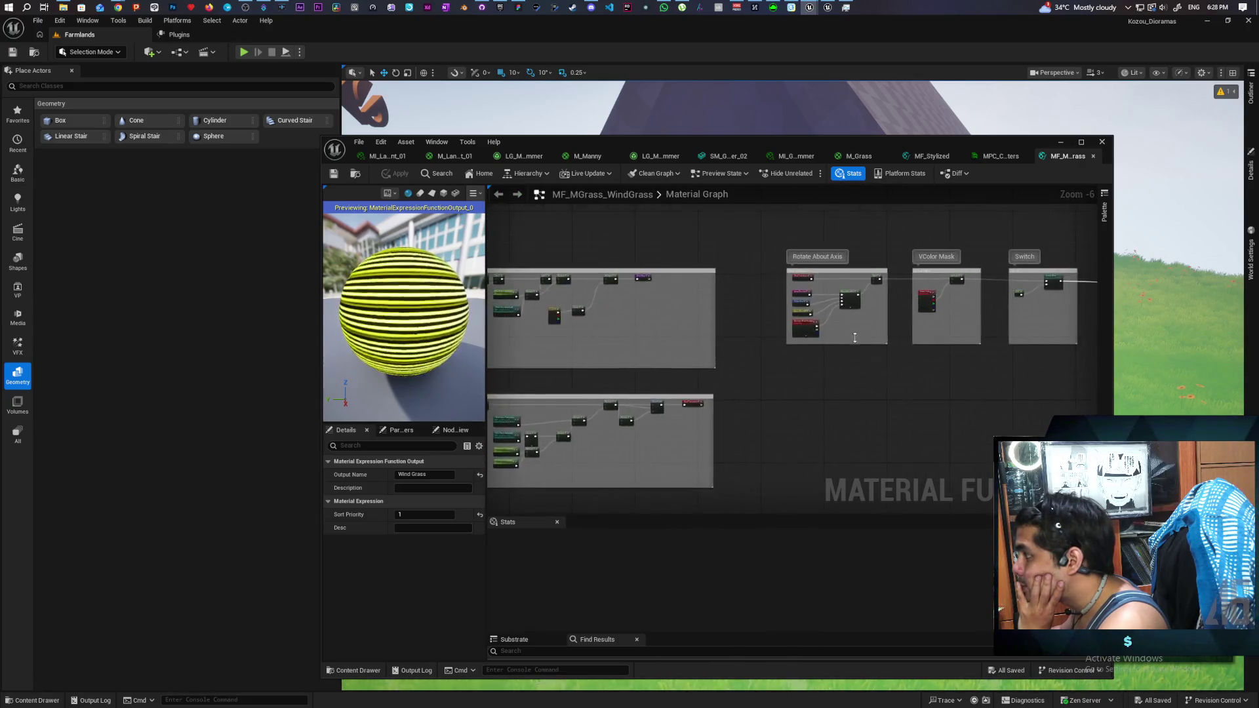
scroll(845, 336, "up", 3)
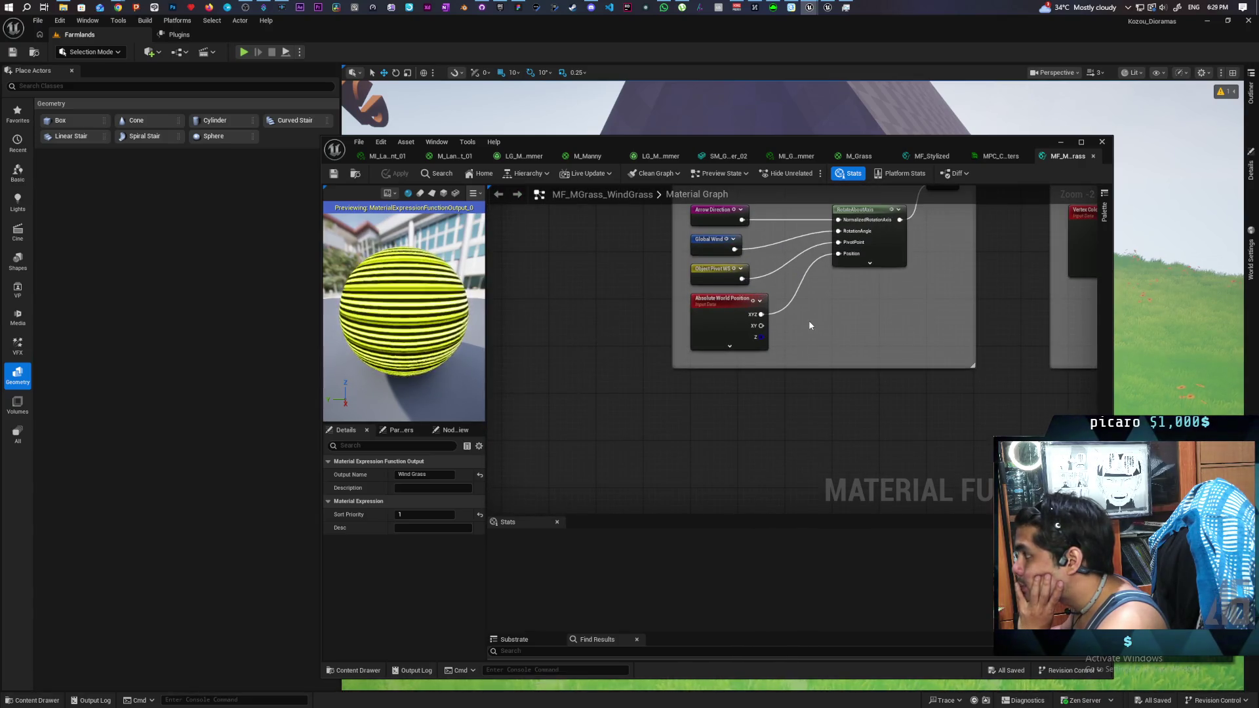
left_click_drag(809, 320, 781, 375)
Step: Jump to the Global Wind reroute, select Wind Grass Waves Amplitude, and find its collection asset
double_click(730, 335)
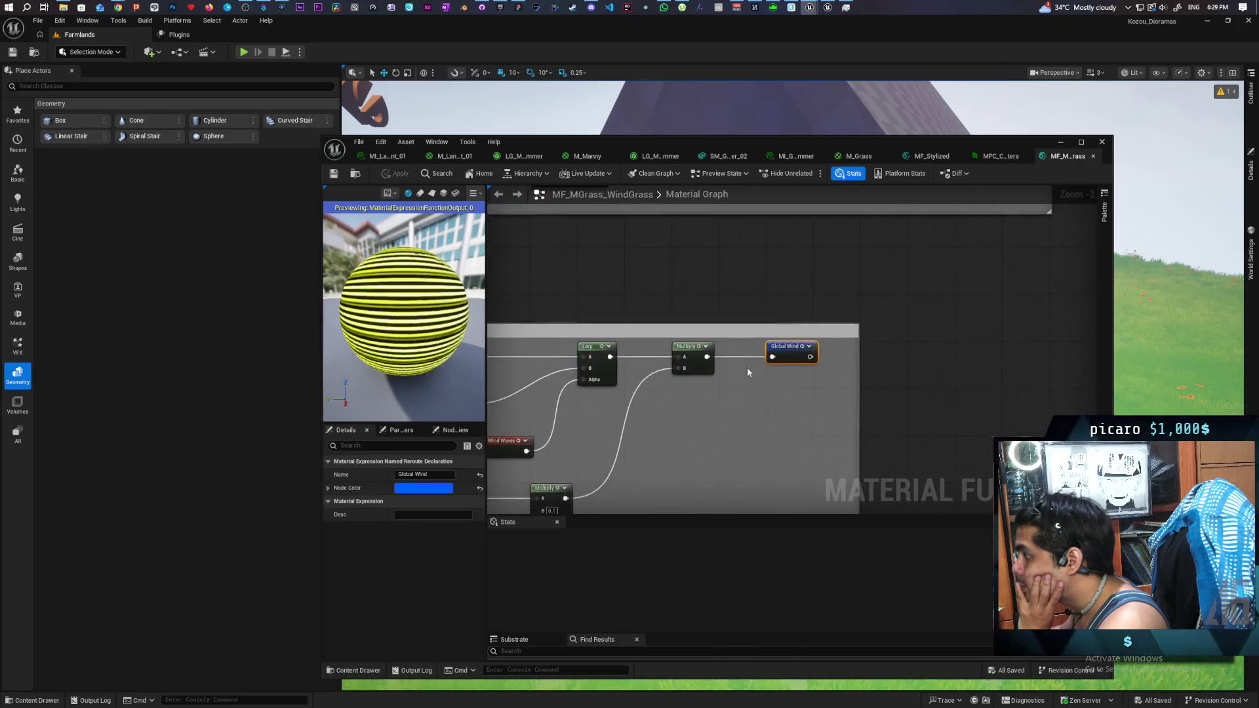
left_click_drag(705, 414, 904, 319)
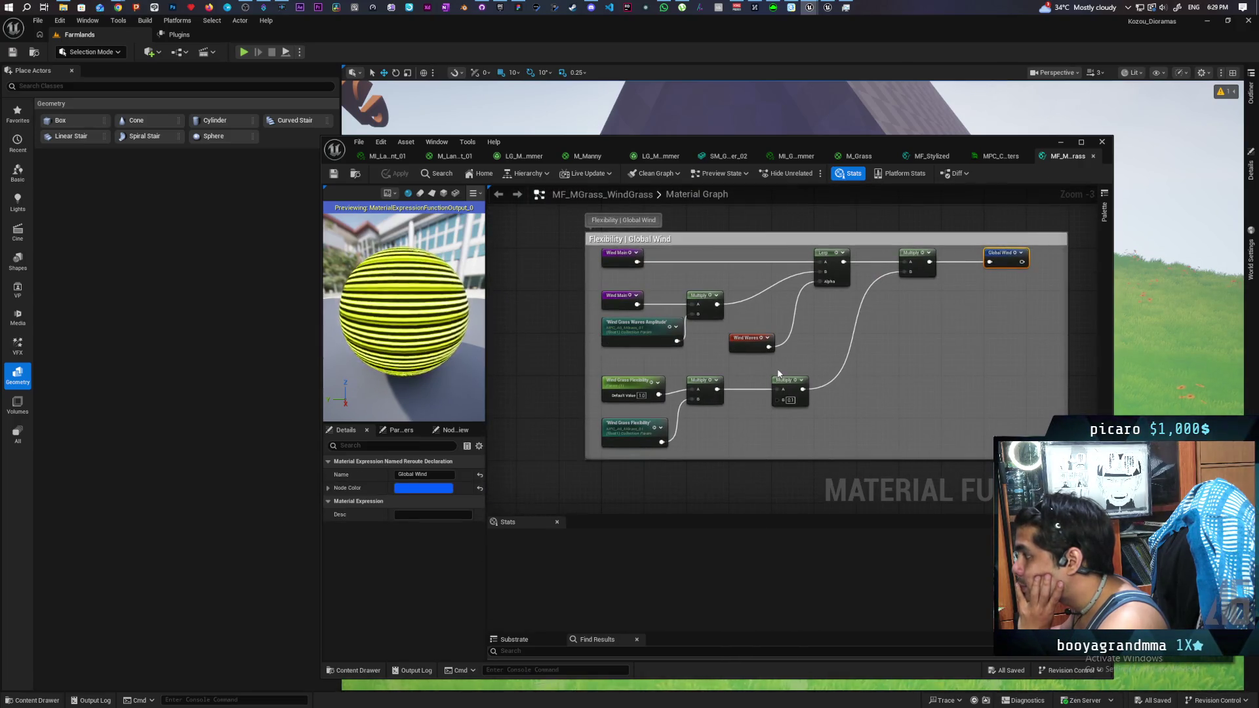
left_click(631, 335)
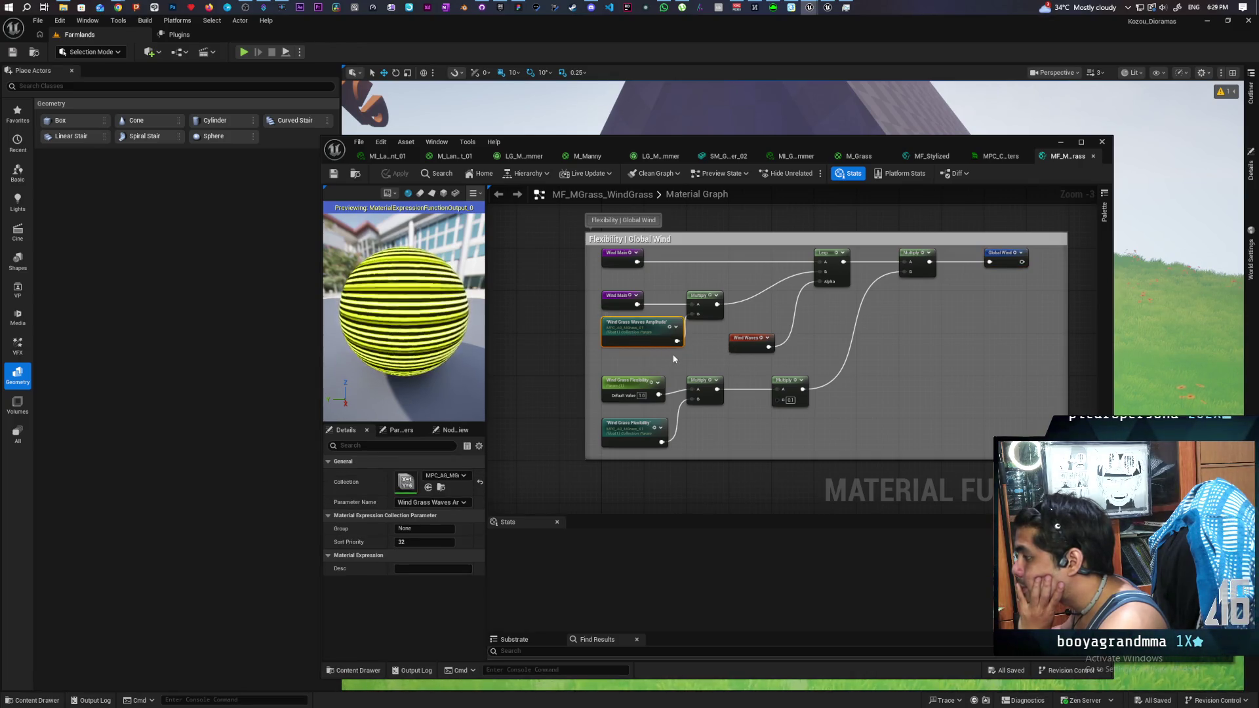
left_click(441, 488)
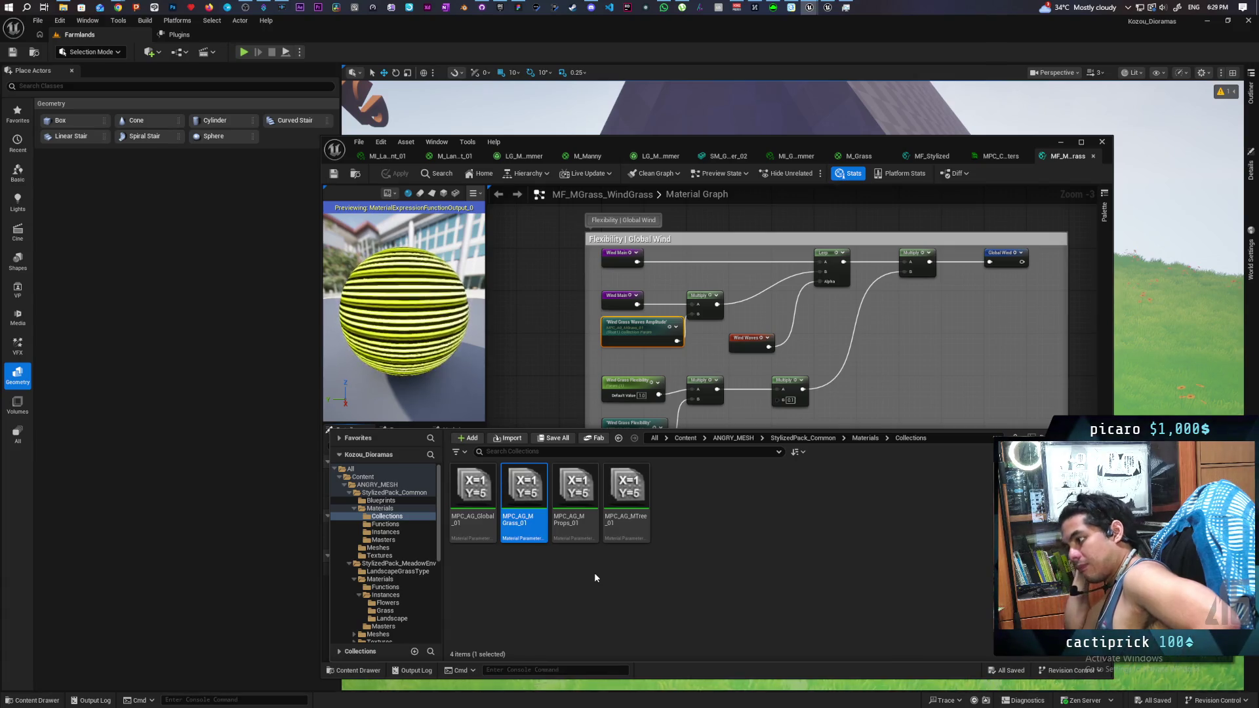
Step: Open MPC_AG_Global_01 and review its scalar and vector parameter lists
left_click(475, 493)
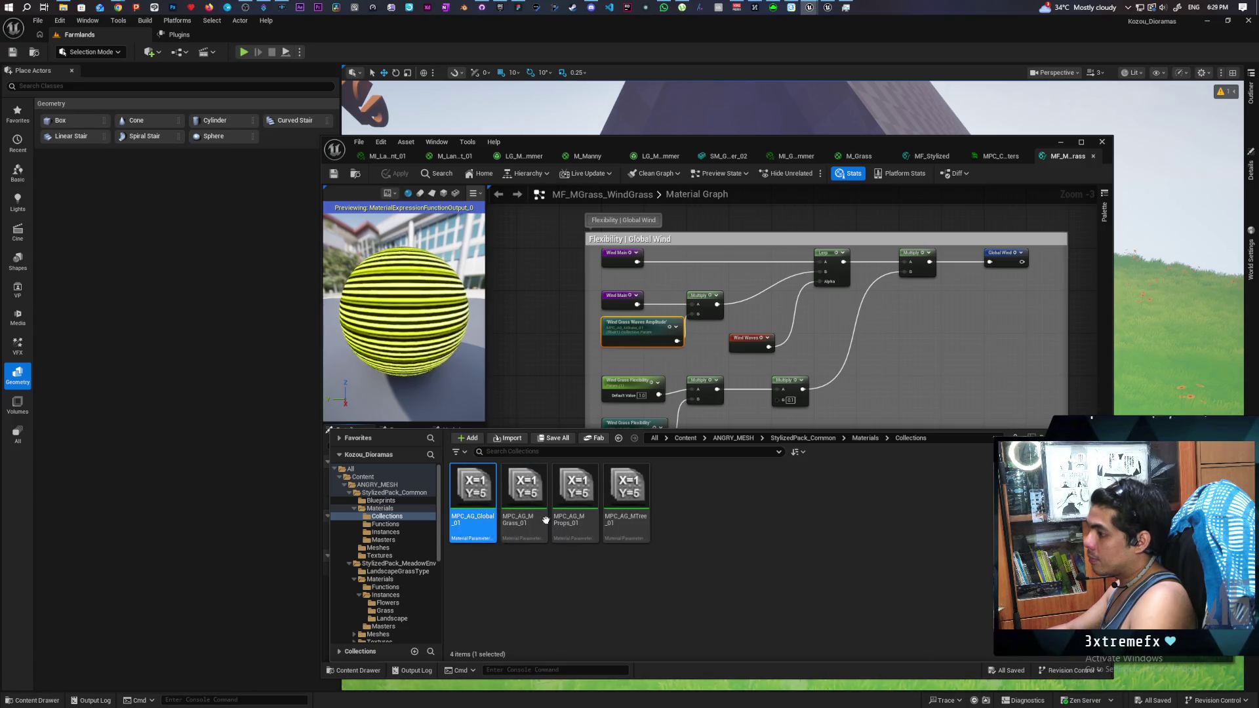
double_click(546, 520)
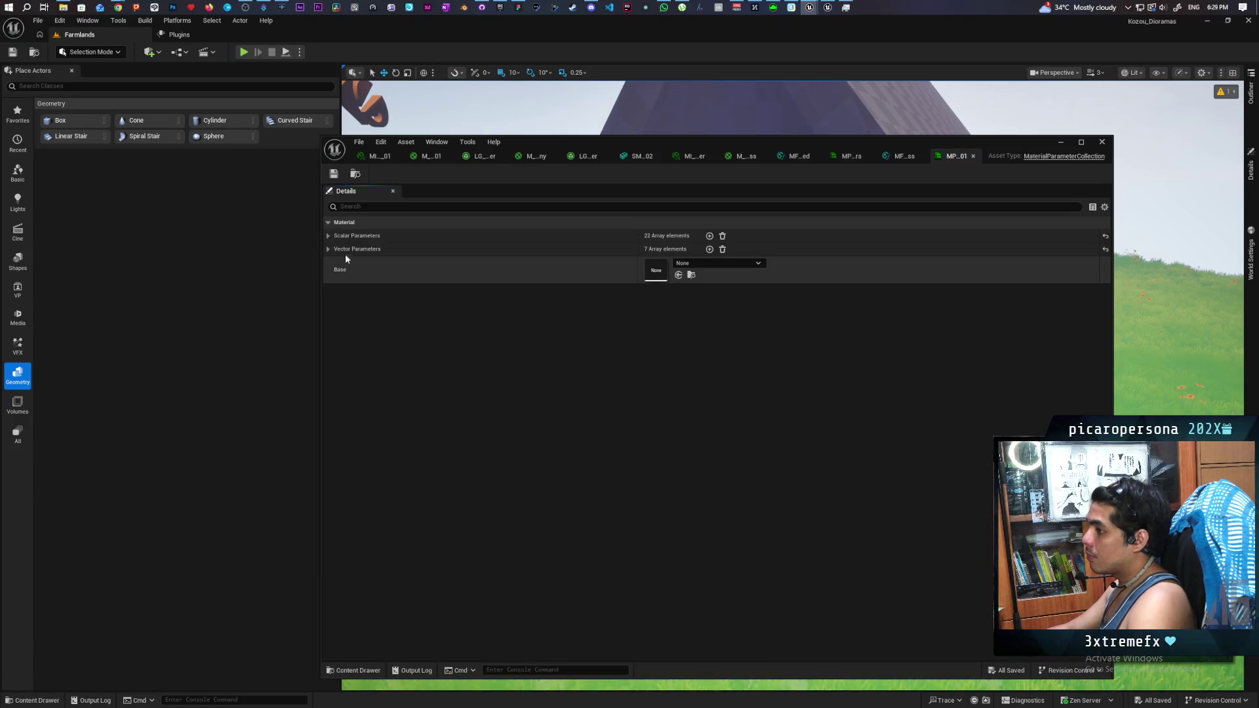
left_click(327, 236)
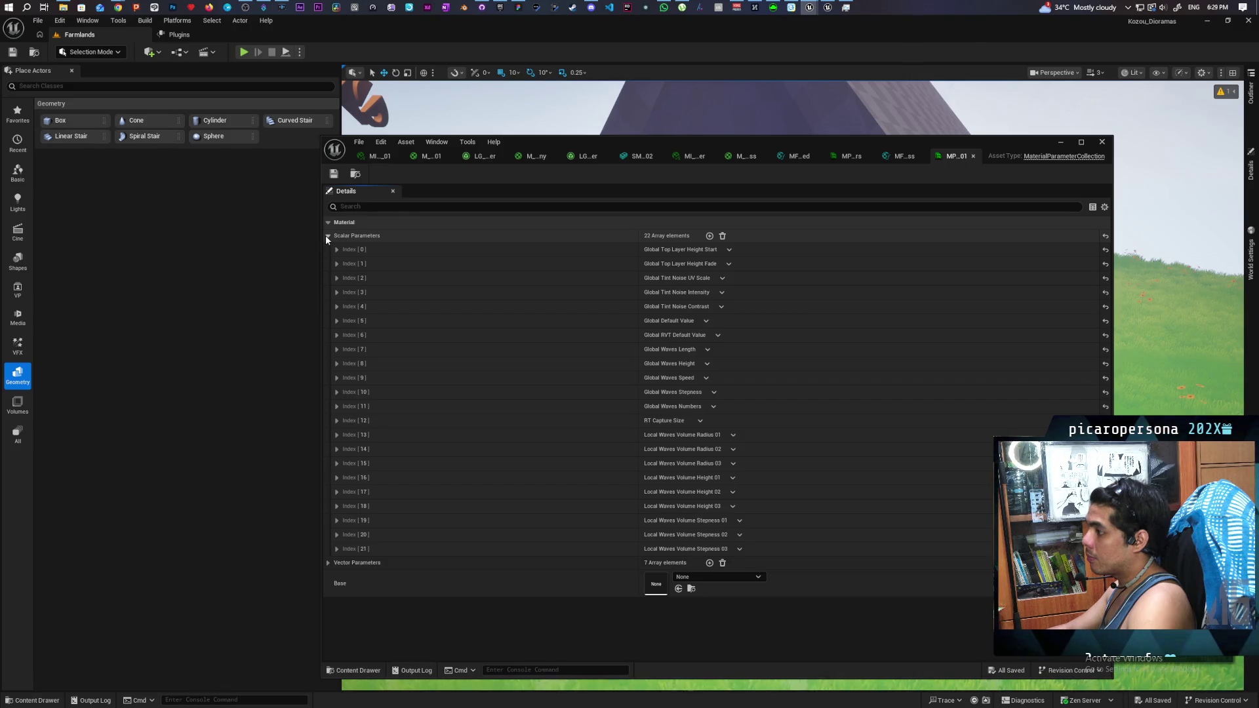
left_click(327, 235)
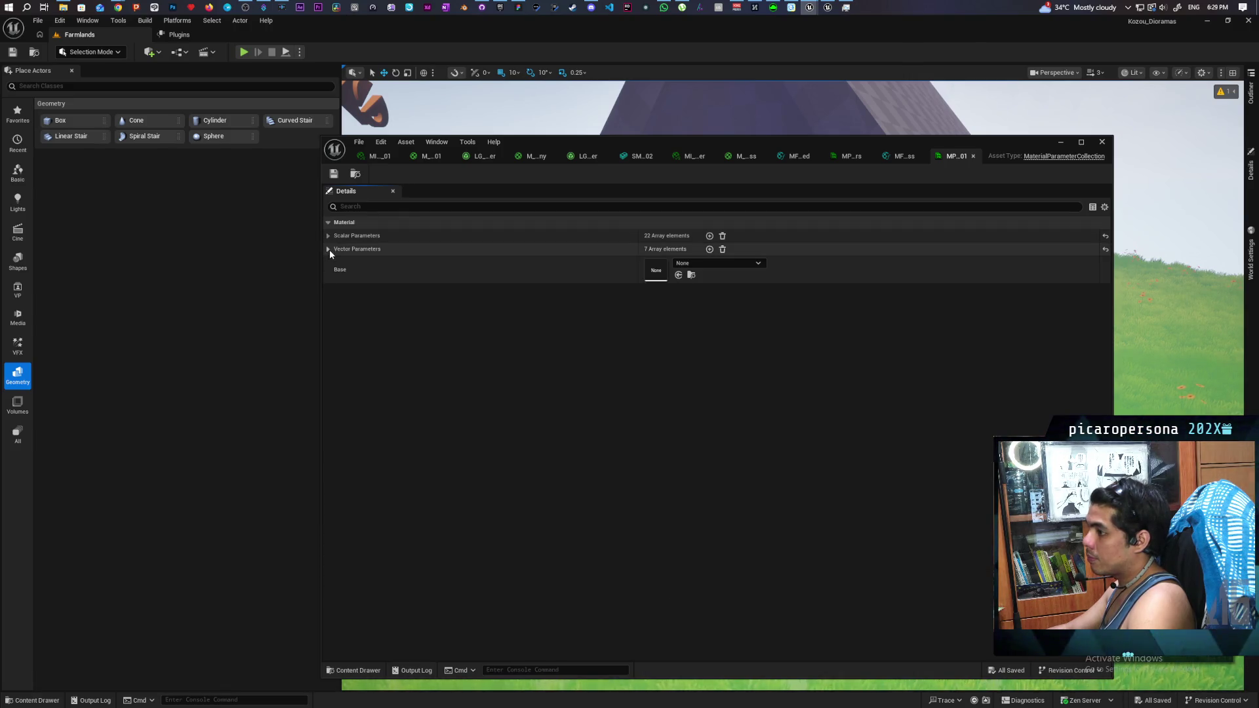
left_click(329, 250)
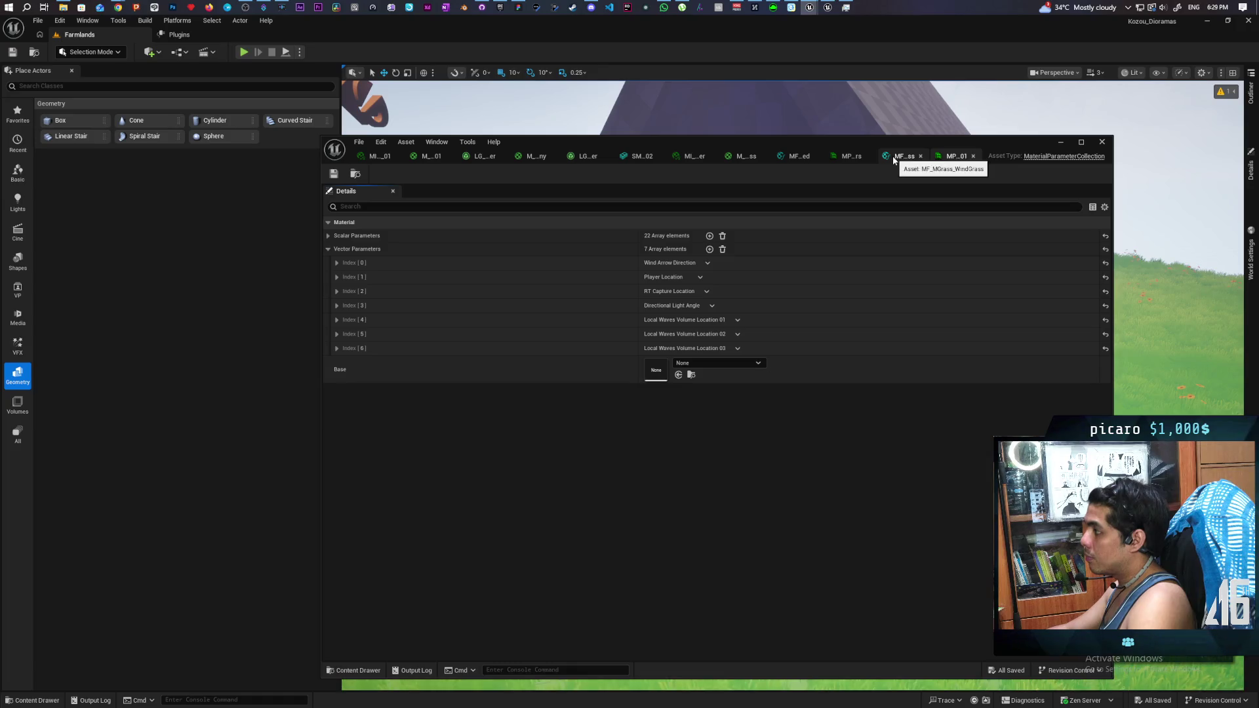
Step: Check the Fresnel Color entry in the other collection, then return to MPC_AG_Global_01
left_click(849, 162)
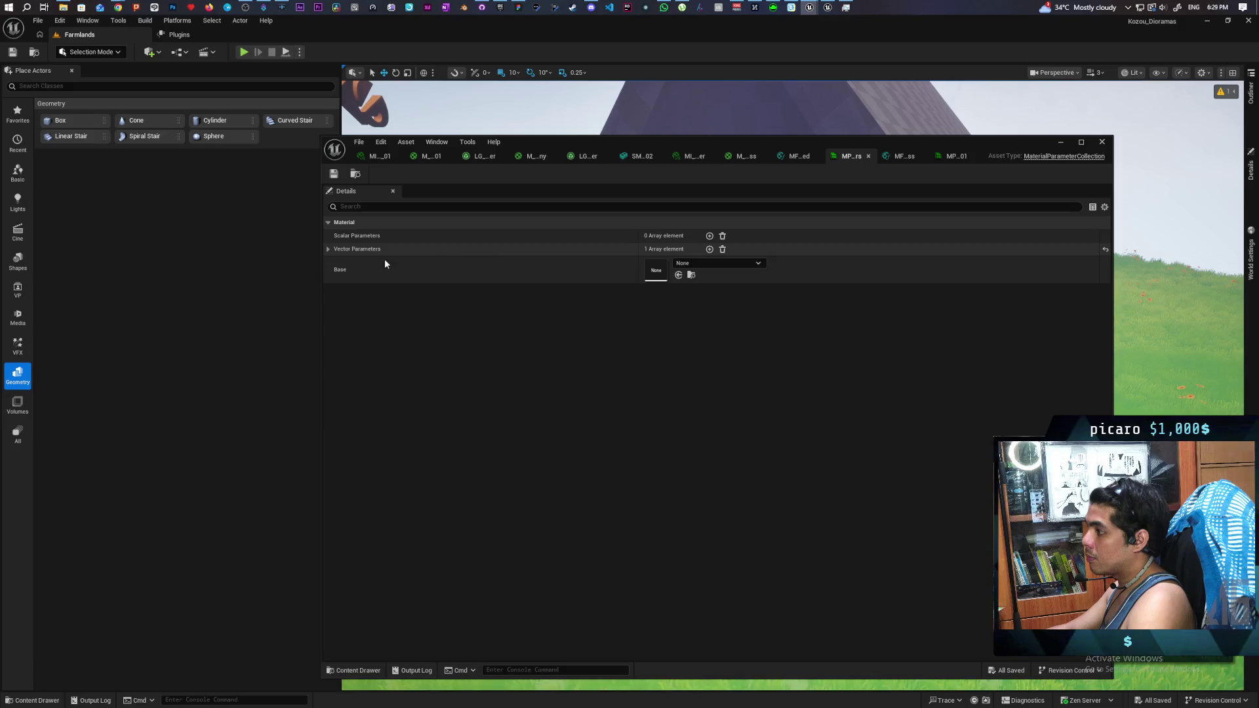
left_click(328, 252)
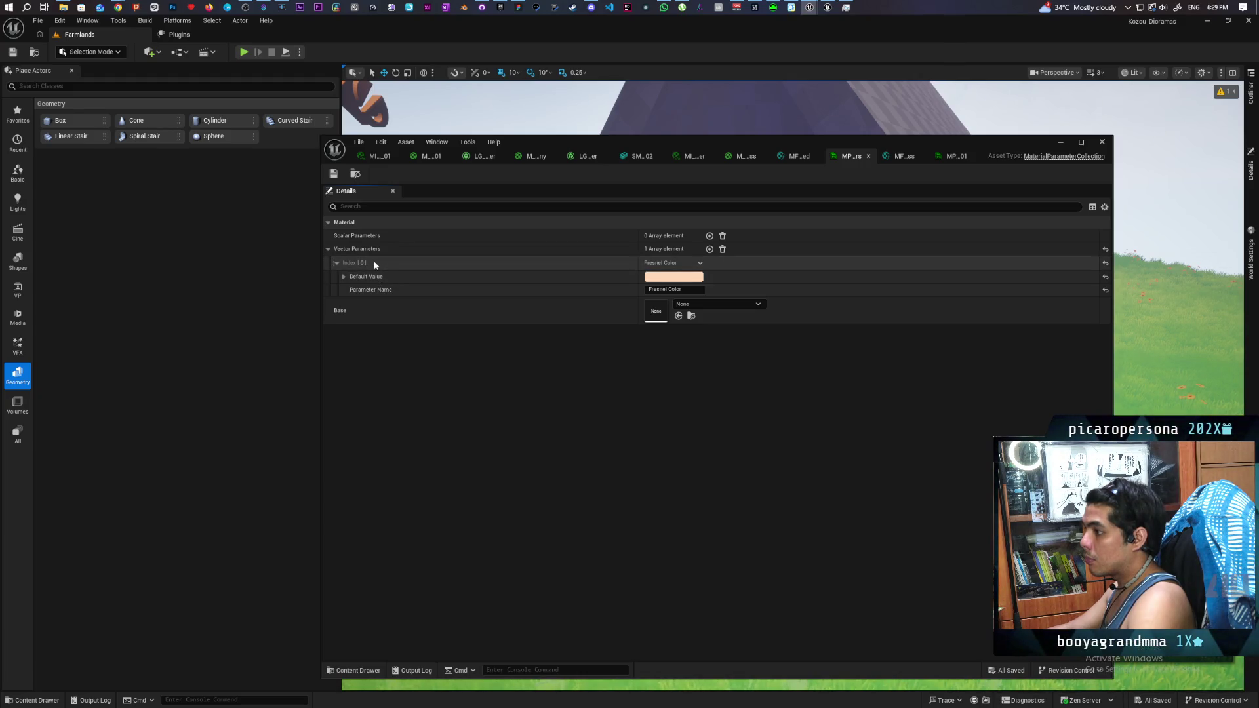
left_click(944, 158)
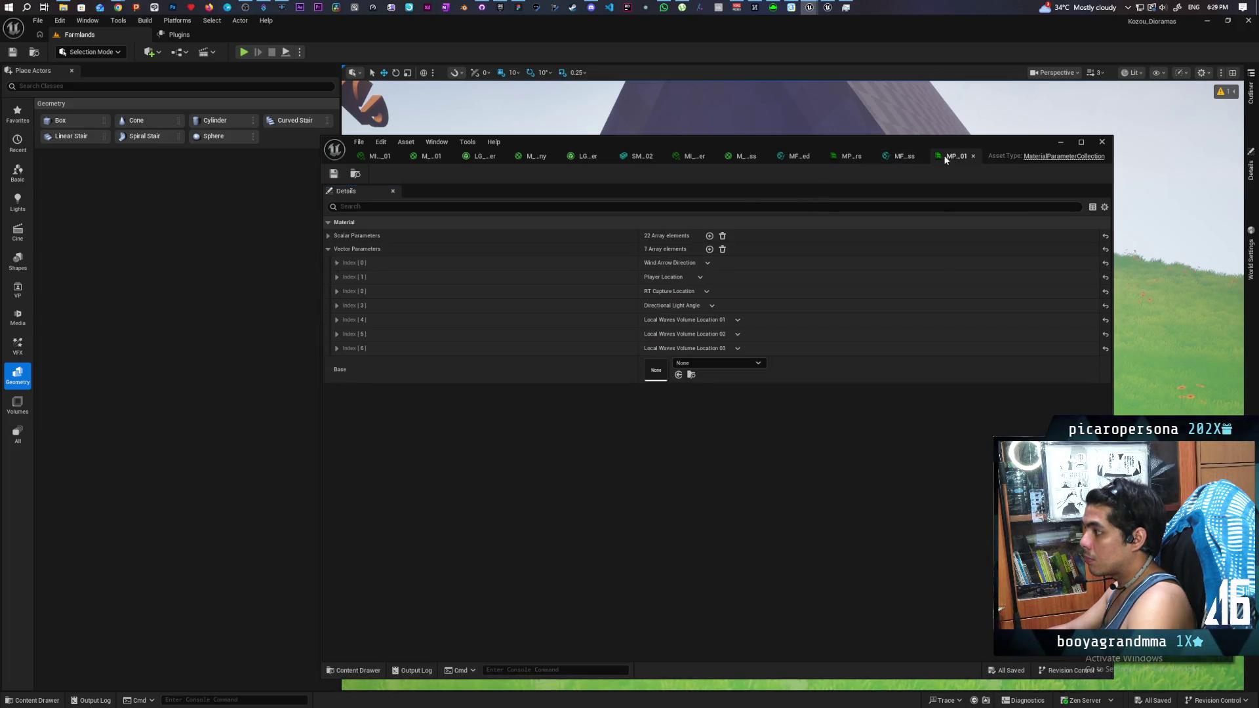
Step: Add vector parameter Index [7] with the pasted Fresnel Color settings, save, and return to MF_MGrass_WindGrass
left_click(709, 250)
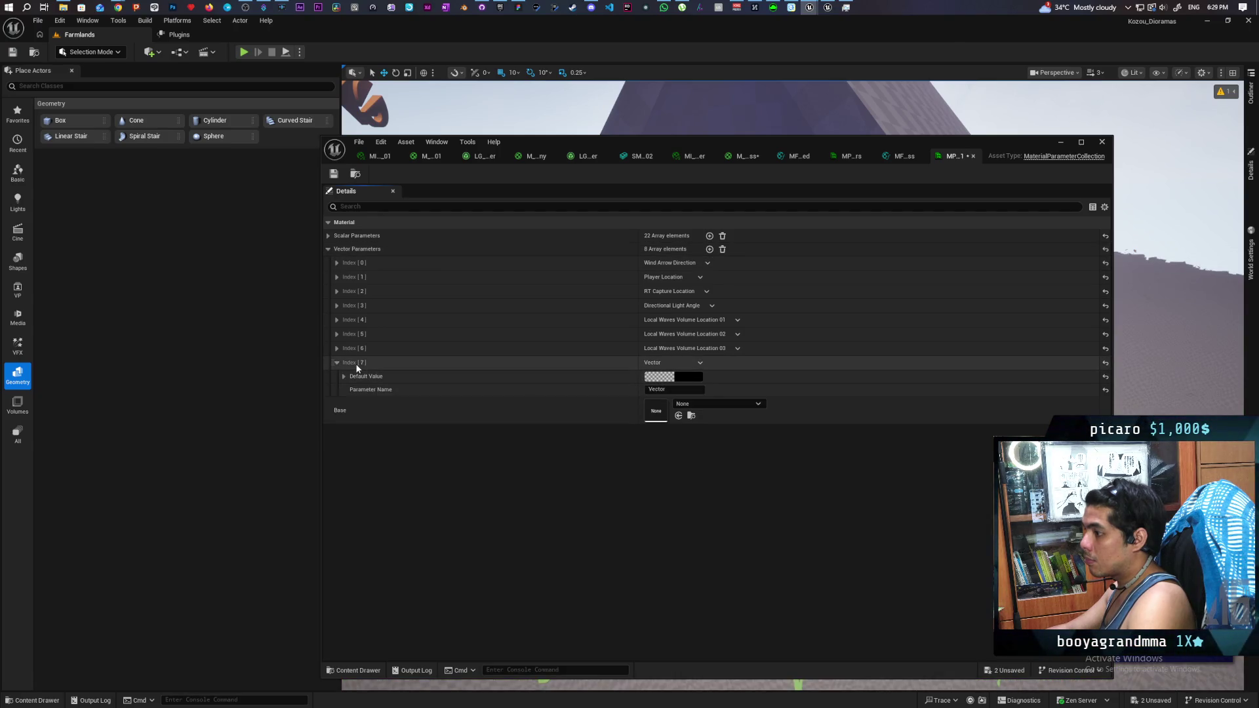
key("ctrl+v")
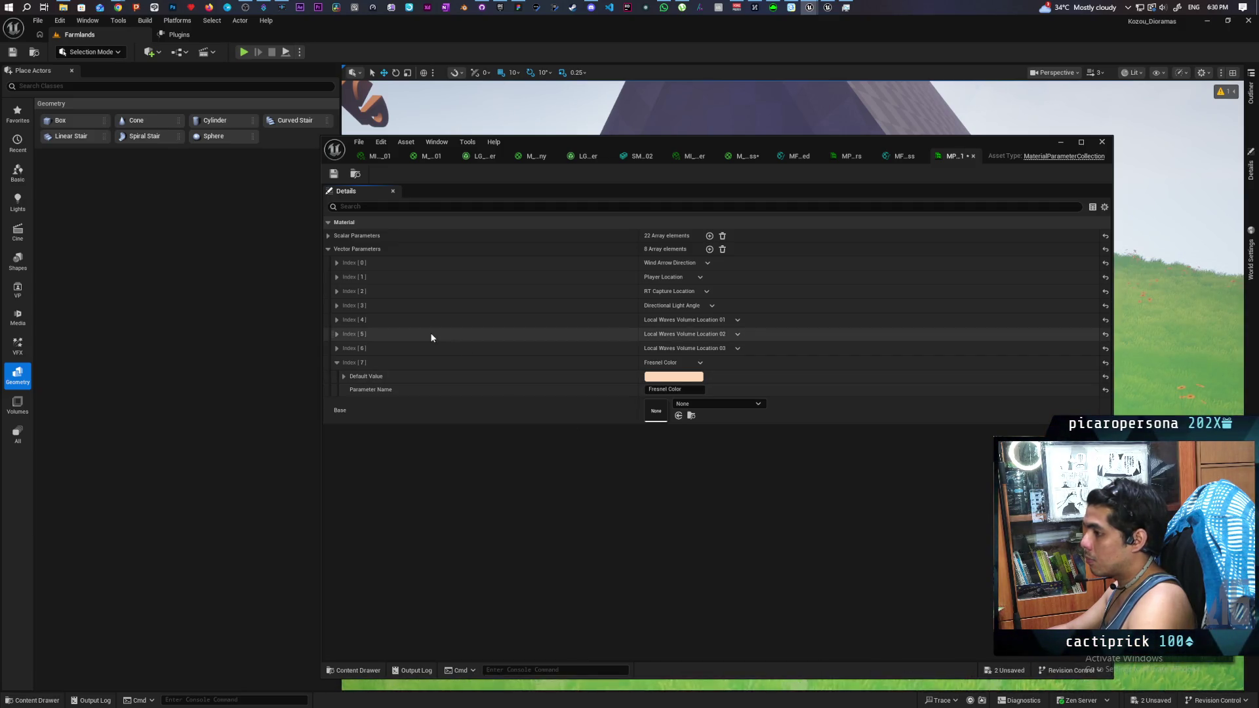
key("ctrl+s")
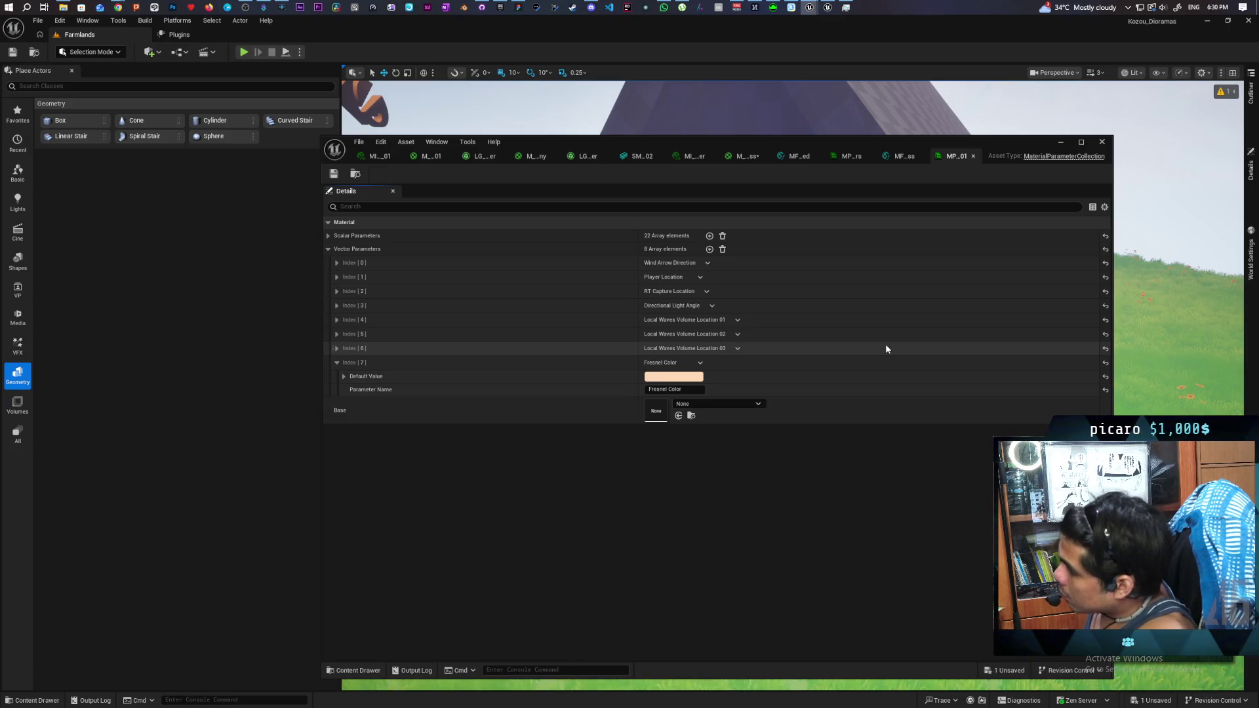
left_click(897, 158)
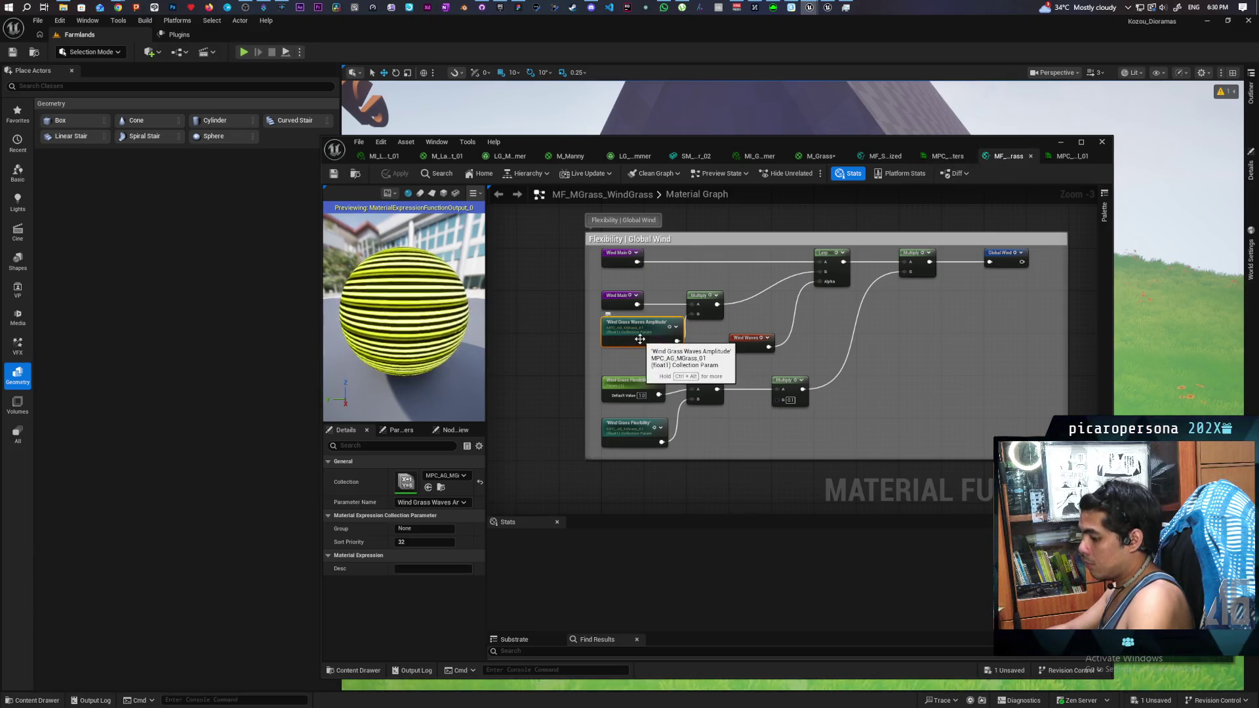
Step: In MF_Stylized, point the collection parameter node at MPC_AG_Global_01's Fresnel Color
left_click(944, 156)
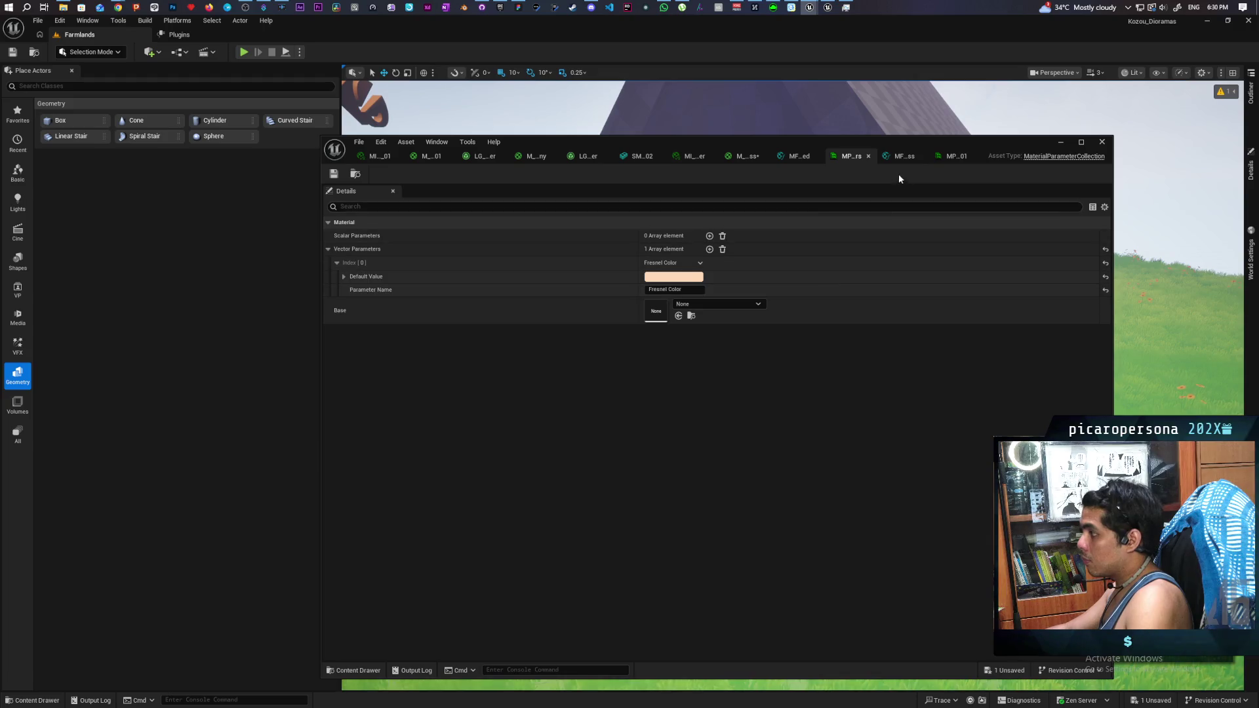
left_click(805, 157)
left_click(746, 337)
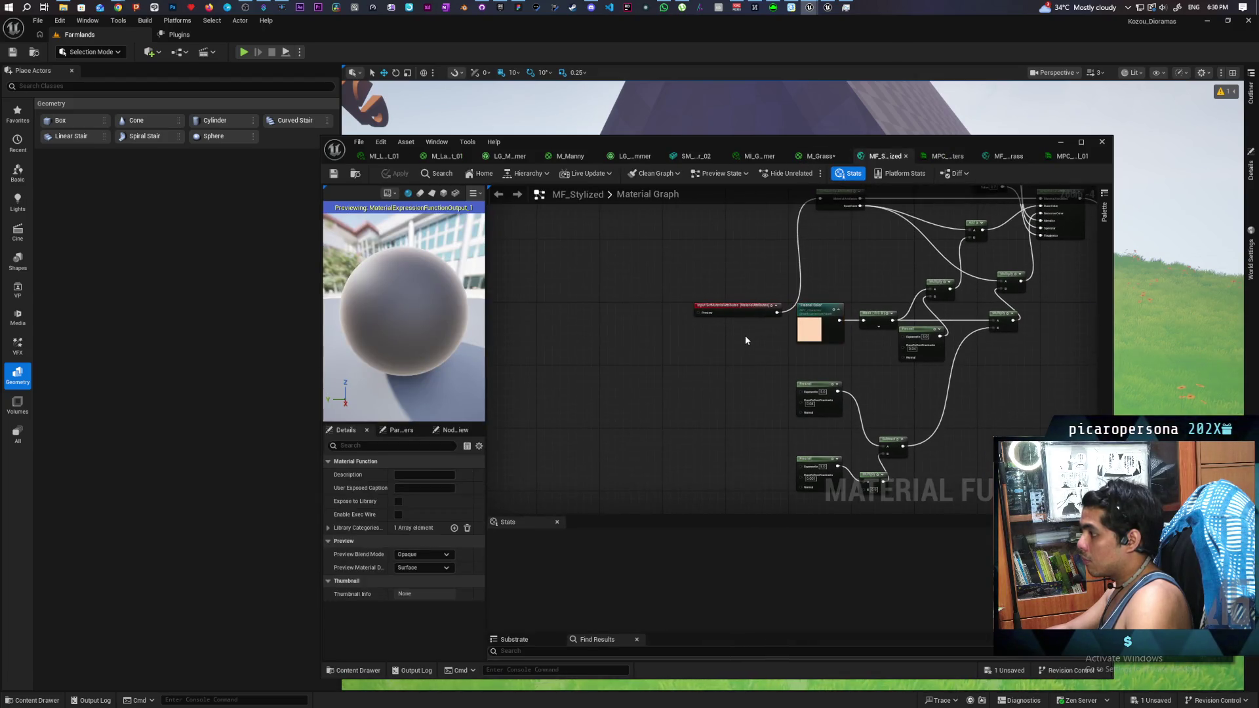
left_click_drag(750, 341, 699, 338)
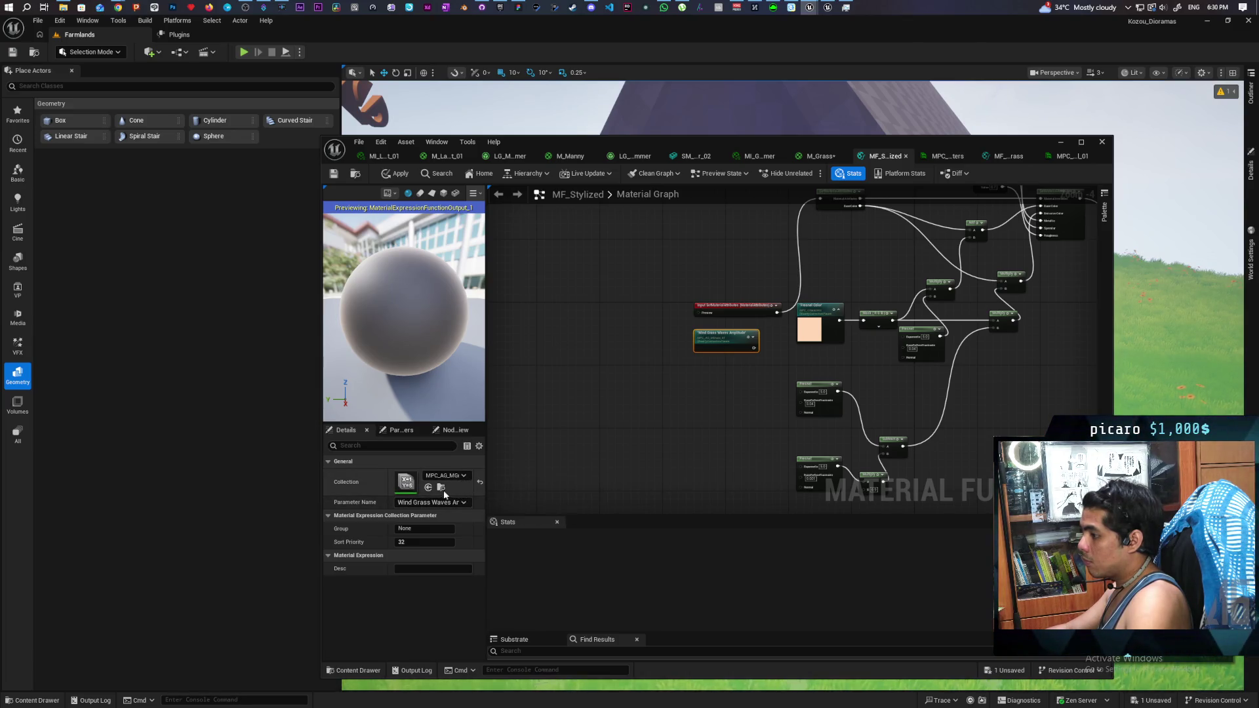
scroll(715, 379, "up", 3)
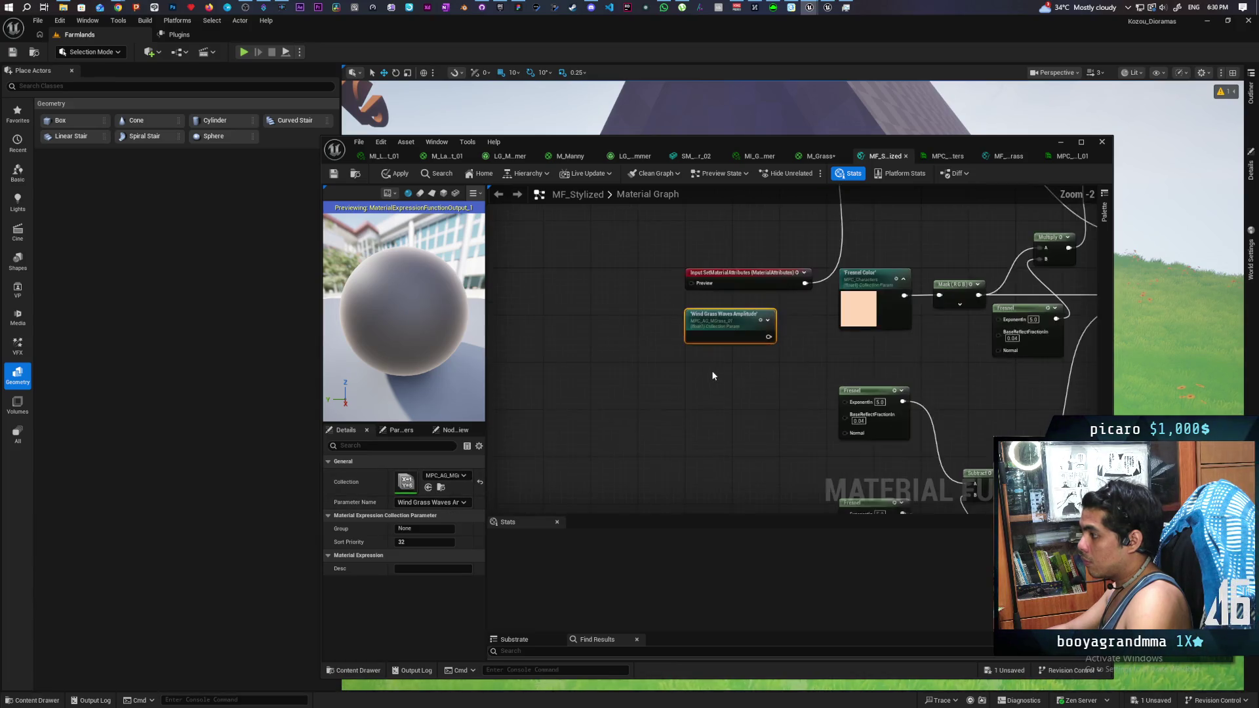
left_click(462, 475)
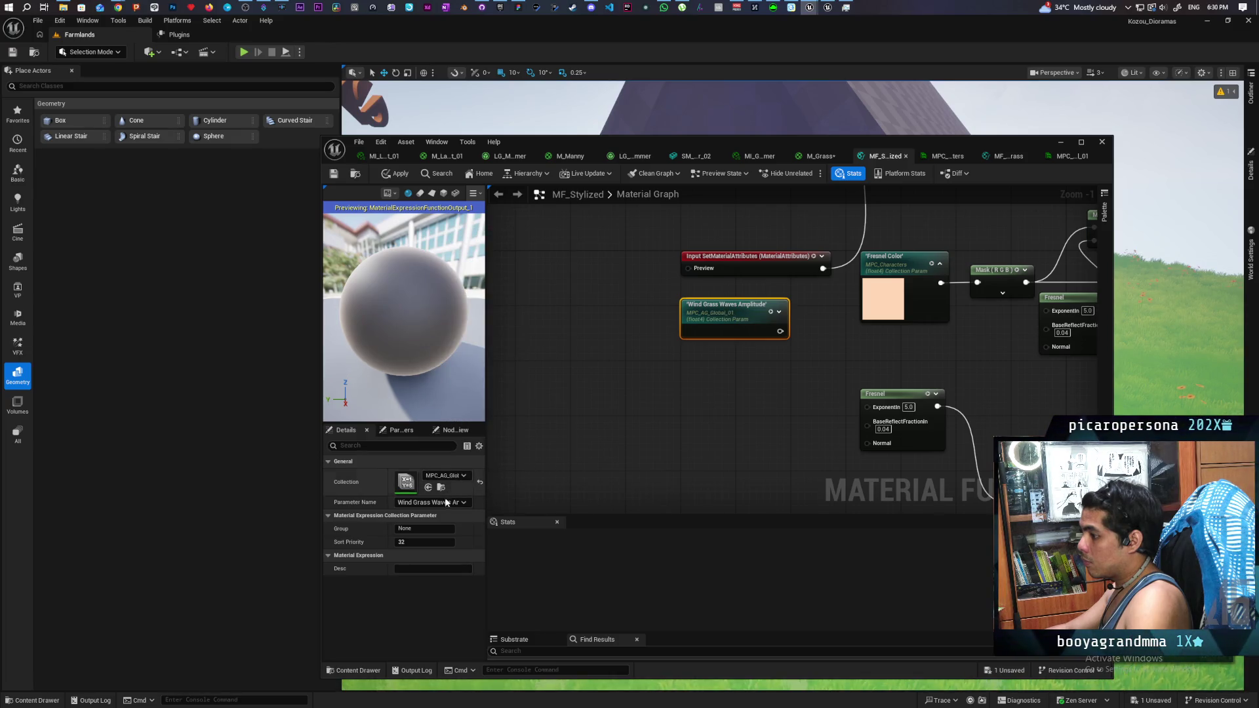
left_click(451, 502)
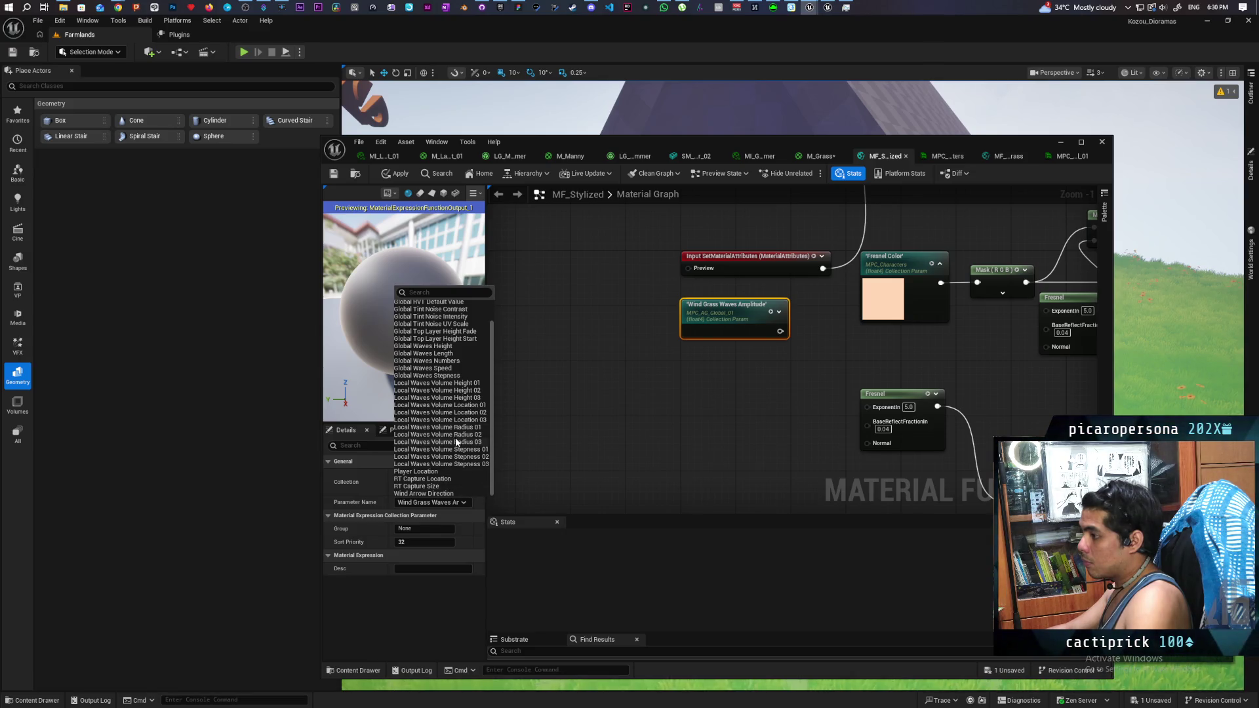
scroll(457, 443, "up", 1)
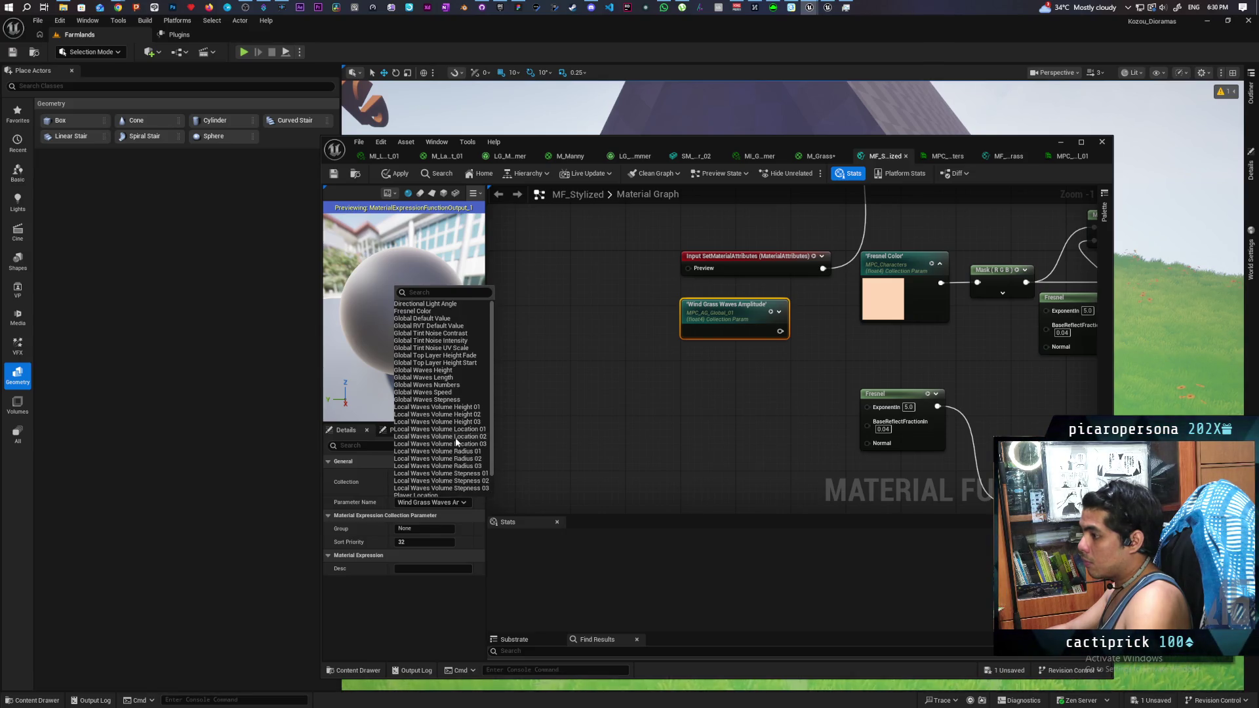
left_click(439, 312)
Step: Preview the Fresnel Color node, wire it into the Mask input, and apply the function
left_click_drag(788, 386, 693, 415)
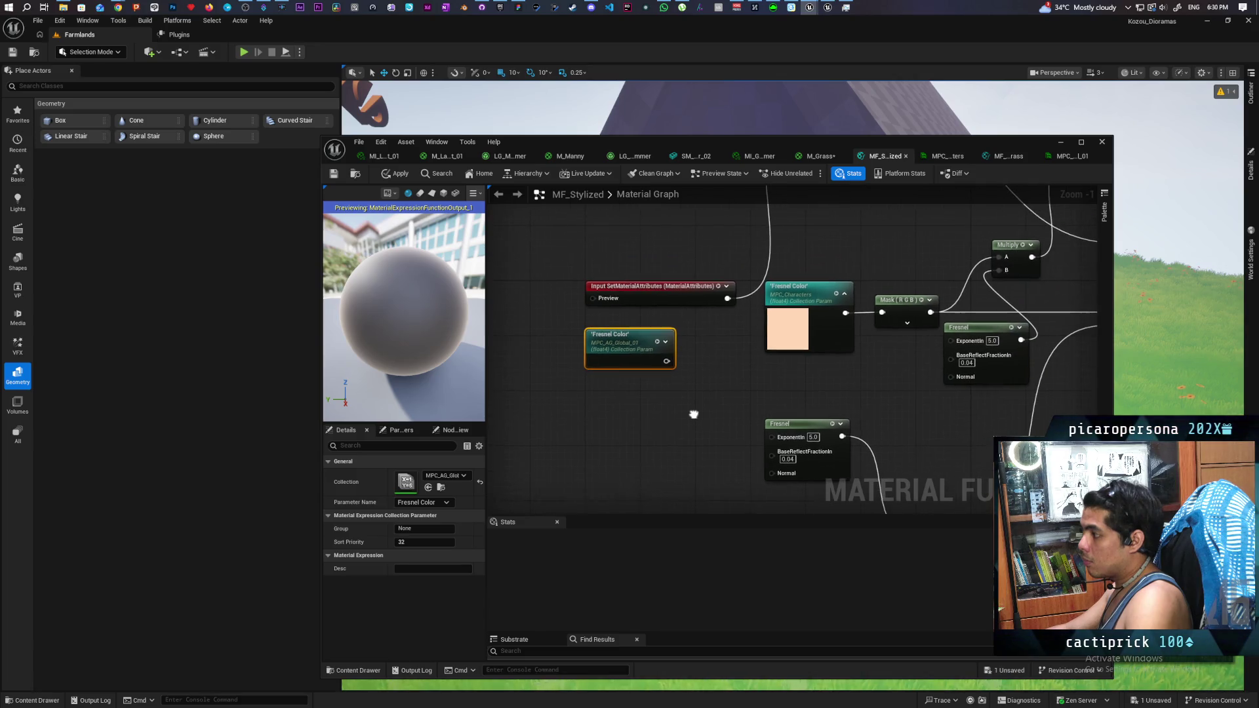
left_click(658, 351)
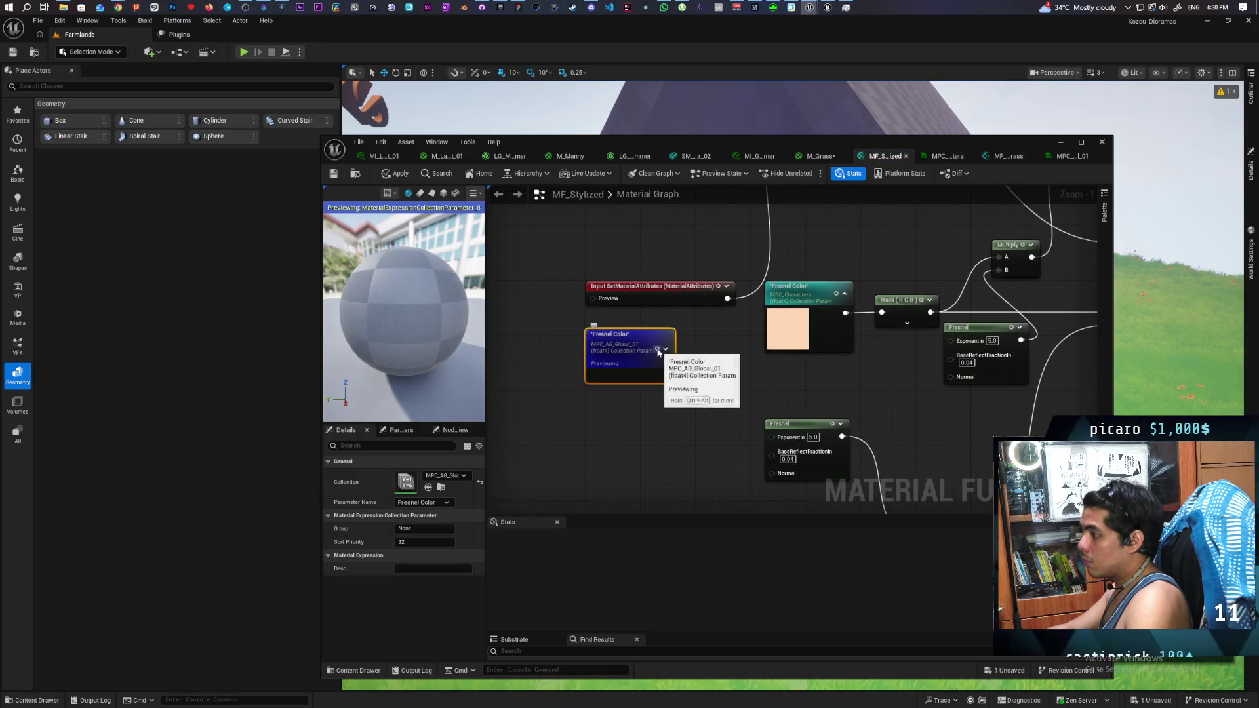
left_click(659, 352)
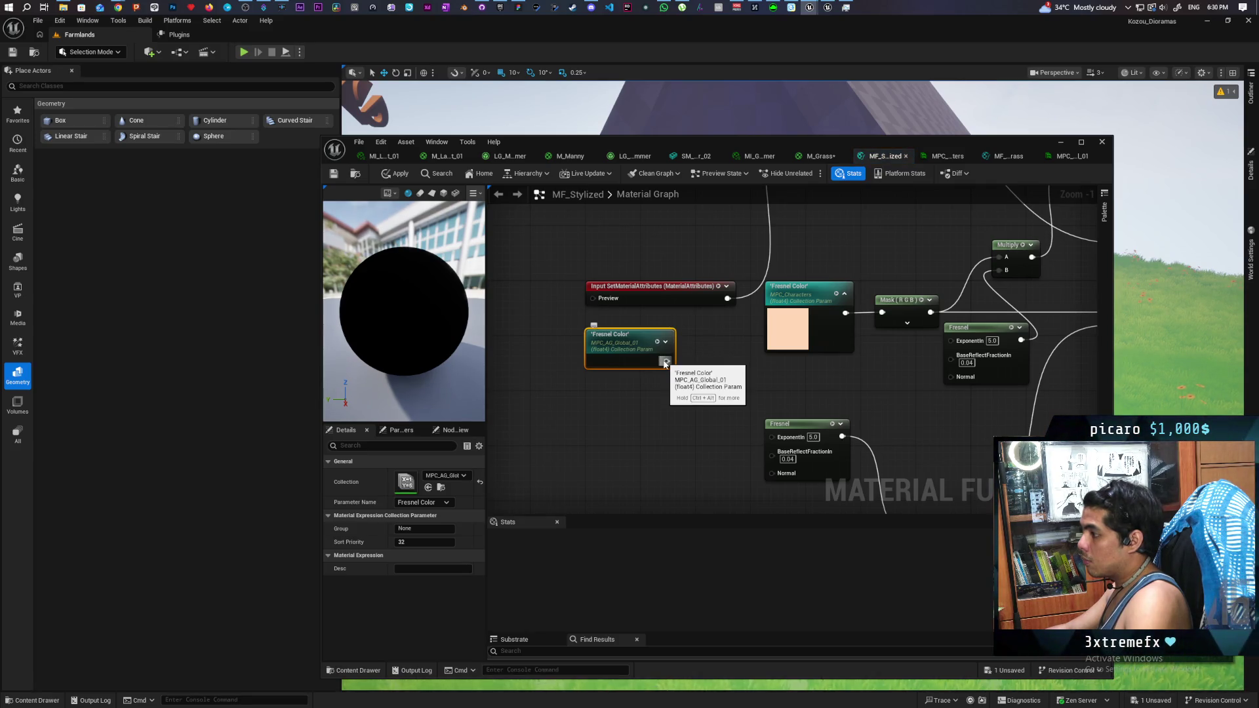
left_click_drag(664, 363, 882, 313)
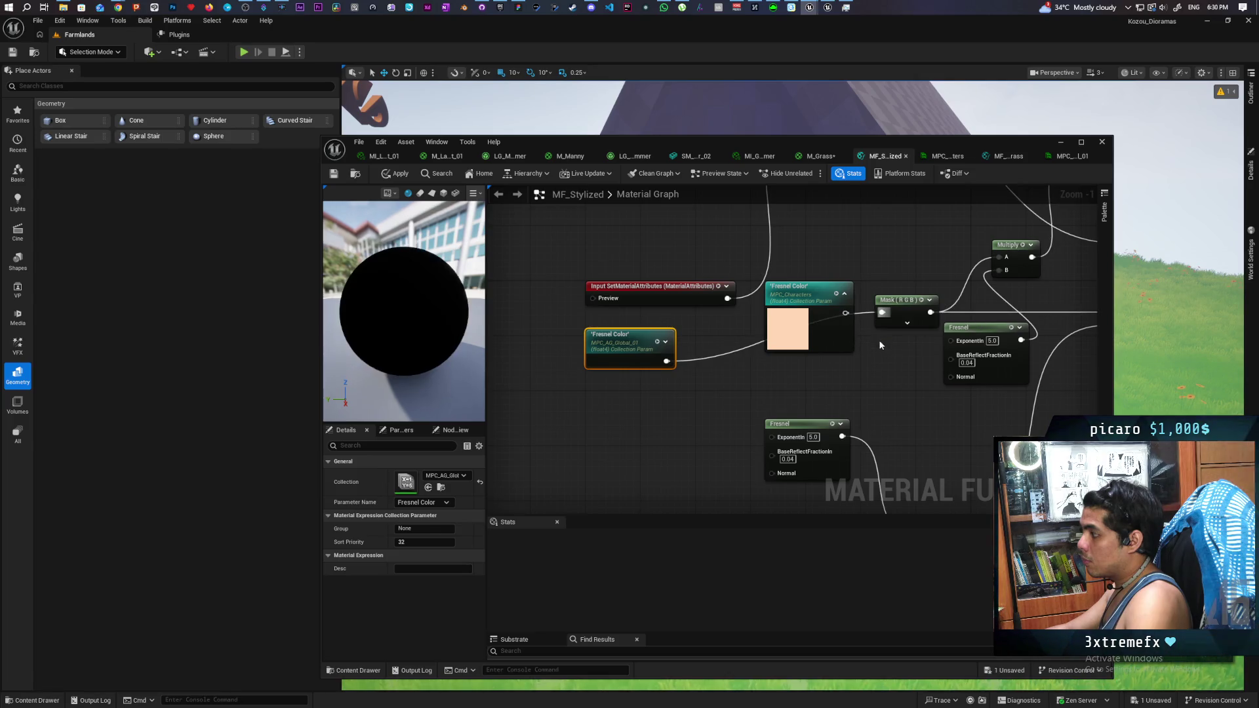
left_click(395, 173)
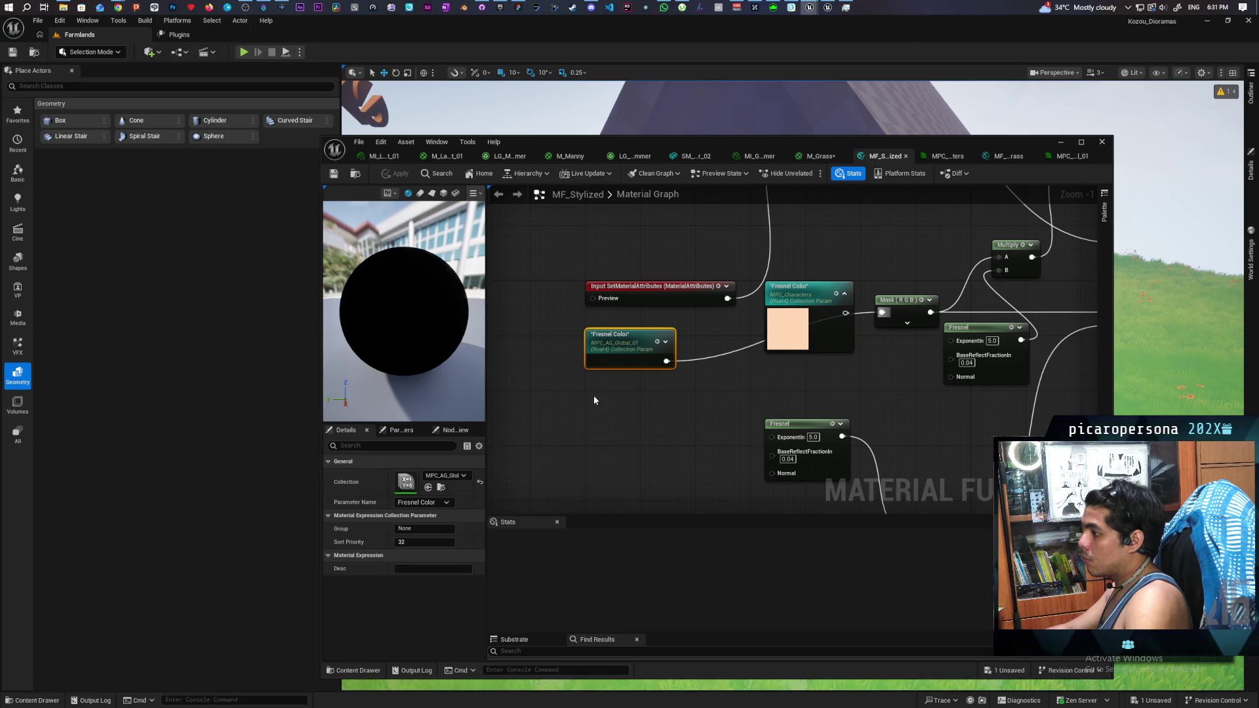
Step: Locate the global collection asset and select the BP_Daynight actor in the Outliner
left_click(440, 486)
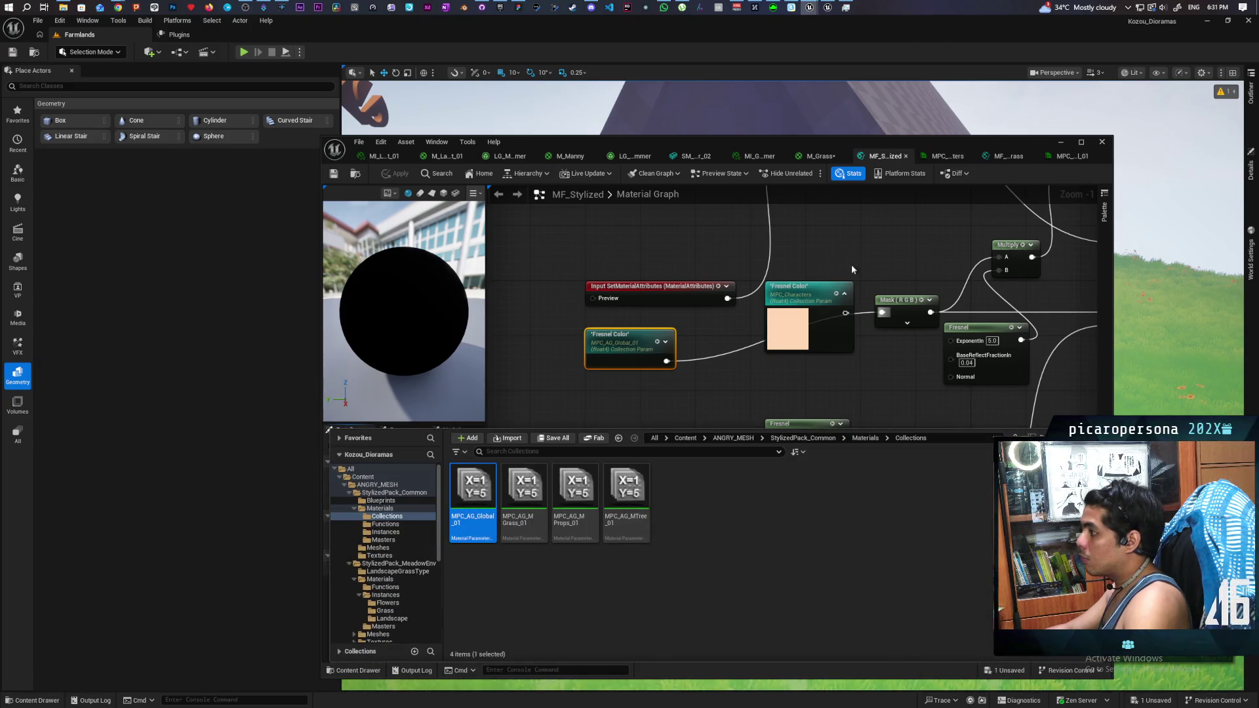
left_click(1252, 116)
left_click(982, 121)
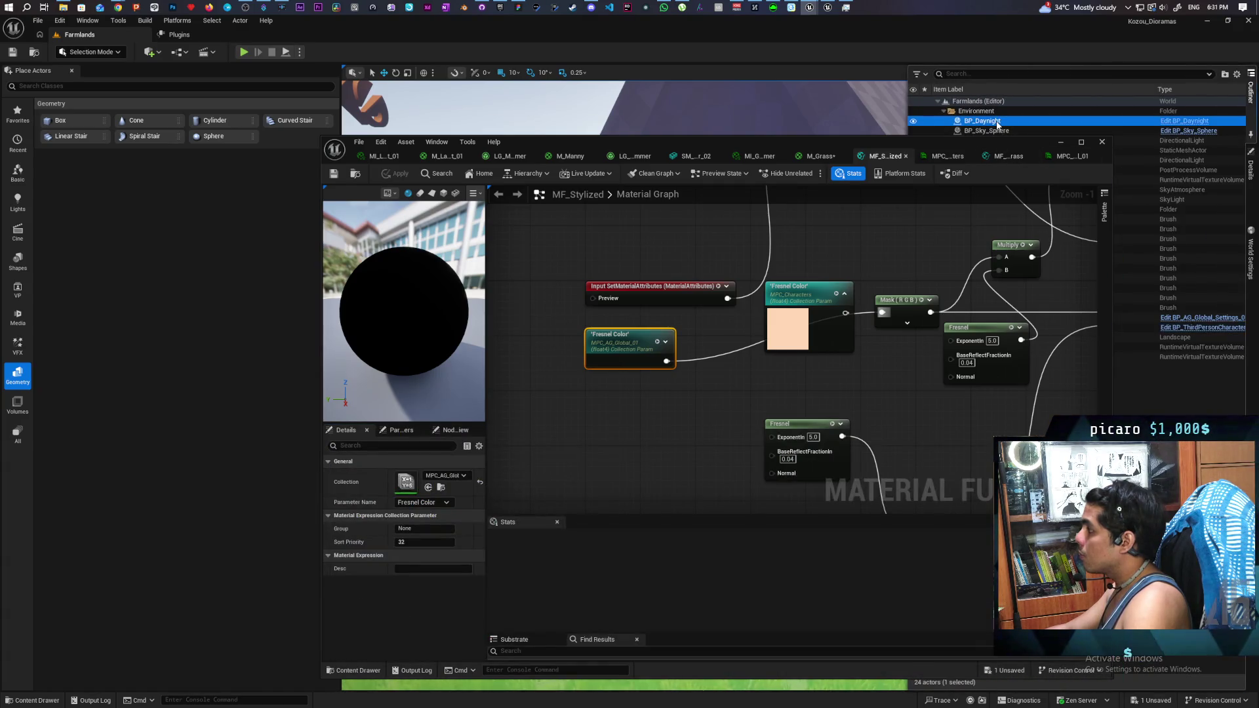
Step: Select BP_Daynight's C_InGameClock component in Details and open it with Edit in Blueprint
mouse_move(984, 144)
left_mouse_down()
mouse_move(966, 275)
mouse_move(771, 119)
left_mouse_up()
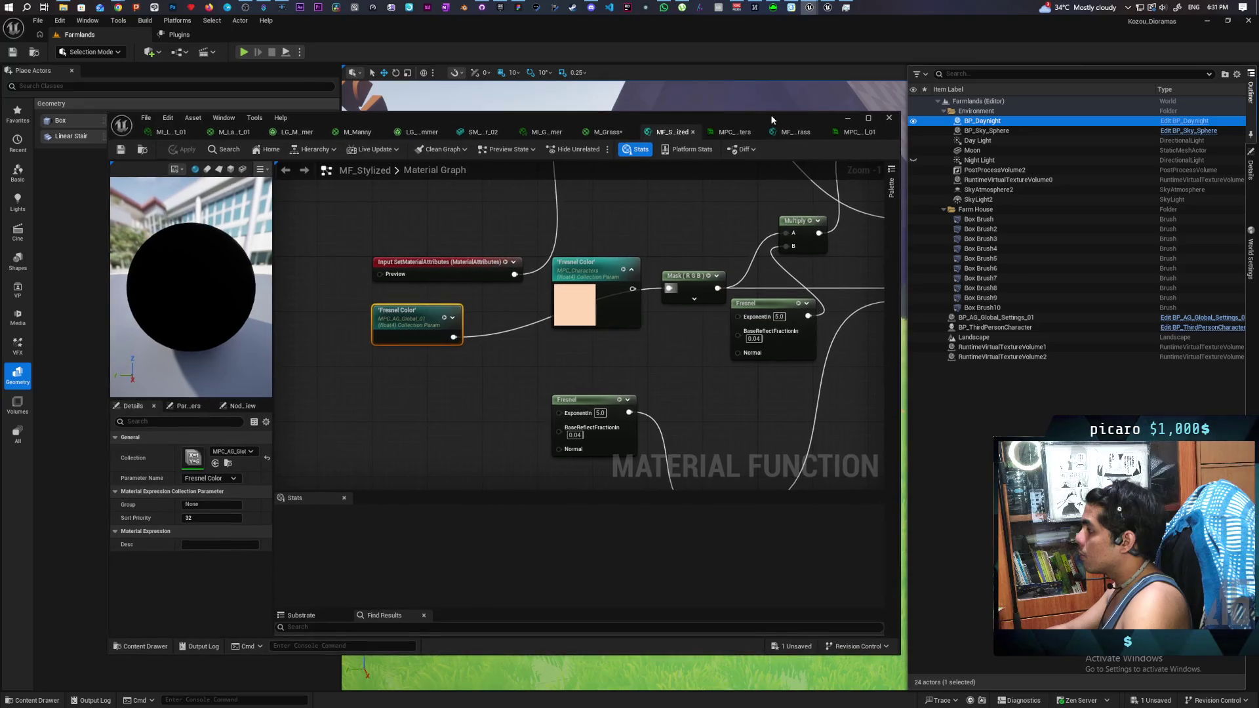
left_click(1250, 168)
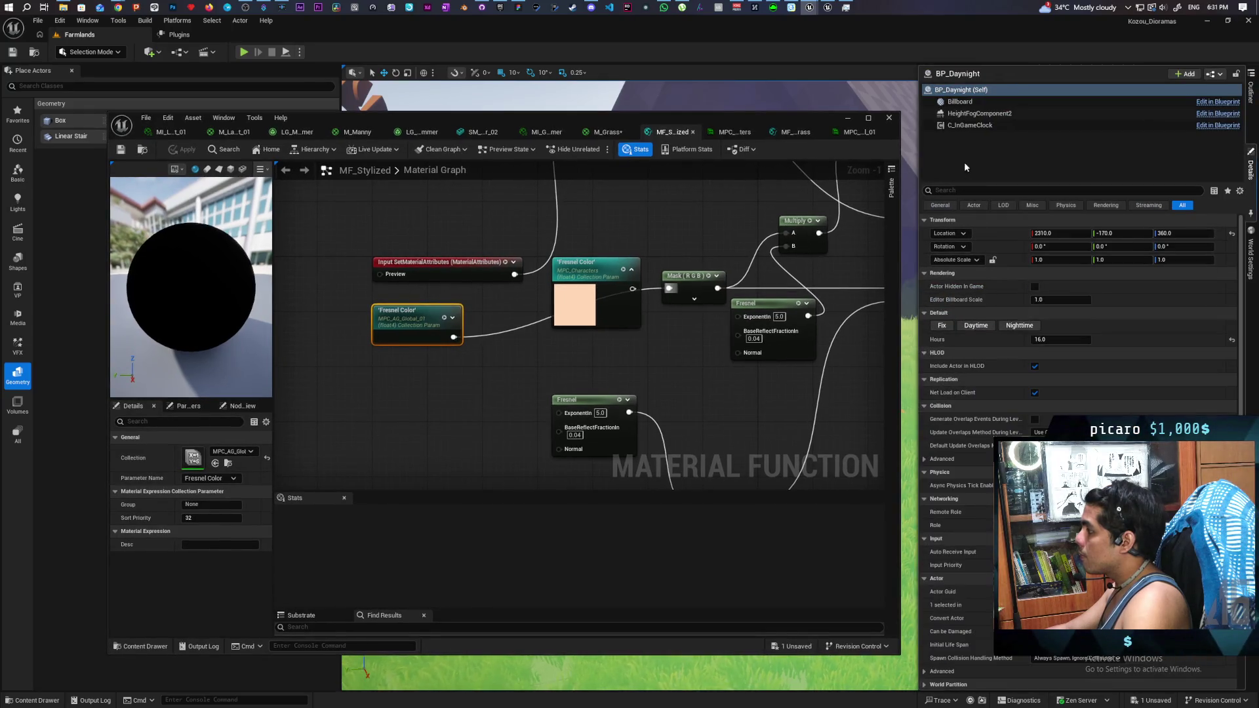
left_click(964, 125)
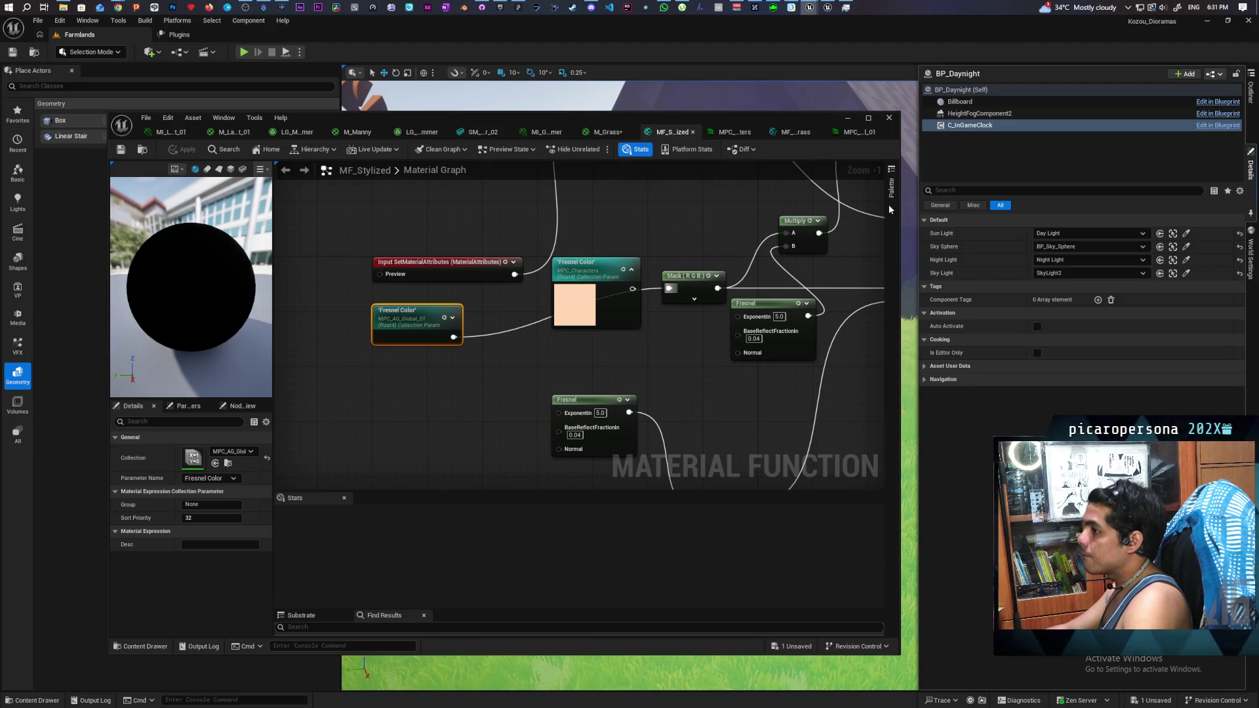
left_click(848, 118)
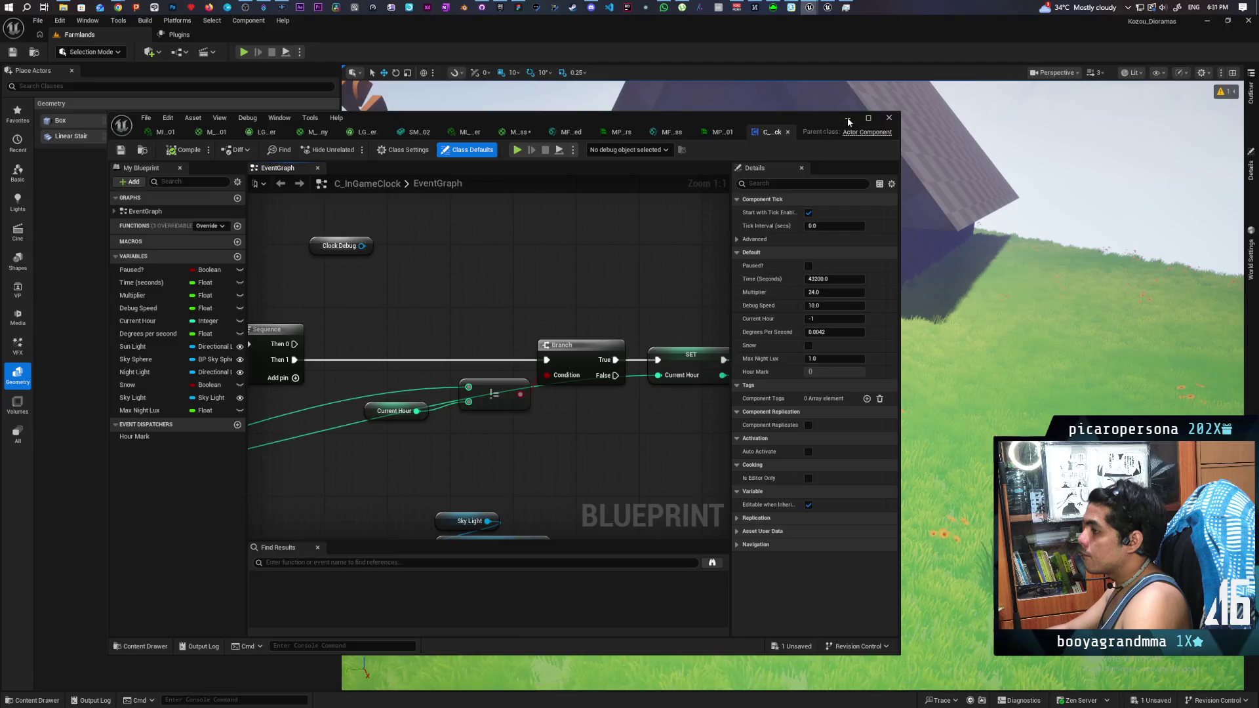
left_click(848, 118)
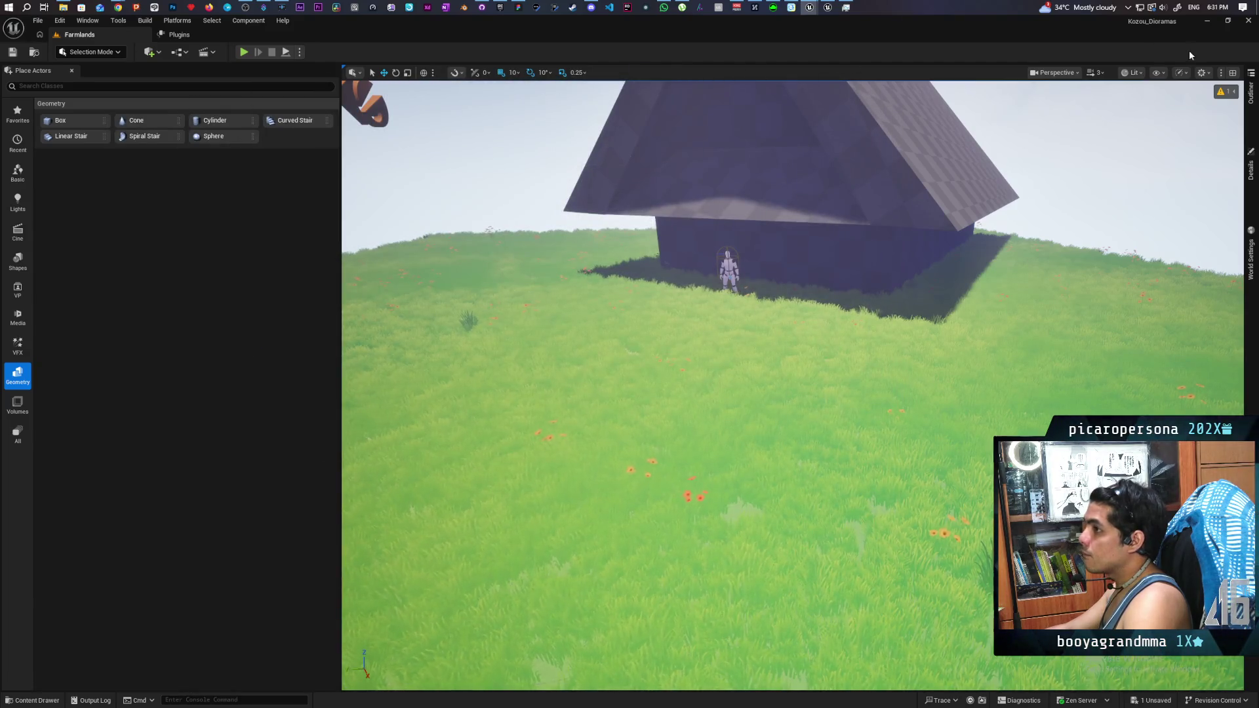
mouse_move(809, 7)
mouse_move(882, 47)
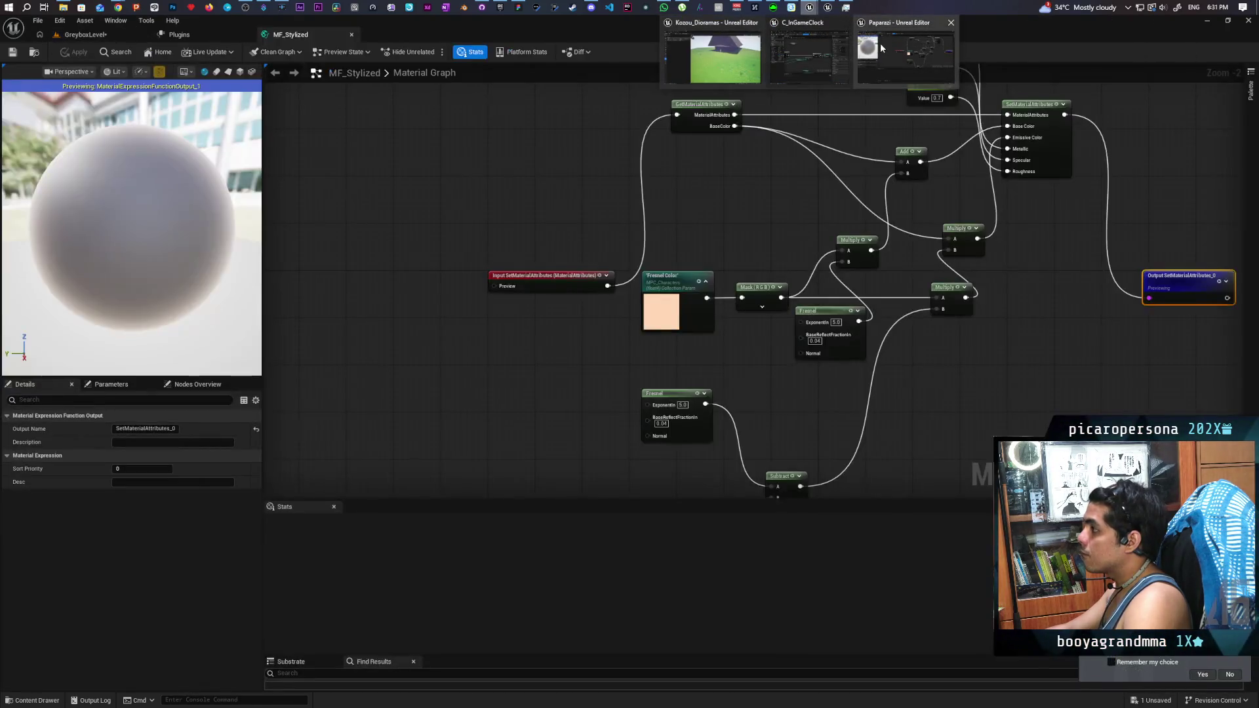
left_click(825, 50)
scroll(506, 312, "down", 3)
scroll(530, 305, "up", 4)
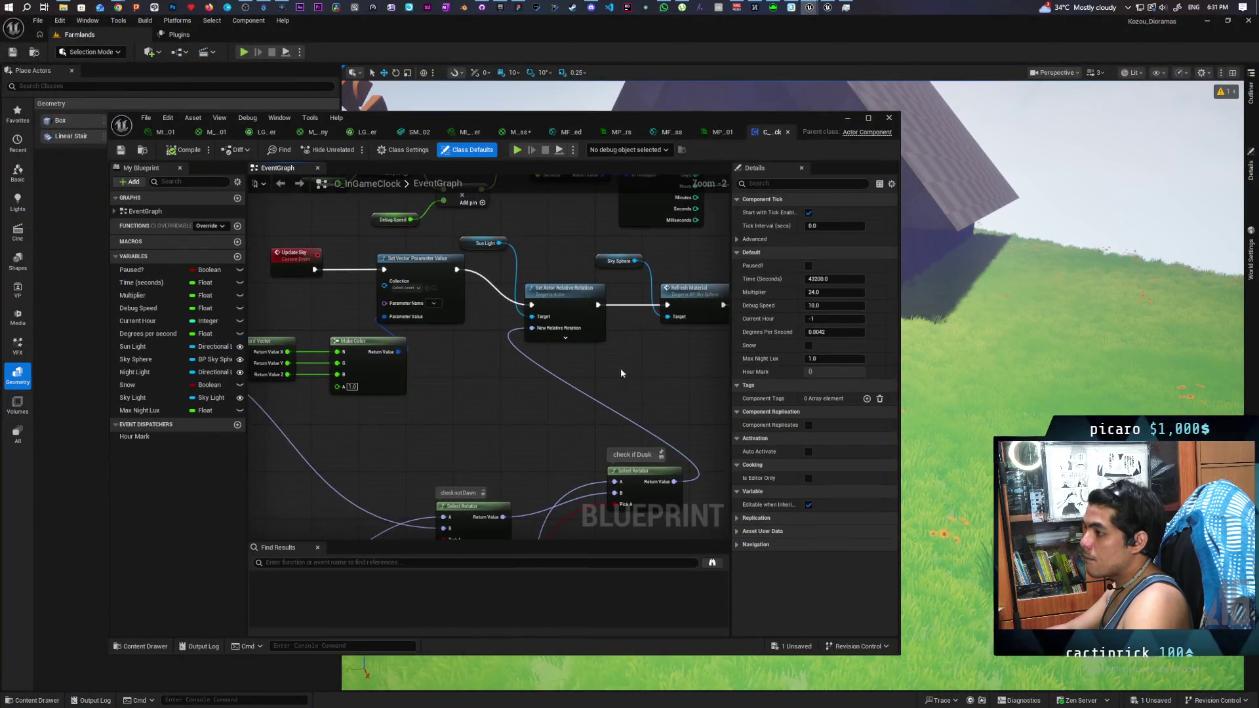
left_click_drag(563, 379, 655, 388)
scroll(591, 355, "up", 2)
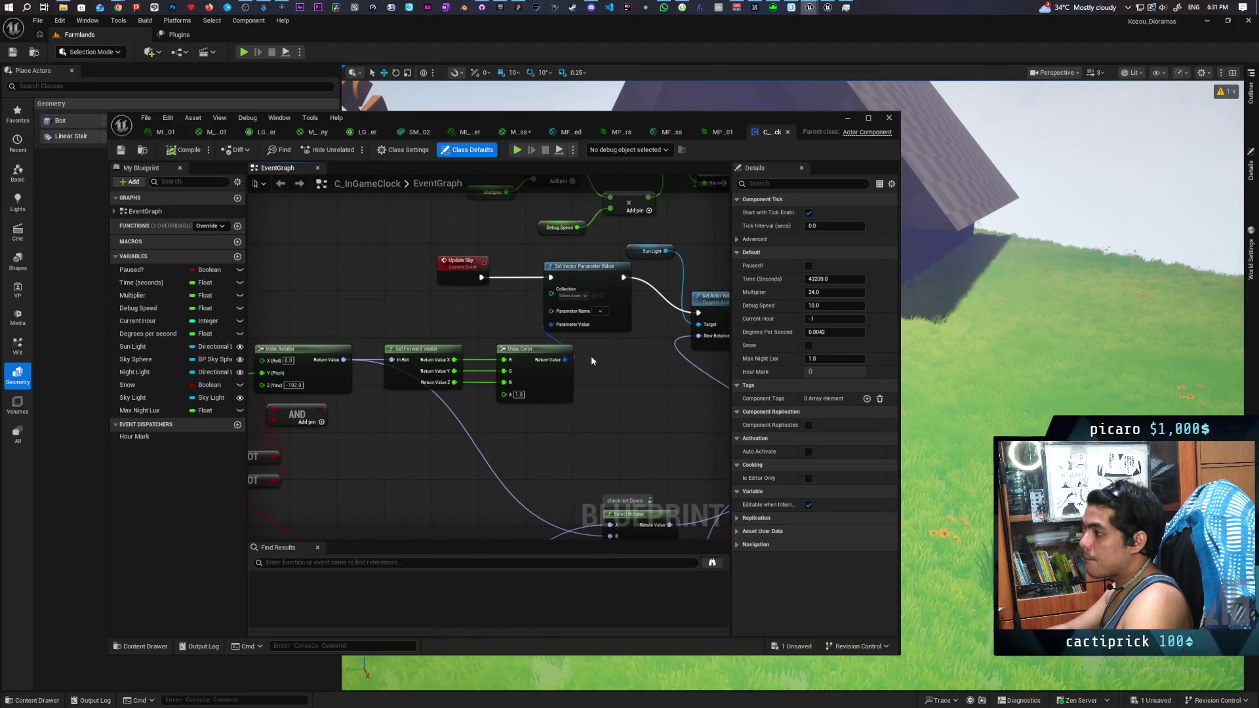
scroll(592, 356, "down", 3)
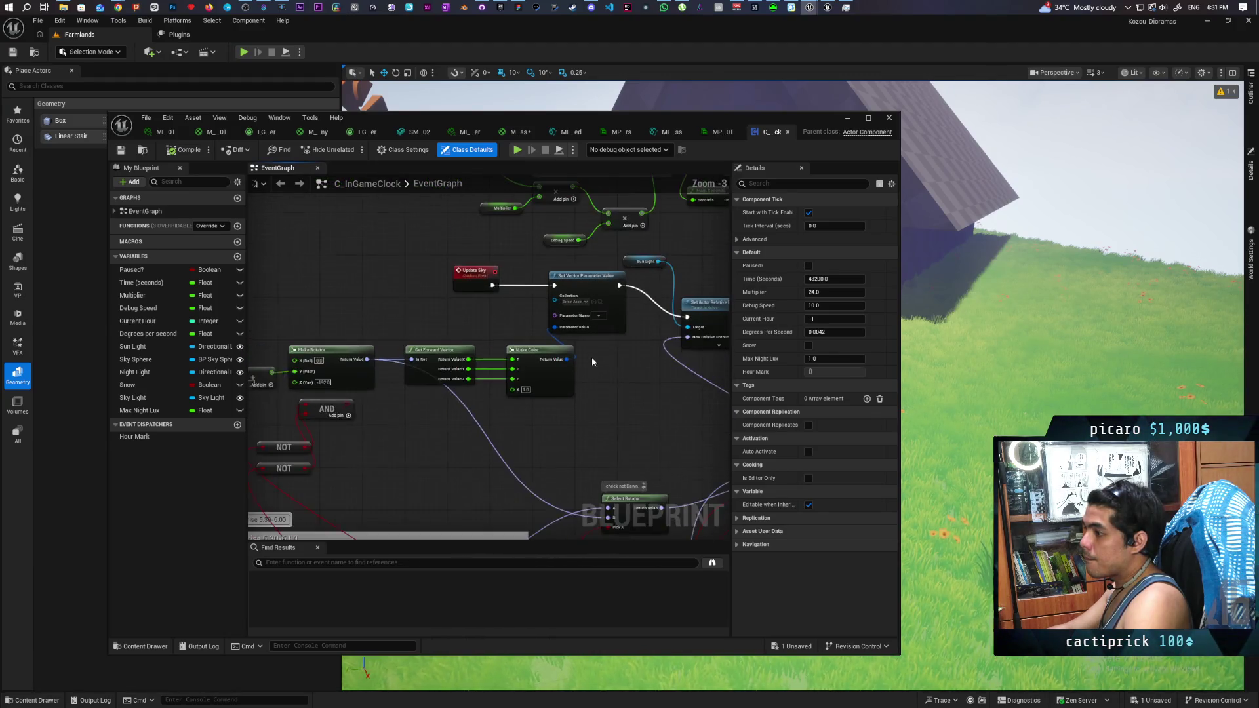
mouse_move(482, 397)
left_mouse_down()
mouse_move(682, 367)
mouse_move(515, 378)
mouse_move(647, 363)
mouse_move(590, 363)
left_mouse_up()
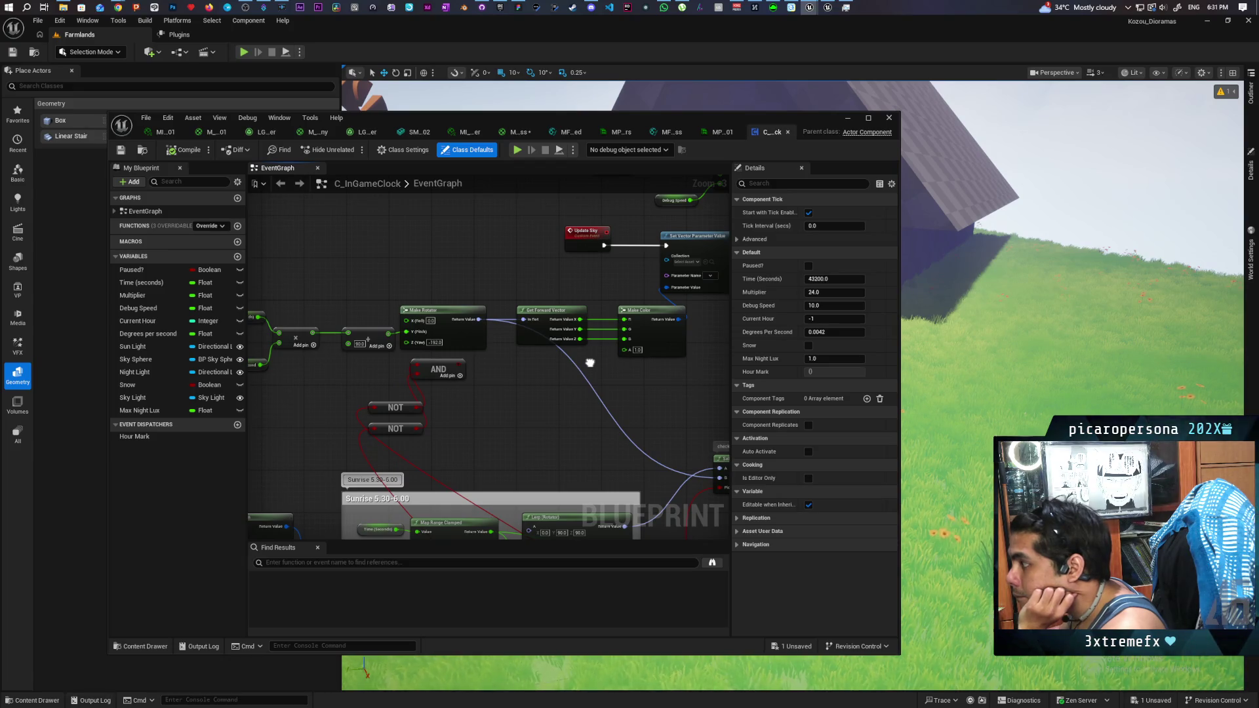
scroll(587, 348, "down", 3)
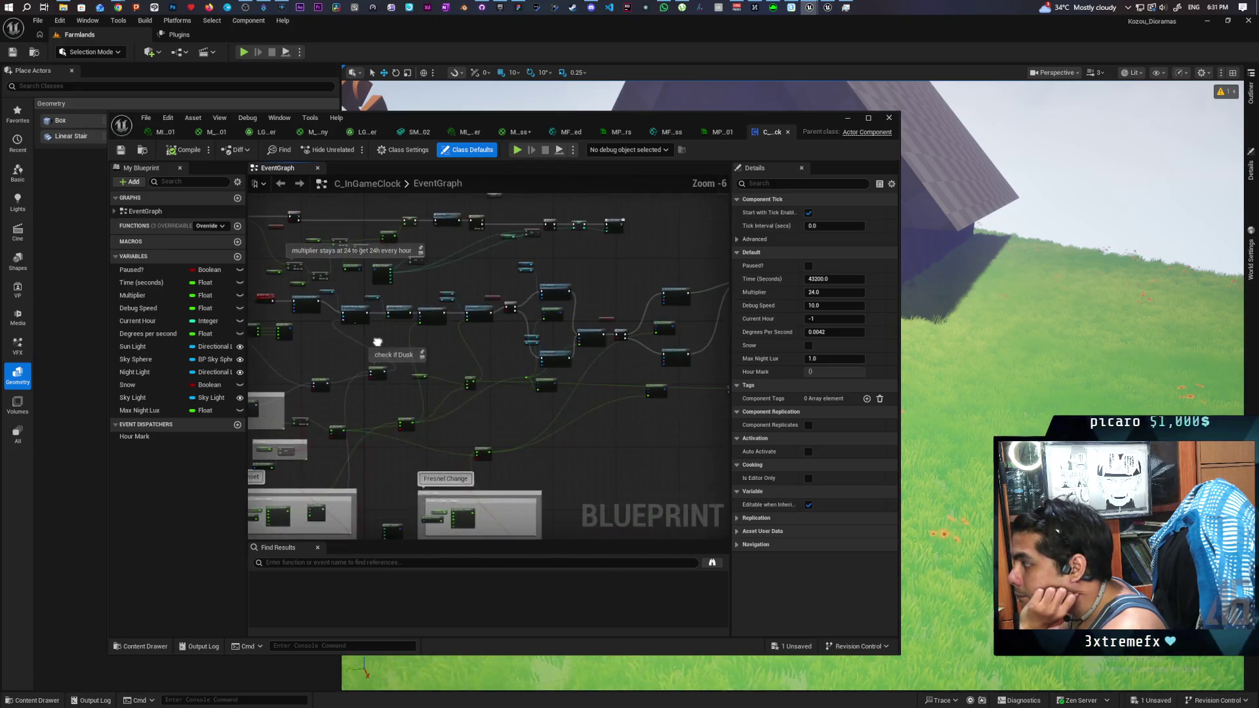
scroll(590, 357, "up", 3)
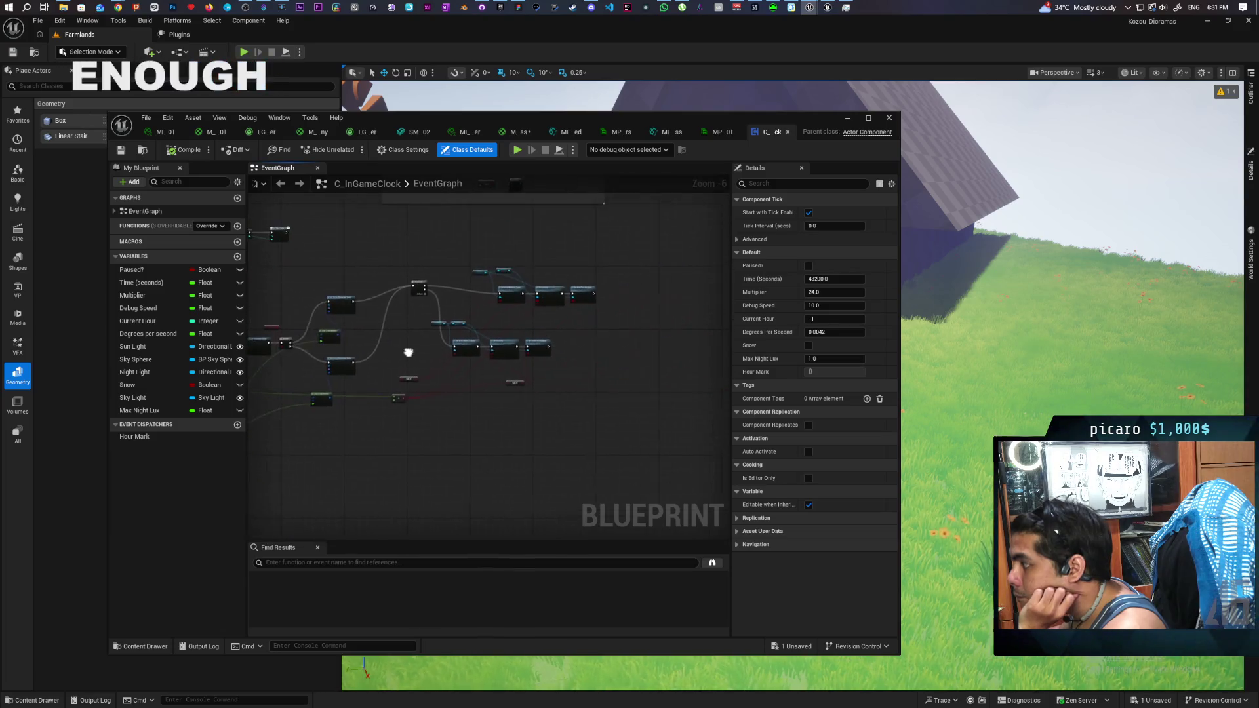
scroll(485, 344, "up", 3)
scroll(499, 347, "up", 2)
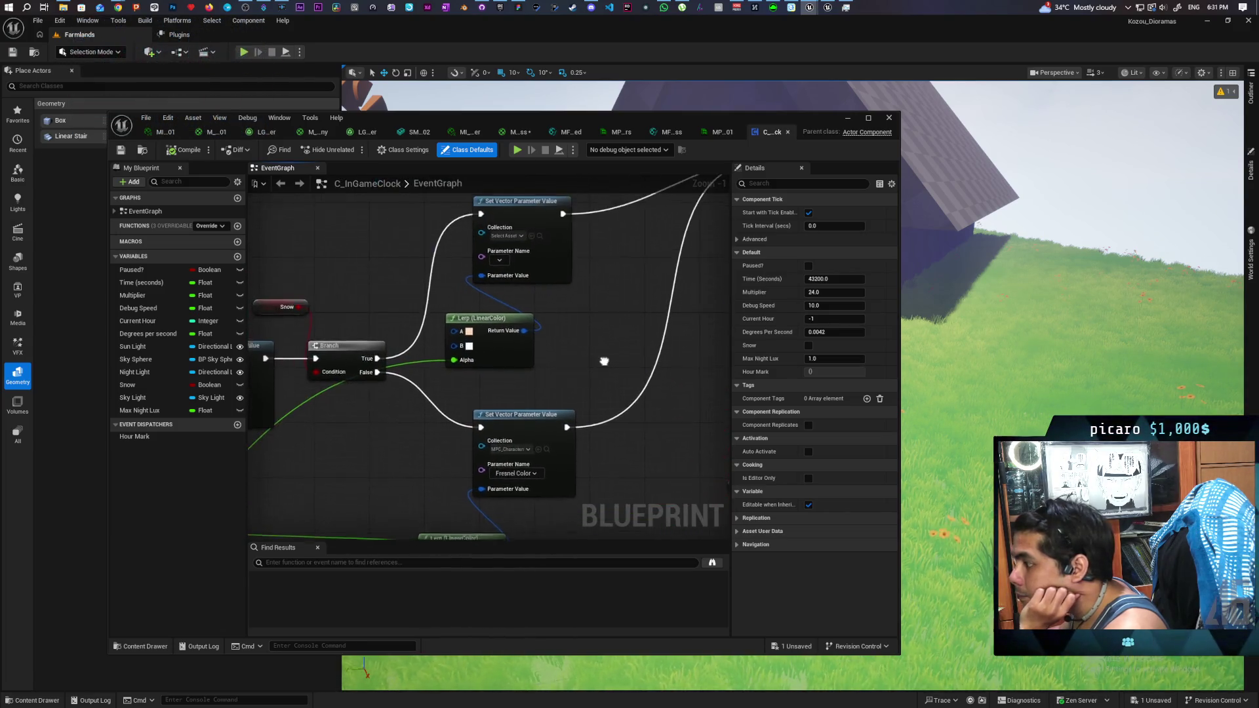
left_click_drag(605, 362, 670, 289)
scroll(479, 346, "down", 4)
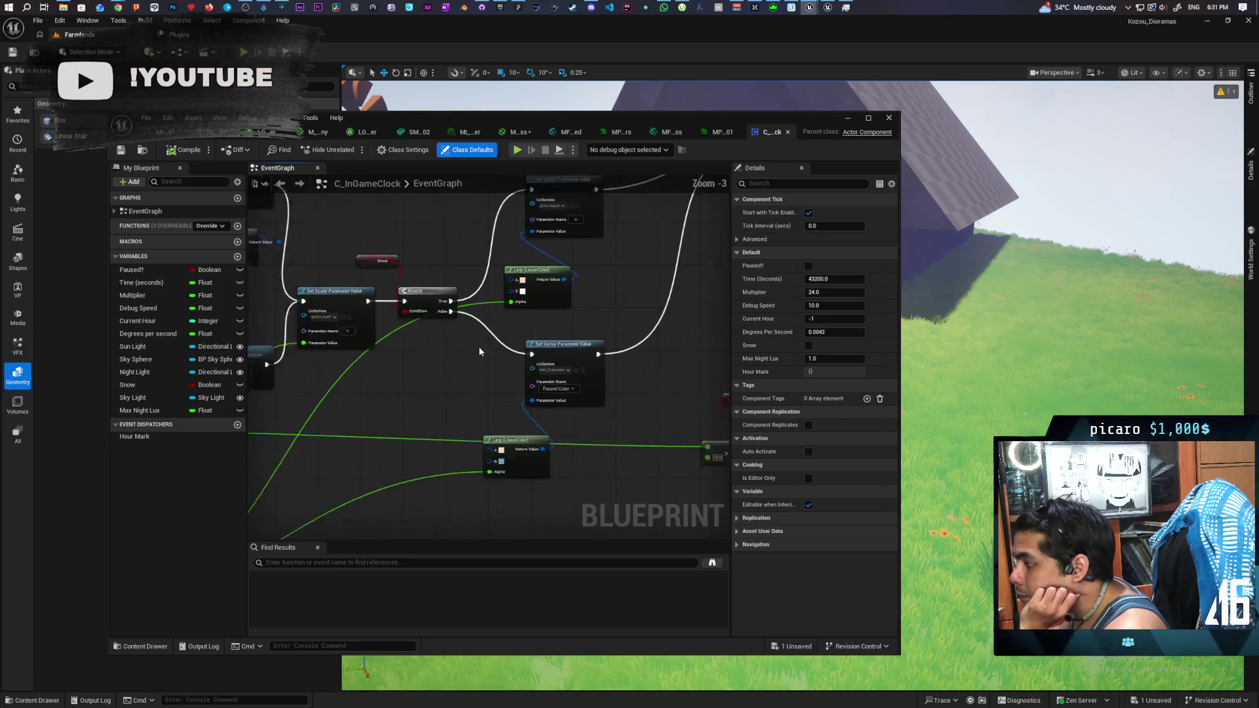
scroll(623, 360, "up", 3)
mouse_move(562, 351)
left_mouse_down()
mouse_move(624, 380)
mouse_move(599, 441)
mouse_move(520, 441)
mouse_move(483, 321)
mouse_move(402, 350)
left_mouse_up()
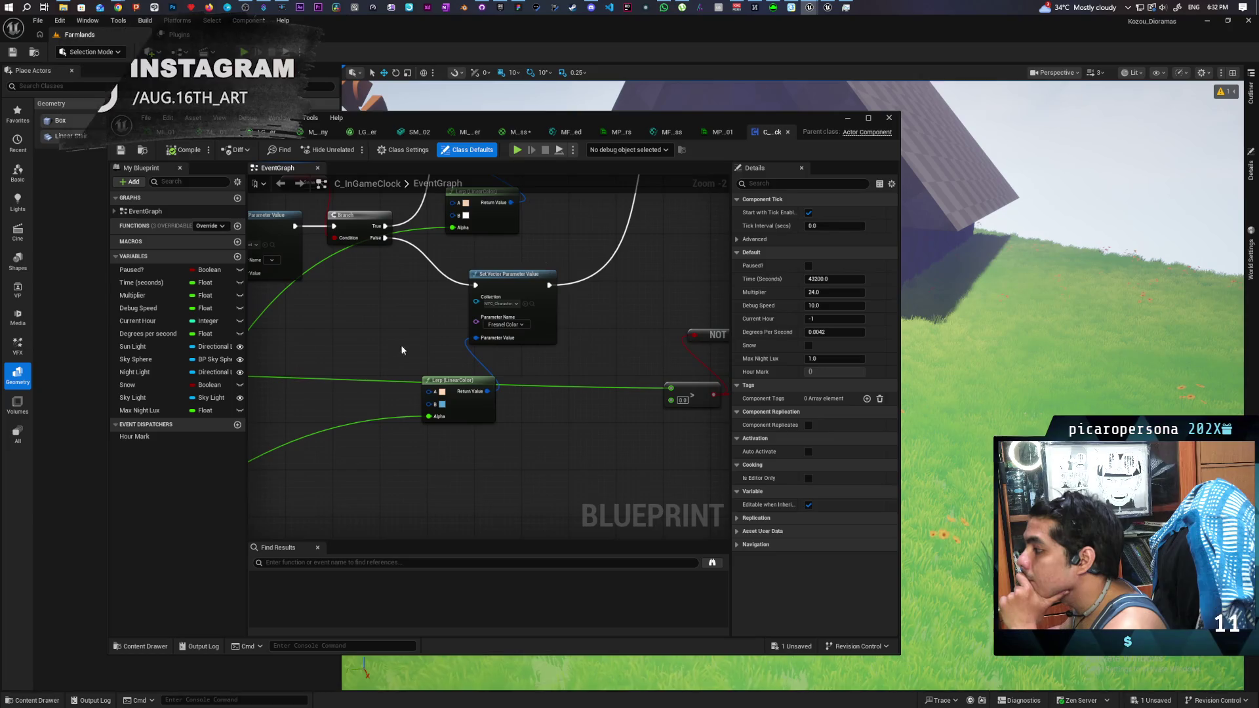
scroll(436, 337, "up", 1)
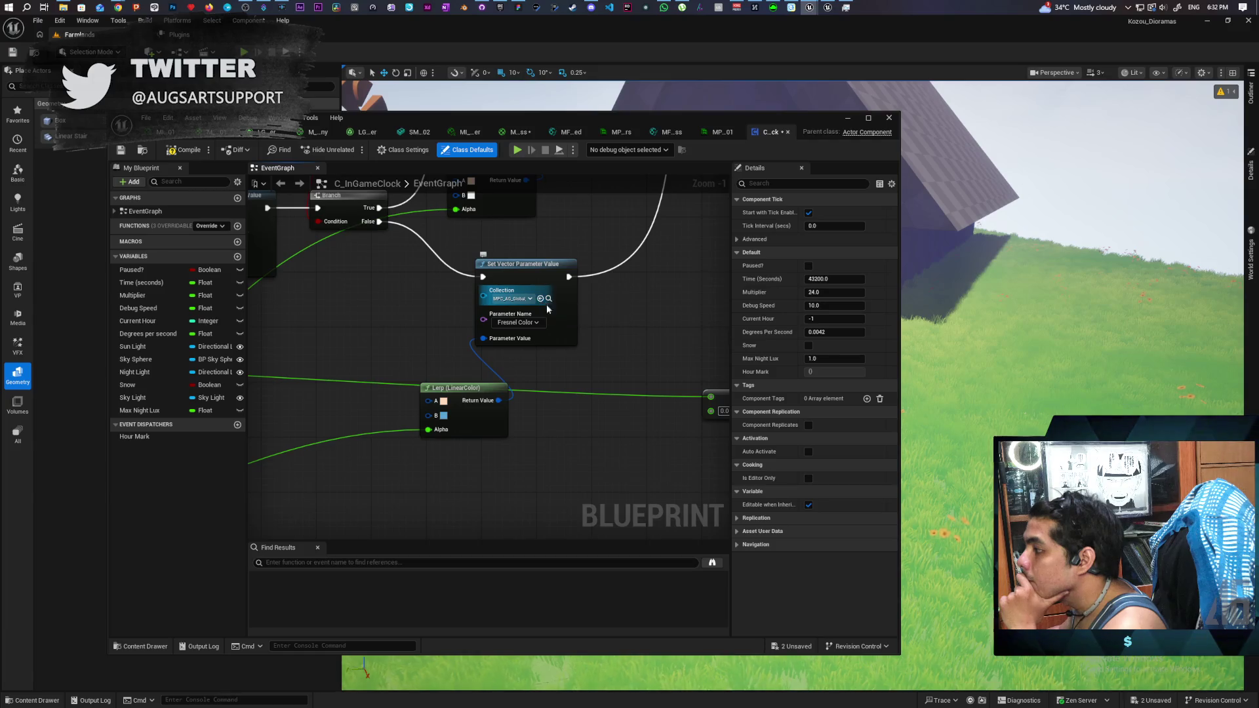
Step: Set the Set Vector Parameter Value Collection to MPC_AG_Global_01 and open that collection
left_click(540, 299)
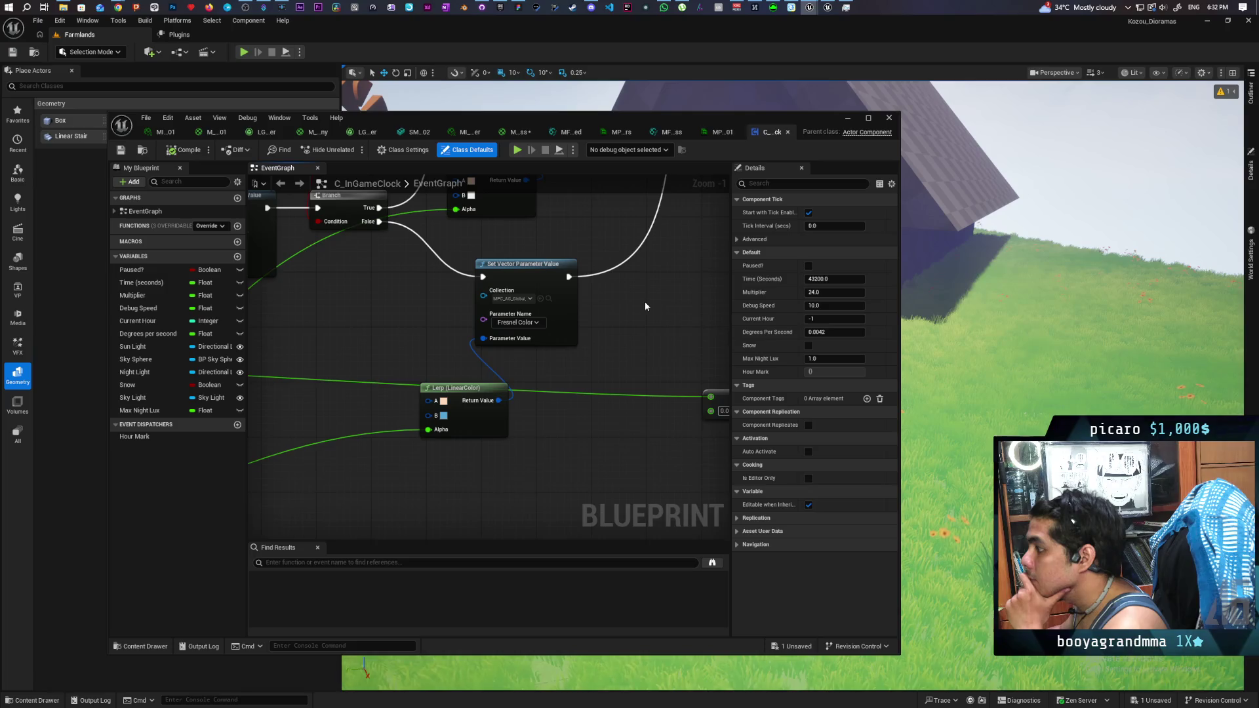
left_click(720, 134)
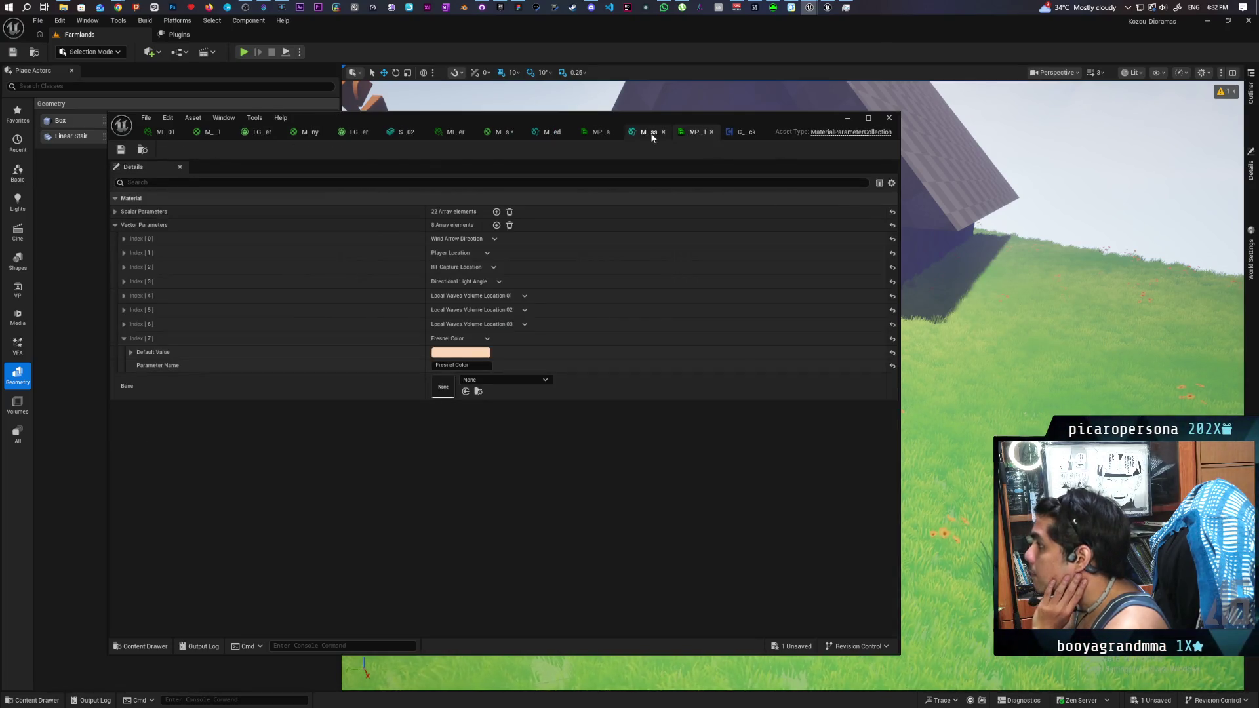
Step: Switch to the M_Grass material graph and pan toward its output node
left_click(647, 134)
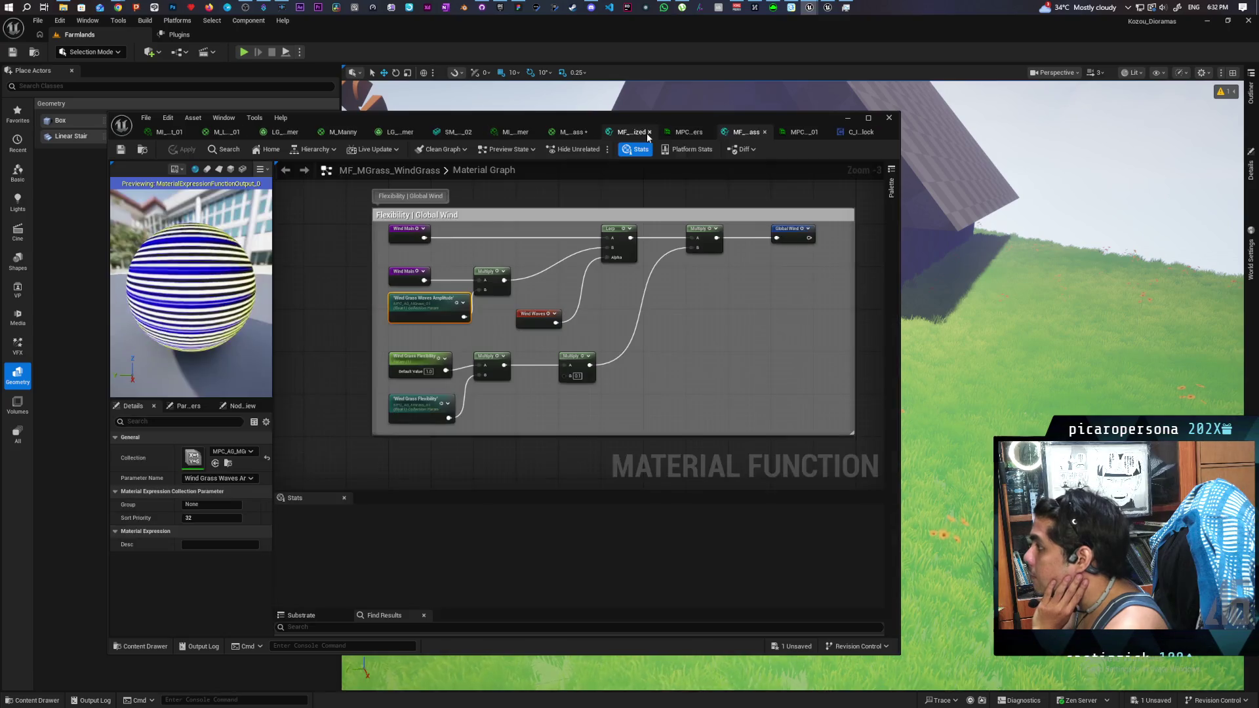
left_click(570, 134)
scroll(627, 249, "down", 5)
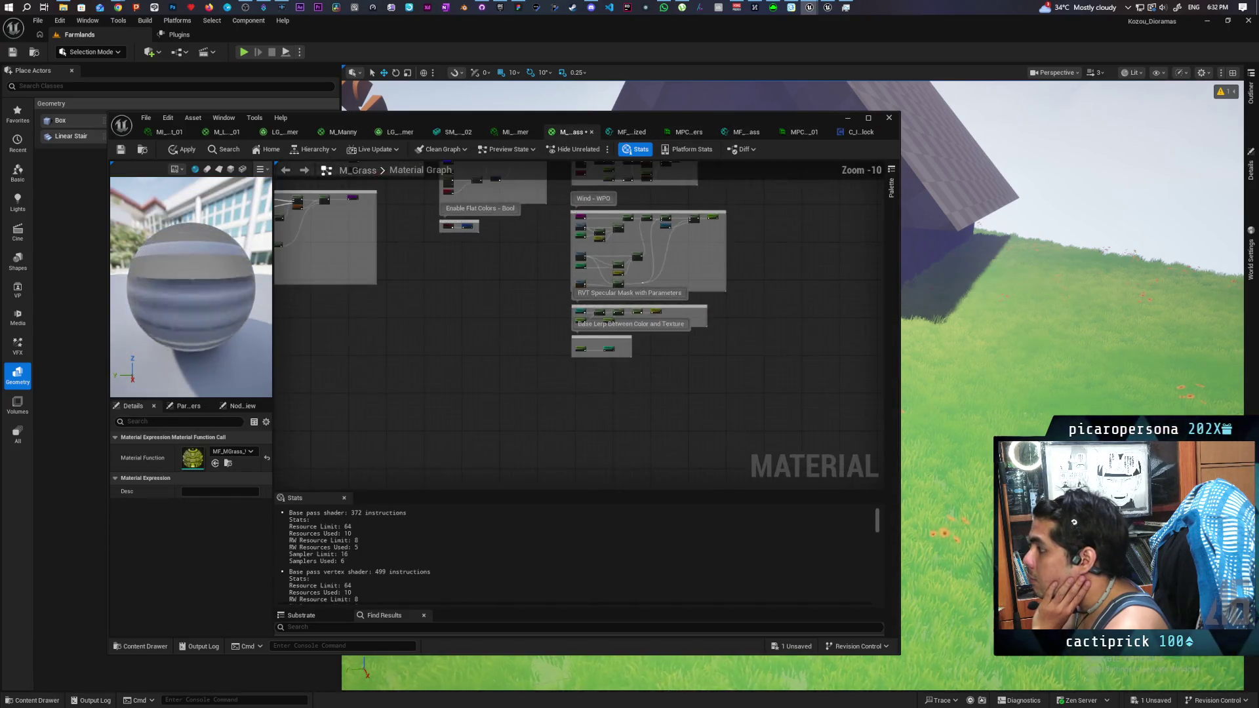
left_click_drag(625, 398, 553, 430)
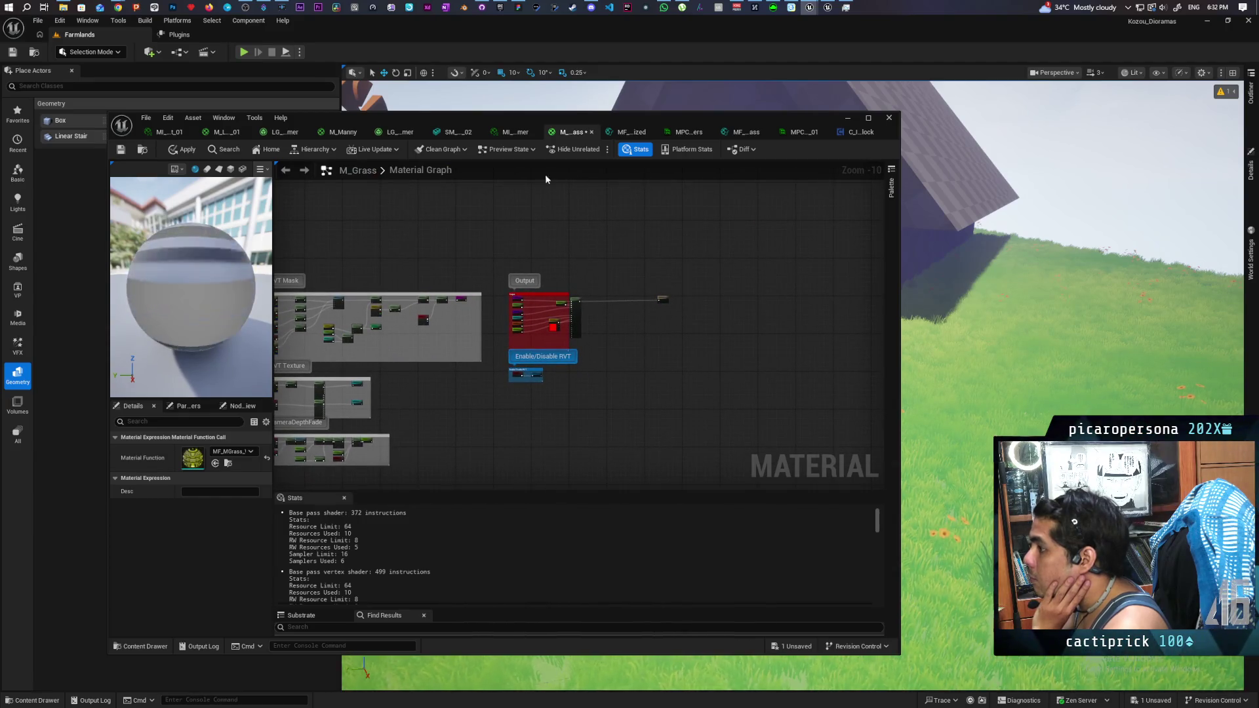
scroll(588, 316, "up", 7)
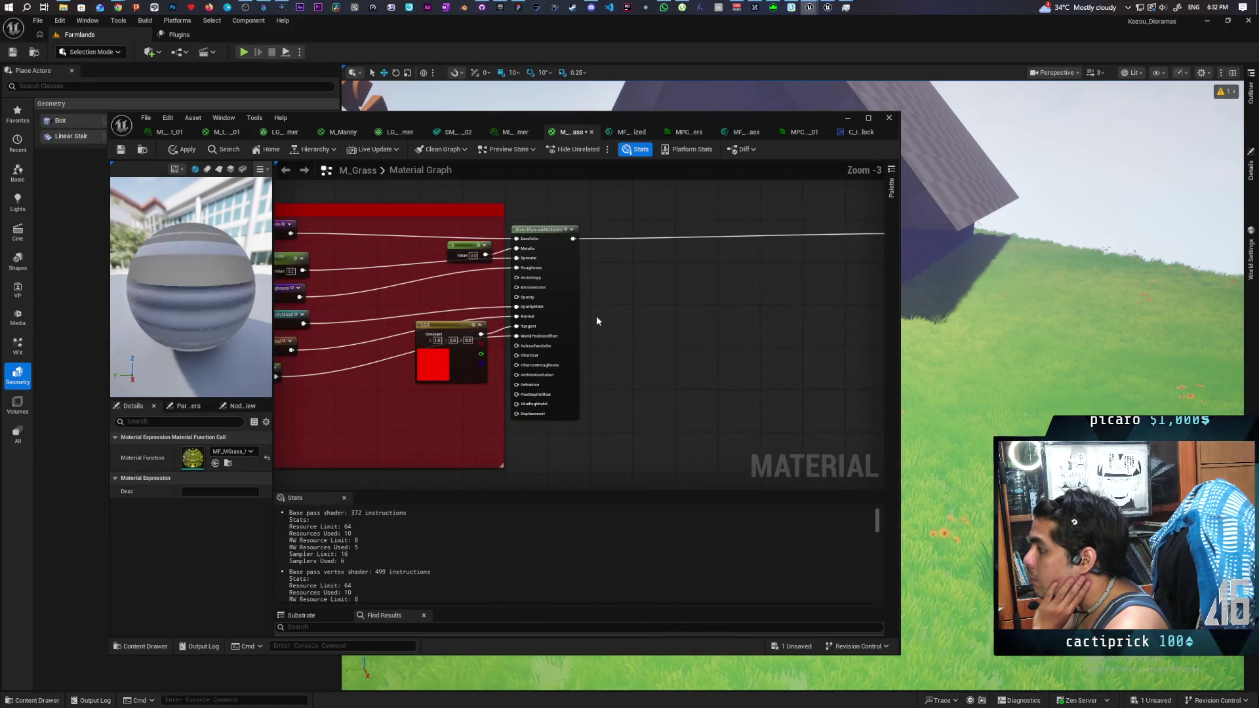
Step: Insert MF_Stylized between MakeMaterialAttributes and the output's Material Attributes, then apply and save
left_click(141, 646)
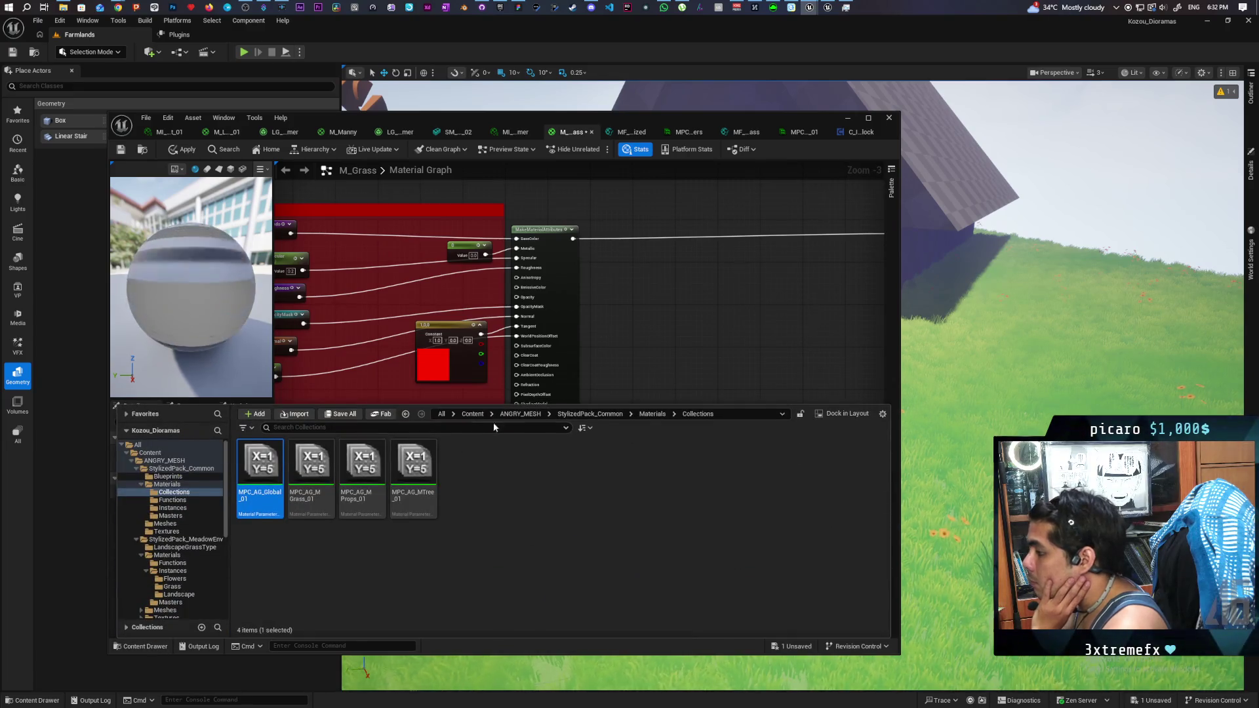
left_click(473, 415)
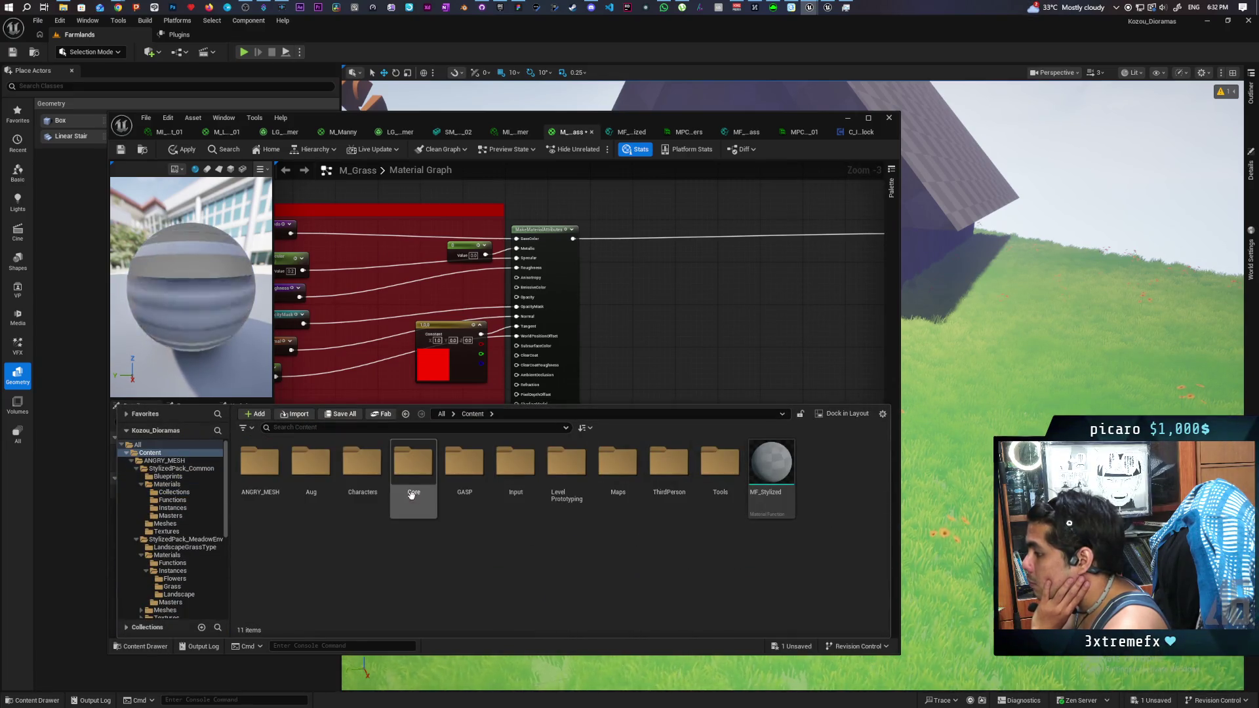
mouse_move(771, 462)
left_mouse_down()
mouse_move(669, 269)
mouse_move(678, 287)
left_mouse_up()
mouse_move(406, 282)
left_mouse_down()
mouse_move(835, 216)
mouse_move(502, 320)
left_mouse_up()
left_click_drag(605, 319, 751, 281)
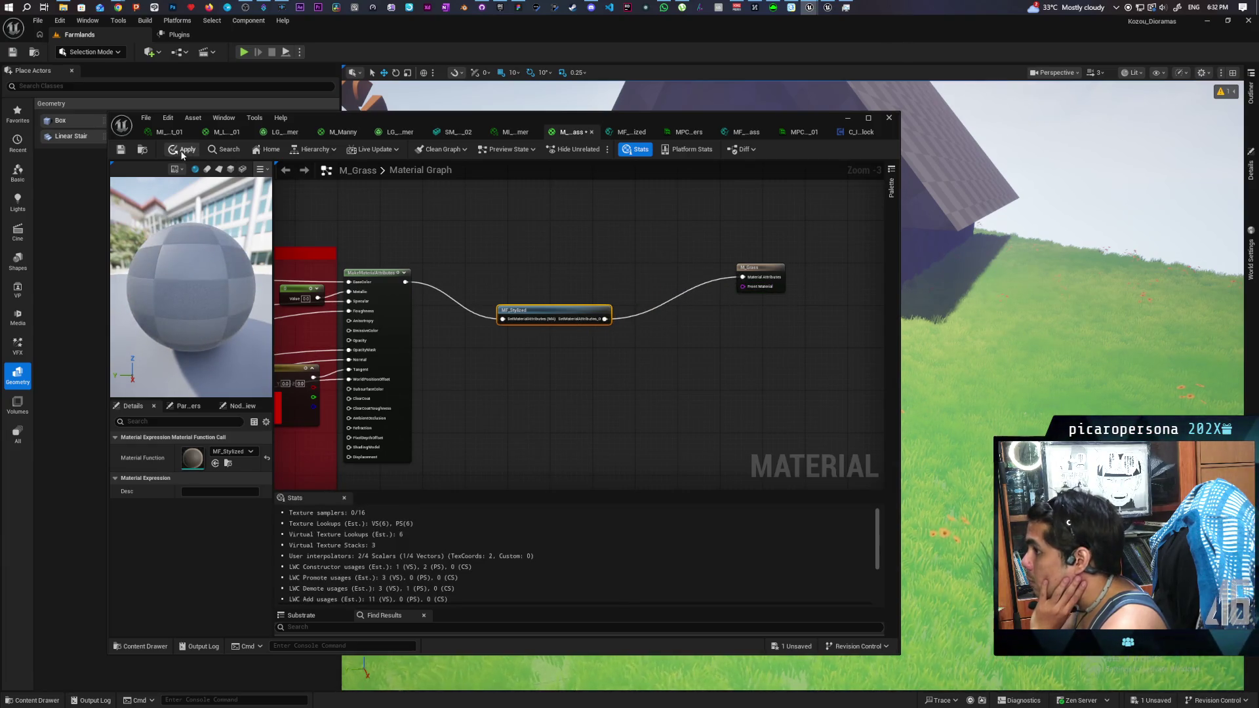
key("ctrl+s")
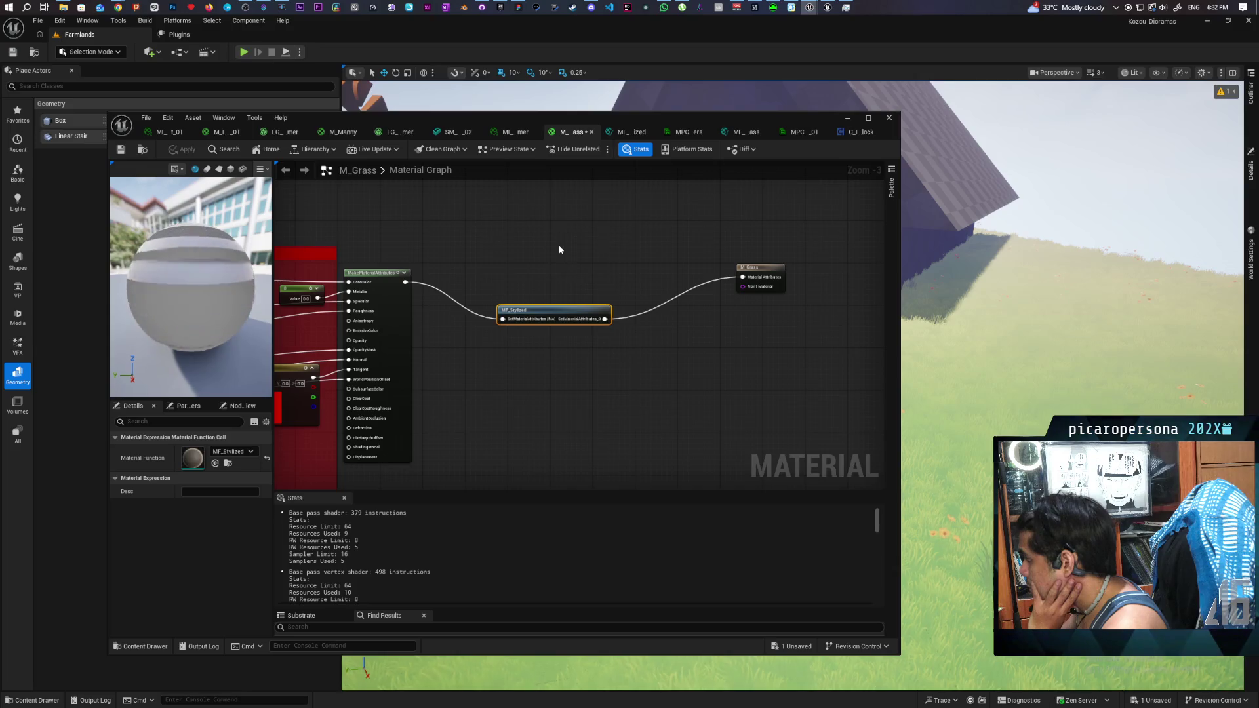
key("ctrl+s")
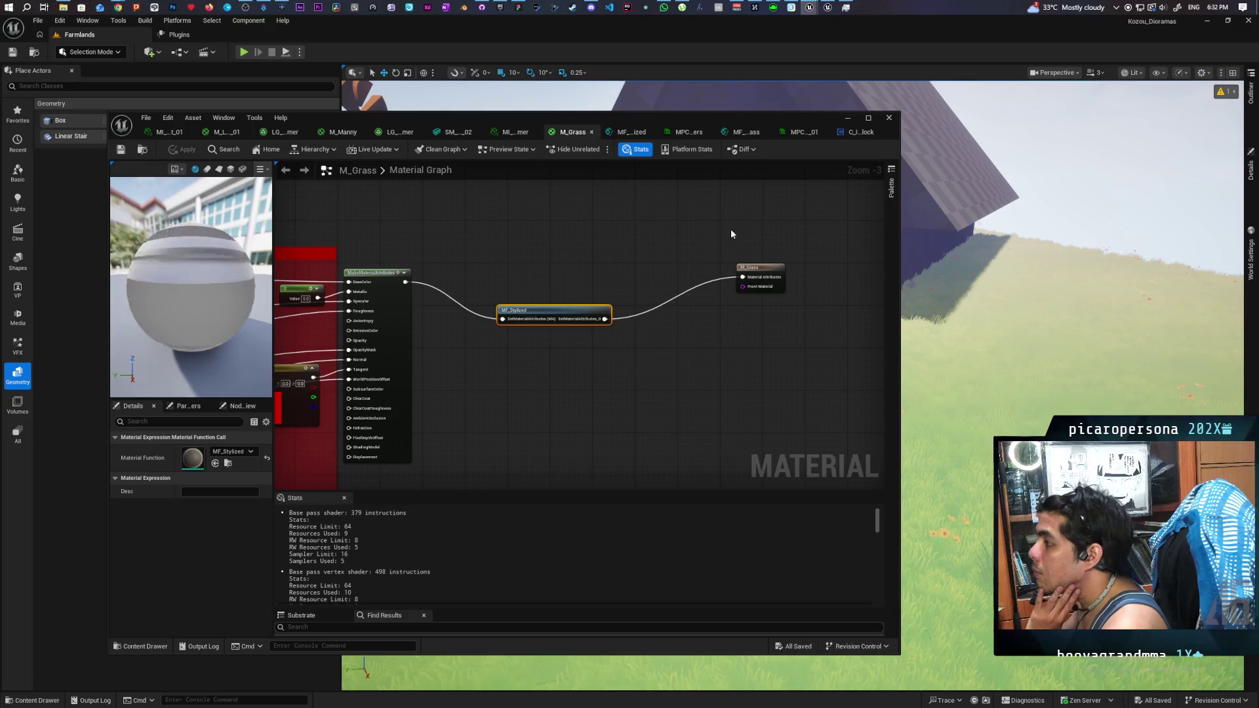
Step: Open the grass mesh's MI_Grass_01_Summer material instance
left_click(454, 132)
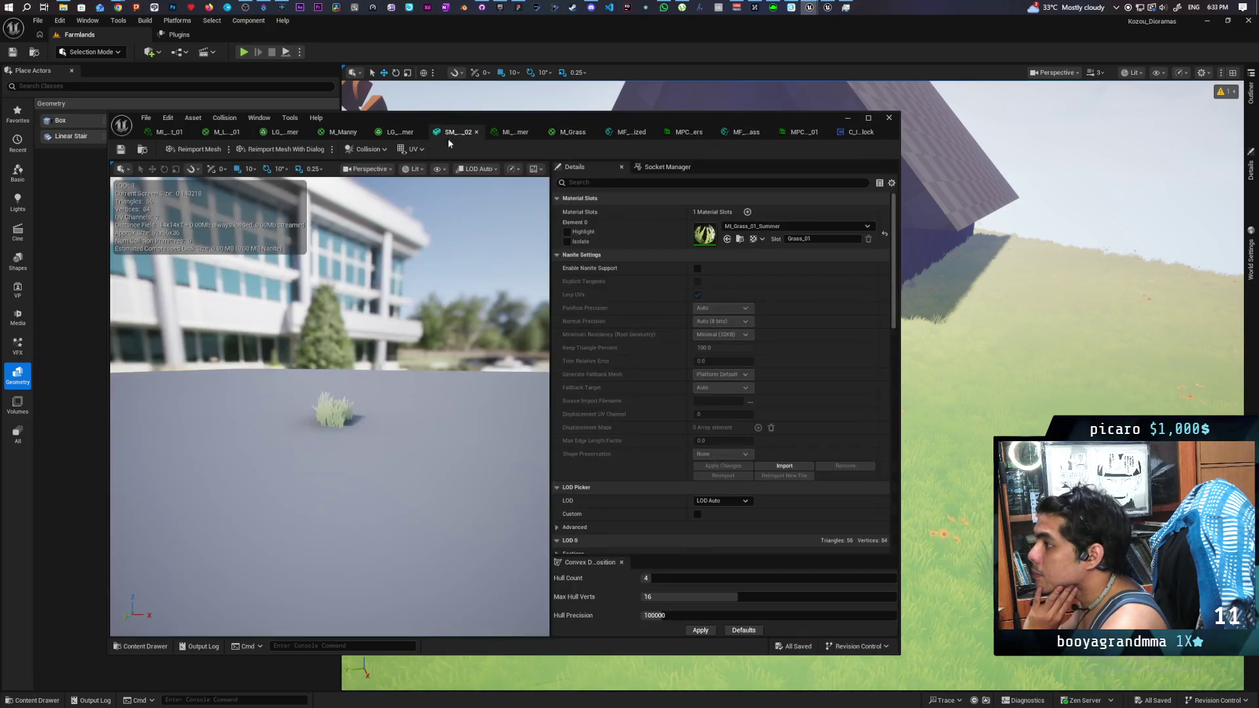
left_click(141, 152)
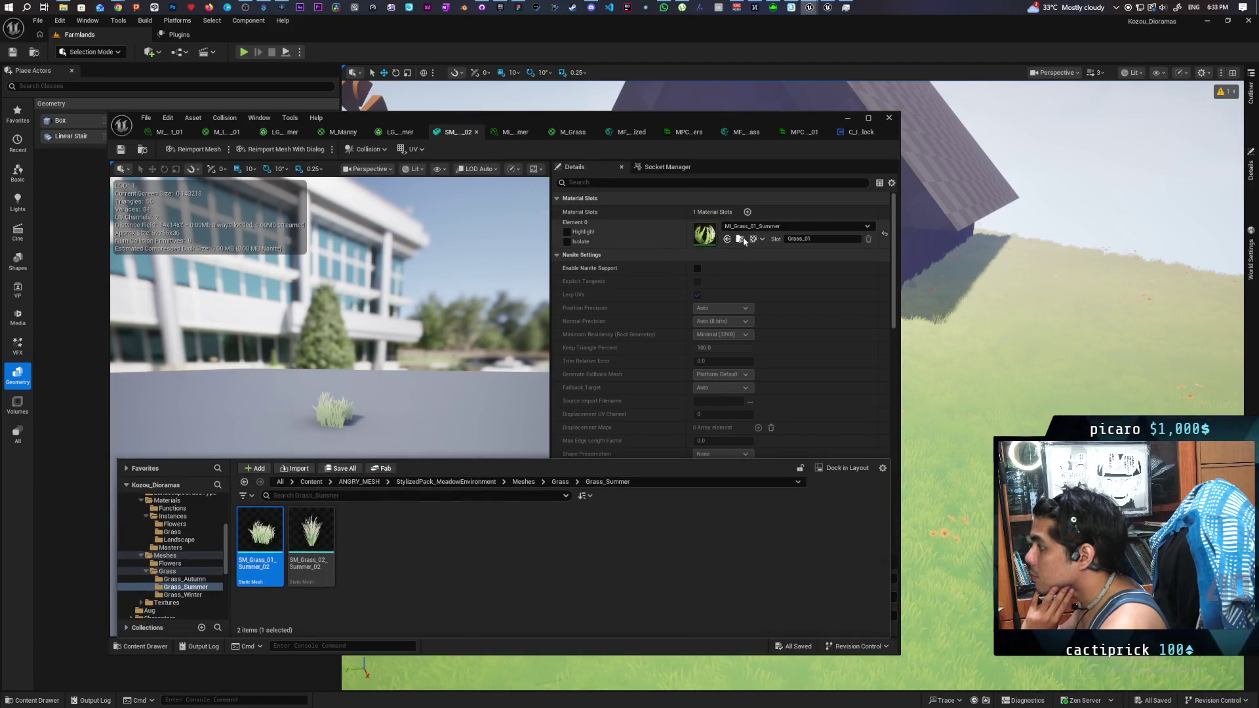
double_click(709, 230)
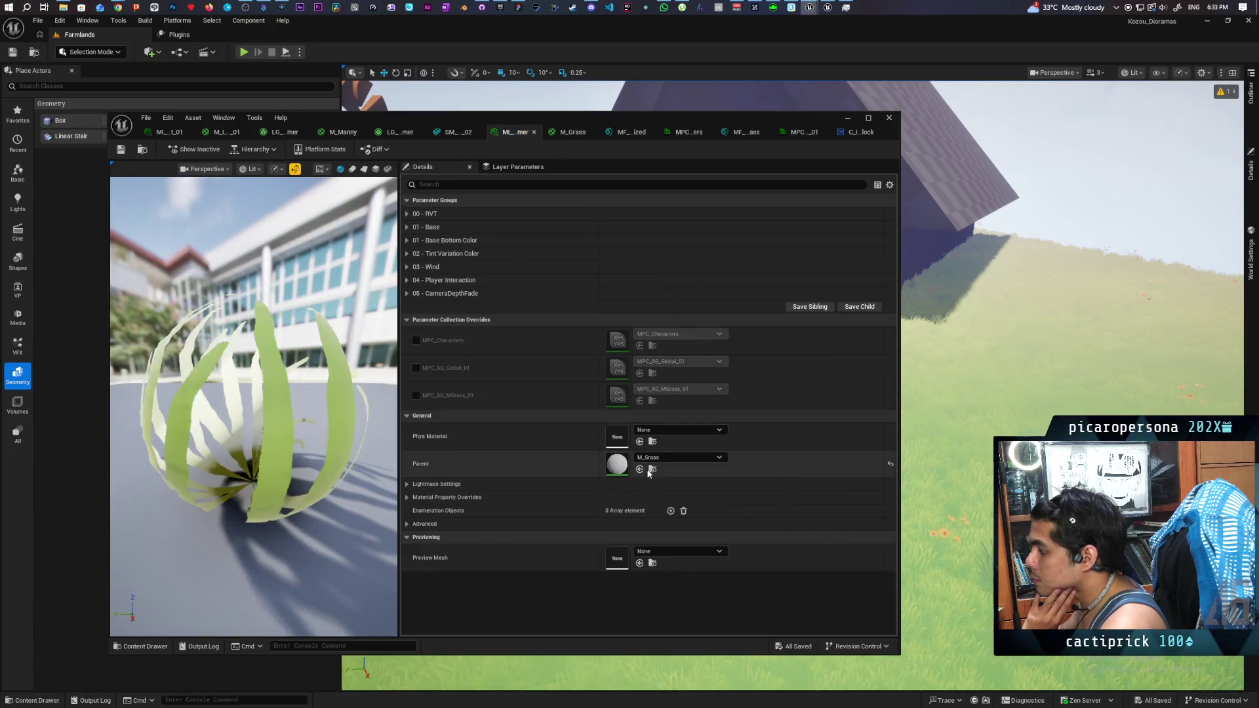
Step: Browse to its parent M_Grass in the Masters folder, then return to SM_Grass_01_Summer_02
left_click(652, 470)
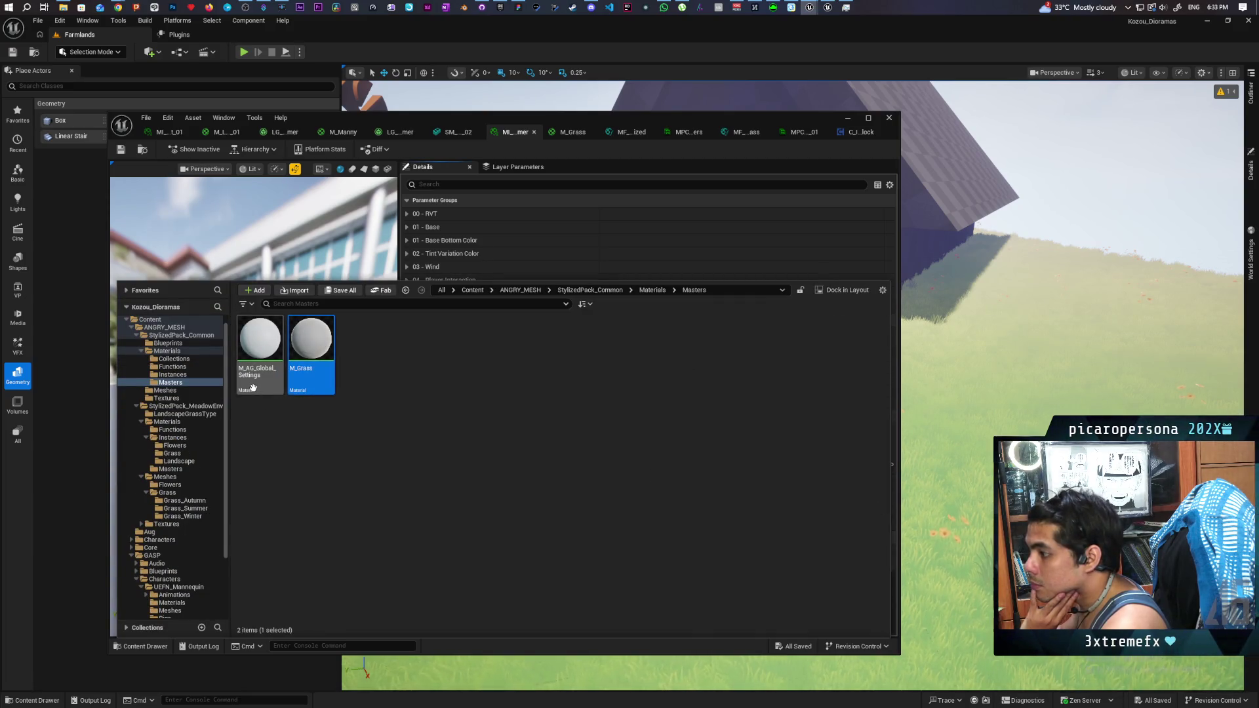
mouse_move(253, 387)
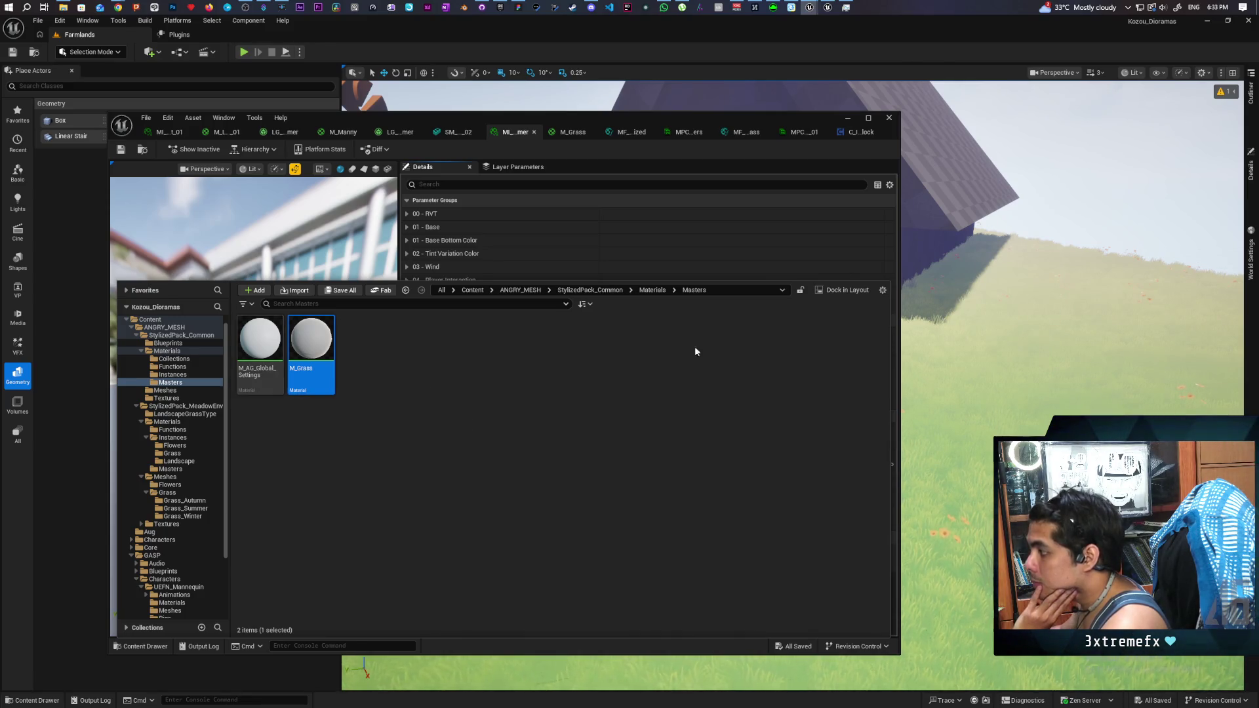
left_click(606, 292)
double_click(312, 348)
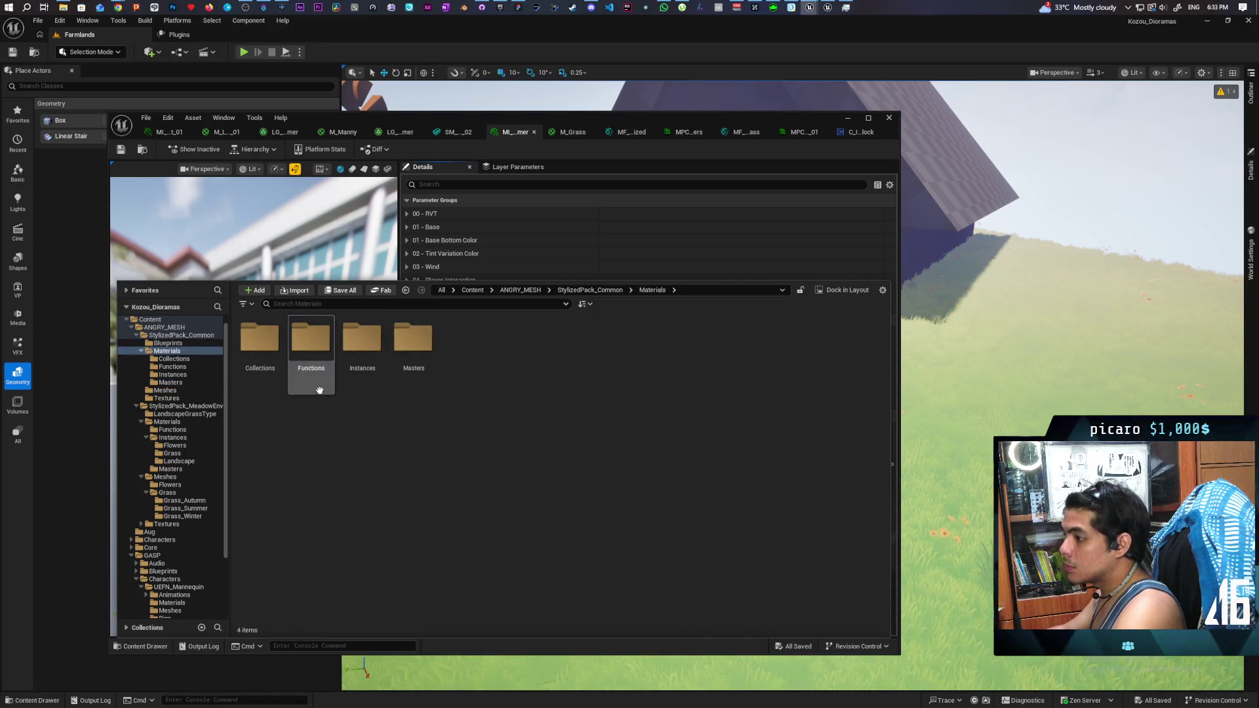
double_click(427, 357)
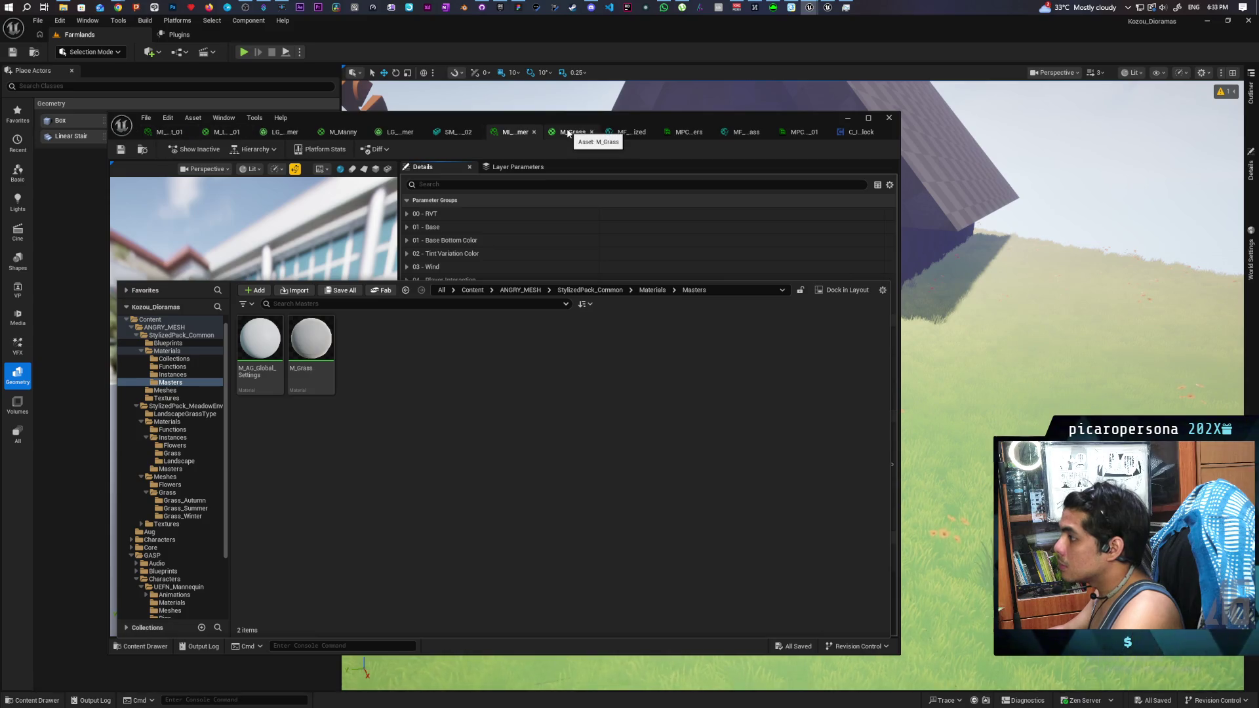
left_click(456, 133)
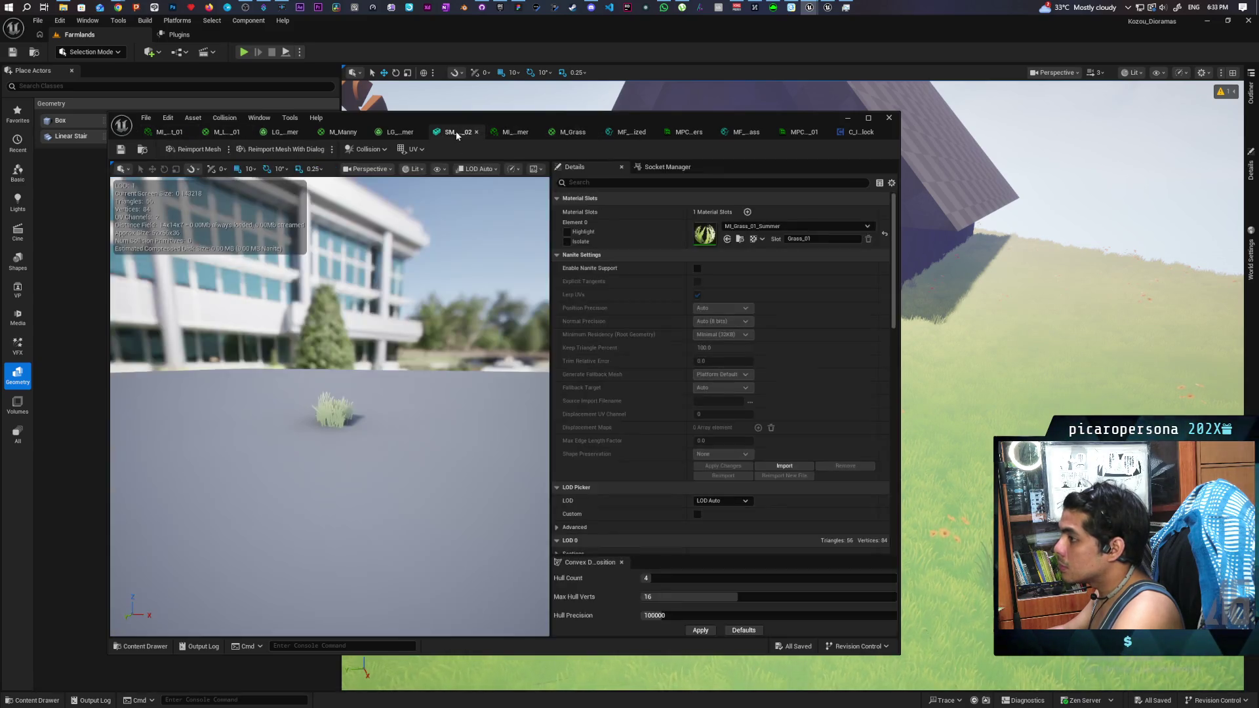
Step: Open SM_Flower_07_02 from Grass > Meshes > Flowers, then Play From Here on the landscape
key("ctrl+space")
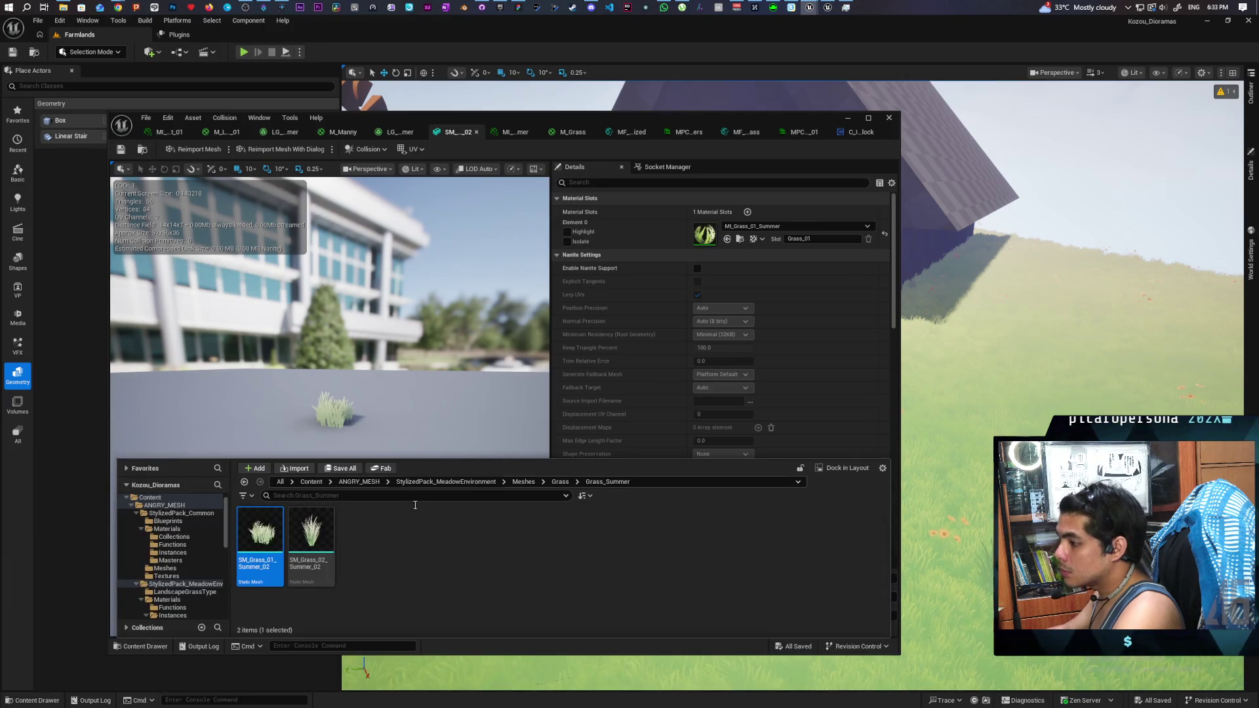
left_click(559, 482)
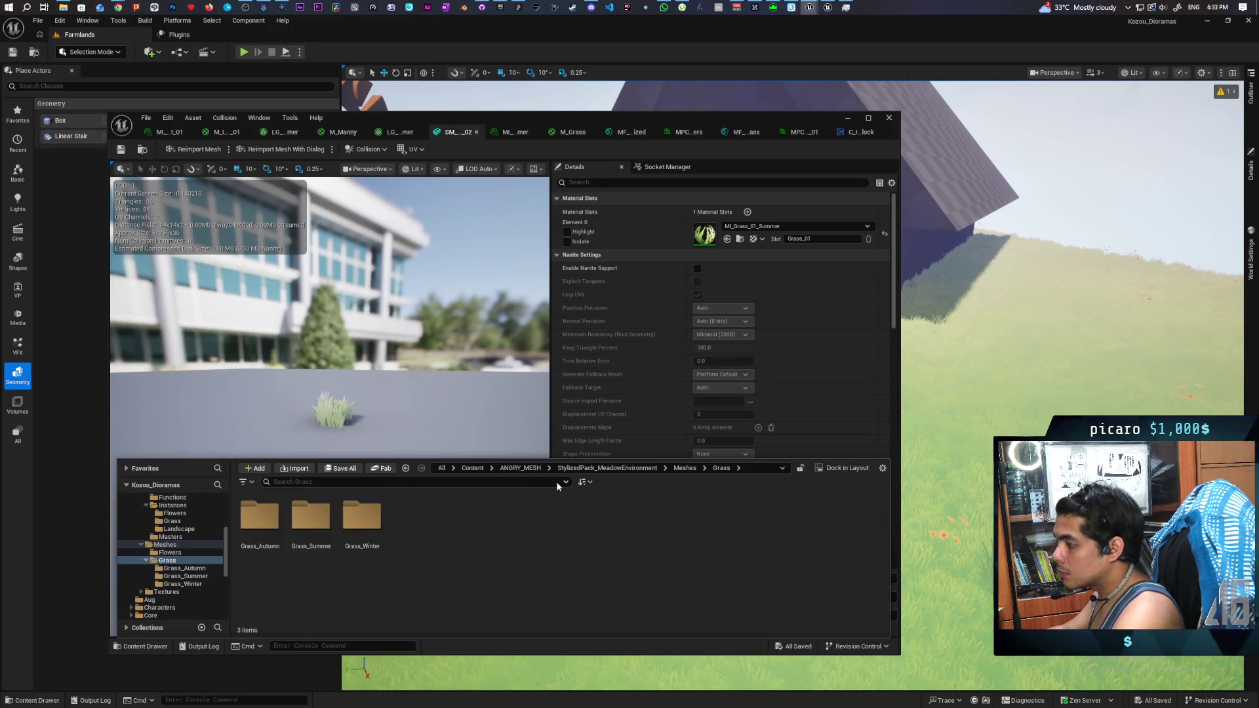
left_click(685, 470)
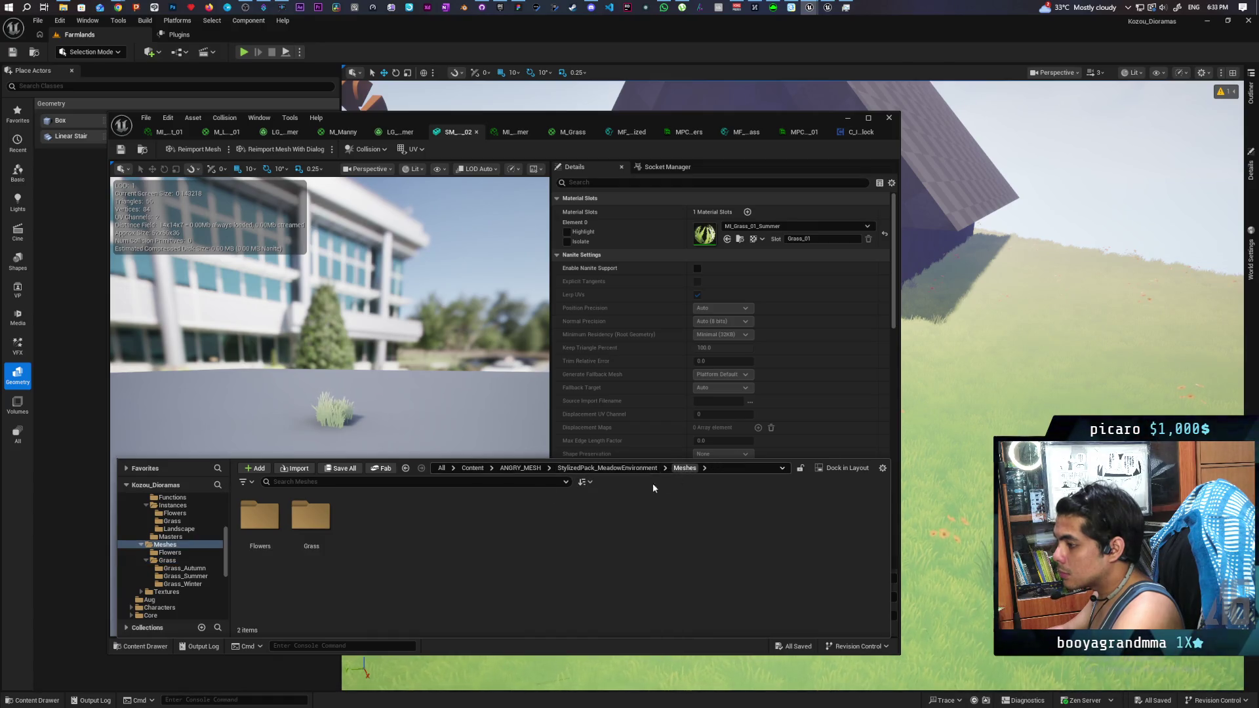
double_click(260, 518)
mouse_move(320, 568)
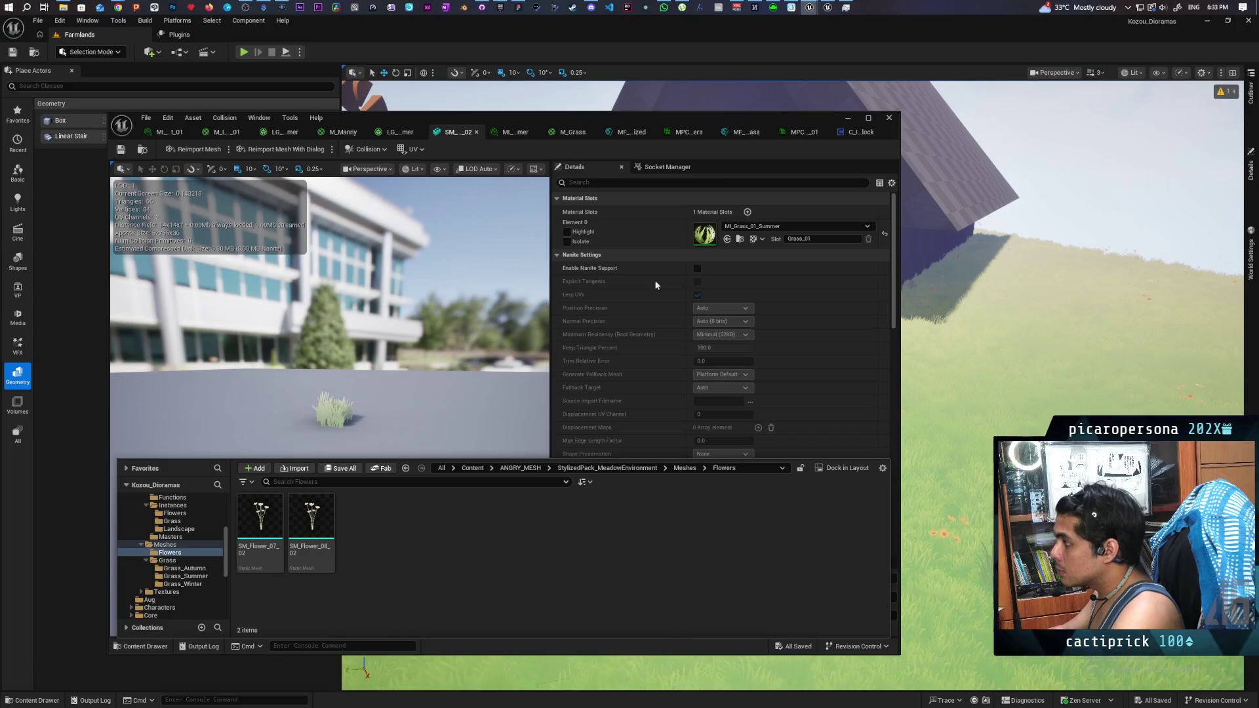
double_click(261, 518)
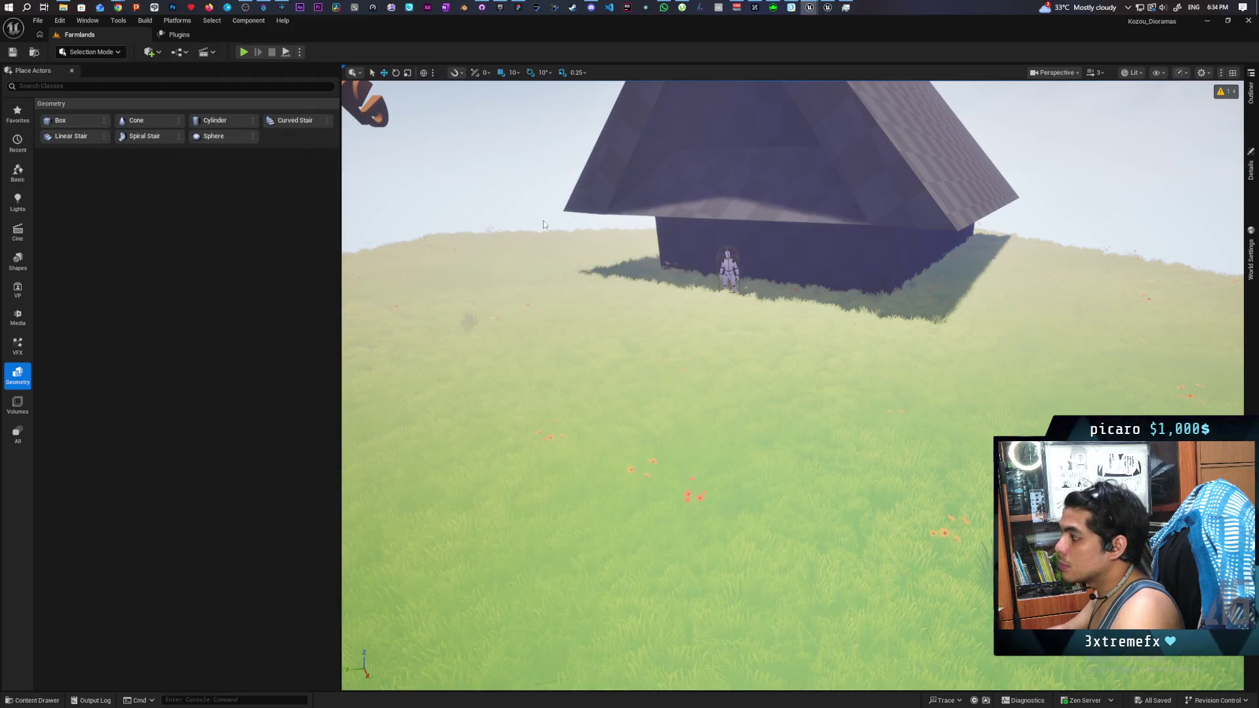
right_click(664, 434)
left_click(707, 428)
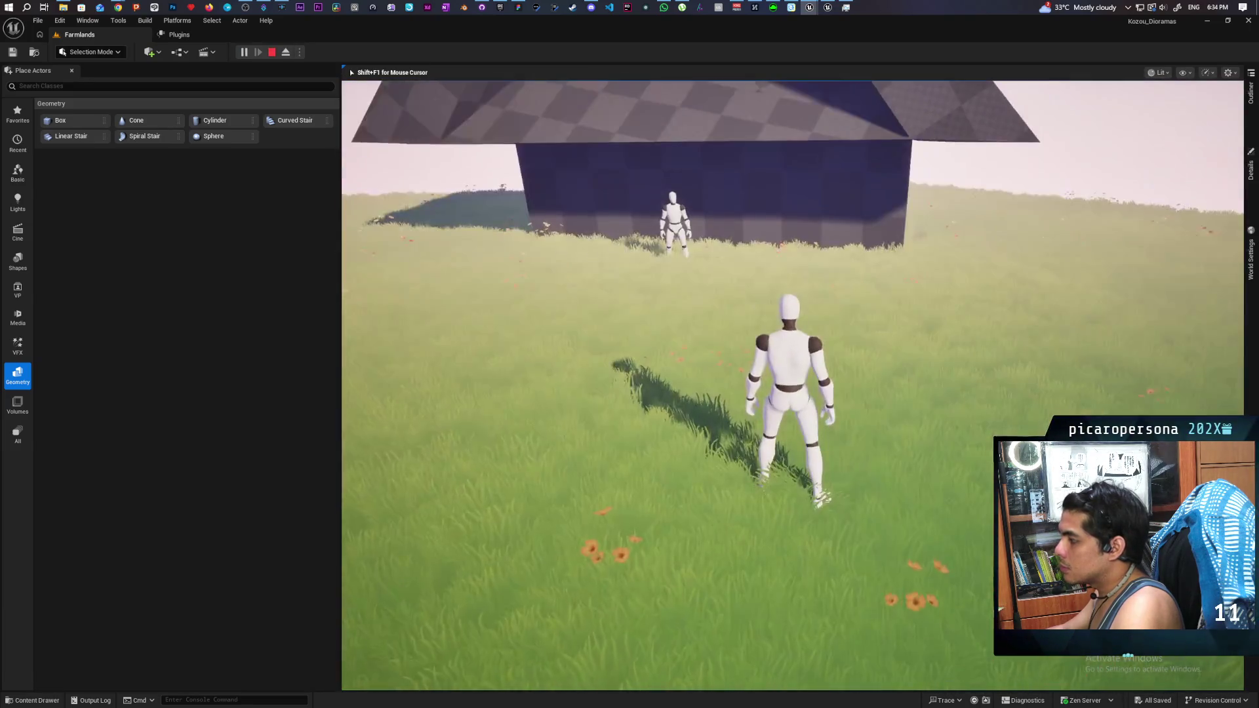
Step: Run the mannequin toward the house and back as night falls, then end the session with Esc
key("w")
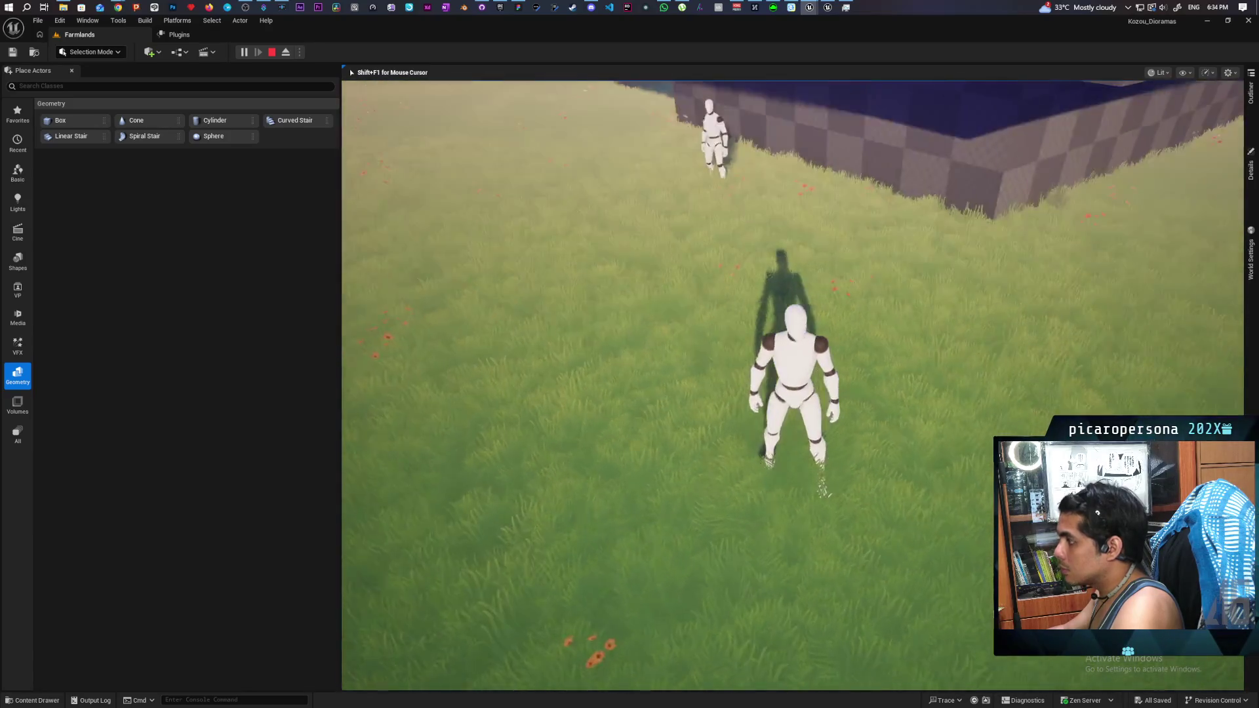
key("w")
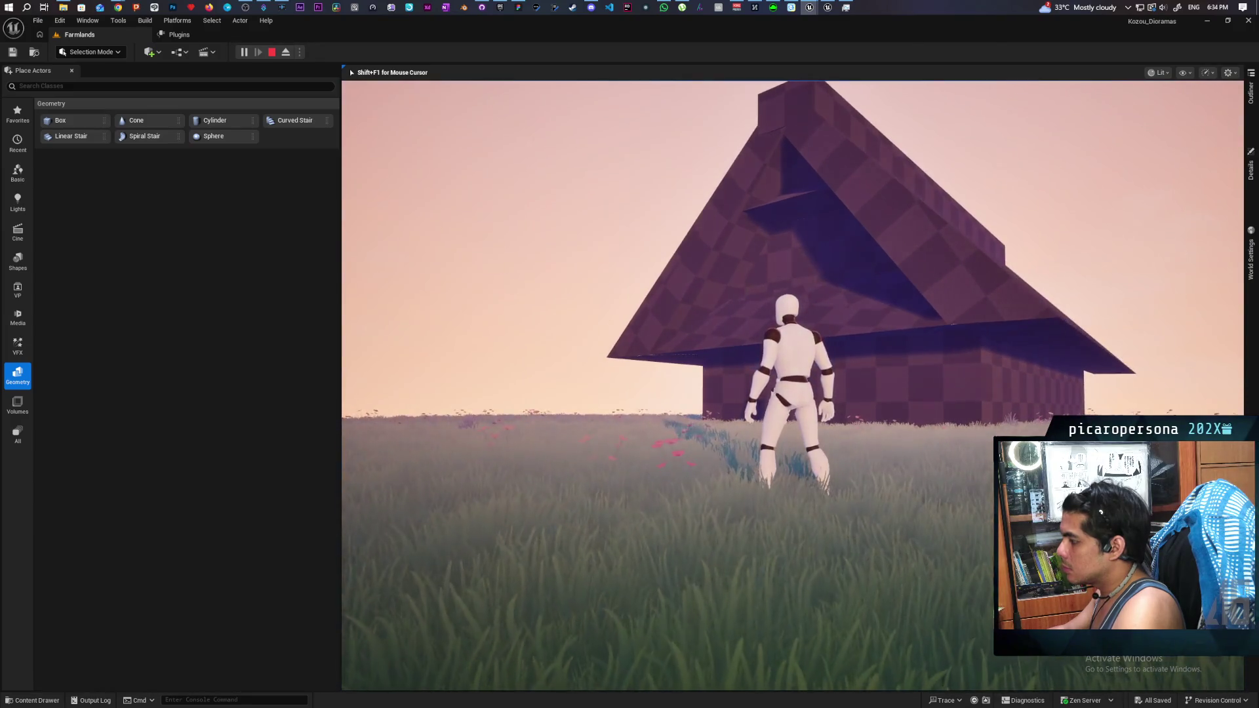
key("w")
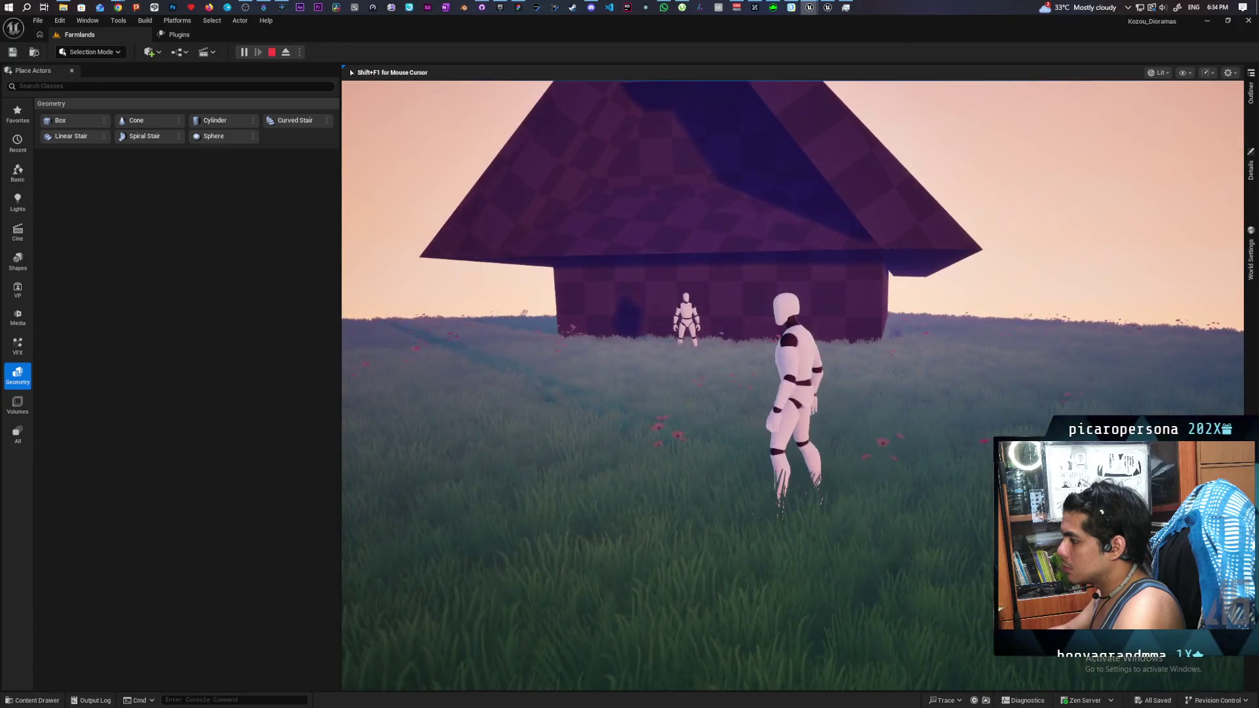
key("w")
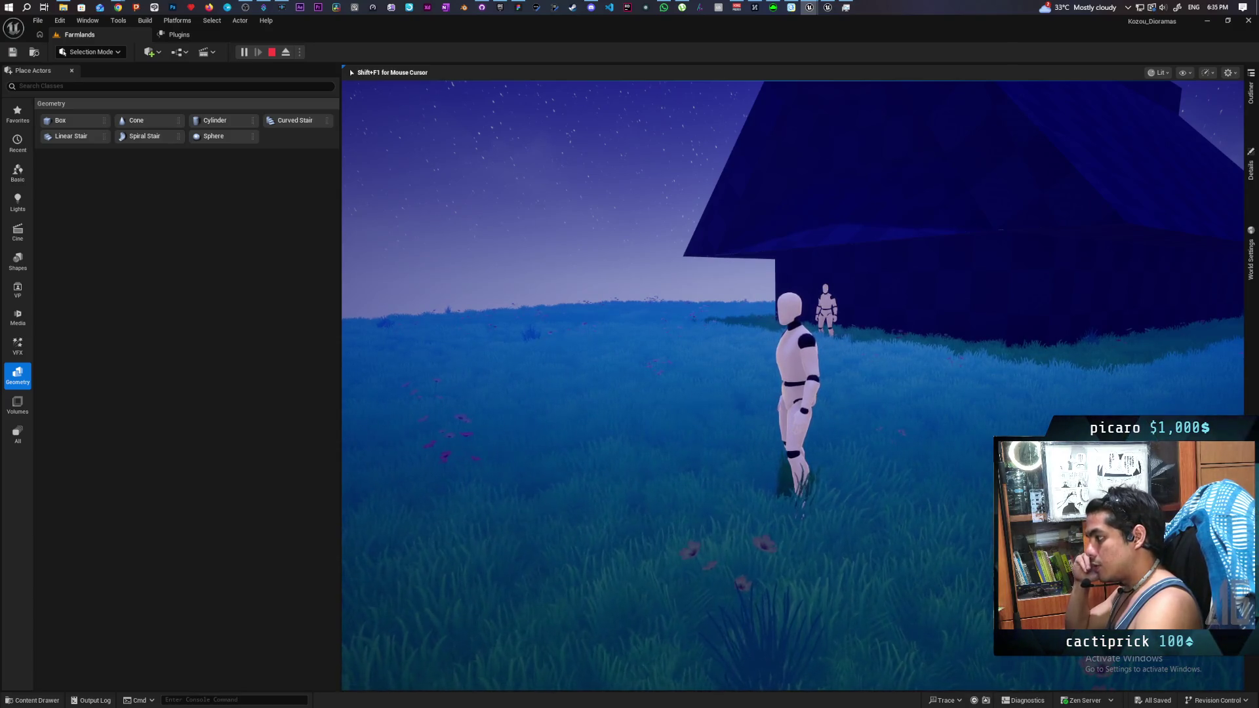
key("s")
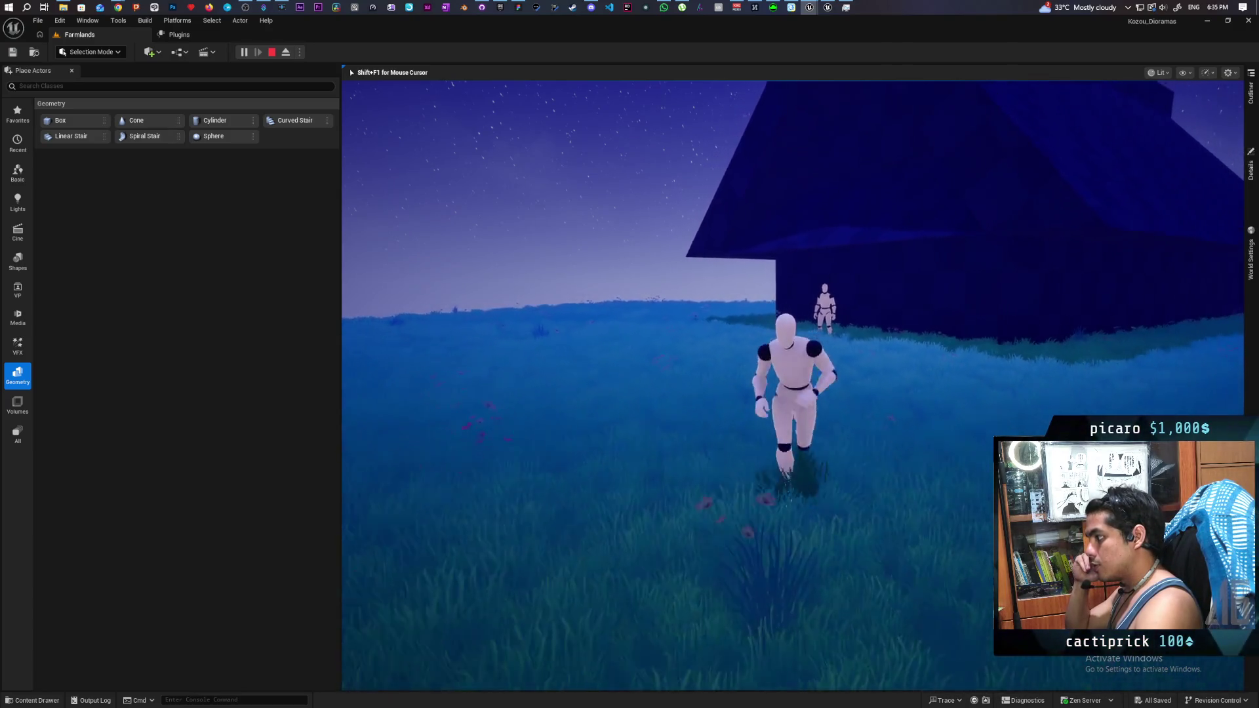
key("w")
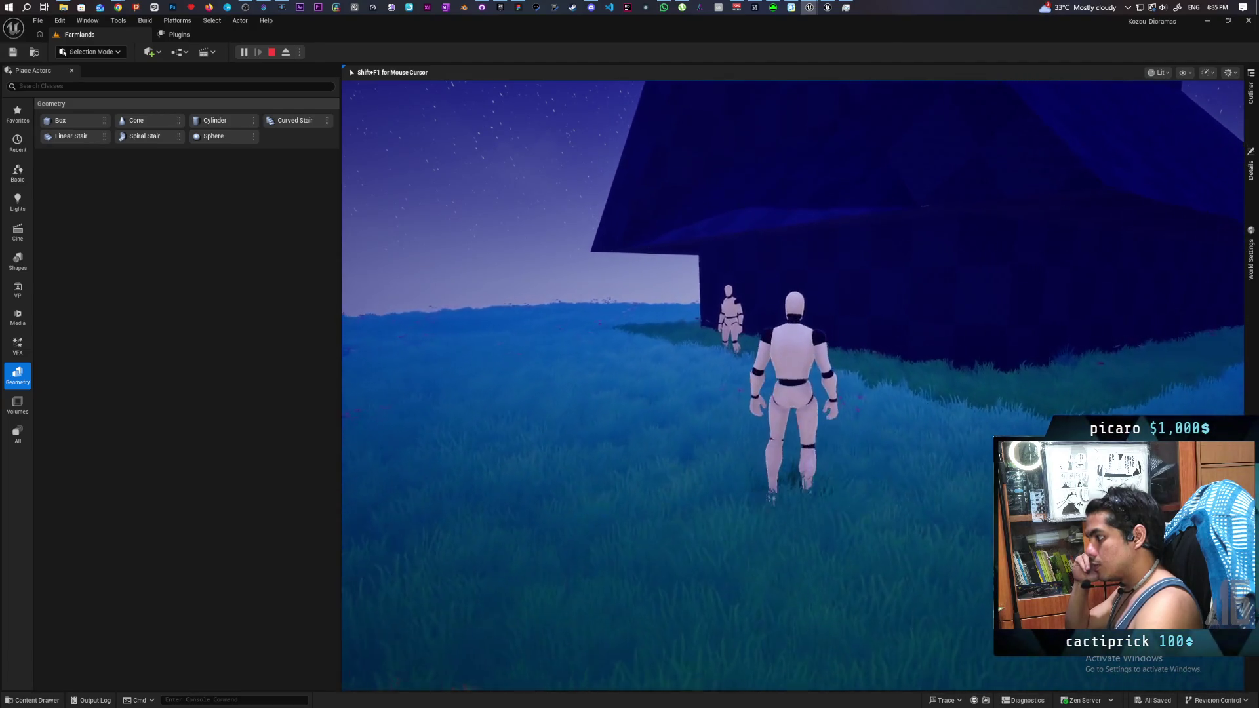
key("Escape")
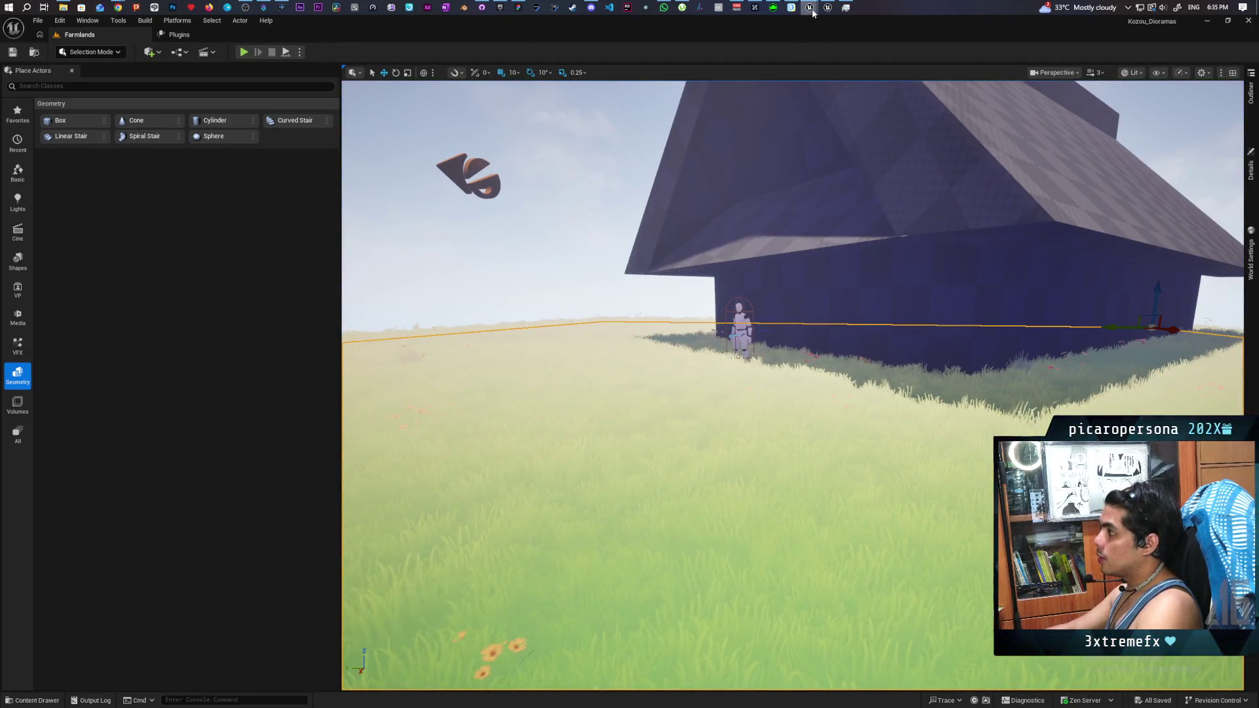
Step: Check the other project's MF_Stylized graph, then return to the Farmlands level editor
mouse_move(813, 12)
left_click(835, 53)
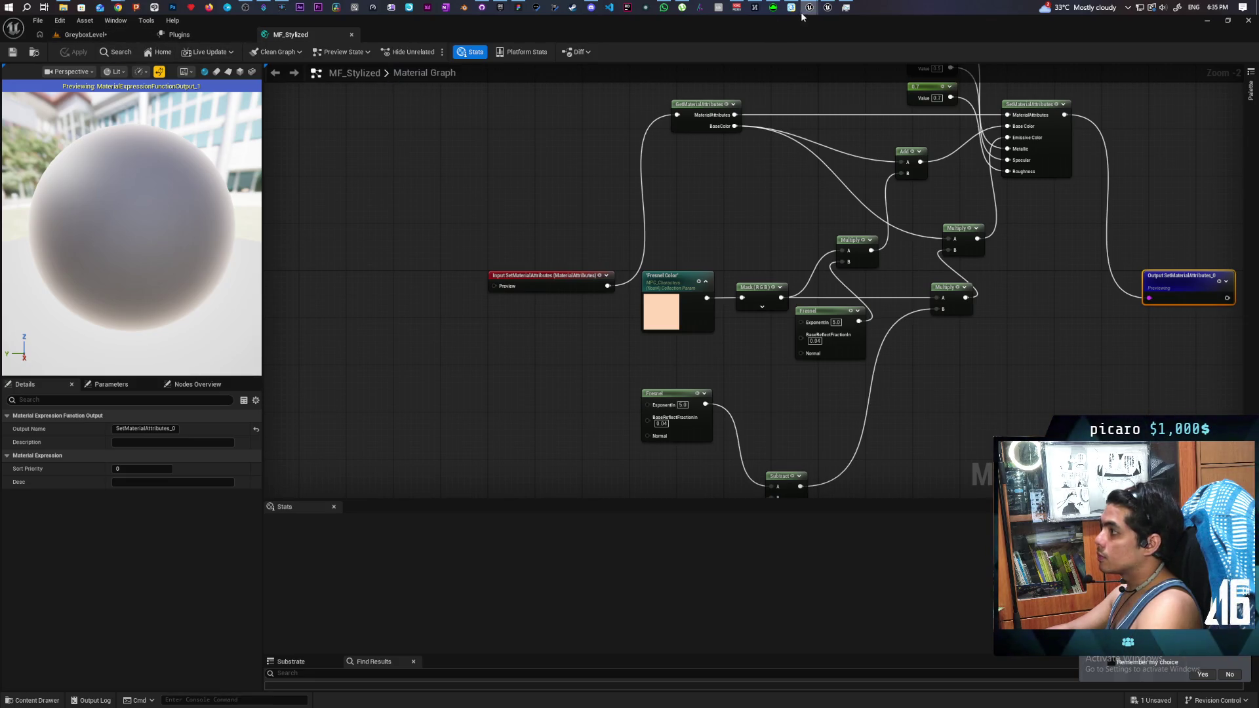
mouse_move(807, 12)
left_click(764, 53)
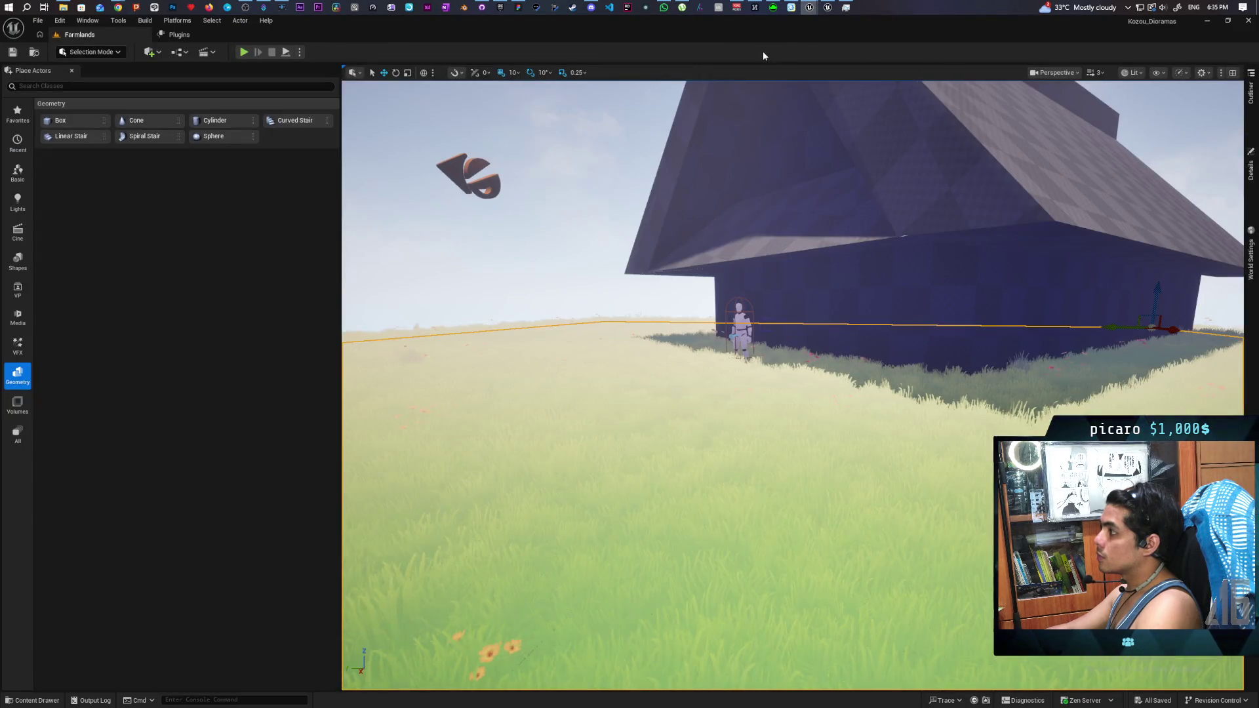
Step: Open this project's MF_Stylized material function from the Content folder
left_click(52, 699)
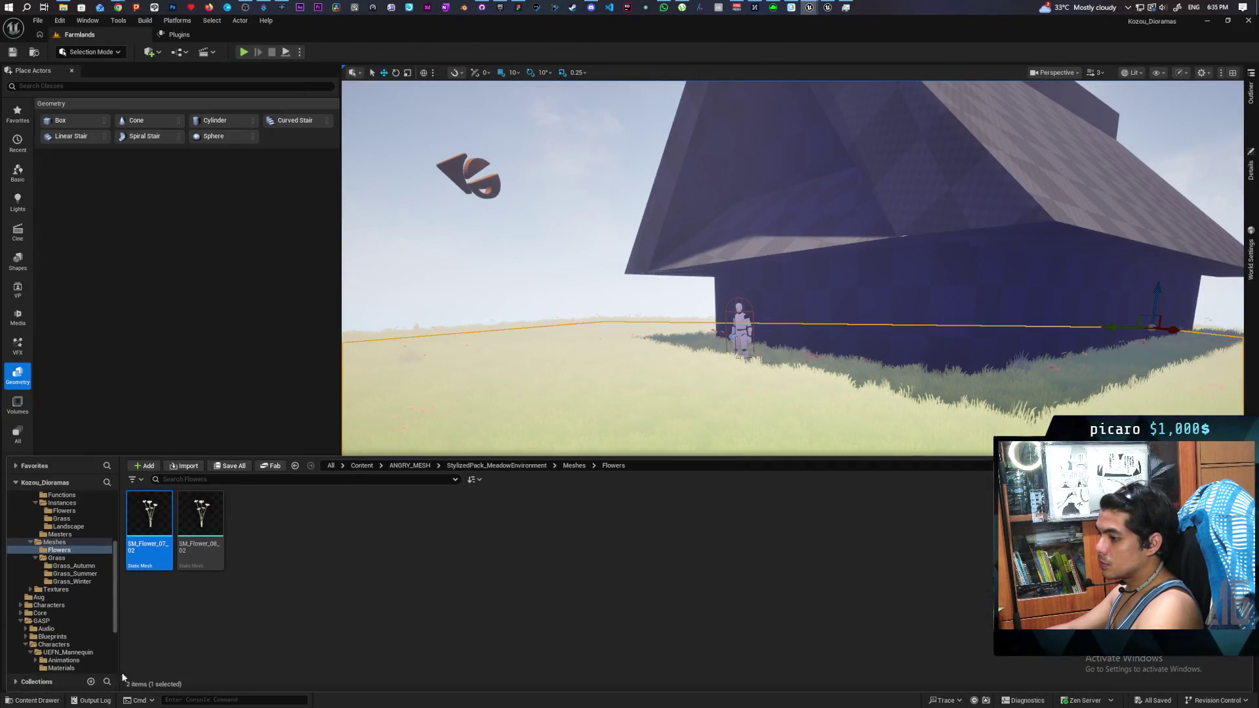
left_click(360, 467)
key("Return")
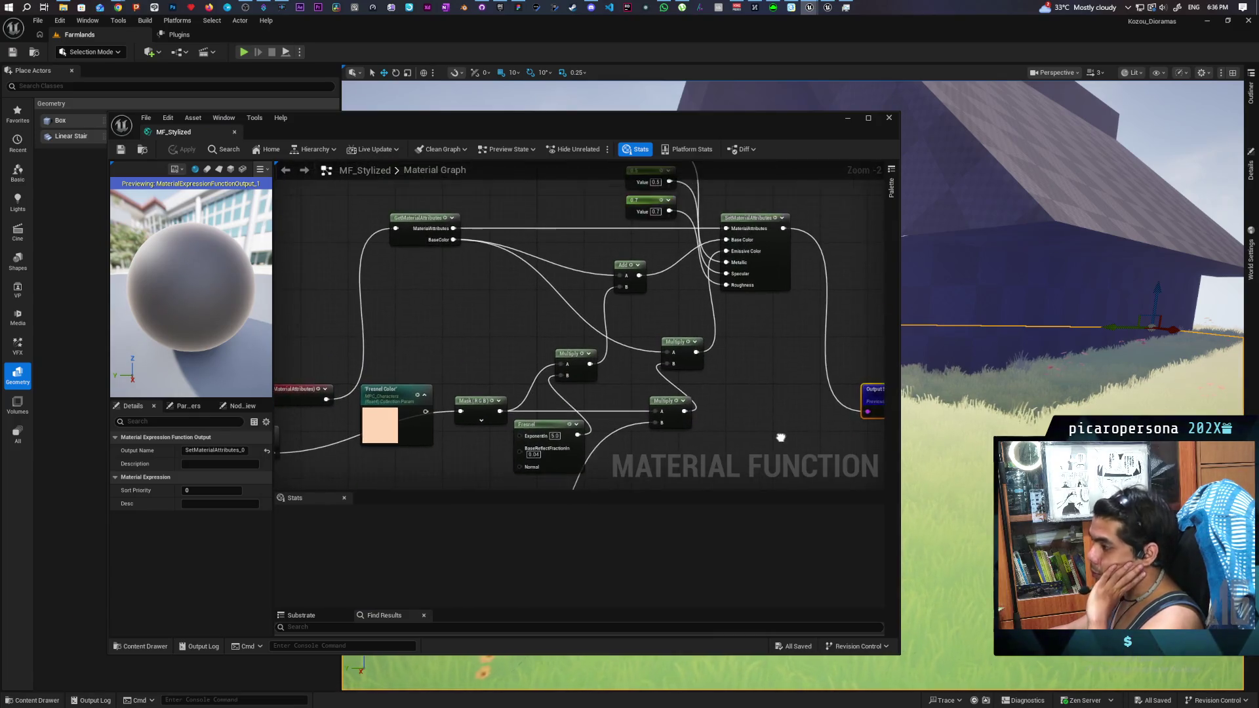
Step: Move the Fresnel Color node up and to the right in the MF_Stylized graph
mouse_move(773, 372)
left_mouse_down()
mouse_move(759, 402)
mouse_move(760, 356)
mouse_move(820, 261)
mouse_move(826, 306)
mouse_move(794, 373)
left_mouse_up()
left_click_drag(436, 378, 470, 296)
mouse_move(387, 401)
left_mouse_down()
mouse_move(473, 344)
mouse_move(616, 318)
mouse_move(597, 311)
left_mouse_up()
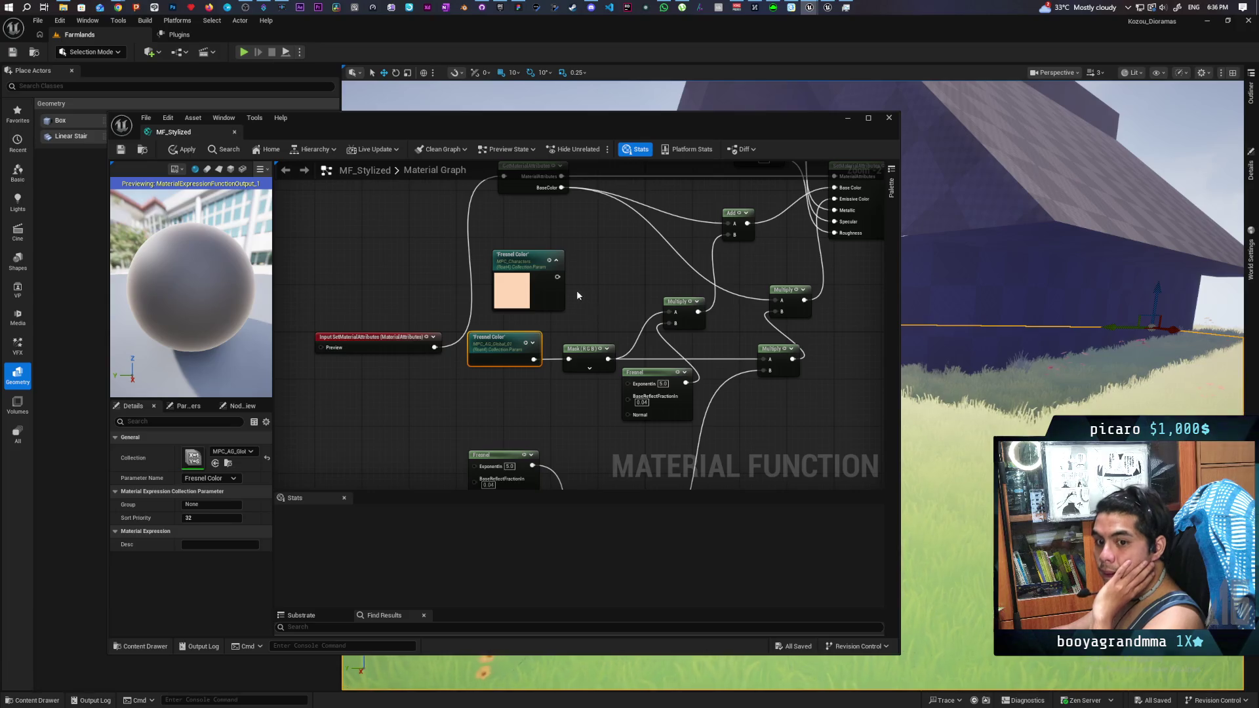
Step: Recentre the graph on the attribute nodes and drag the Mask (RGB) node to a new spot
left_click_drag(907, 357, 1203, 151)
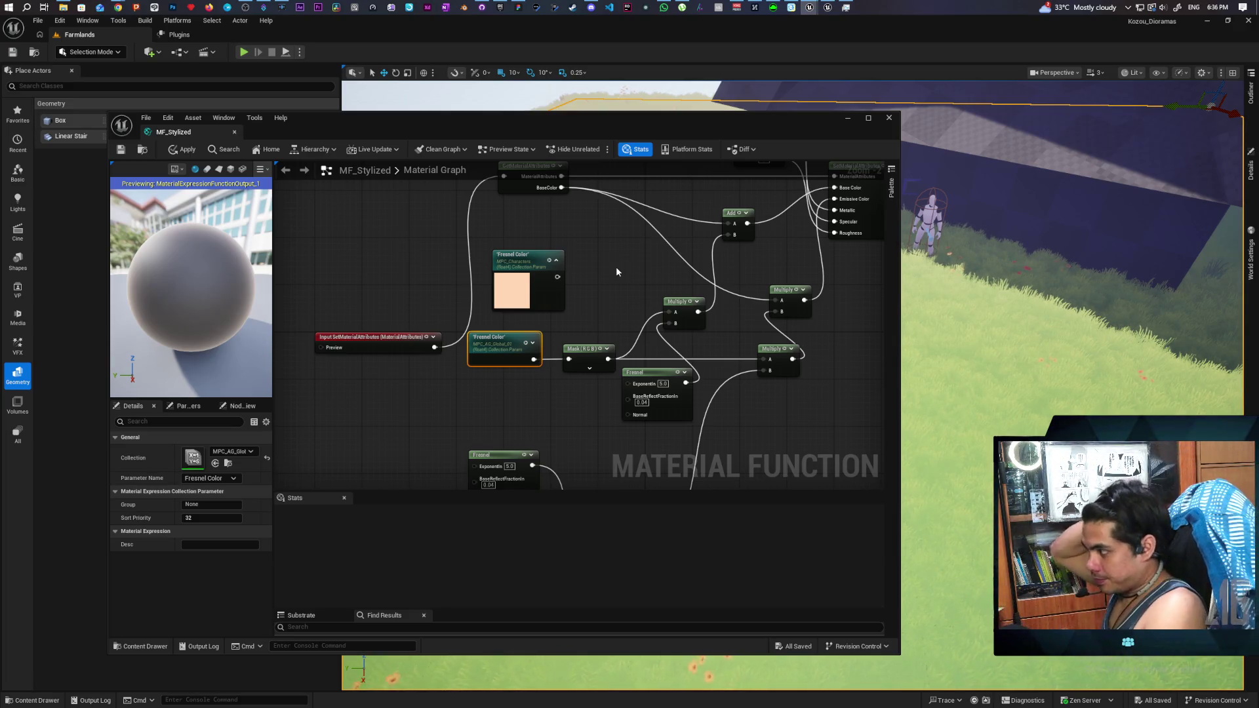
mouse_move(629, 261)
left_mouse_down()
mouse_move(581, 320)
mouse_move(507, 321)
left_mouse_up()
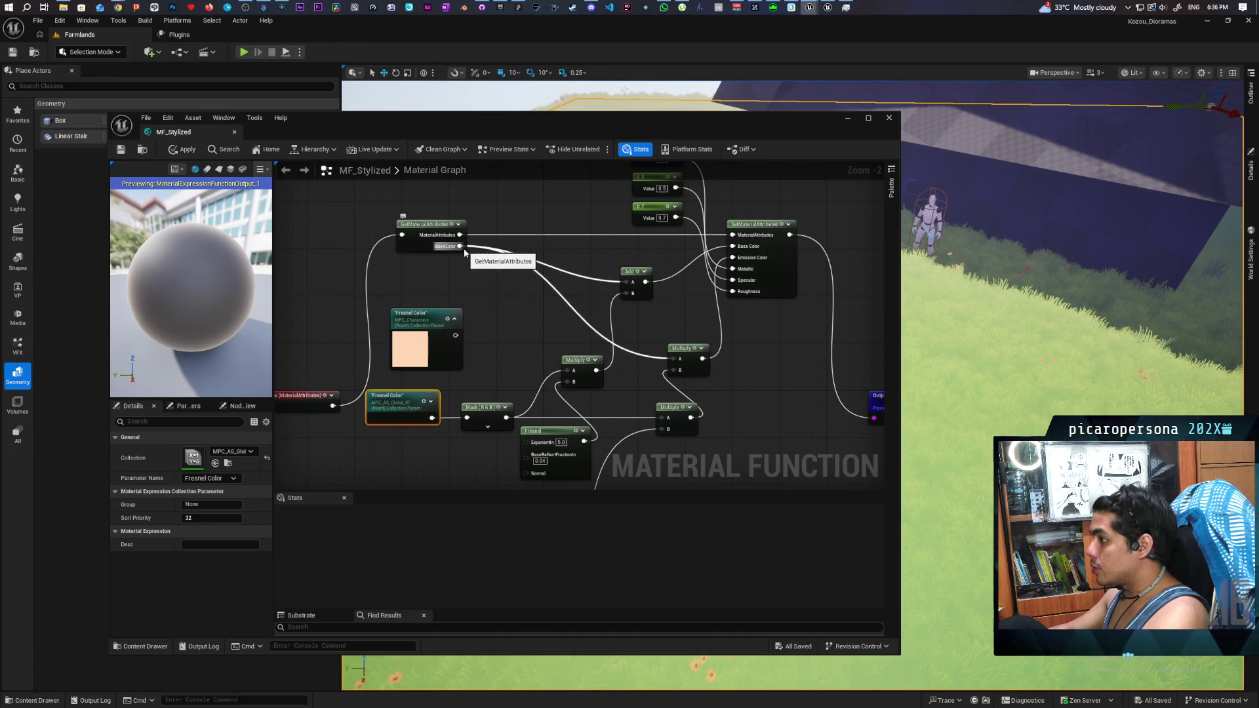
mouse_move(661, 312)
left_mouse_down()
mouse_move(641, 313)
mouse_move(660, 261)
mouse_move(669, 271)
left_mouse_up()
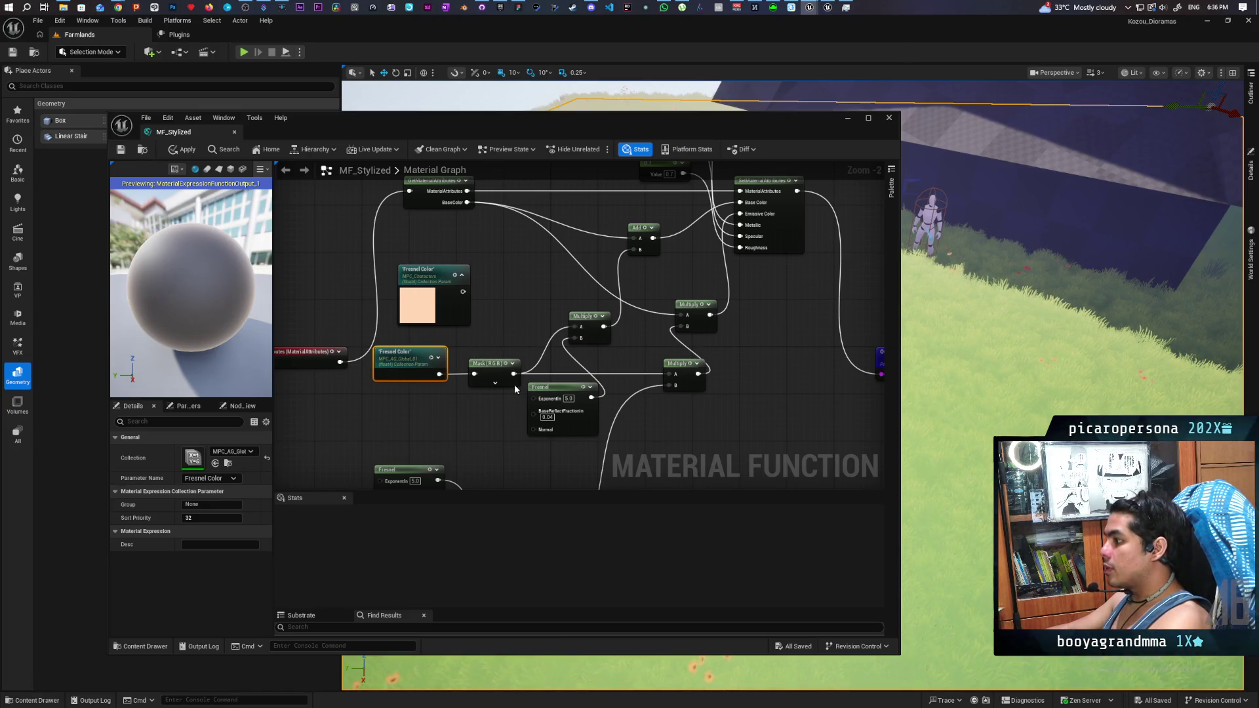
mouse_move(521, 340)
left_mouse_down()
mouse_move(526, 305)
mouse_move(495, 341)
left_mouse_up()
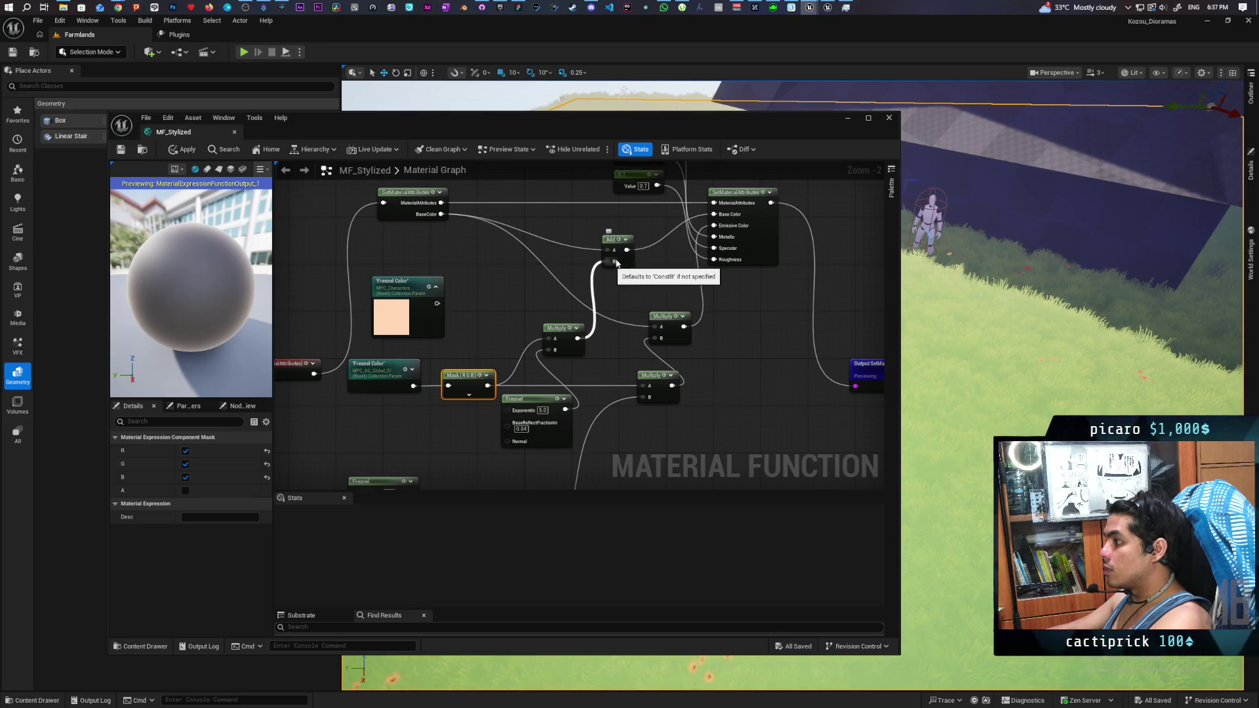
left_click(623, 288)
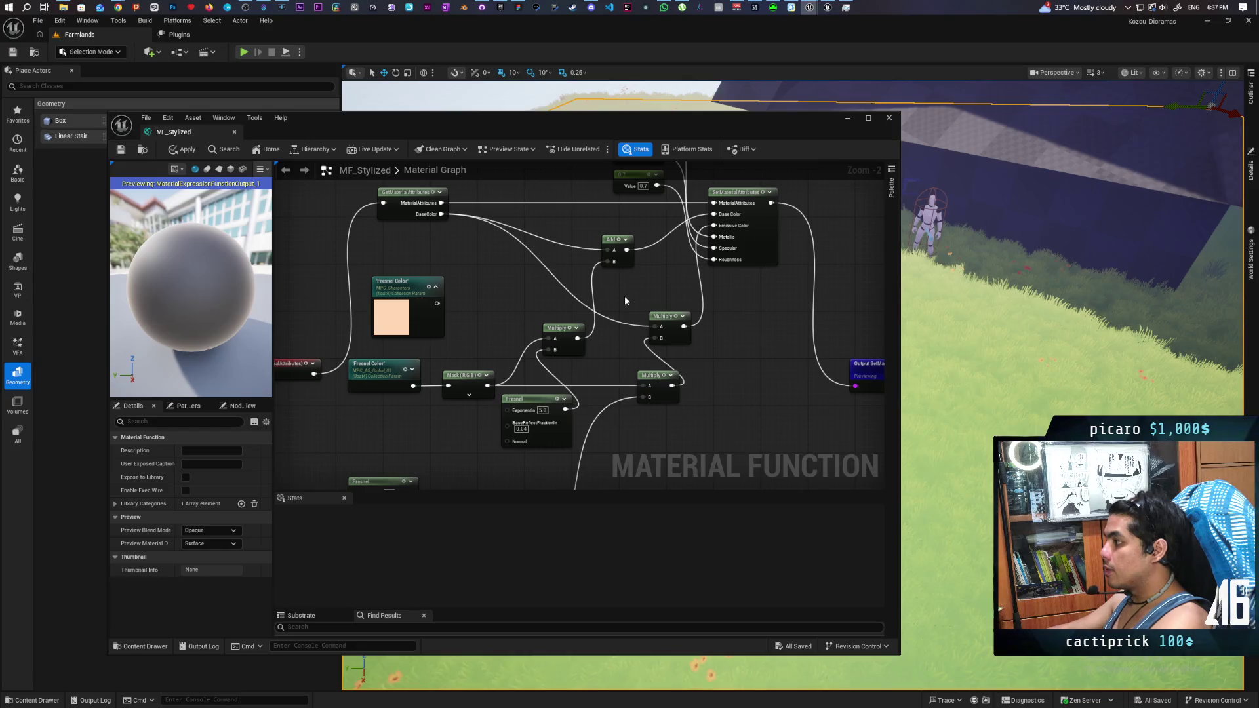
Step: Preview the Fresnel node's output on the material preview sphere
mouse_move(625, 301)
left_mouse_down()
mouse_move(634, 270)
mouse_move(634, 282)
left_mouse_up()
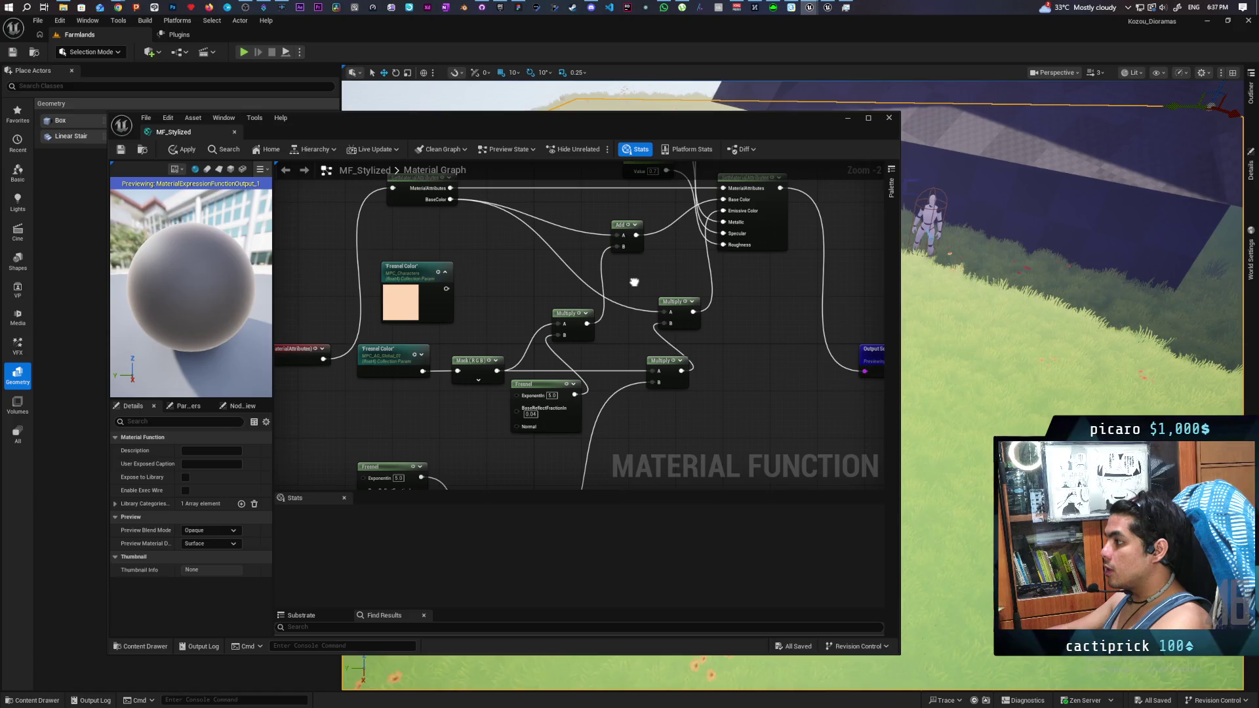
mouse_move(634, 282)
left_mouse_down()
mouse_move(630, 357)
mouse_move(643, 289)
mouse_move(637, 348)
mouse_move(649, 303)
mouse_move(699, 248)
left_mouse_up()
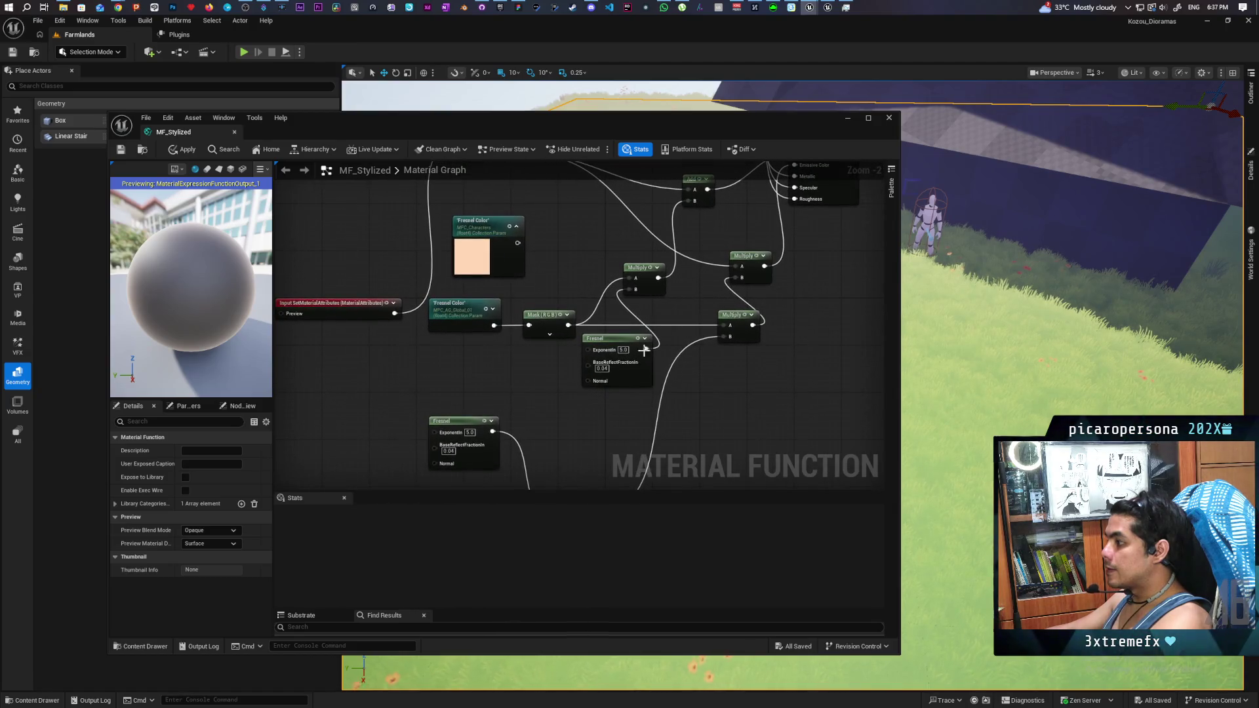
key("space")
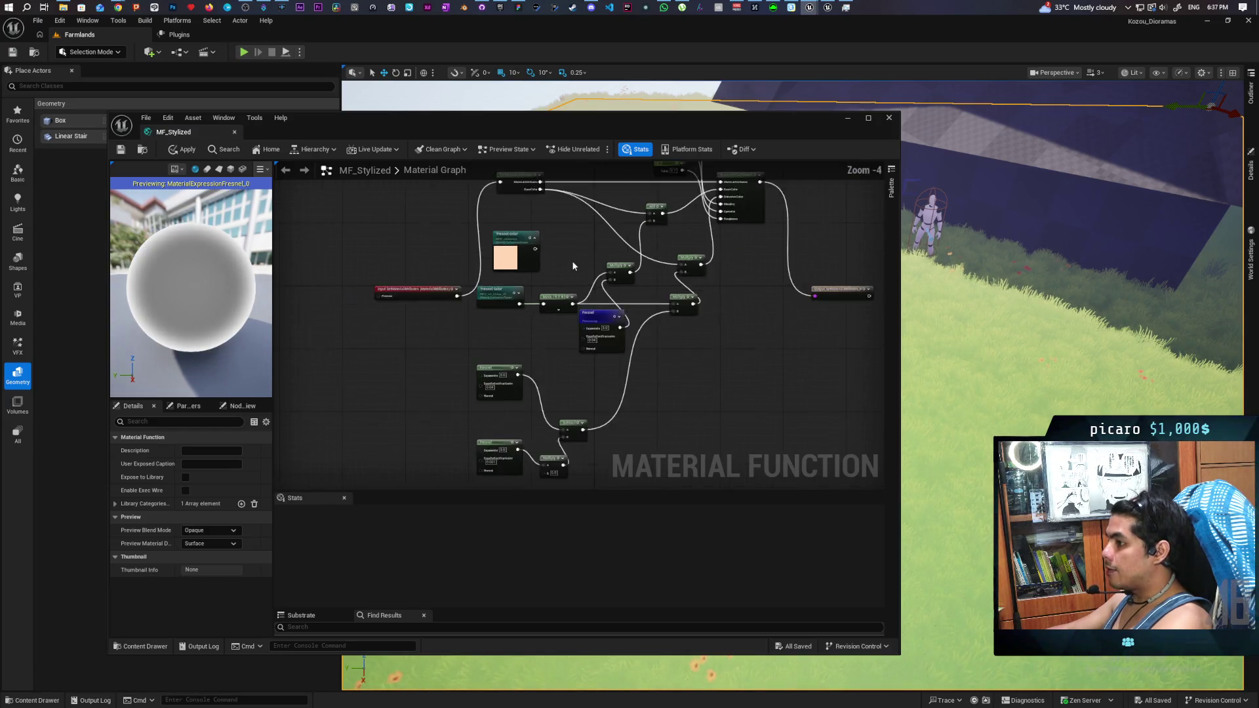
Step: Zoom out and recentre on the attribute nodes, then drag a wire from the incoming BaseColor output
scroll(572, 260, "down", 1)
mouse_move(581, 250)
left_mouse_down()
mouse_move(579, 307)
mouse_move(586, 289)
left_mouse_up()
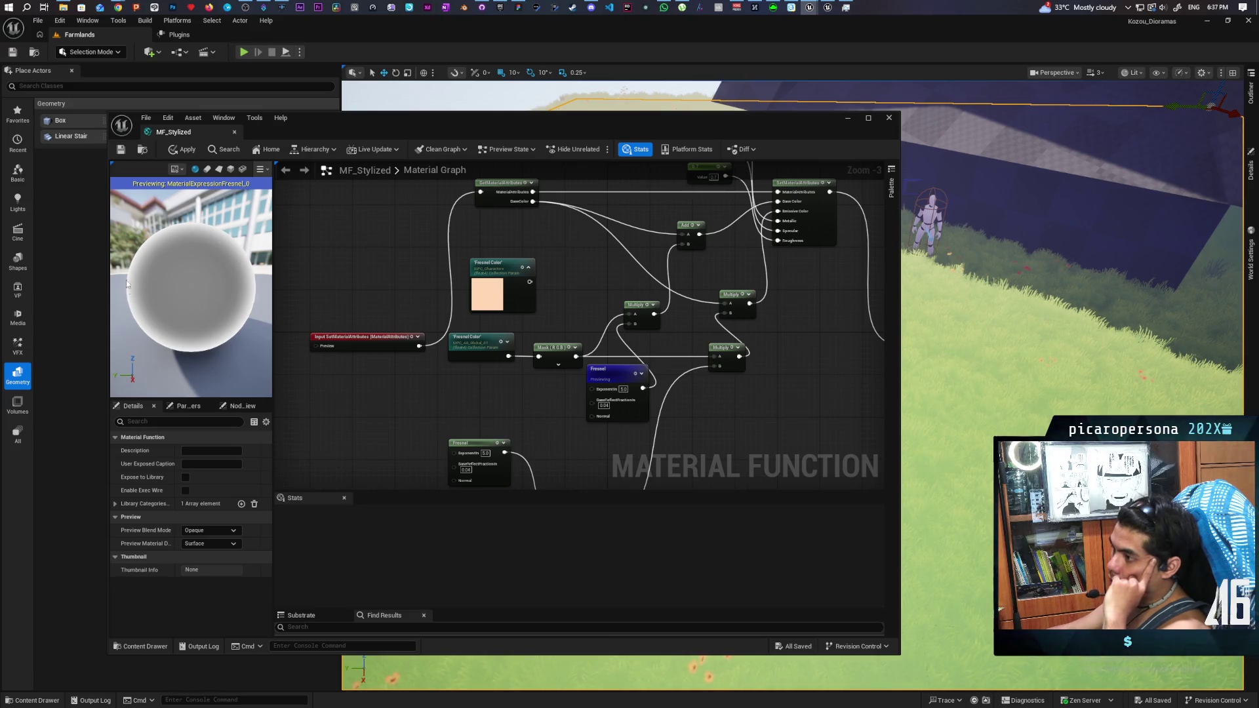
scroll(543, 298, "down", 1)
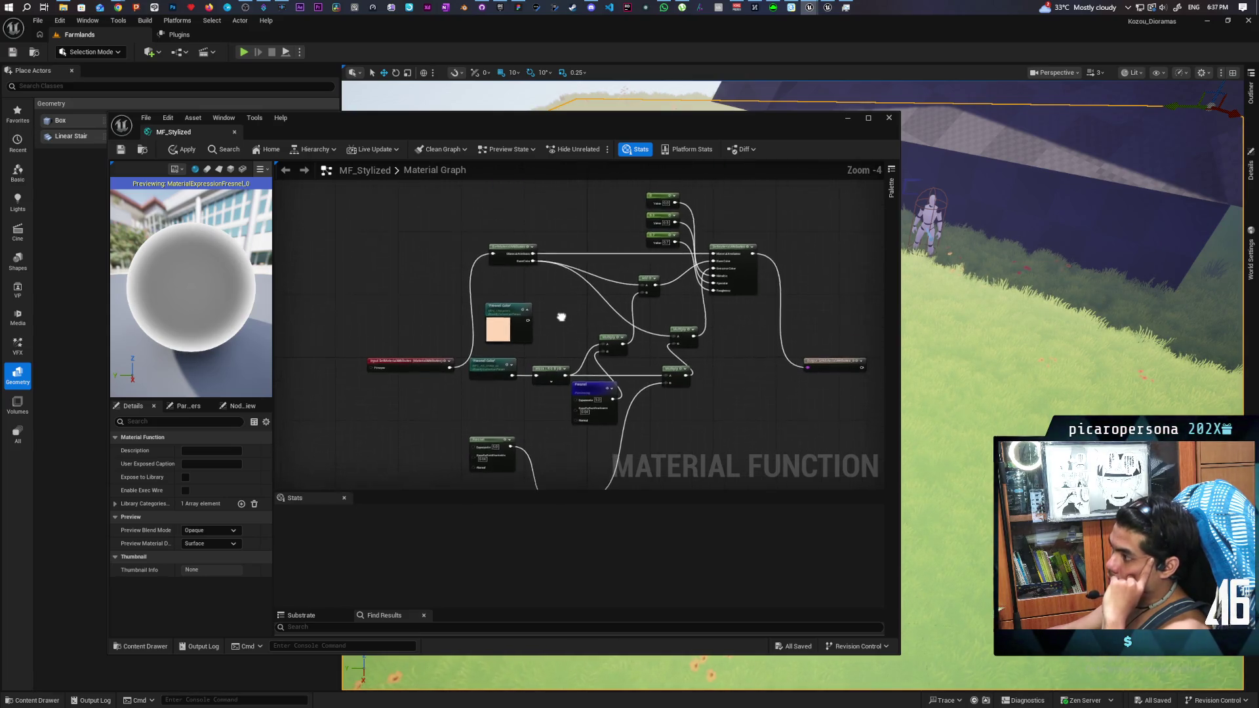
scroll(526, 320, "up", 1)
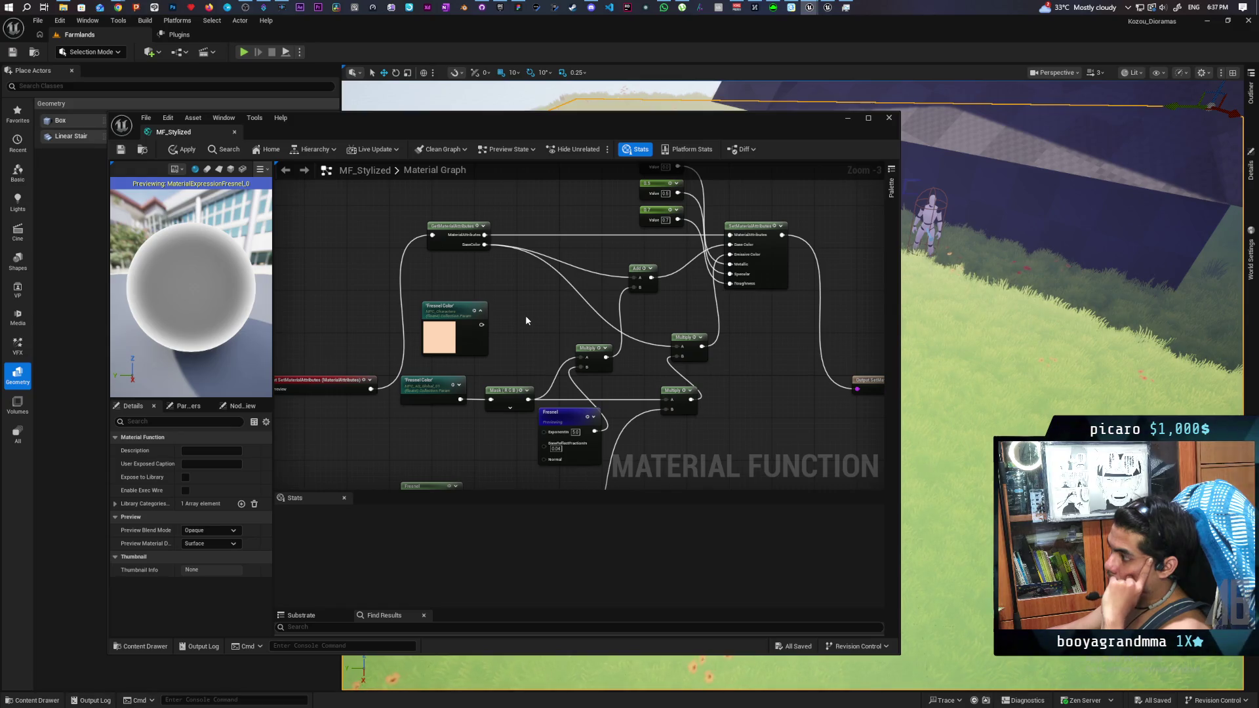
mouse_move(541, 313)
left_mouse_down()
mouse_move(528, 281)
mouse_move(516, 330)
mouse_move(516, 298)
mouse_move(500, 284)
mouse_move(489, 322)
mouse_move(505, 337)
mouse_move(483, 331)
mouse_move(521, 337)
left_mouse_up()
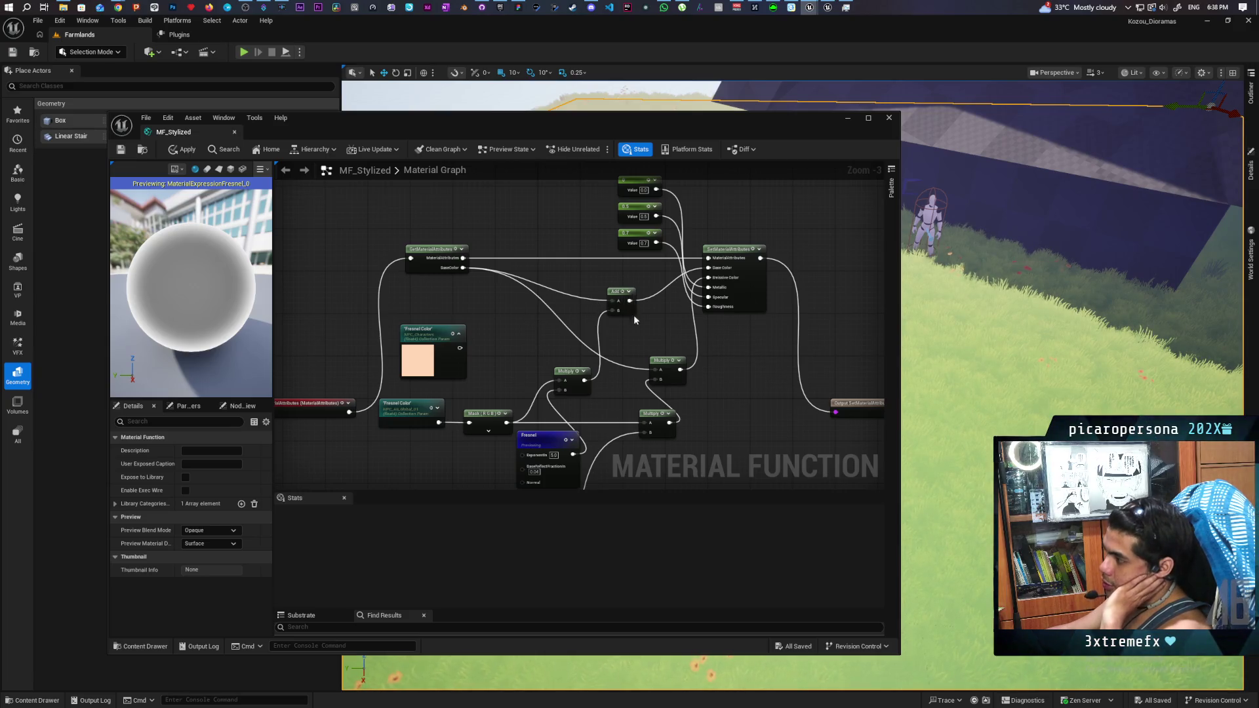
left_click_drag(463, 268, 578, 270)
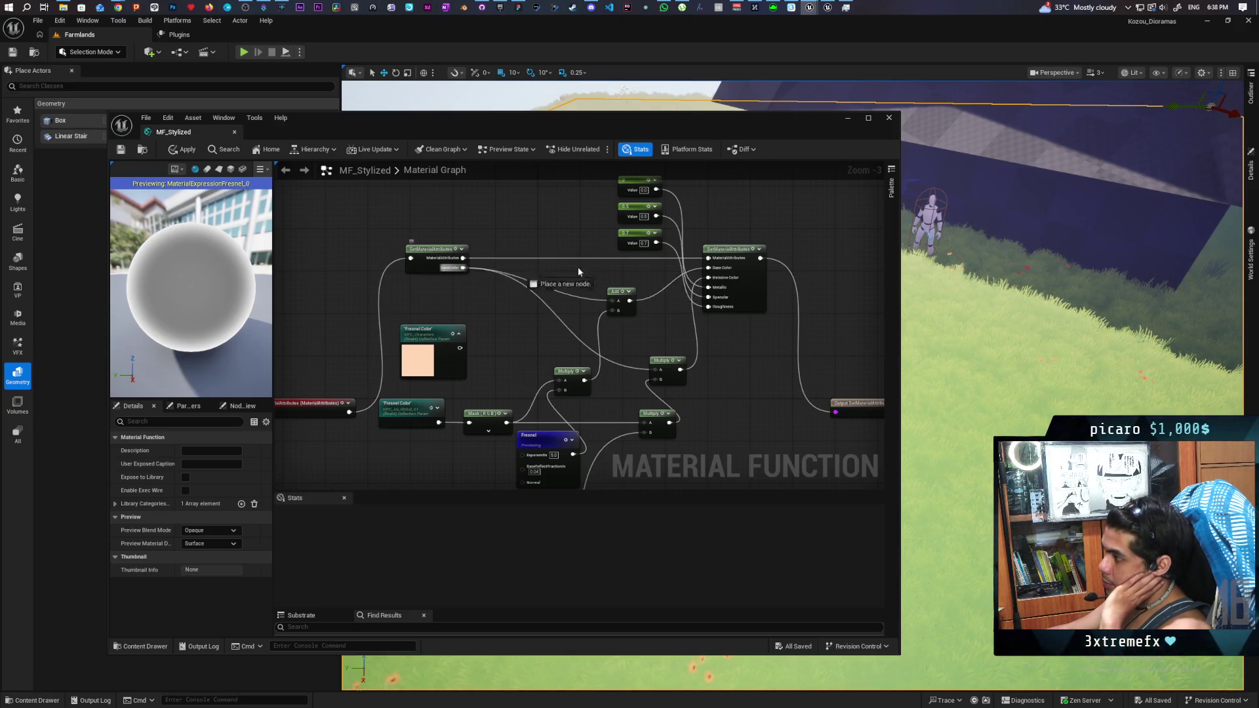
Step: Connect GetMaterialAttributes BaseColor to SetMaterialAttributes Base Color, apply MF_Stylized, and minimize its editor
left_click_drag(713, 275, 713, 274)
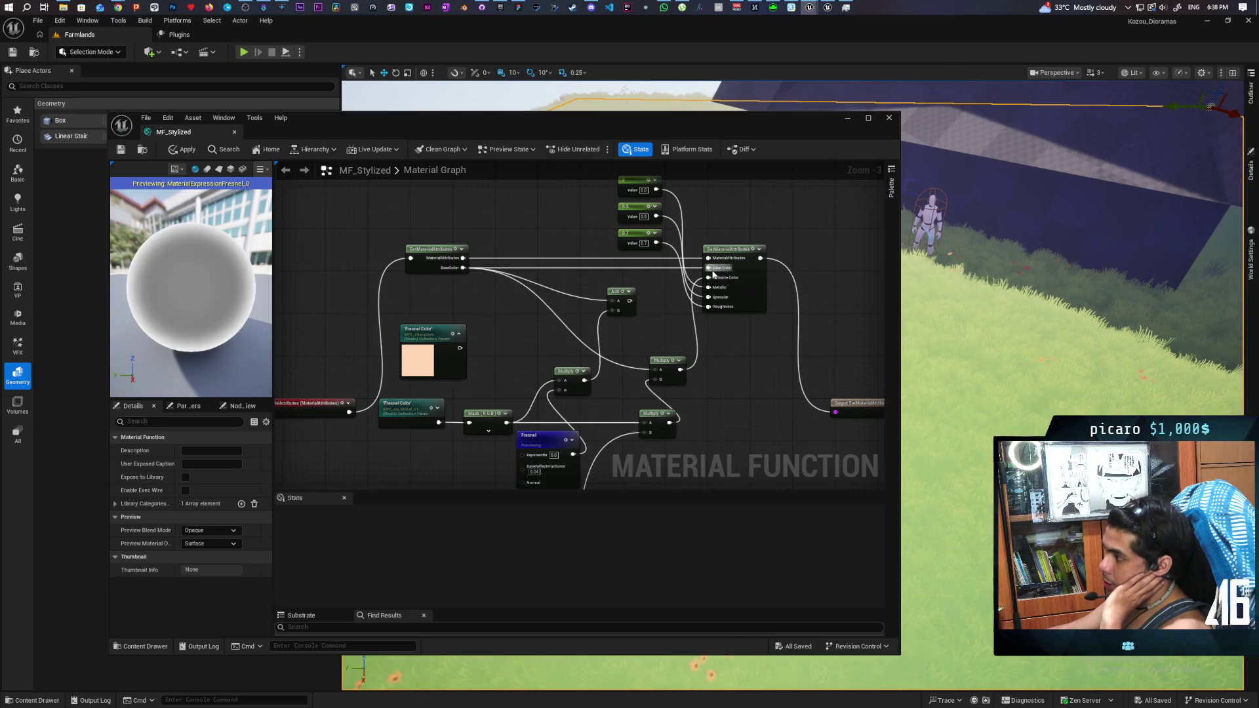
mouse_move(745, 379)
left_mouse_down()
mouse_move(728, 312)
mouse_move(768, 211)
left_mouse_up()
mouse_move(706, 327)
left_mouse_down()
mouse_move(706, 244)
mouse_move(693, 328)
left_mouse_up()
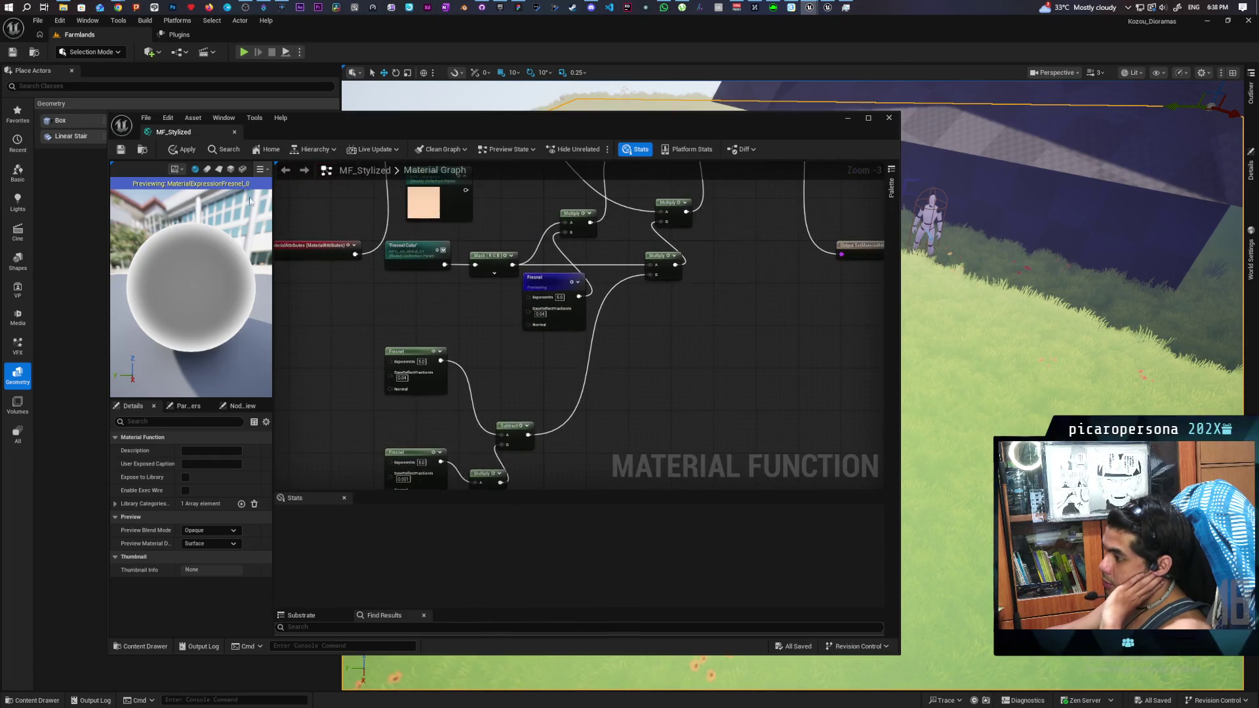
left_click(187, 150)
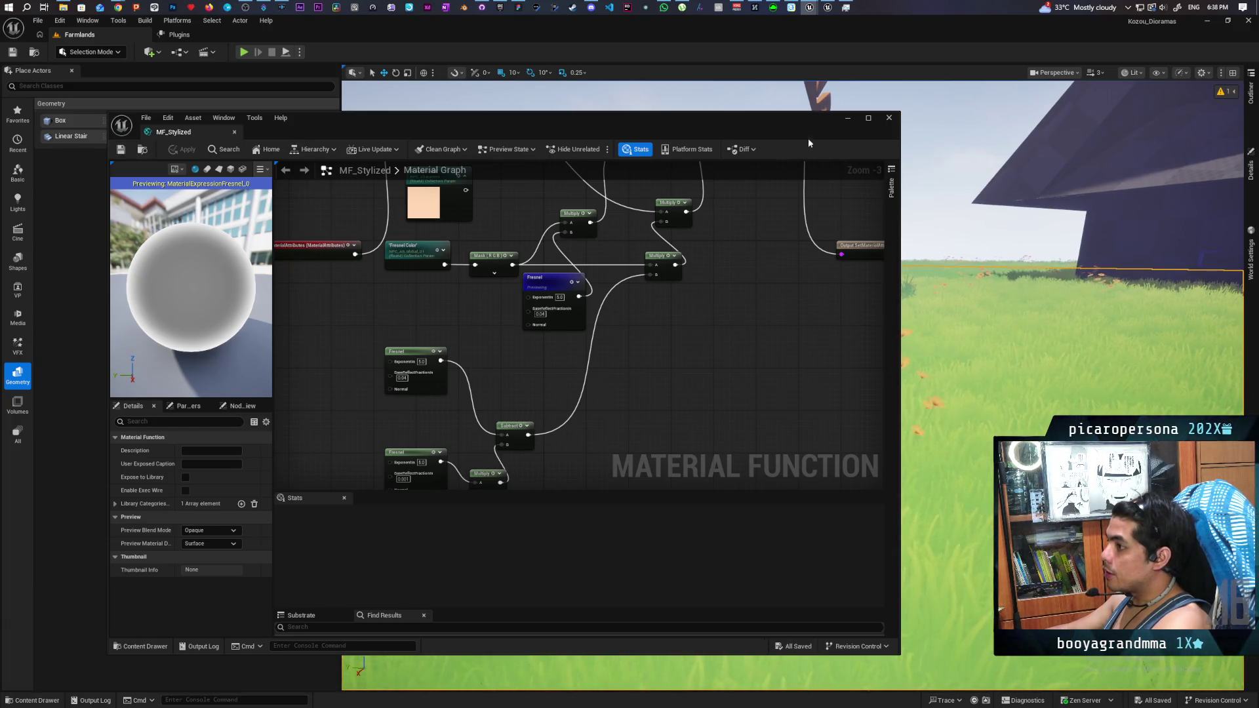
left_click(847, 120)
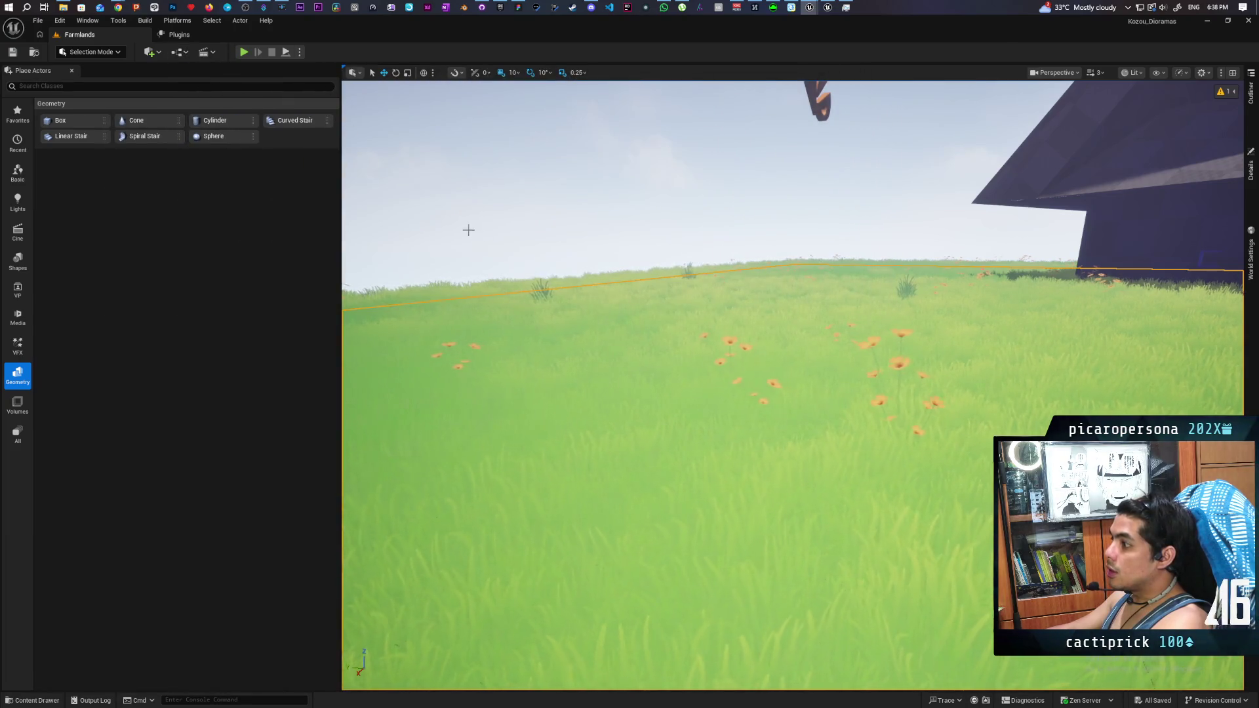
Step: Dock the Place Actors panel to the sidebar and dismiss the stray viewport context menu
right_click(49, 77)
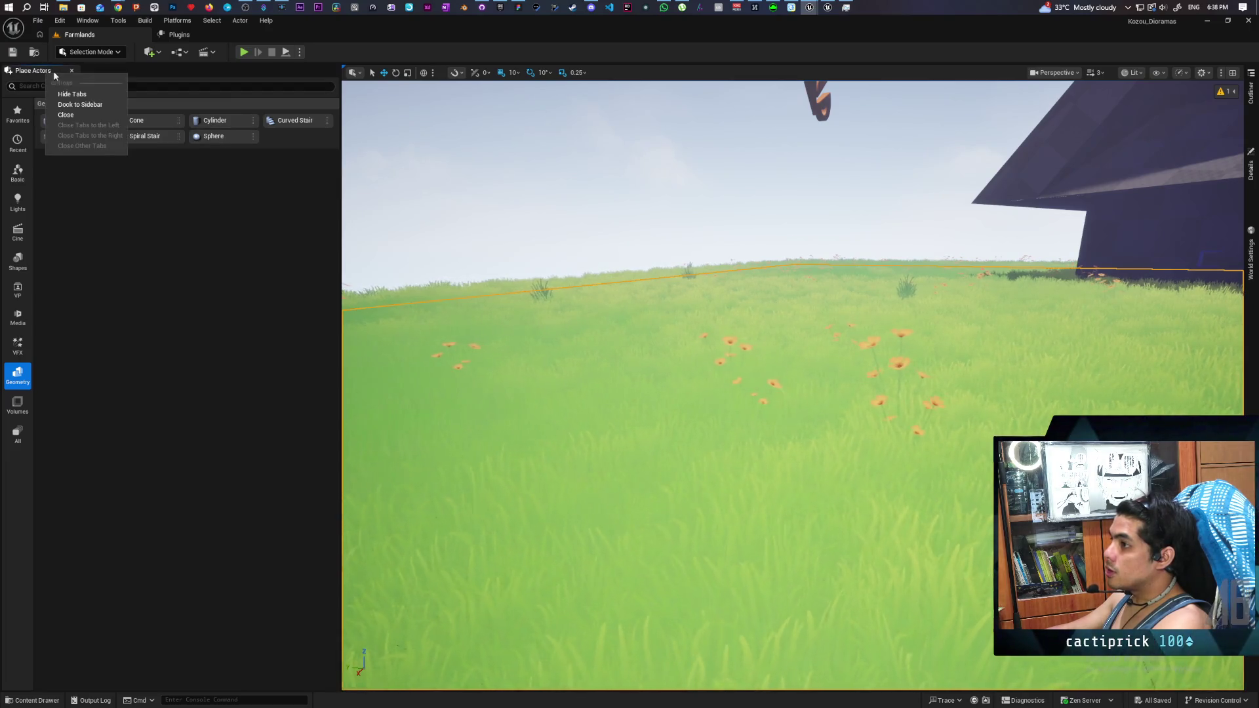
left_click(73, 106)
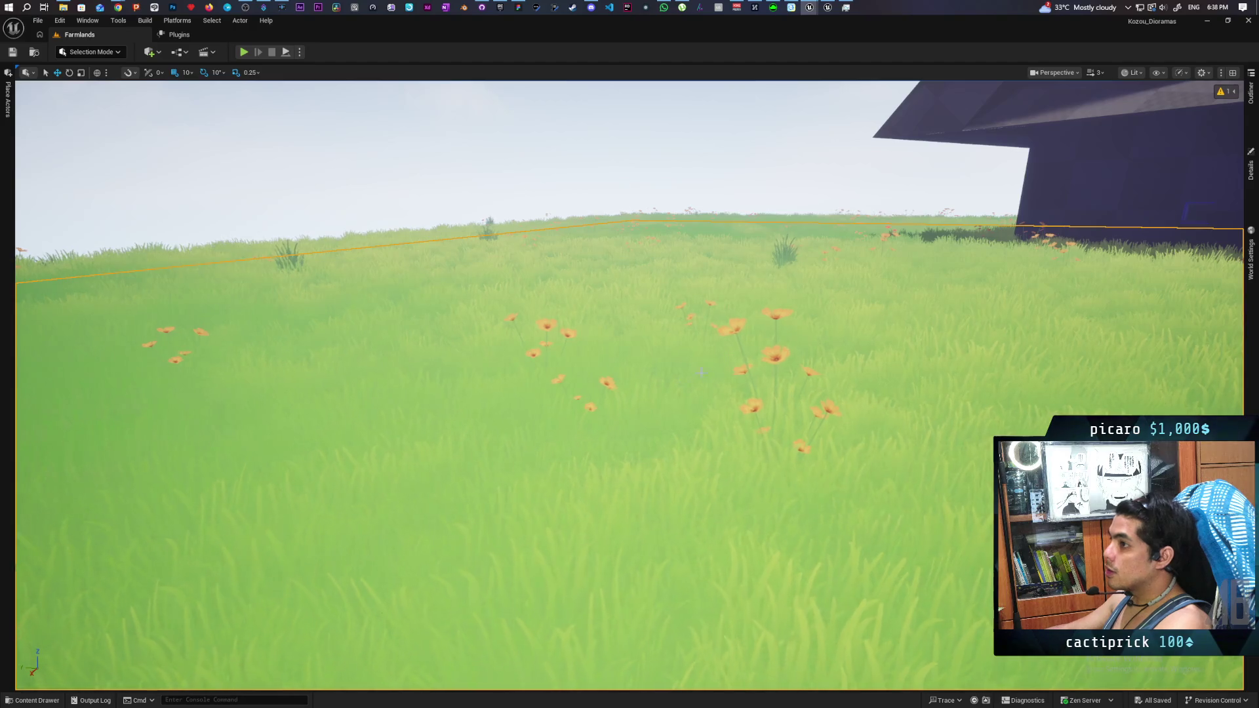
right_click(702, 372)
left_click(771, 671)
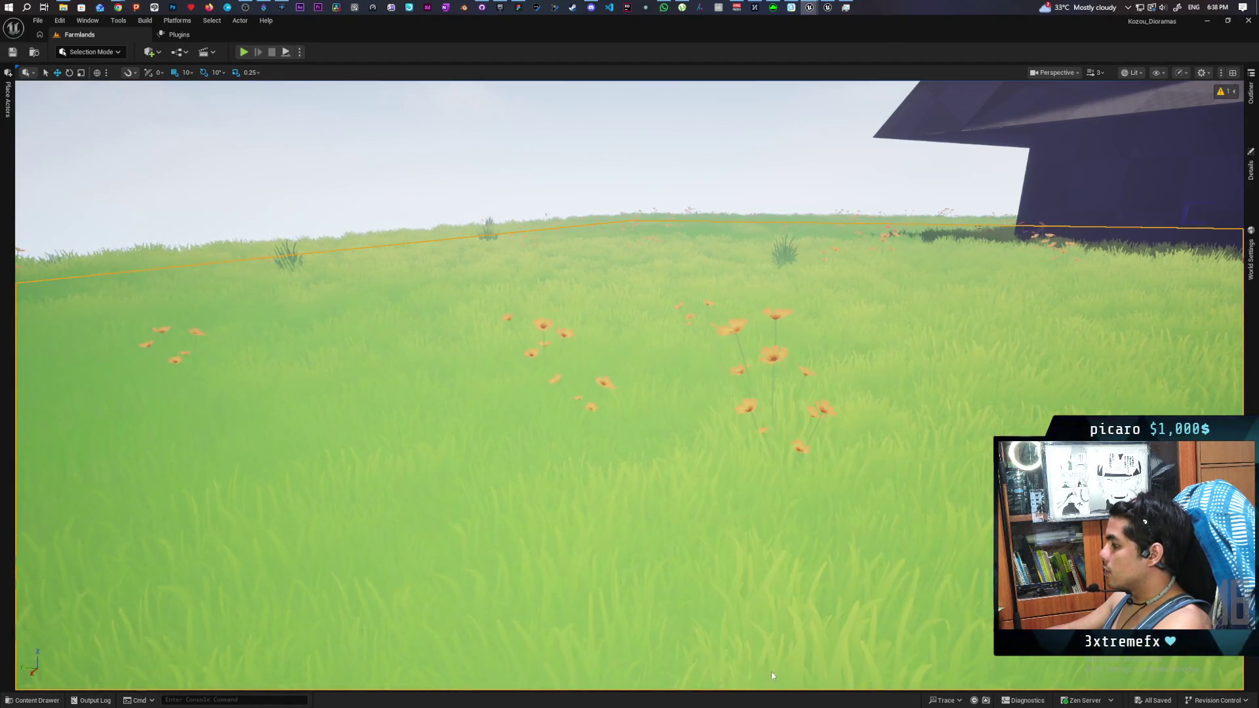
Step: Start Play In Editor and run the mannequin uphill through the grass, looking back at the house
key("w")
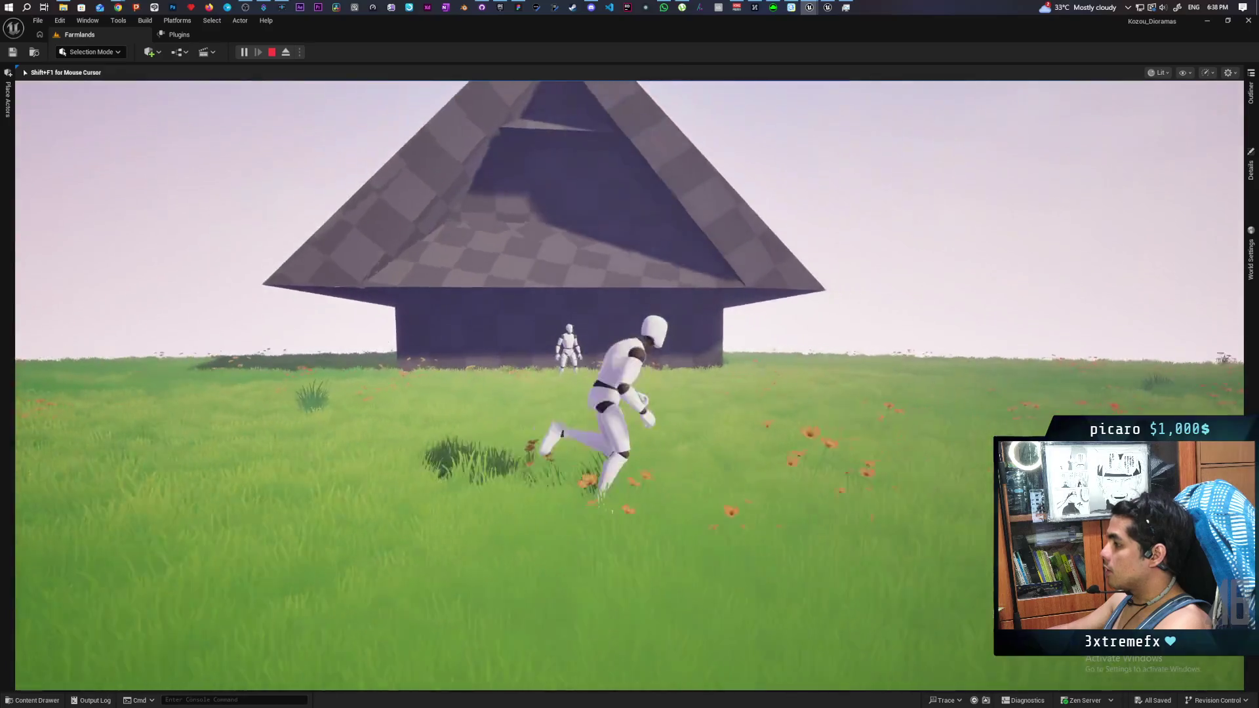
key("a")
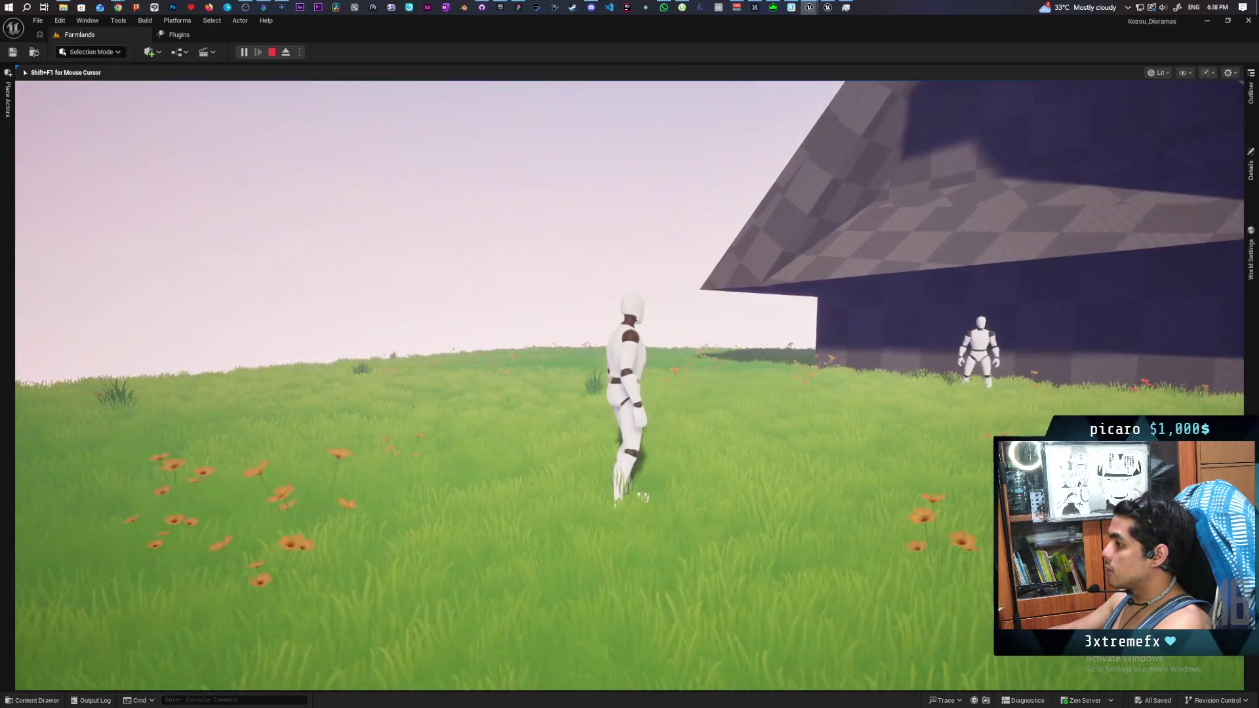
key("w")
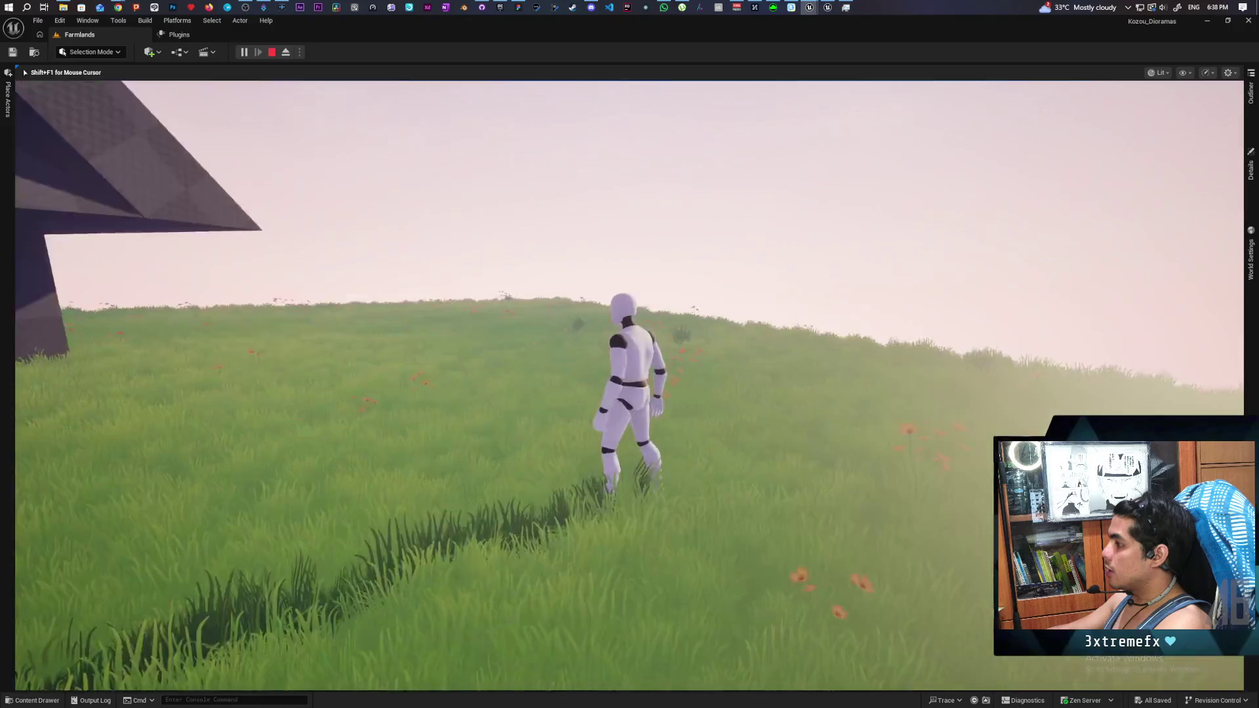
key("w")
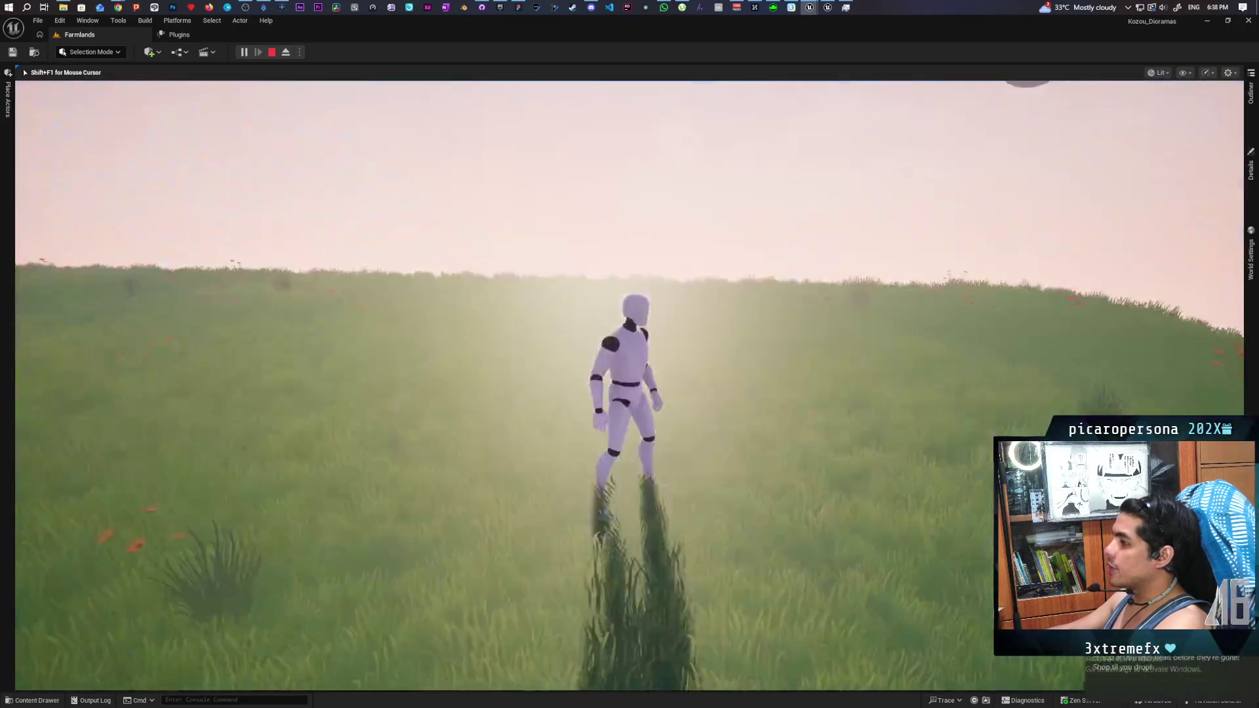
key("w")
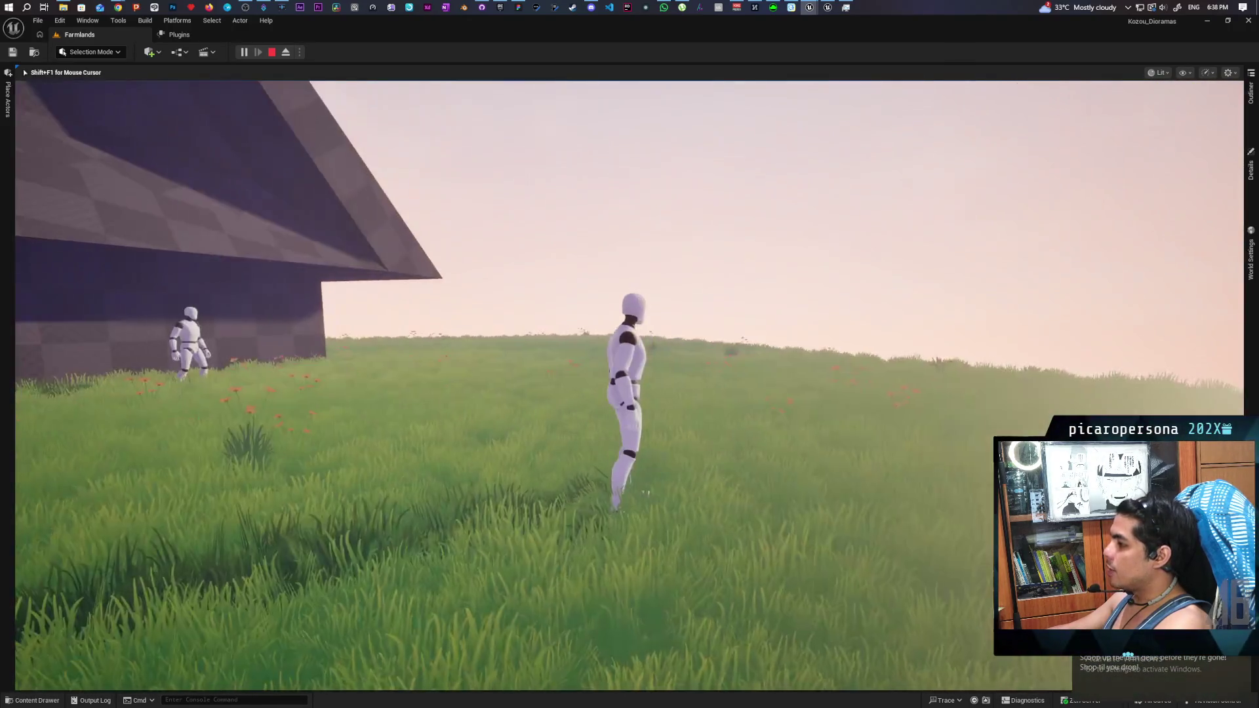
key("w")
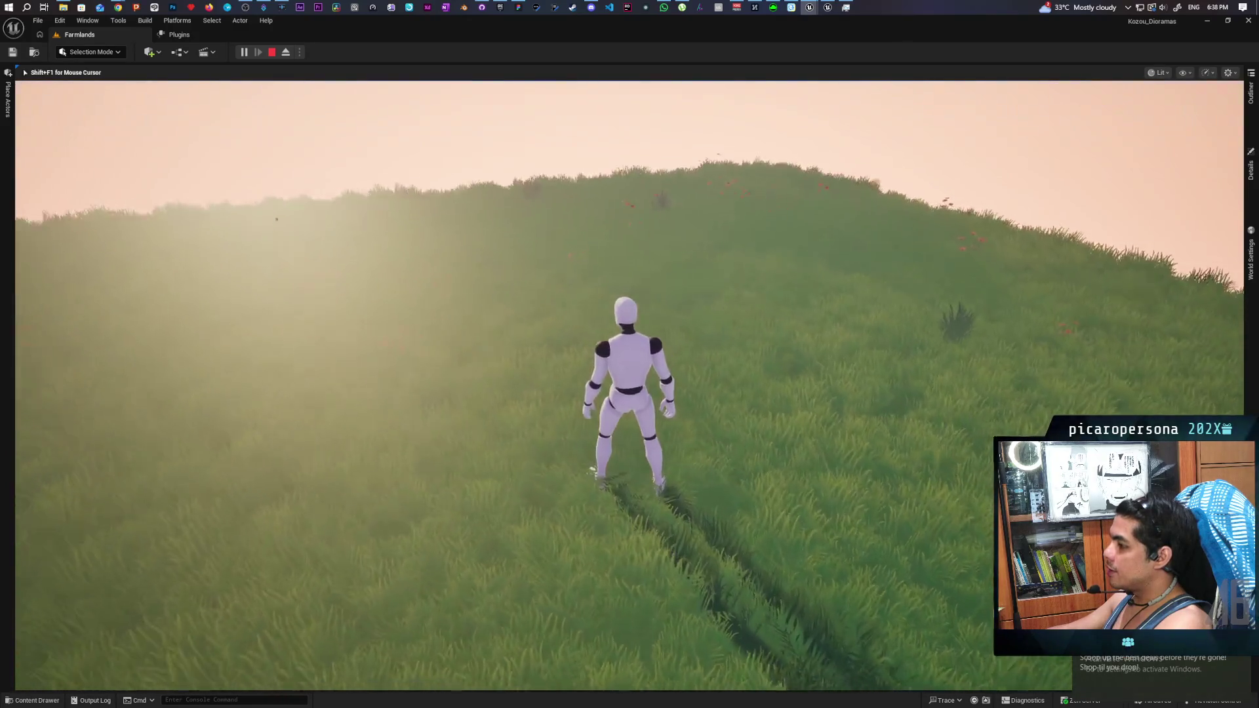
key("w")
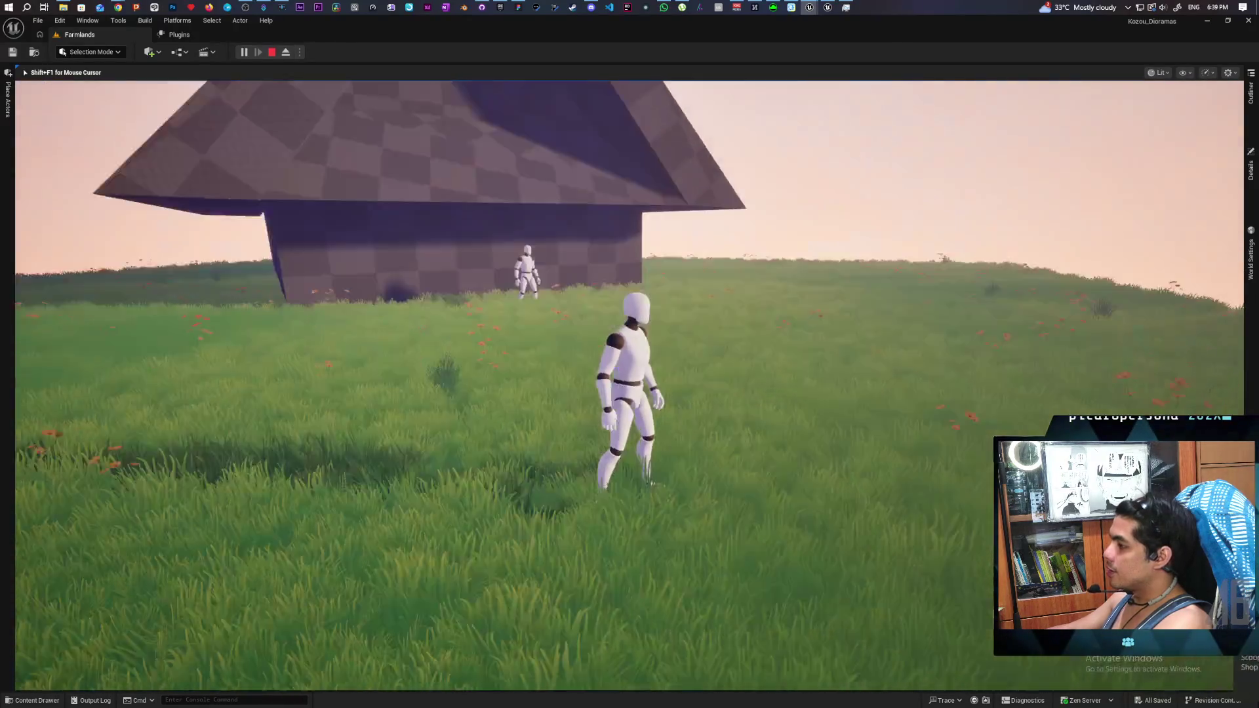